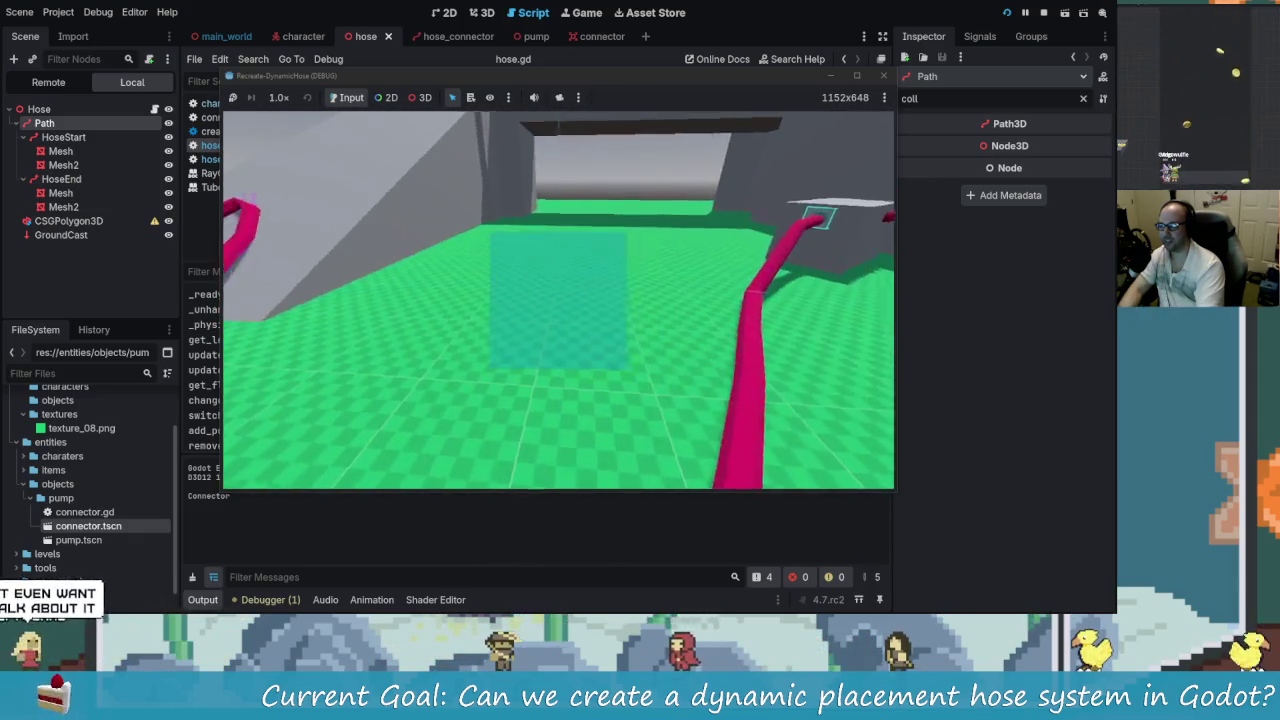
- Restart the game, test laying hoses, then stop the playtest
left_click(884, 76)
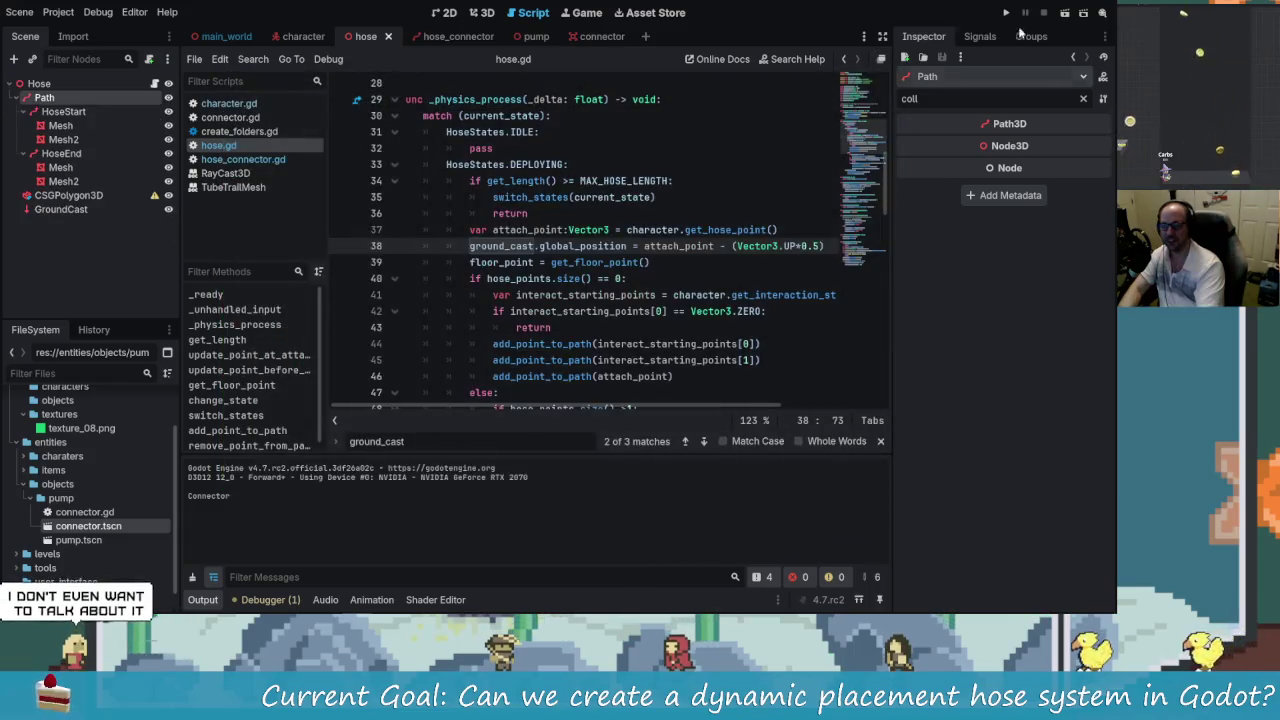
key("F5")
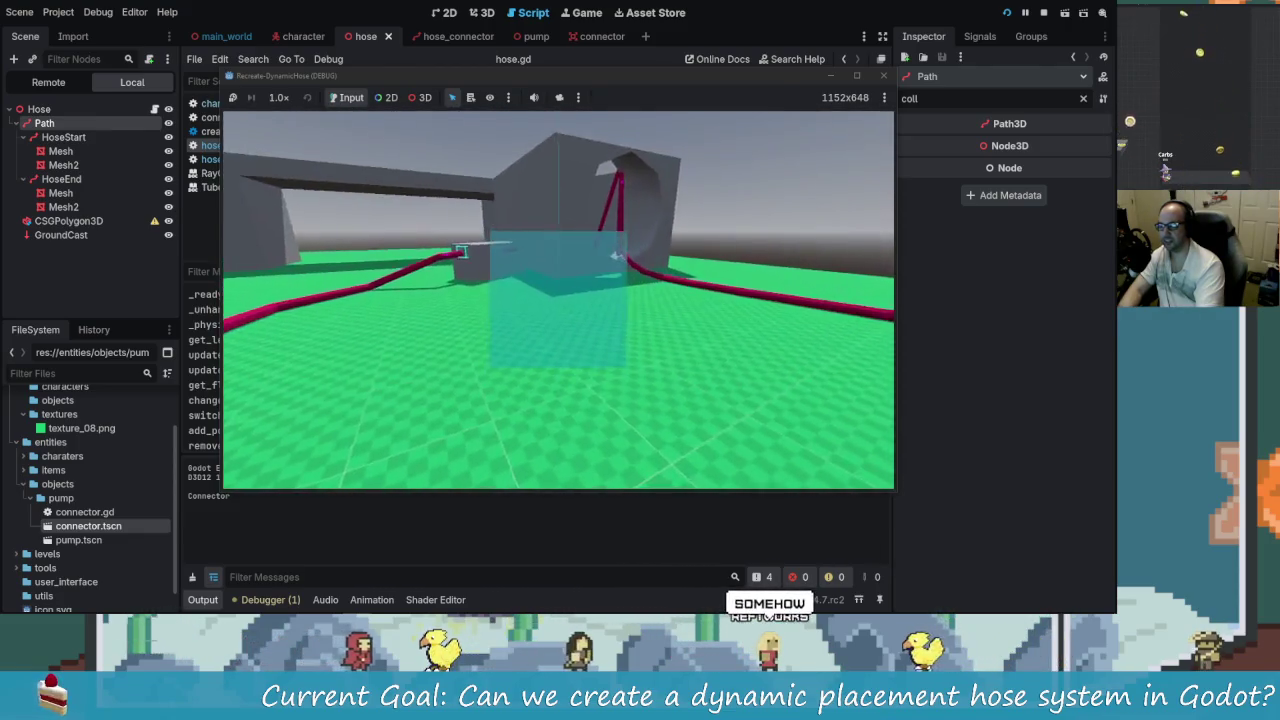
key("F8")
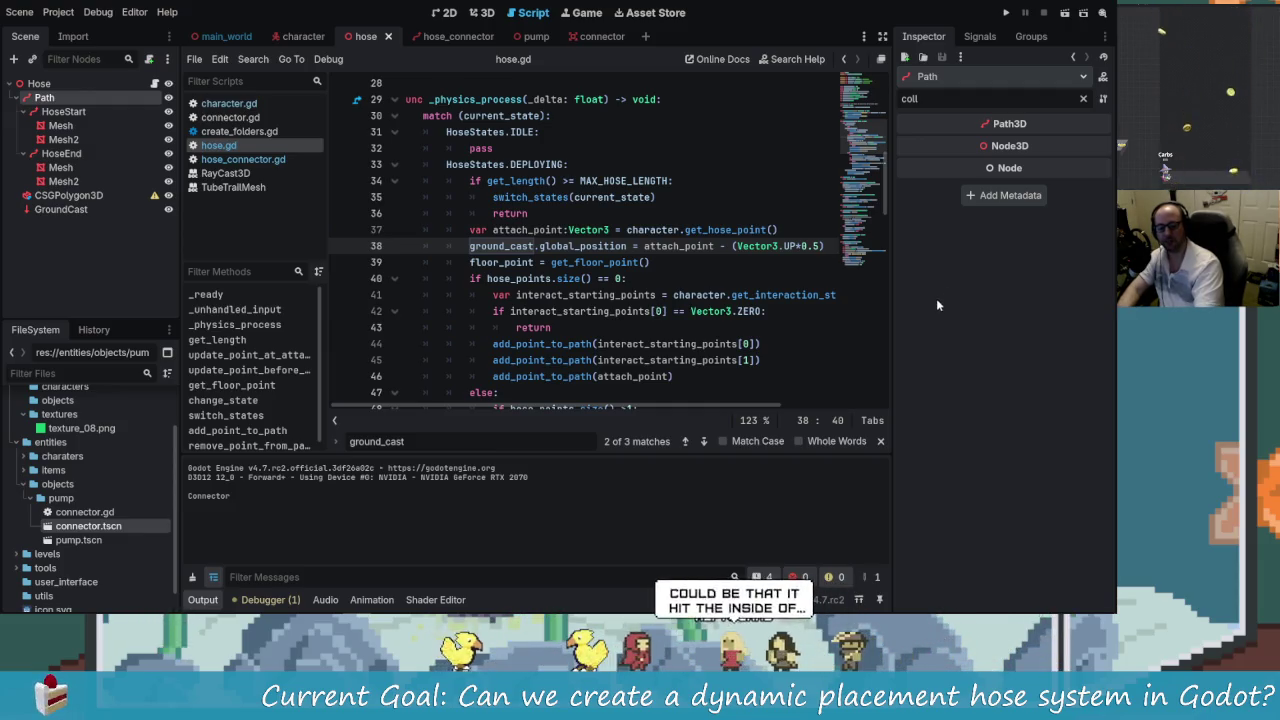
left_click(1006, 13)
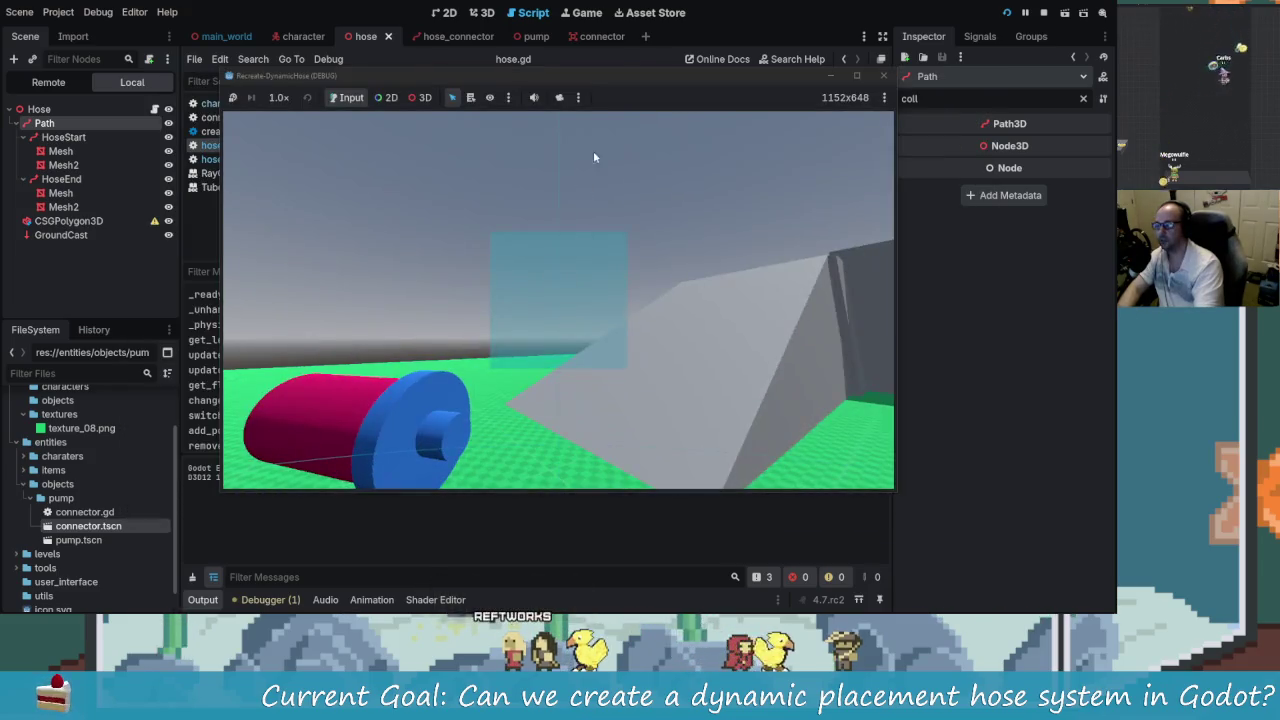
key("F11")
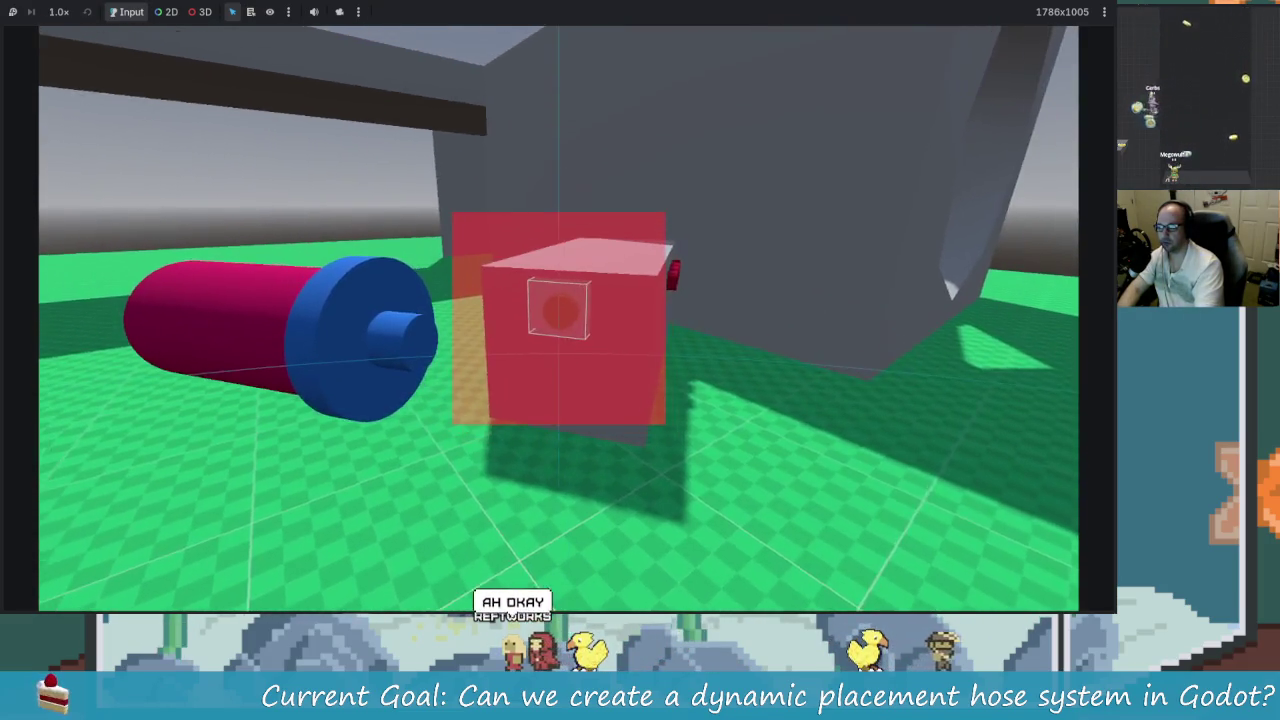
left_click(558, 318)
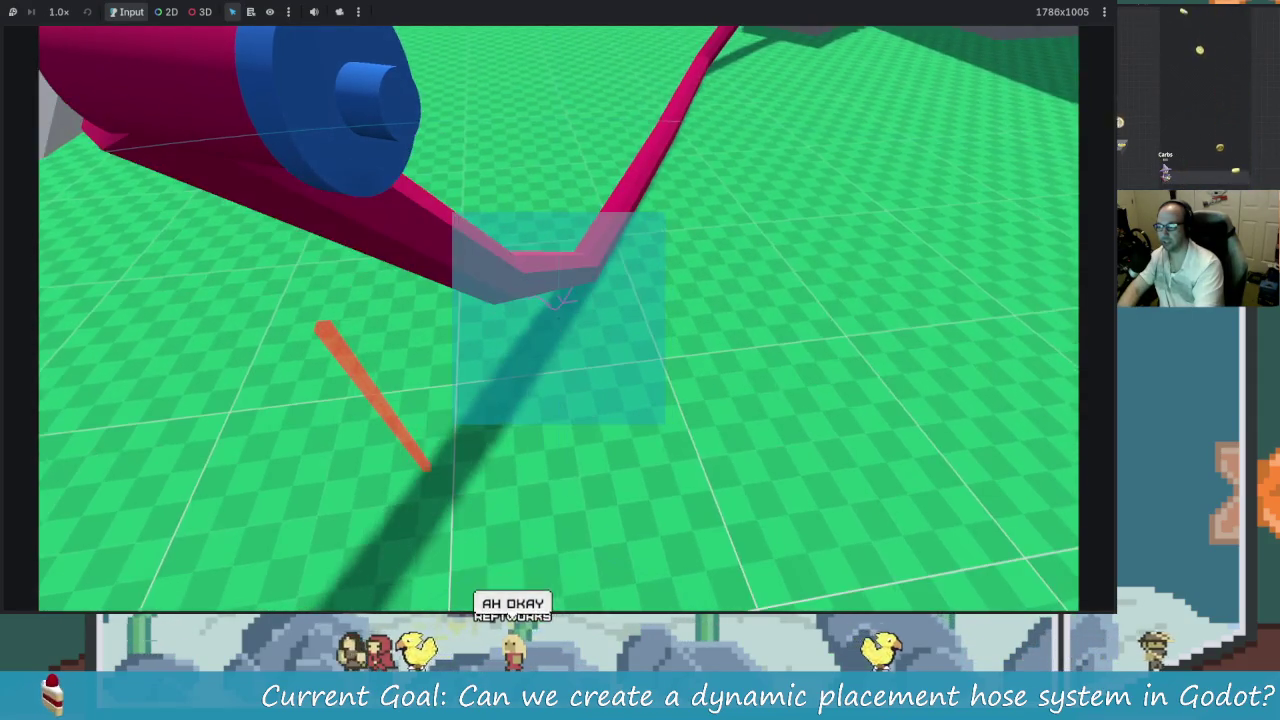
key("s")
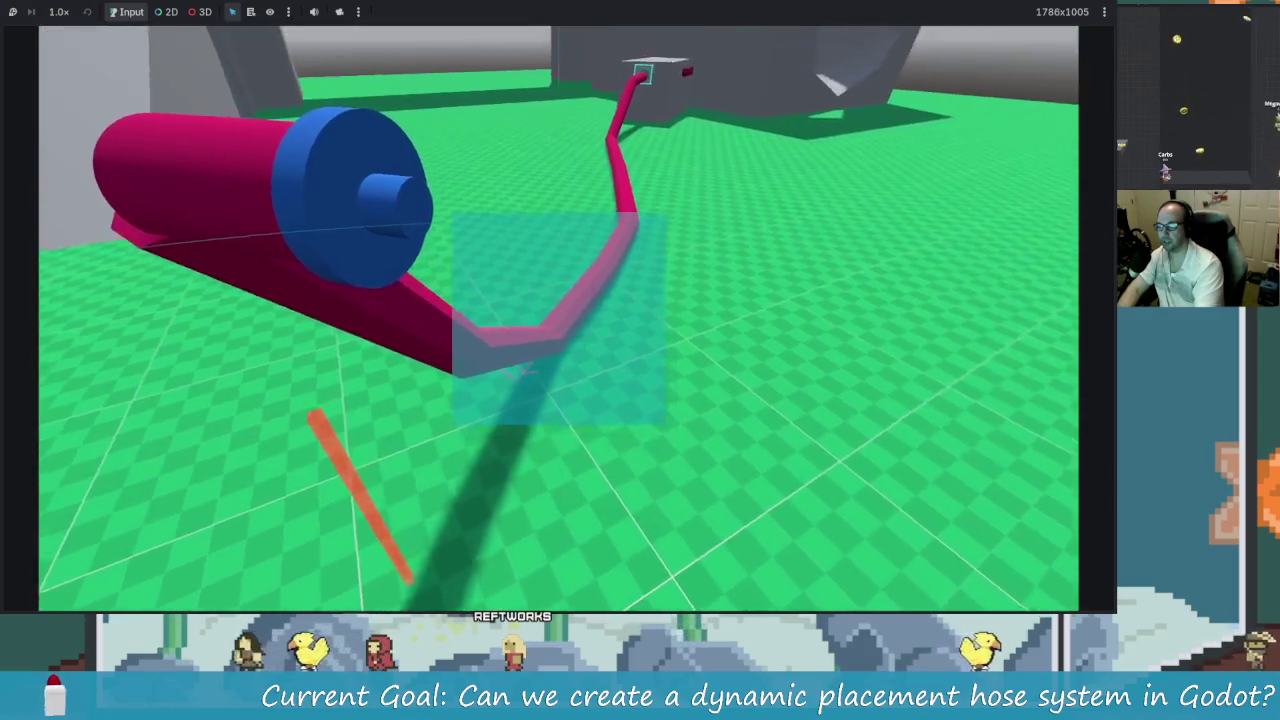
key("w")
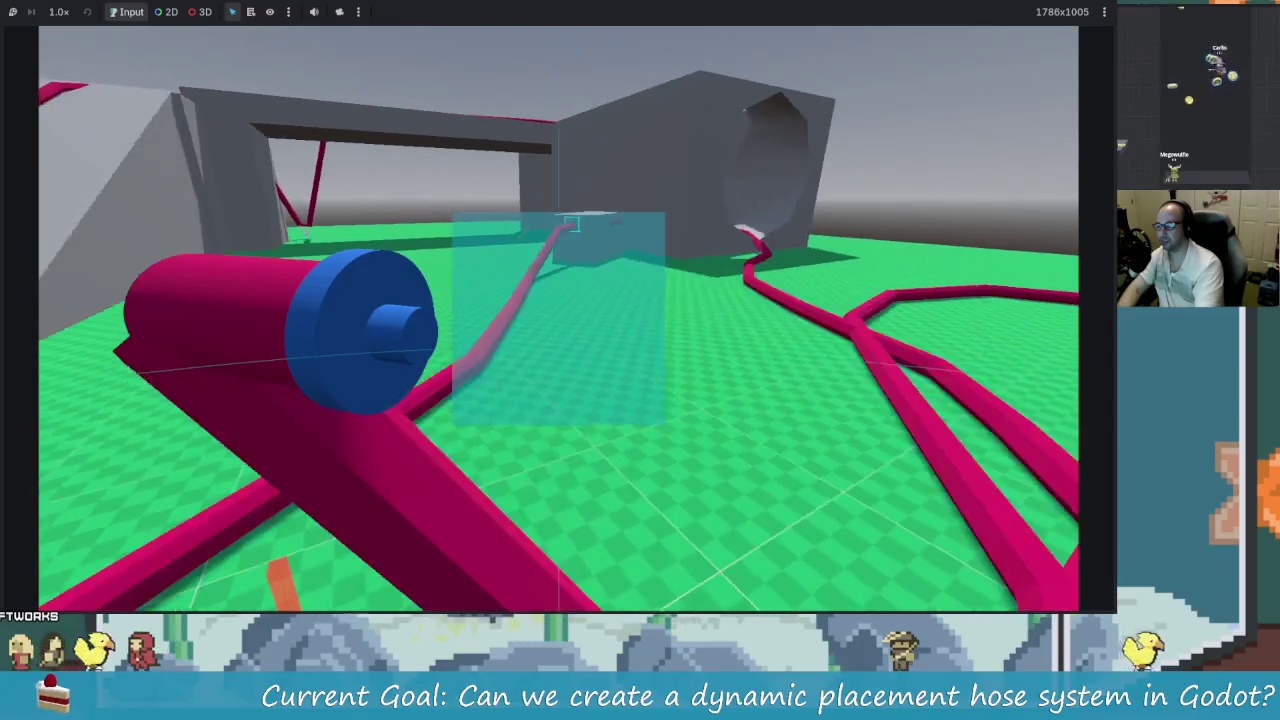
key("w")
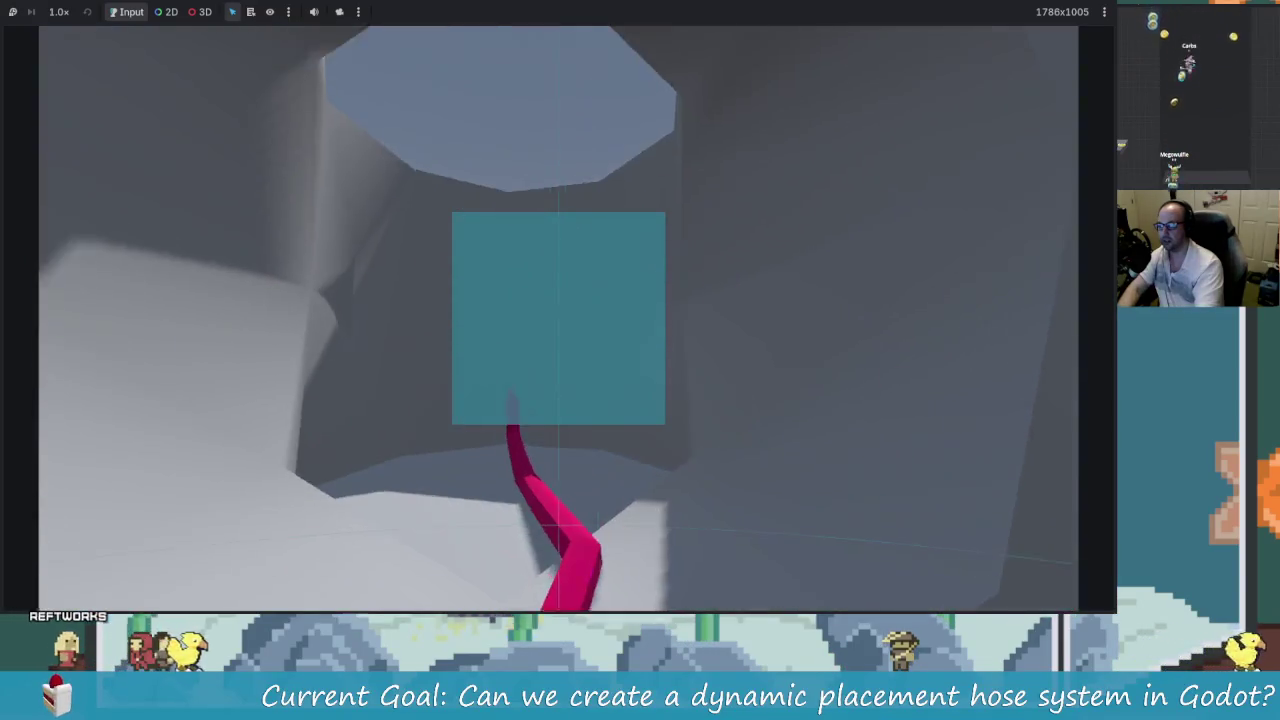
key("s")
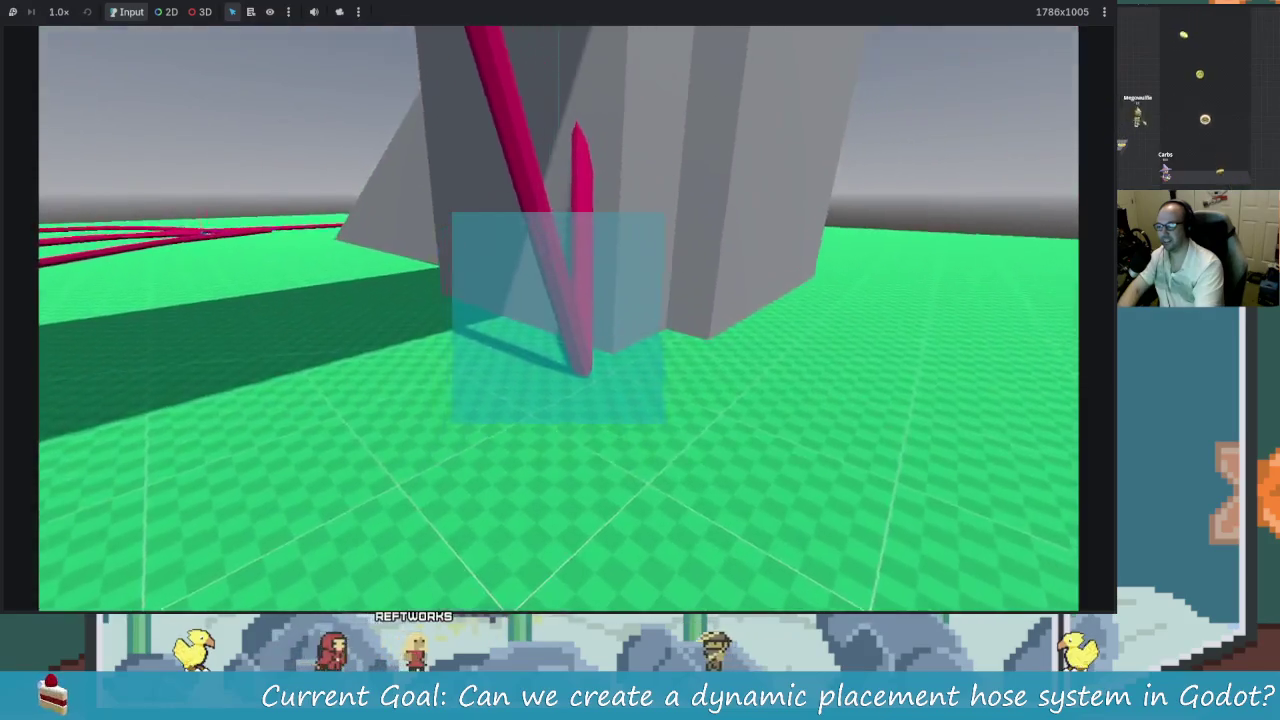
mouse_move(640, 360)
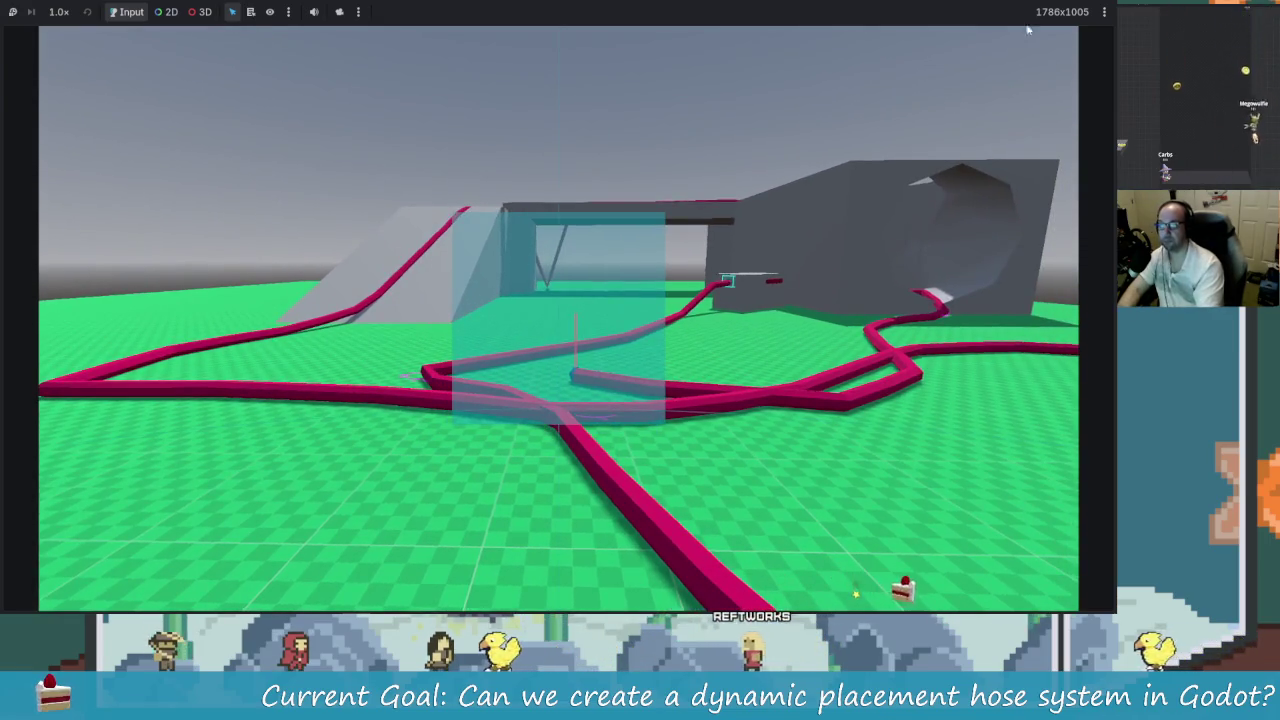
key("F8")
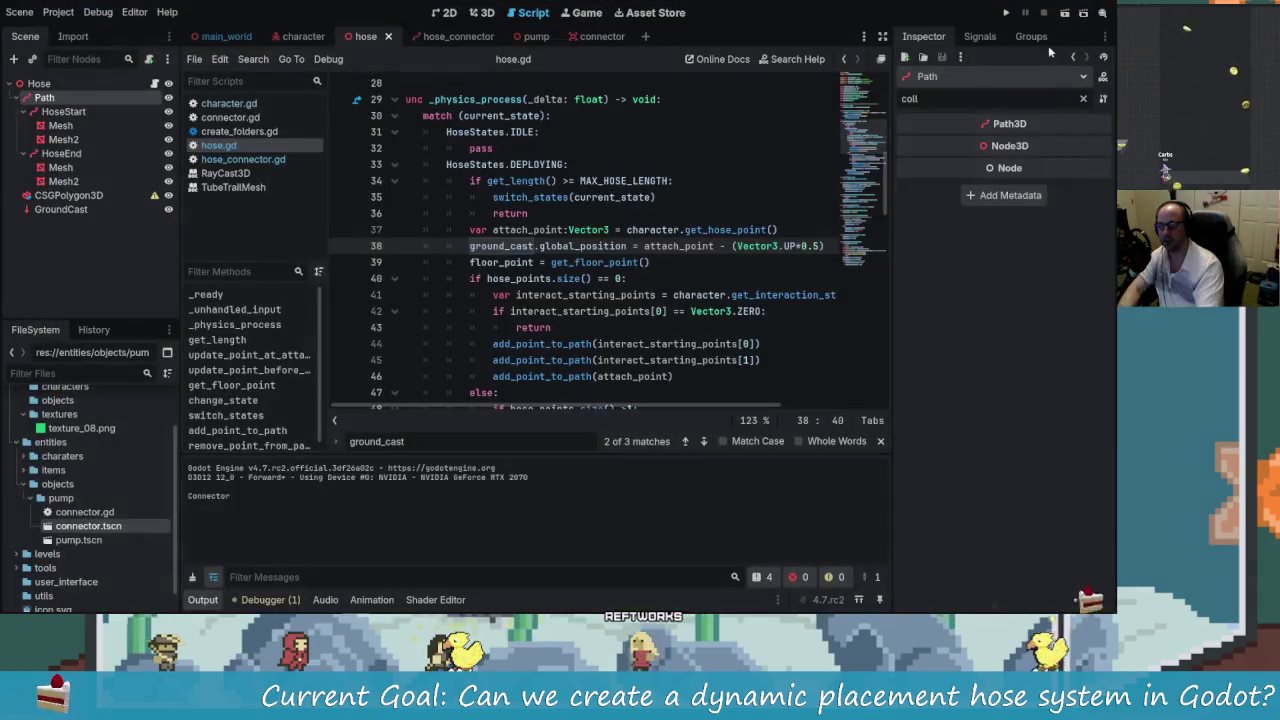
- Playtest attaching a hose to the connector box and dropping its end on the ground
left_click(701, 188)
scroll(701, 188, "up", 9)
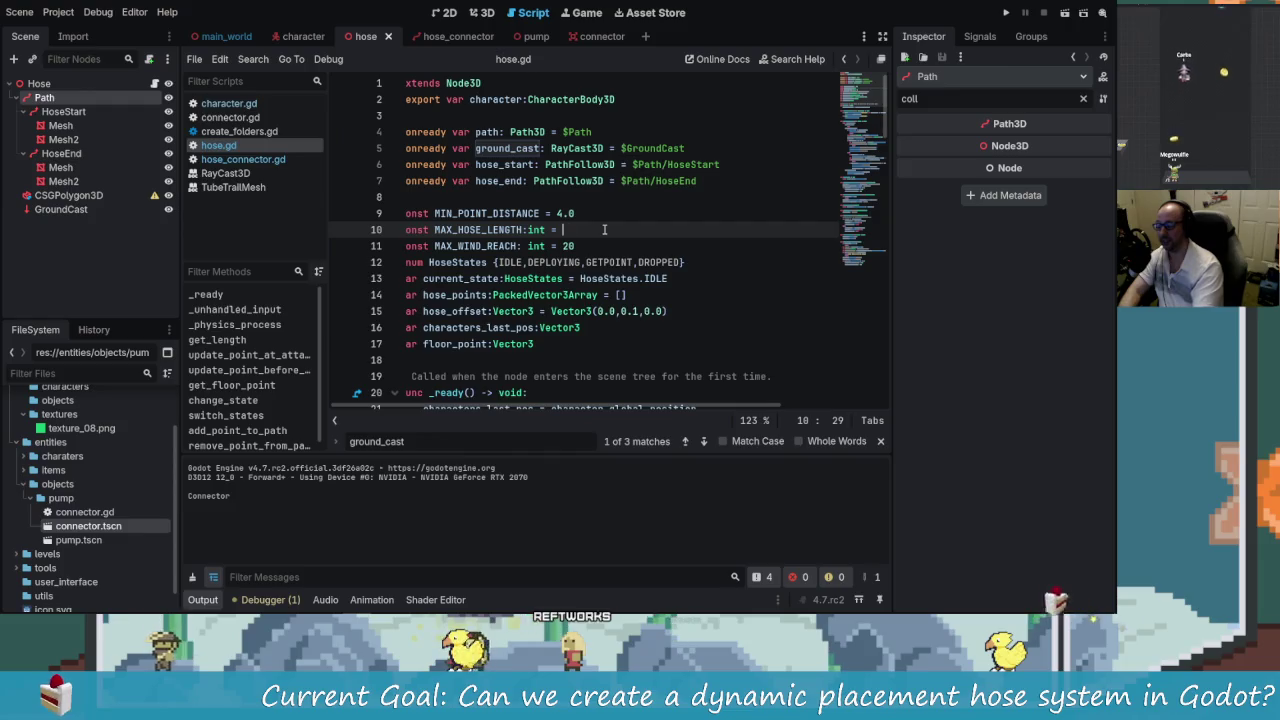
left_click(1008, 13)
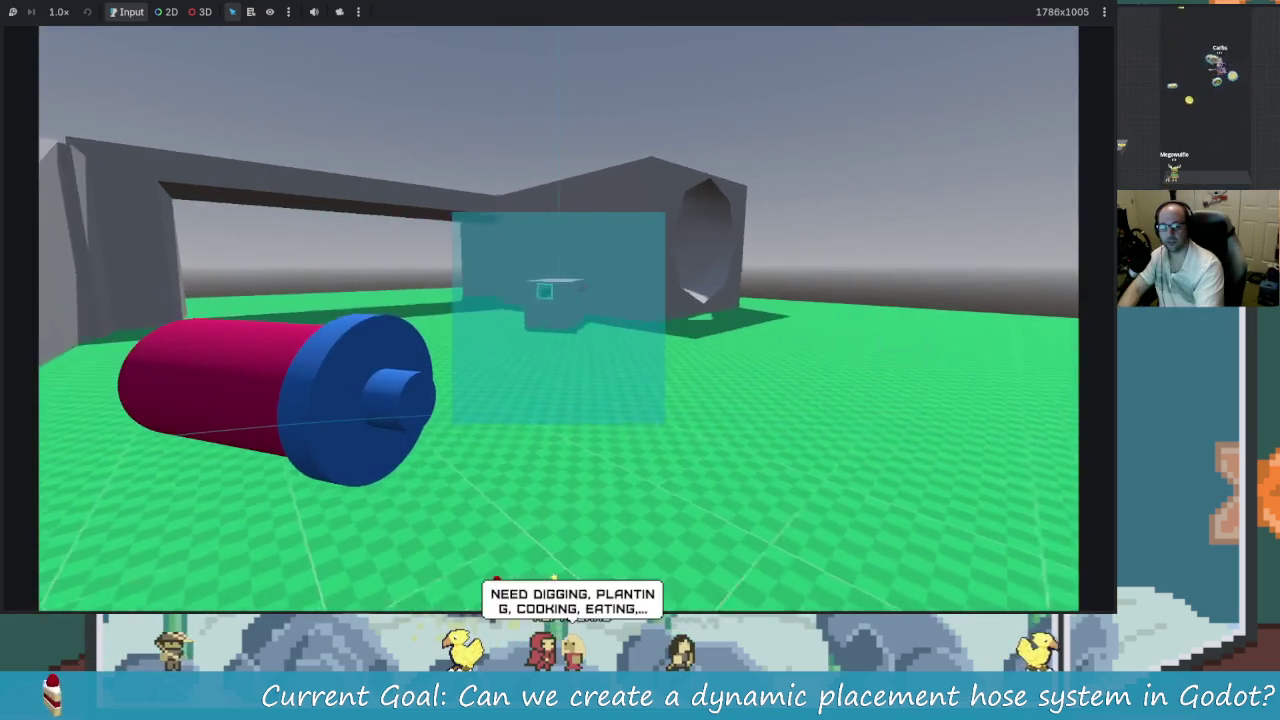
key("w")
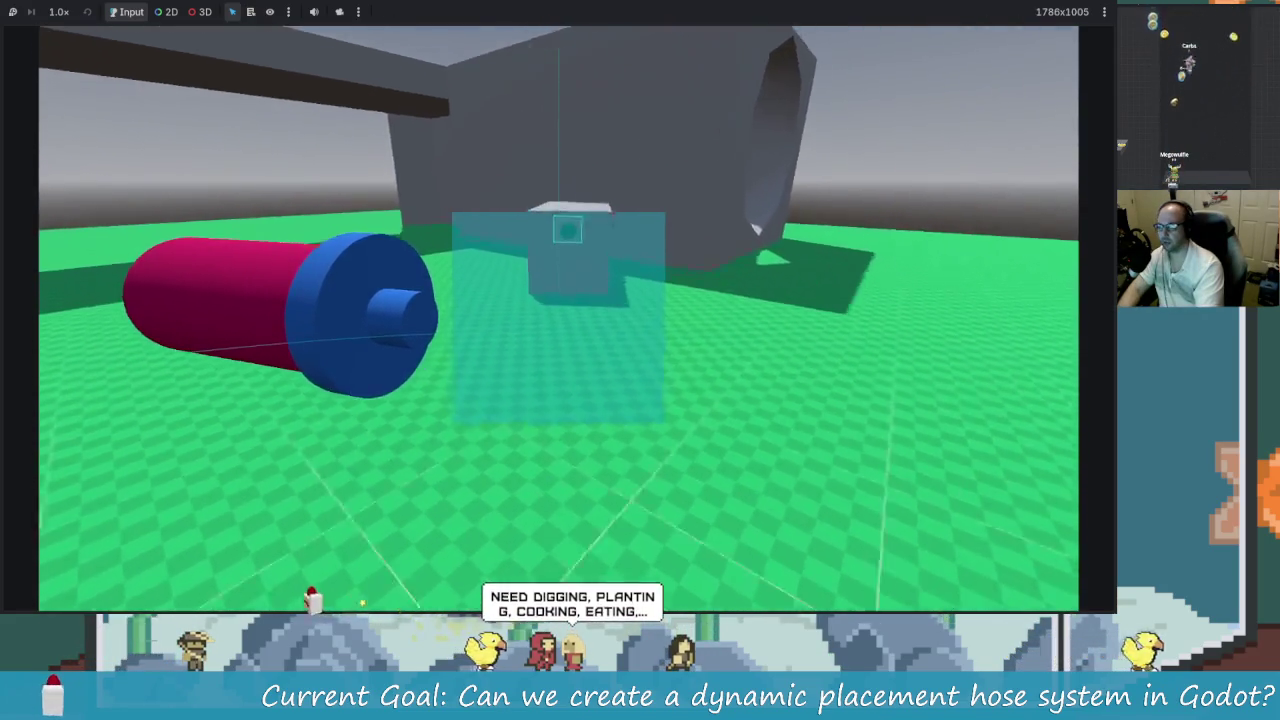
key("e")
key("s")
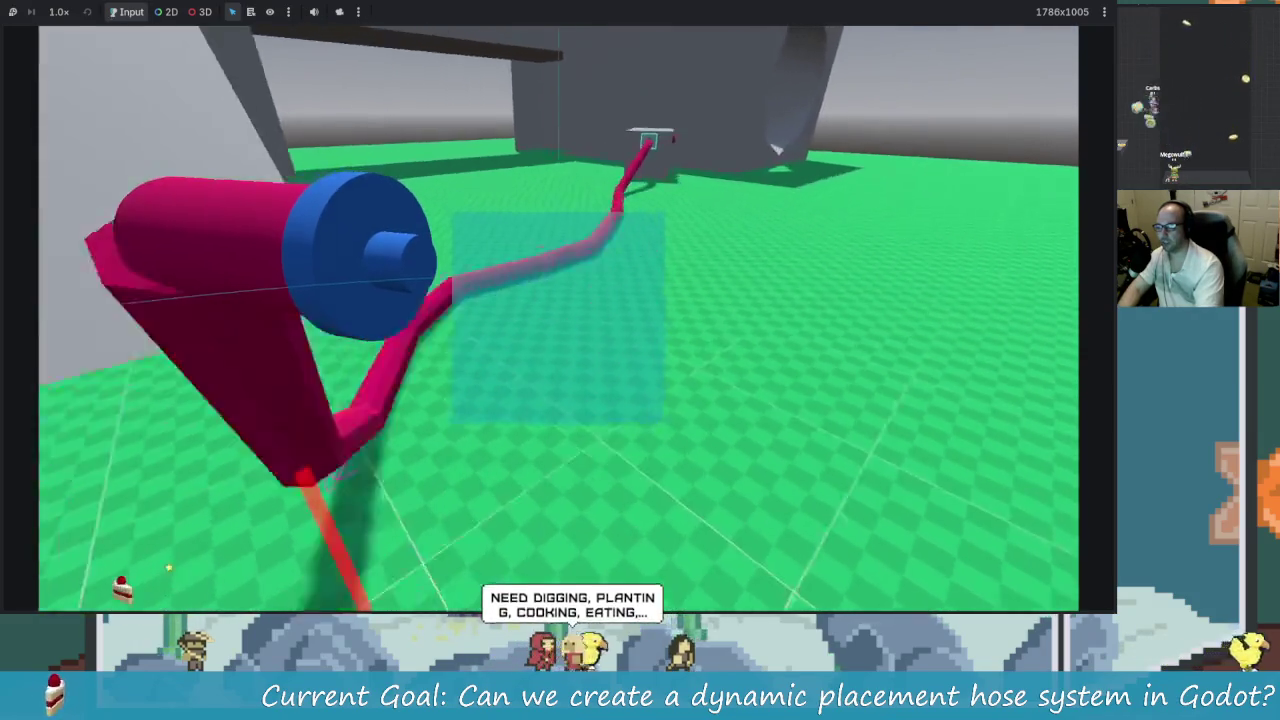
key("e")
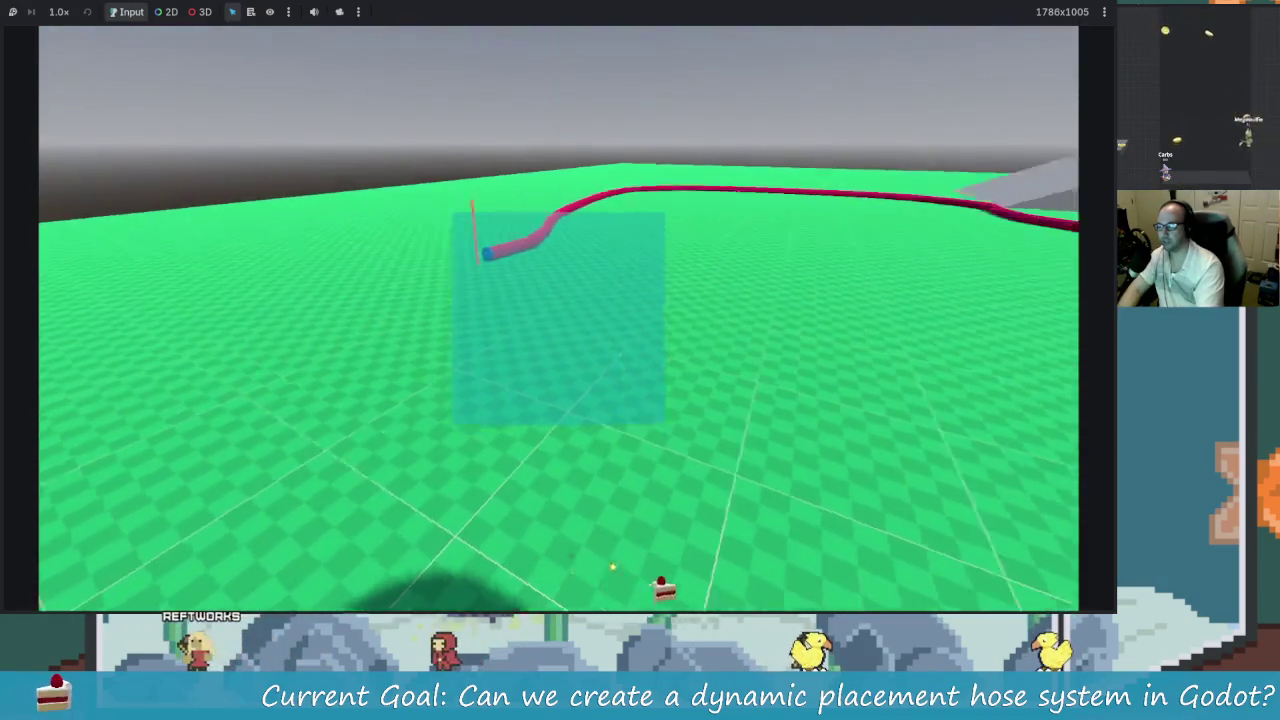
key("F8")
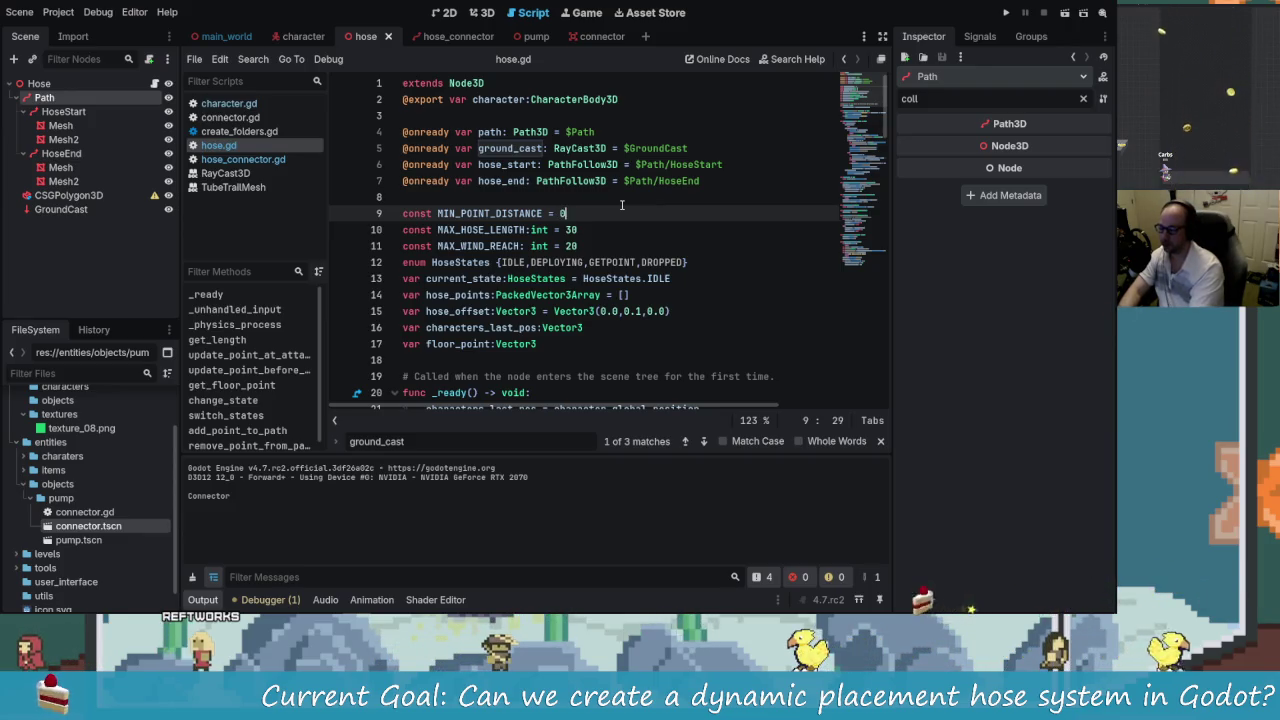
- Rerun with MIN_POINT_DISTANCE at 0.2, attach a pump hose to the connector, then stop
left_click(1002, 12)
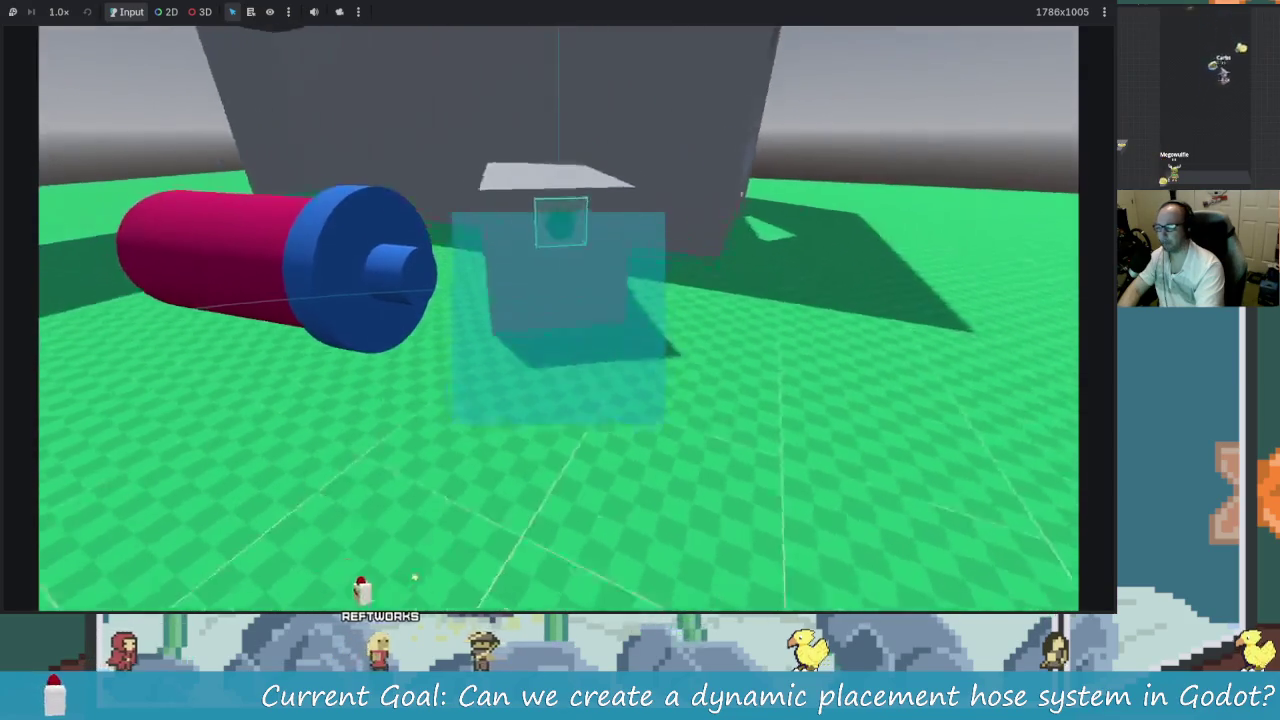
left_click(558, 318)
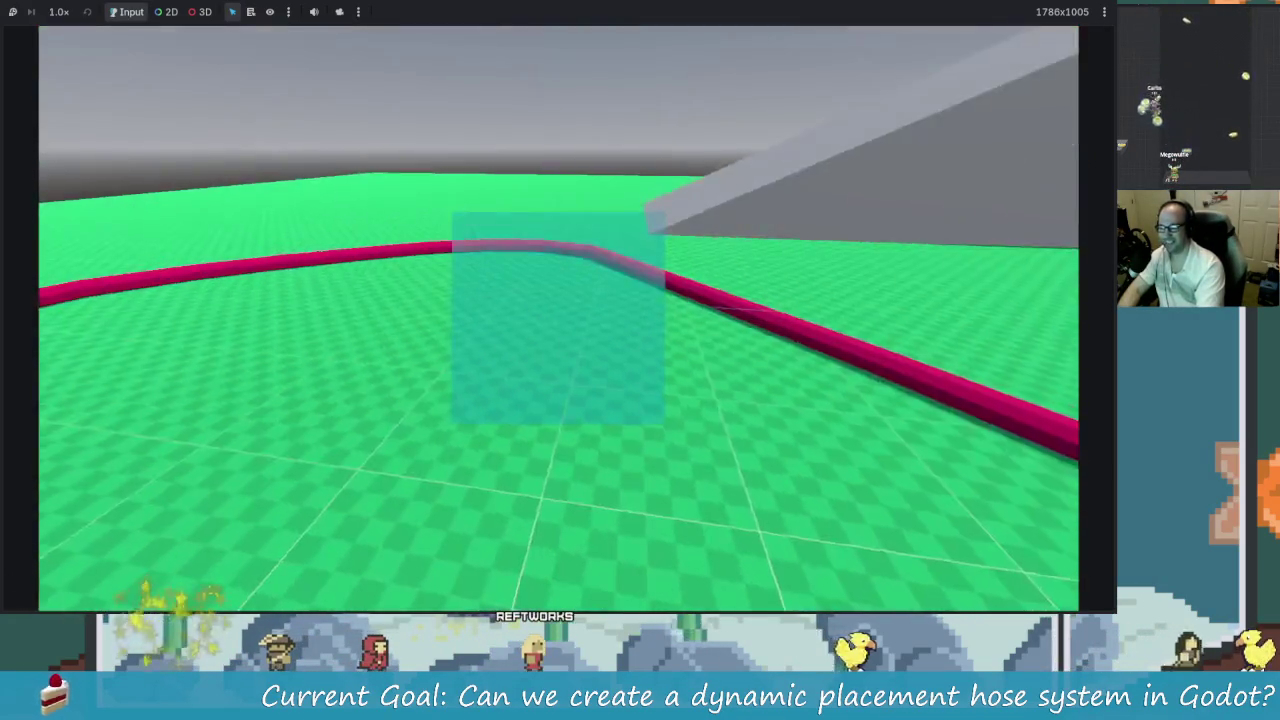
mouse_move(557, 318)
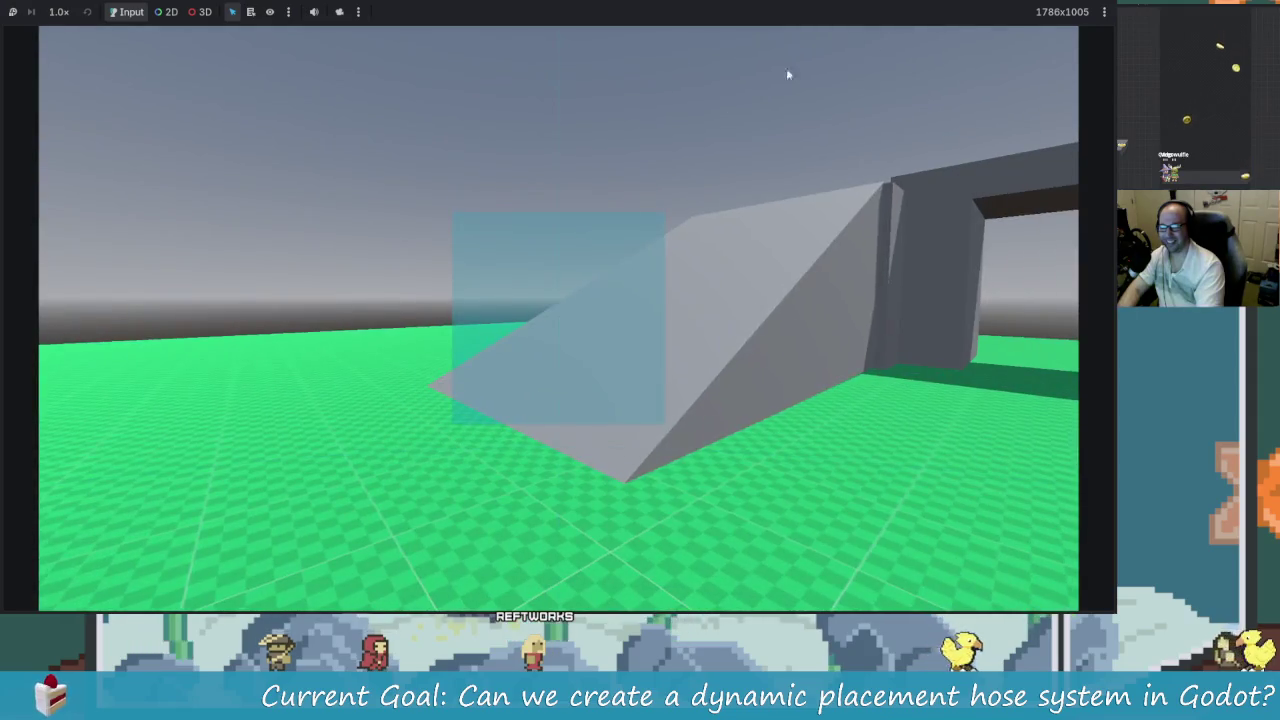
mouse_move(629, 307)
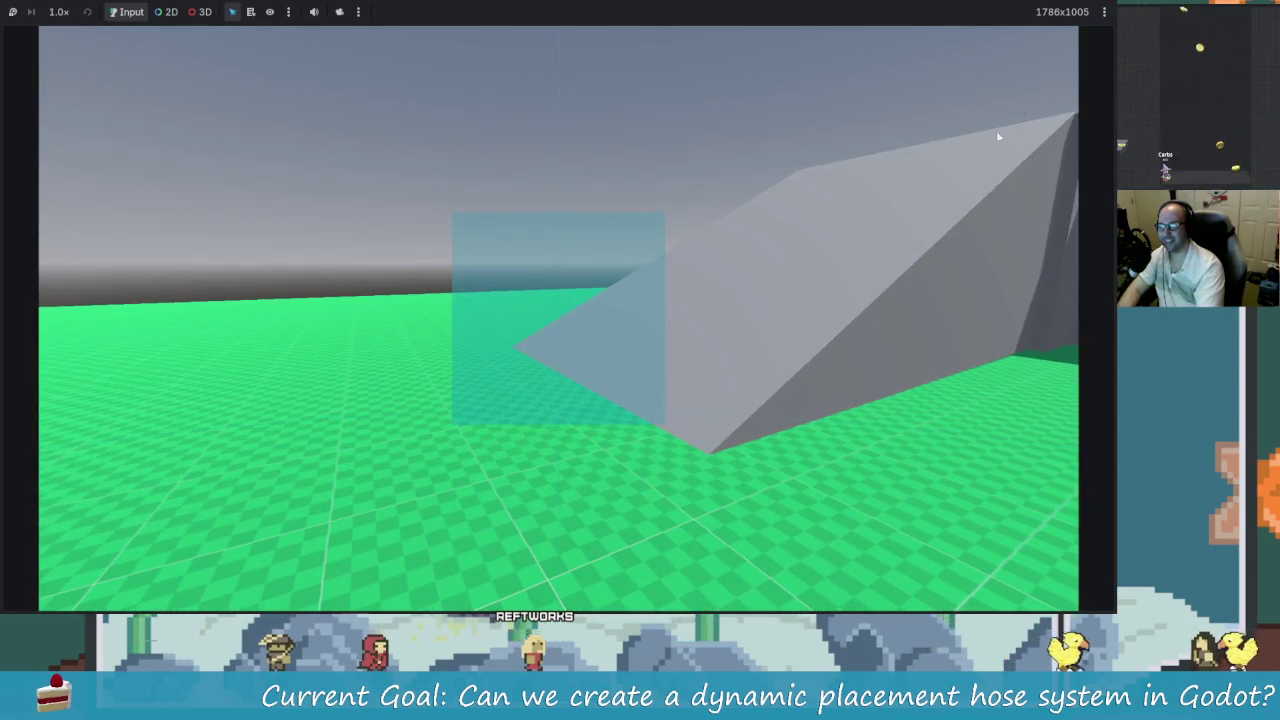
key("F8")
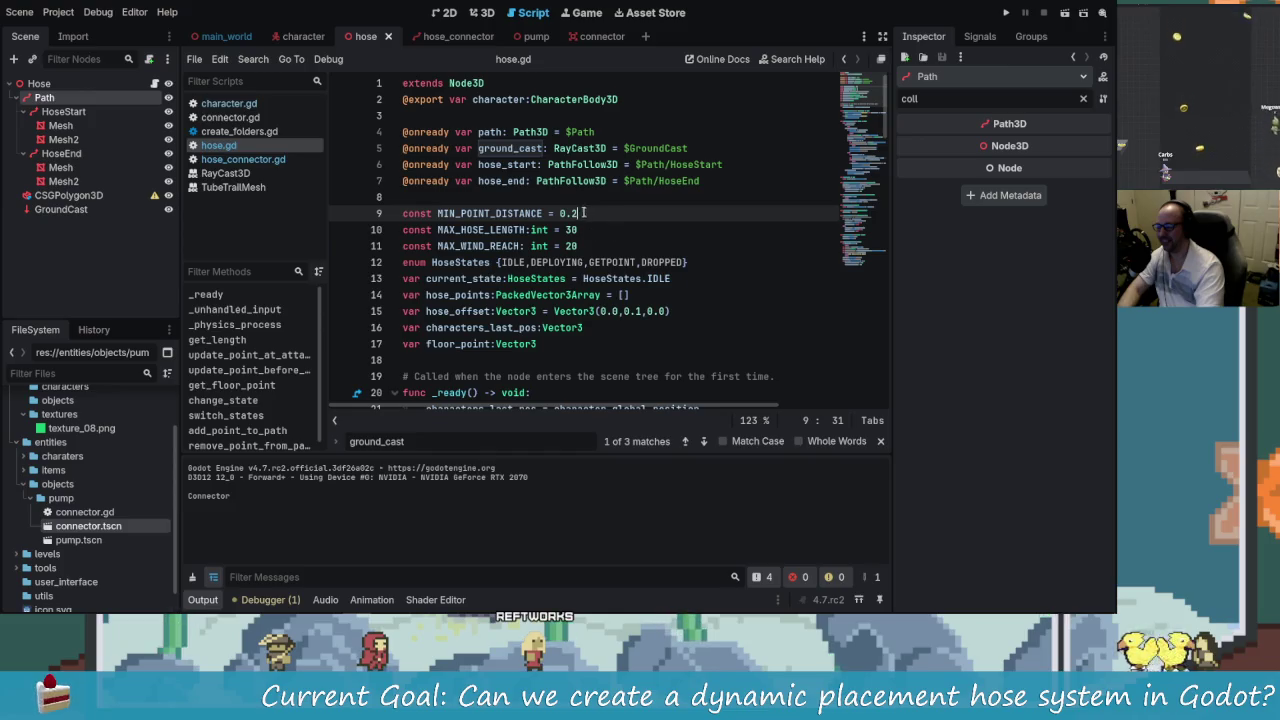
- Show the character scene in the 3D view and frame the HoseConnector
left_click(466, 40)
left_click(484, 13)
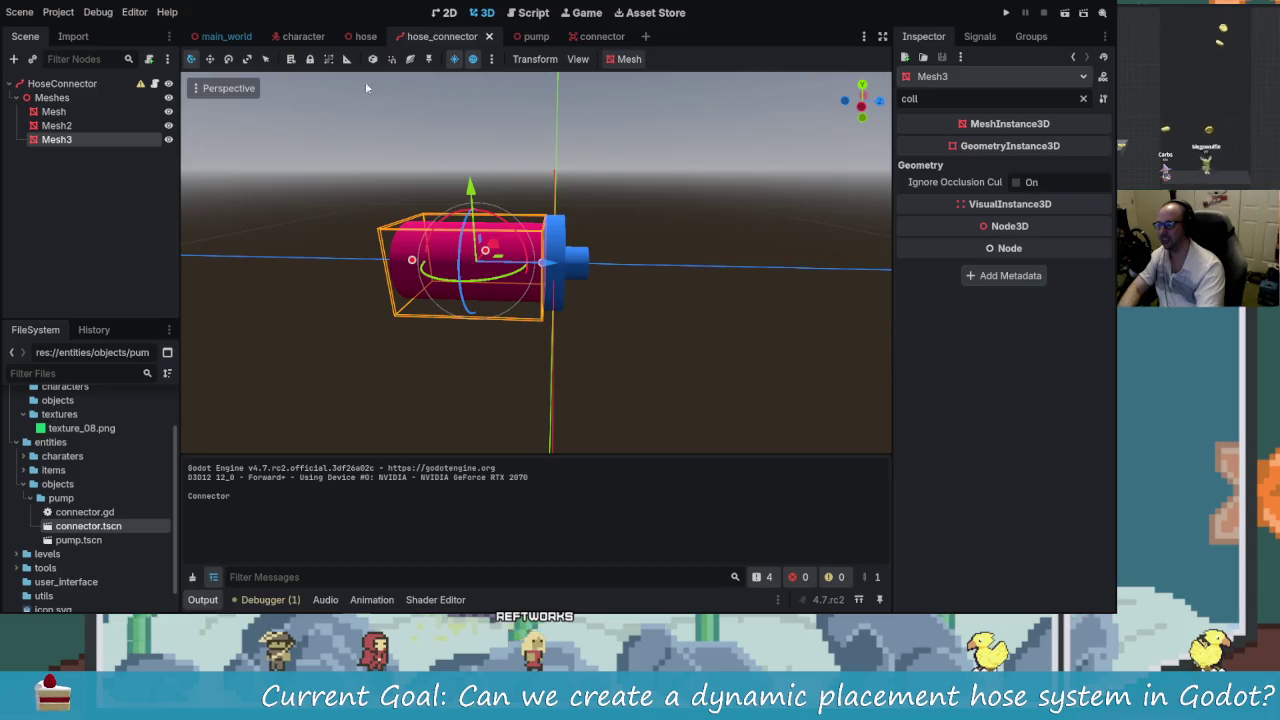
left_click(300, 36)
key("f")
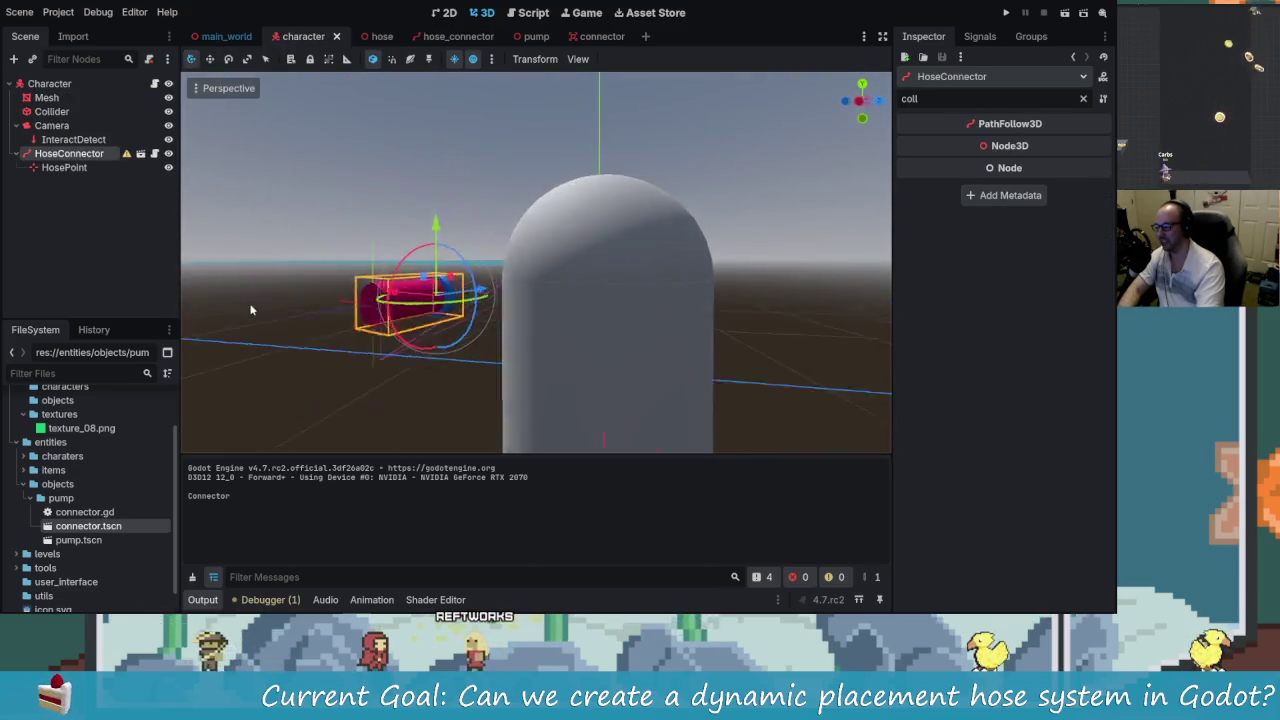
- Switch the 3D editor layout to two stacked viewports
left_click(535, 59)
left_click(578, 59)
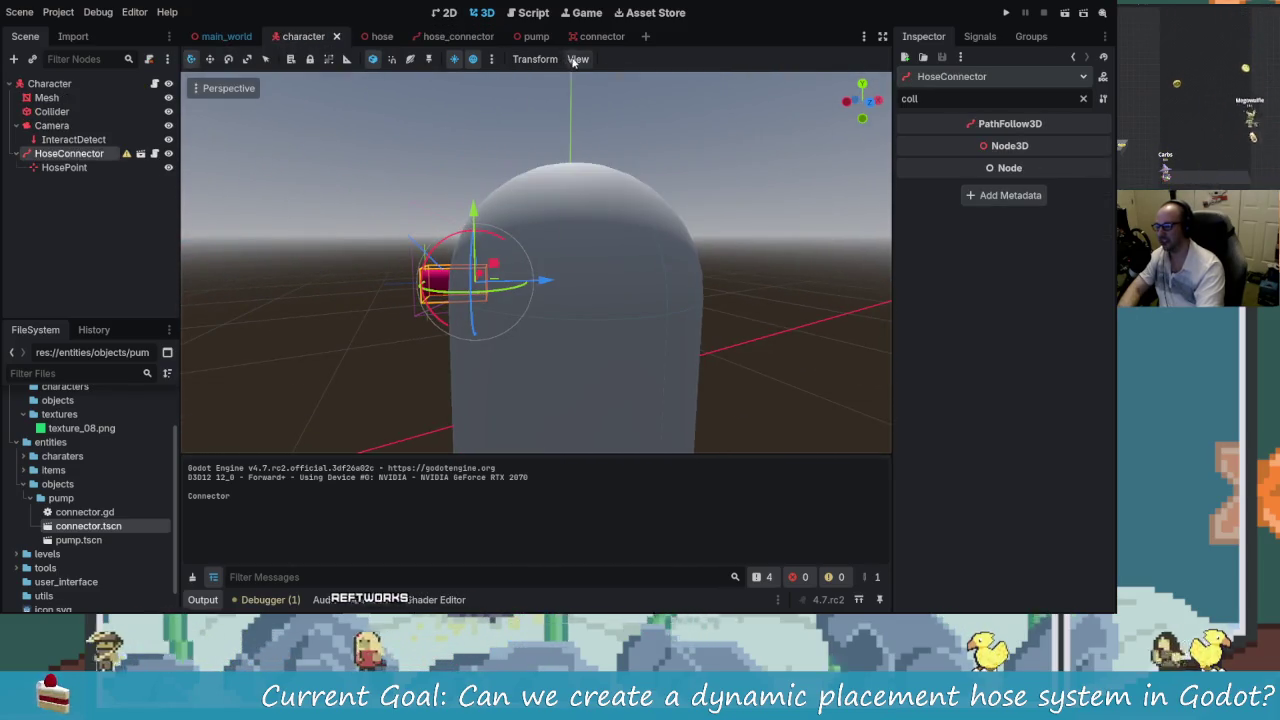
left_click(578, 59)
left_click(598, 96)
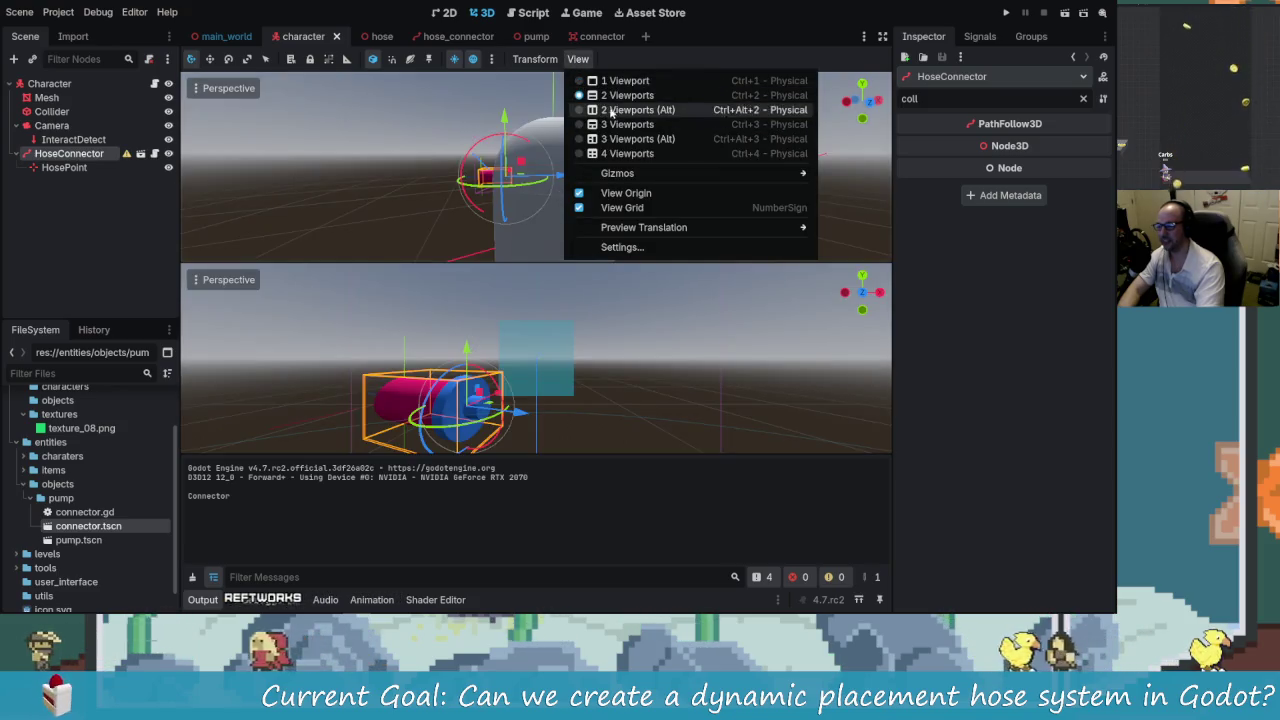
left_click(614, 84)
left_click(614, 84)
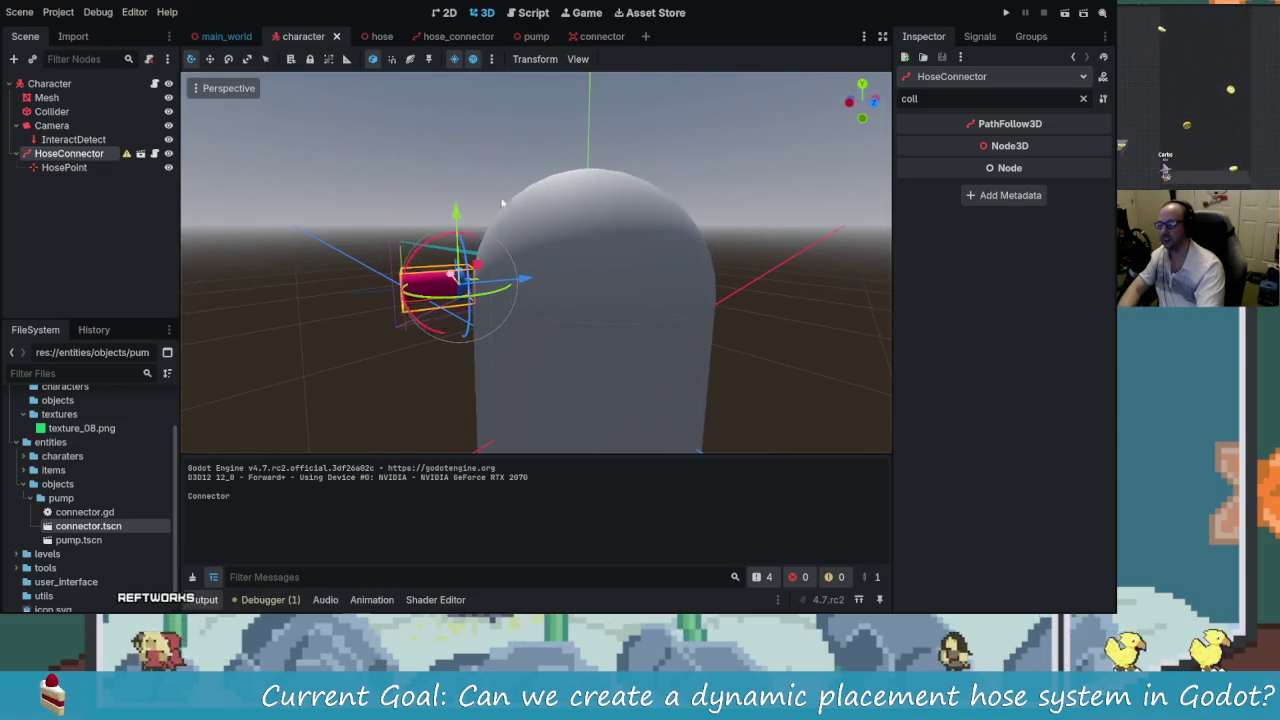
left_click(578, 59)
left_click(615, 95)
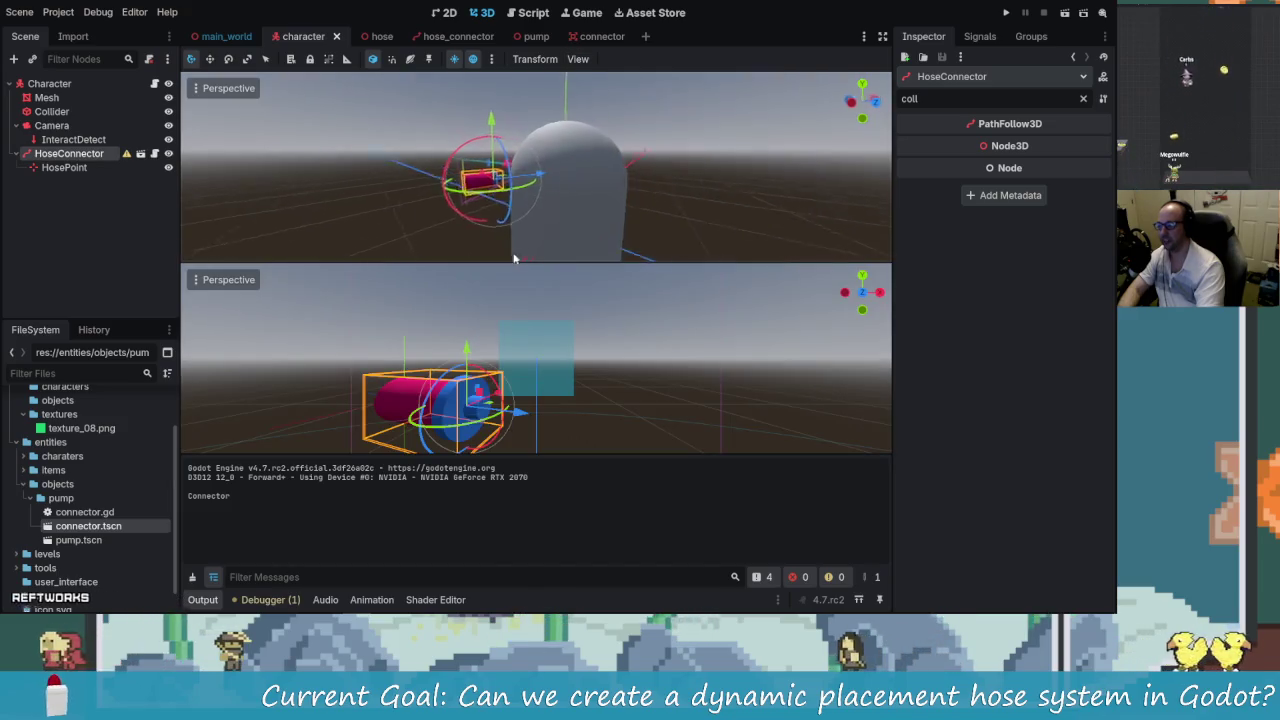
- Reframe the lower viewport's camera and select the InteractDetect node
mouse_move(453, 273)
left_mouse_down()
mouse_move(468, 270)
mouse_move(446, 278)
left_mouse_up()
left_click(200, 282)
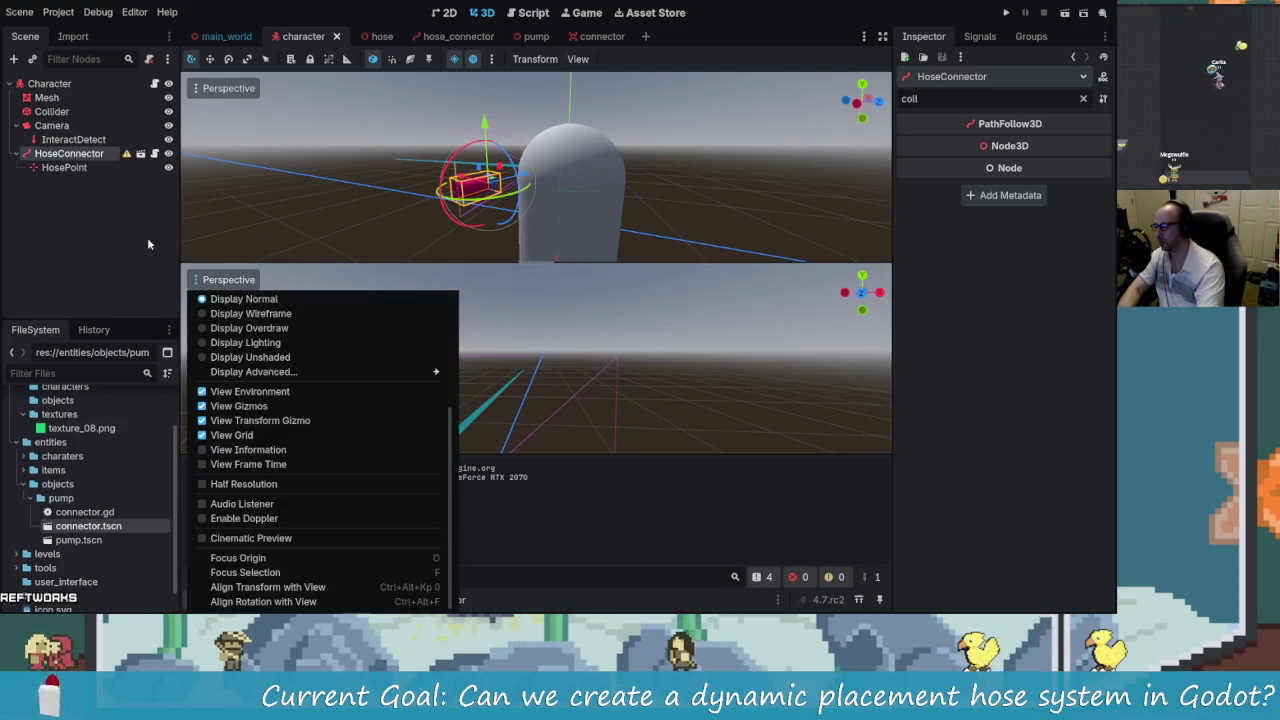
left_click(70, 141)
left_click(70, 141)
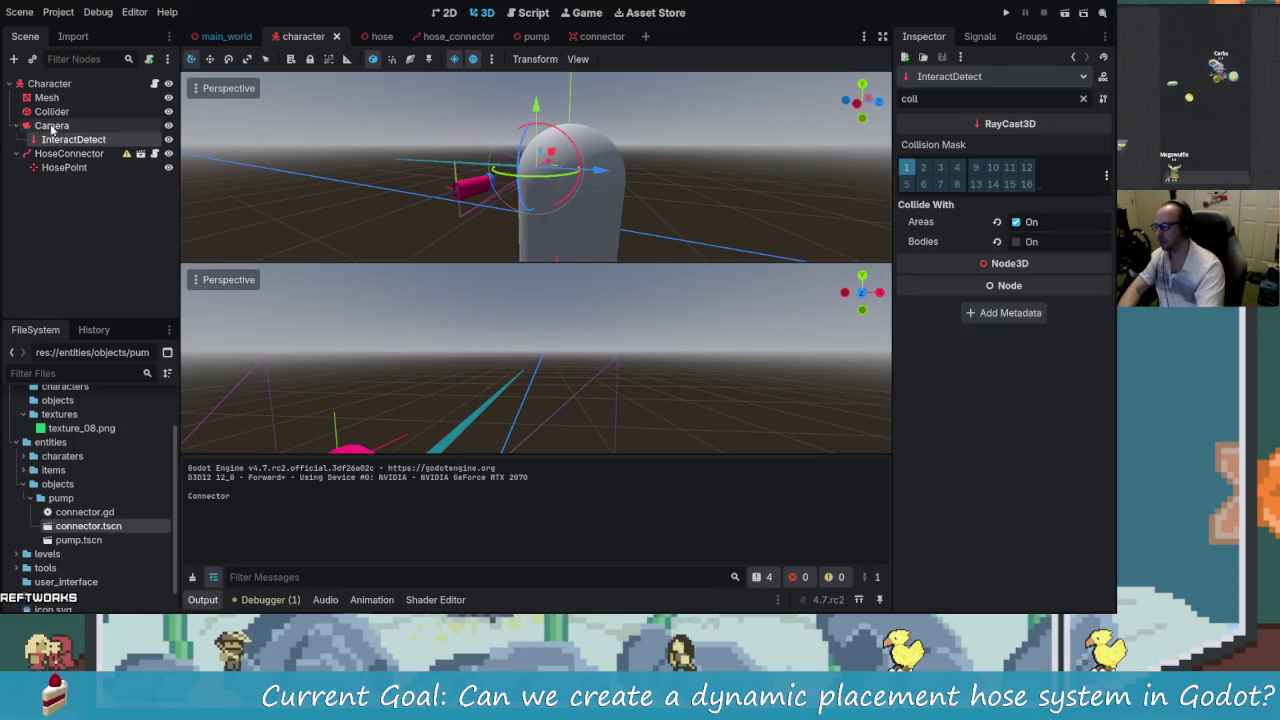
- Select Camera and preview through it in the lower viewport while orbiting the character
left_click(52, 127)
left_click(197, 303)
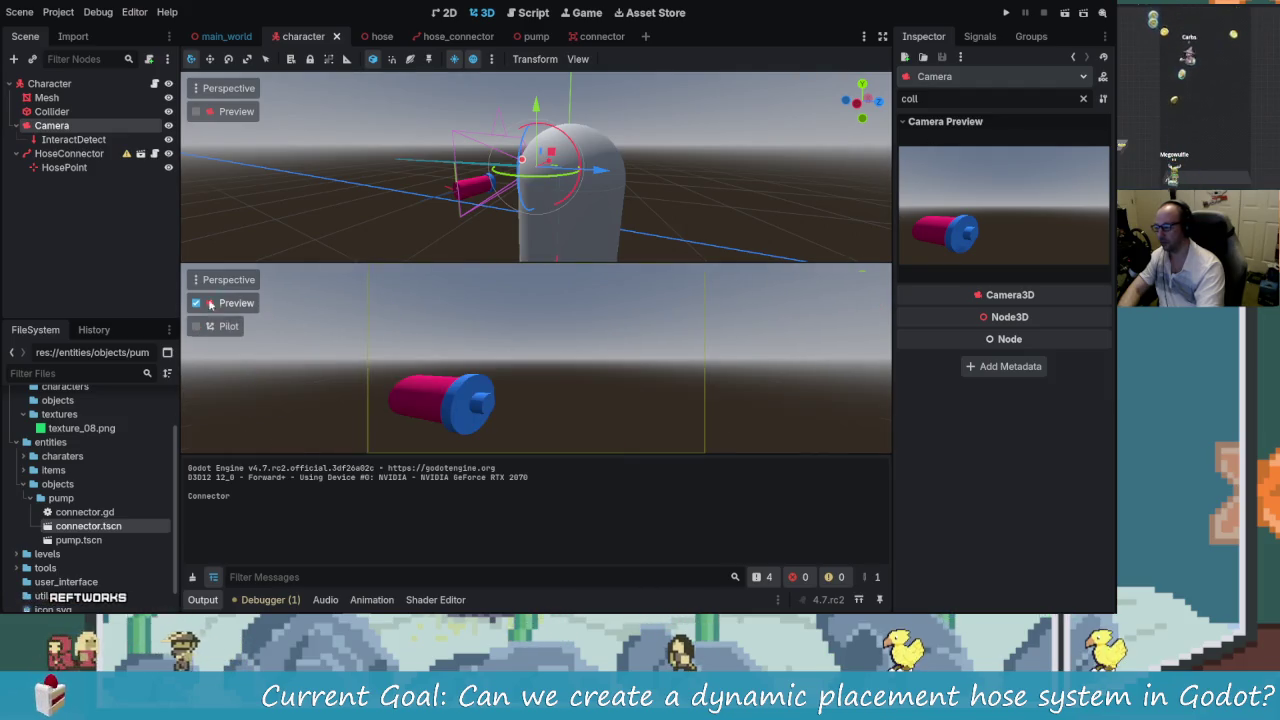
mouse_move(478, 172)
left_mouse_down()
mouse_move(378, 200)
mouse_move(470, 205)
mouse_move(502, 222)
mouse_move(233, 365)
left_mouse_up()
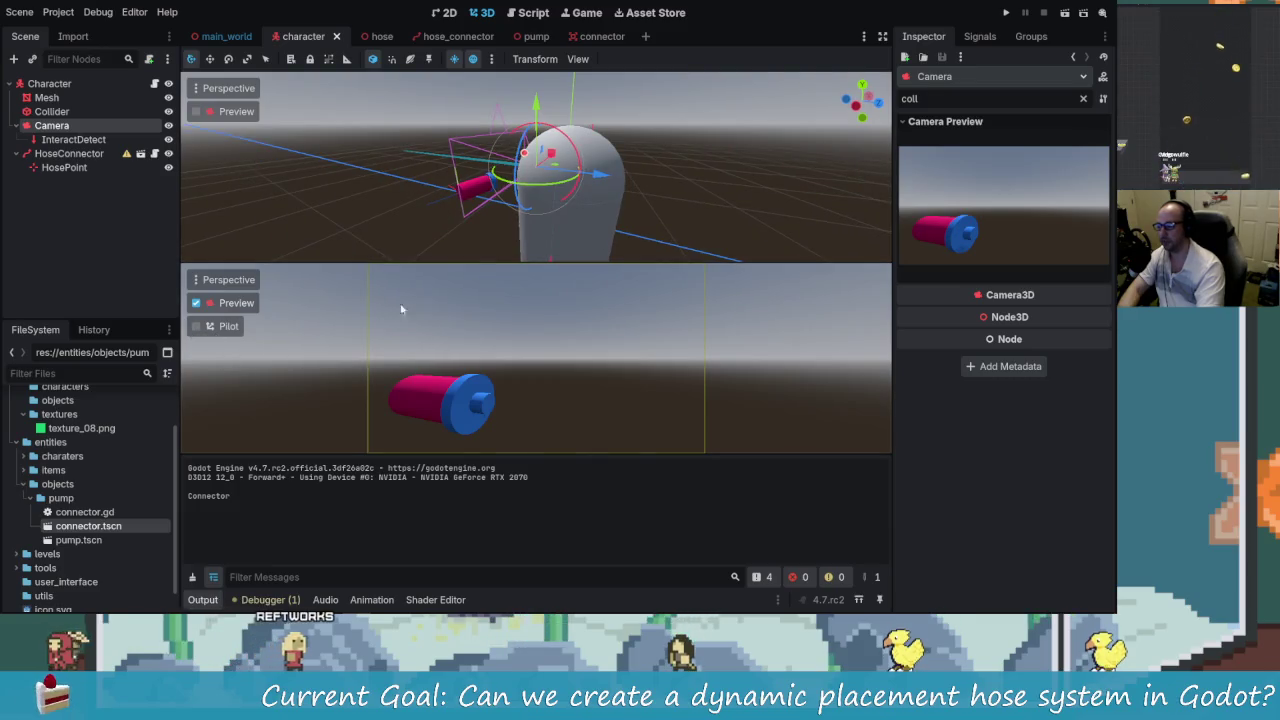
mouse_move(431, 213)
left_mouse_down()
mouse_move(410, 186)
mouse_move(380, 190)
left_mouse_up()
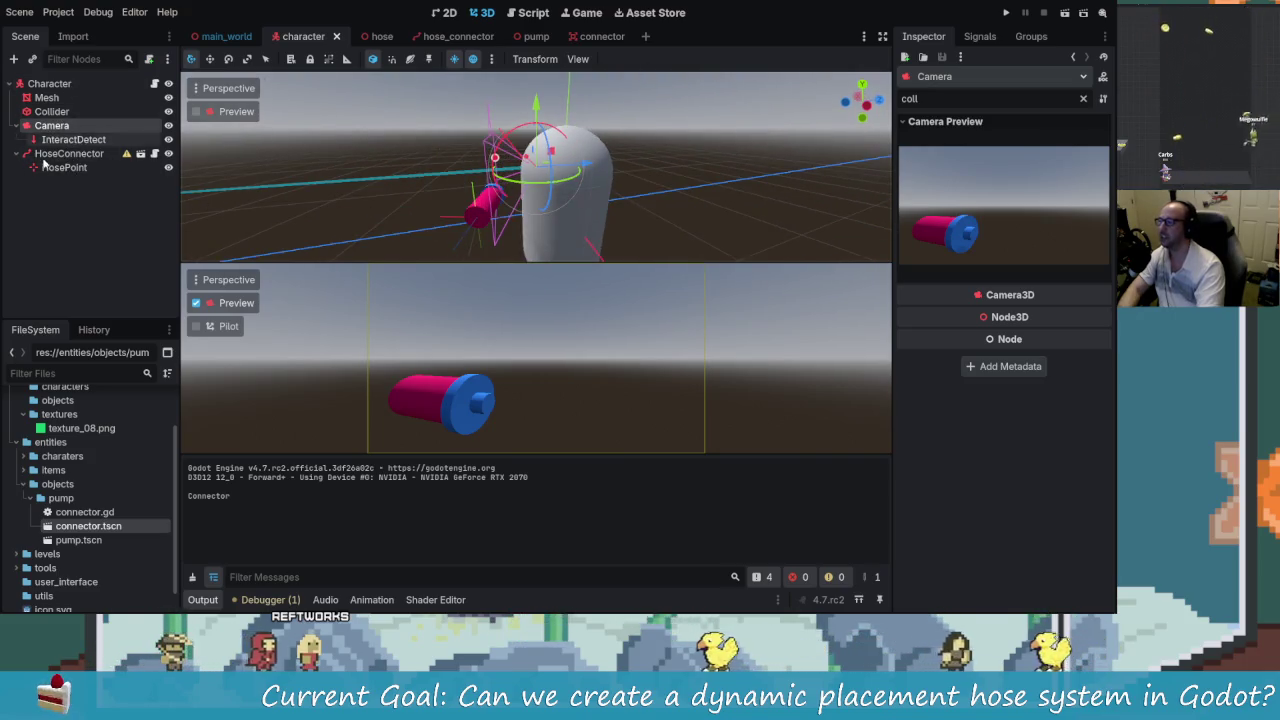
- Reposition and re-angle the HoseConnector so its blue end sits close in the camera preview
left_click(69, 153)
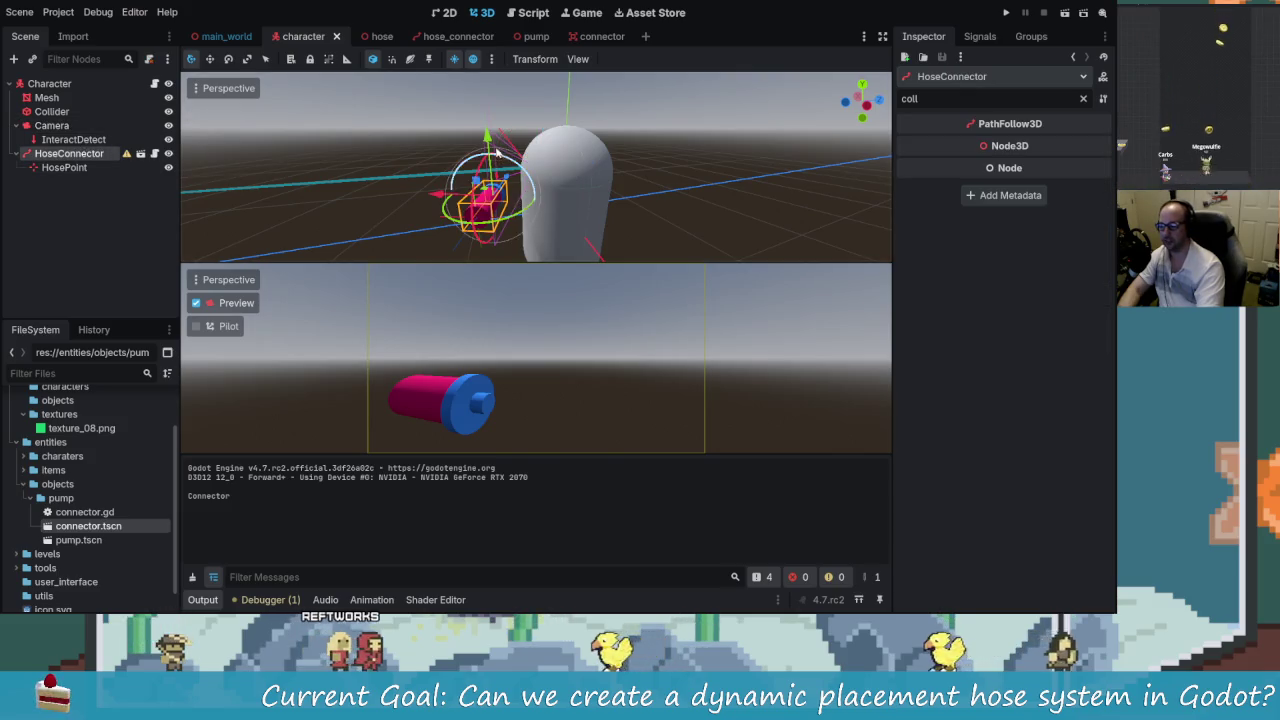
left_click_drag(487, 142, 487, 165)
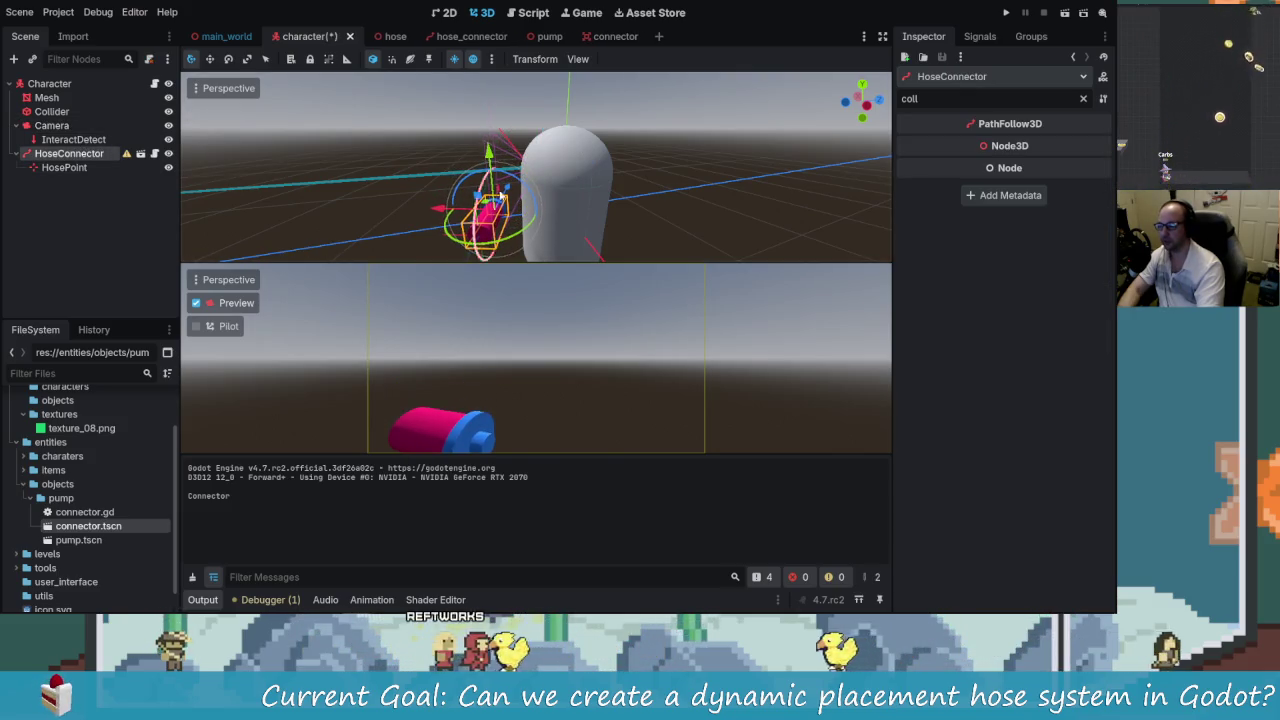
mouse_move(560, 230)
left_mouse_down()
mouse_move(622, 239)
mouse_move(503, 212)
mouse_move(425, 225)
mouse_move(461, 198)
left_mouse_up()
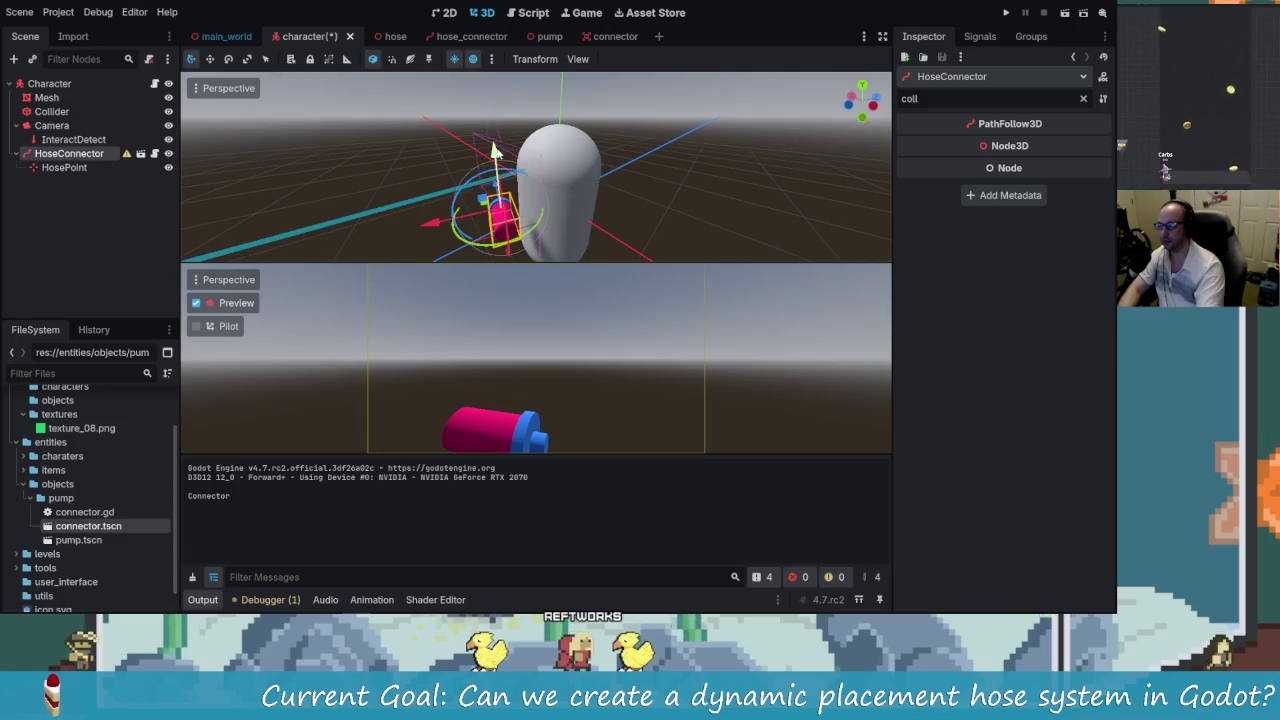
left_click_drag(494, 150, 495, 133)
mouse_move(432, 207)
left_mouse_down()
mouse_move(535, 205)
mouse_move(549, 175)
mouse_move(445, 228)
mouse_move(485, 197)
left_mouse_up()
key("KP_1")
left_click_drag(513, 145, 518, 143)
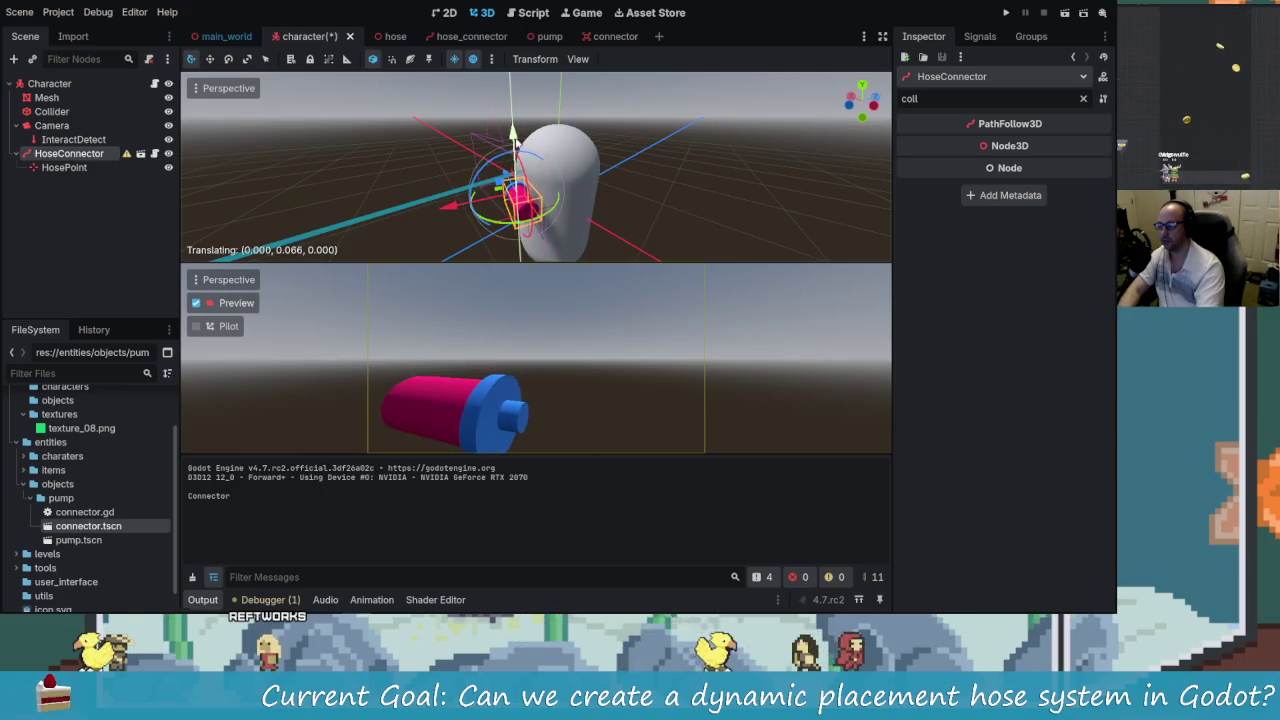
mouse_move(463, 203)
left_mouse_down()
mouse_move(490, 178)
mouse_move(565, 163)
mouse_move(590, 183)
left_mouse_up()
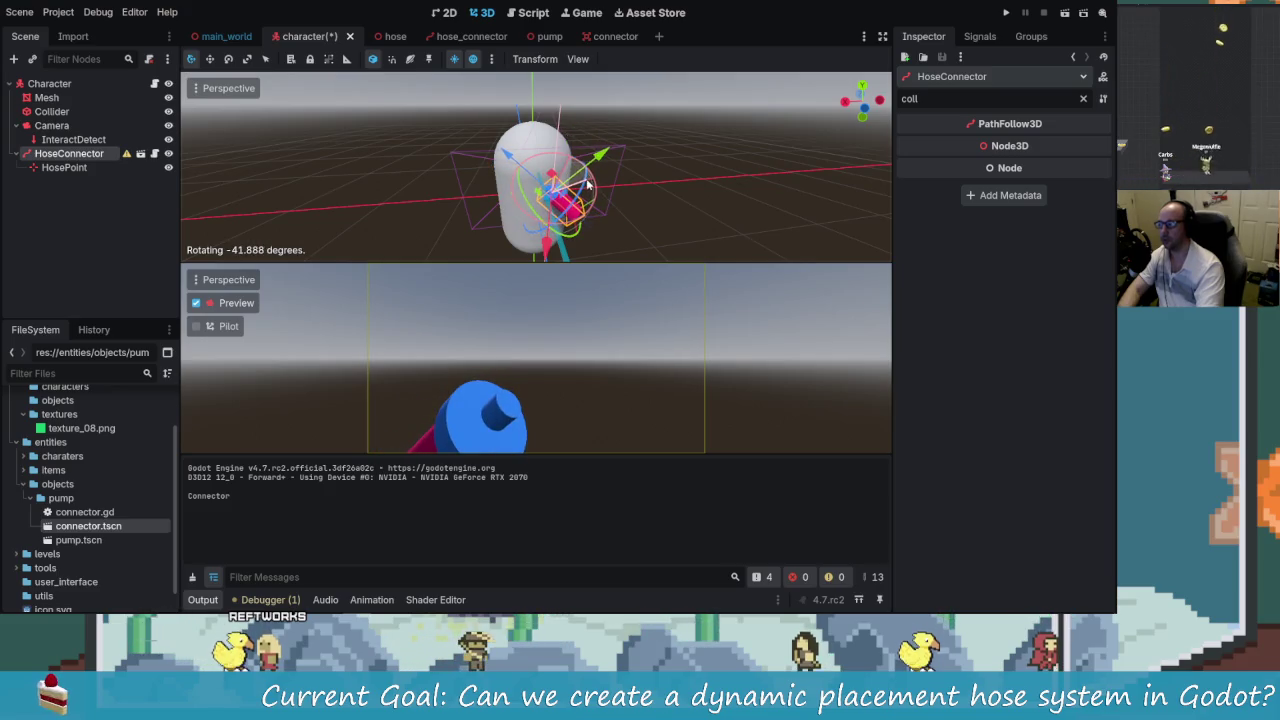
- Check the connector placement from around the character and save the character scene
mouse_move(698, 199)
left_mouse_down()
mouse_move(597, 222)
mouse_move(780, 182)
mouse_move(800, 163)
mouse_move(800, 111)
mouse_move(644, 180)
mouse_move(617, 226)
mouse_move(729, 171)
mouse_move(600, 195)
mouse_move(578, 128)
mouse_move(508, 146)
left_mouse_up()
scroll(700, 175, "up", 3)
scroll(577, 133, "down", 2)
key("ctrl+s")
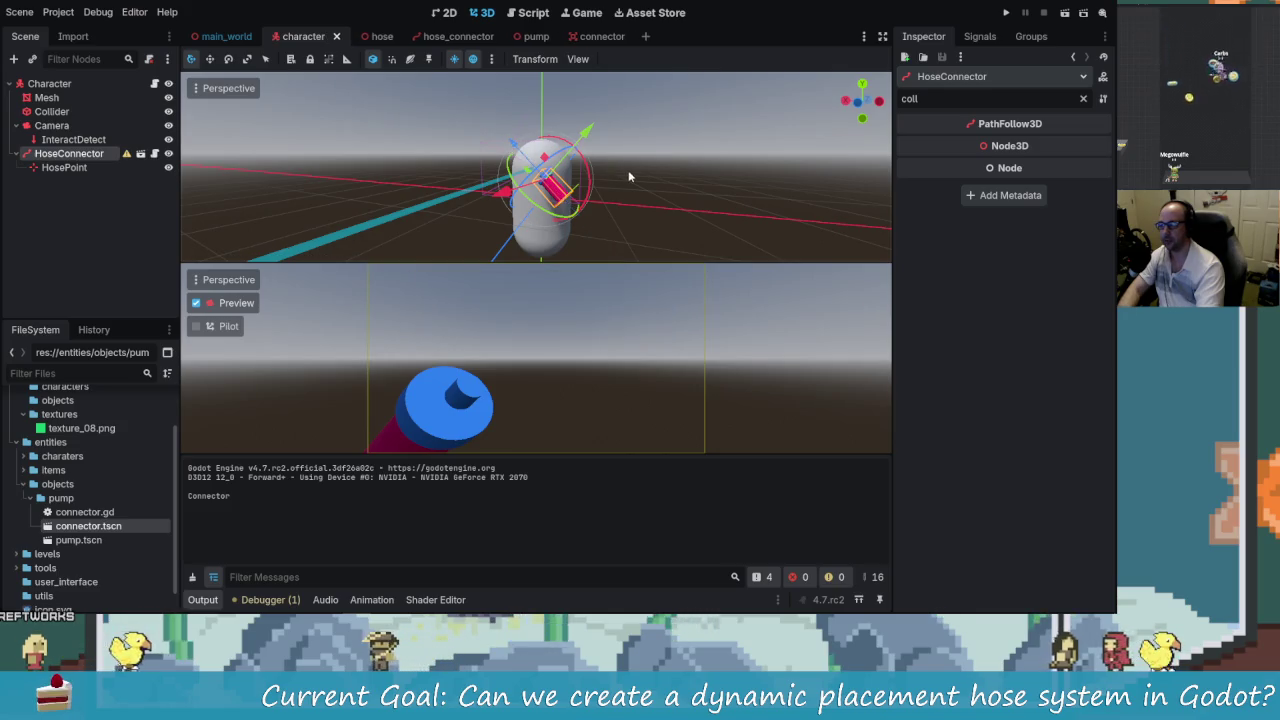
left_click(1003, 14)
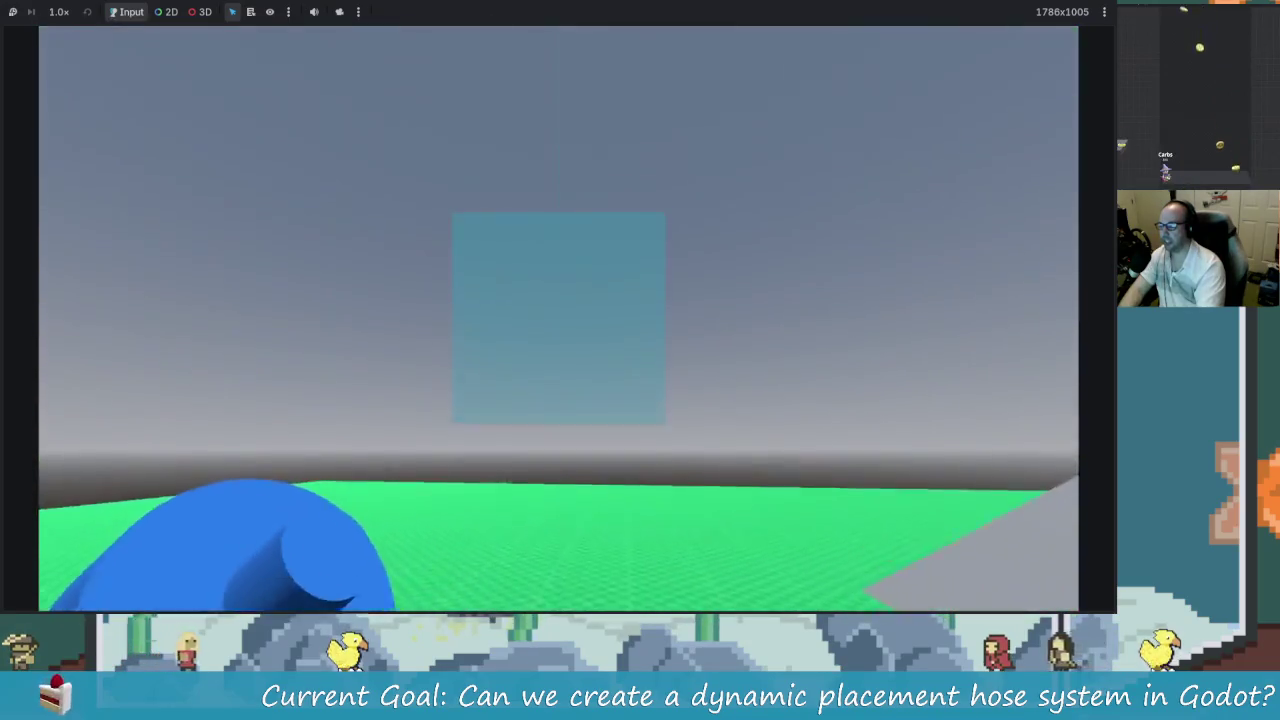
key("F8")
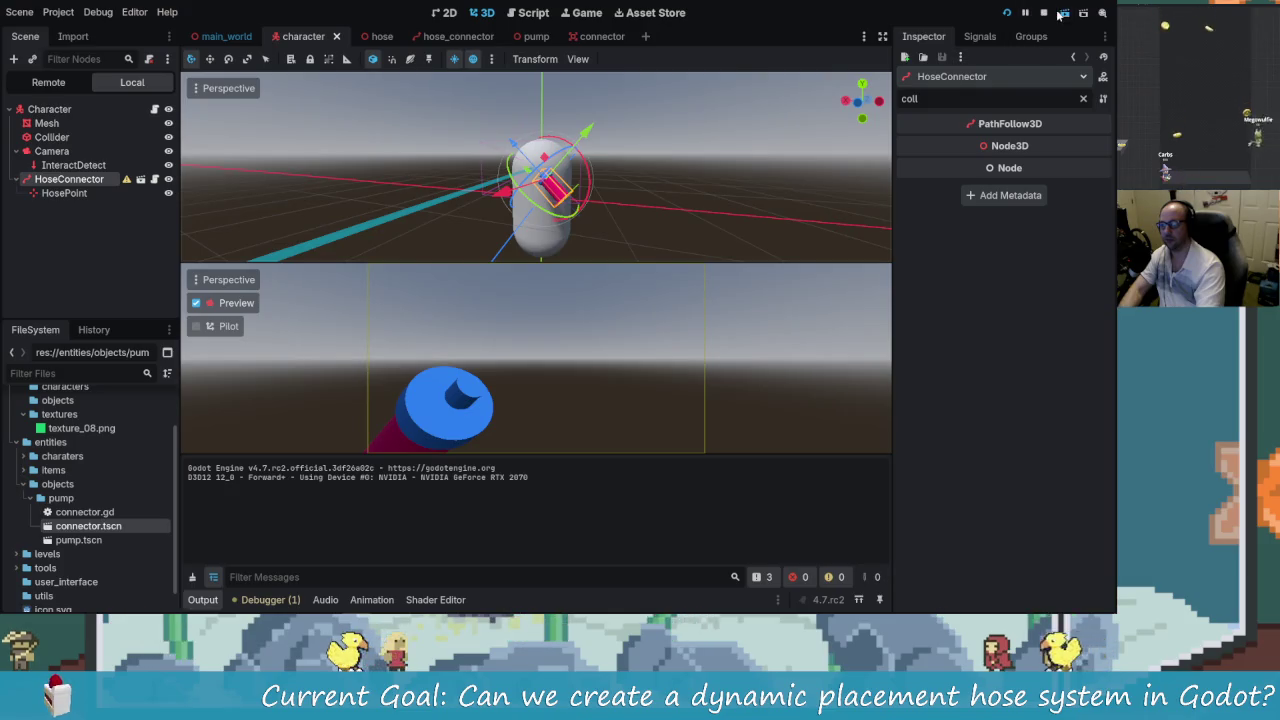
left_click(1046, 12)
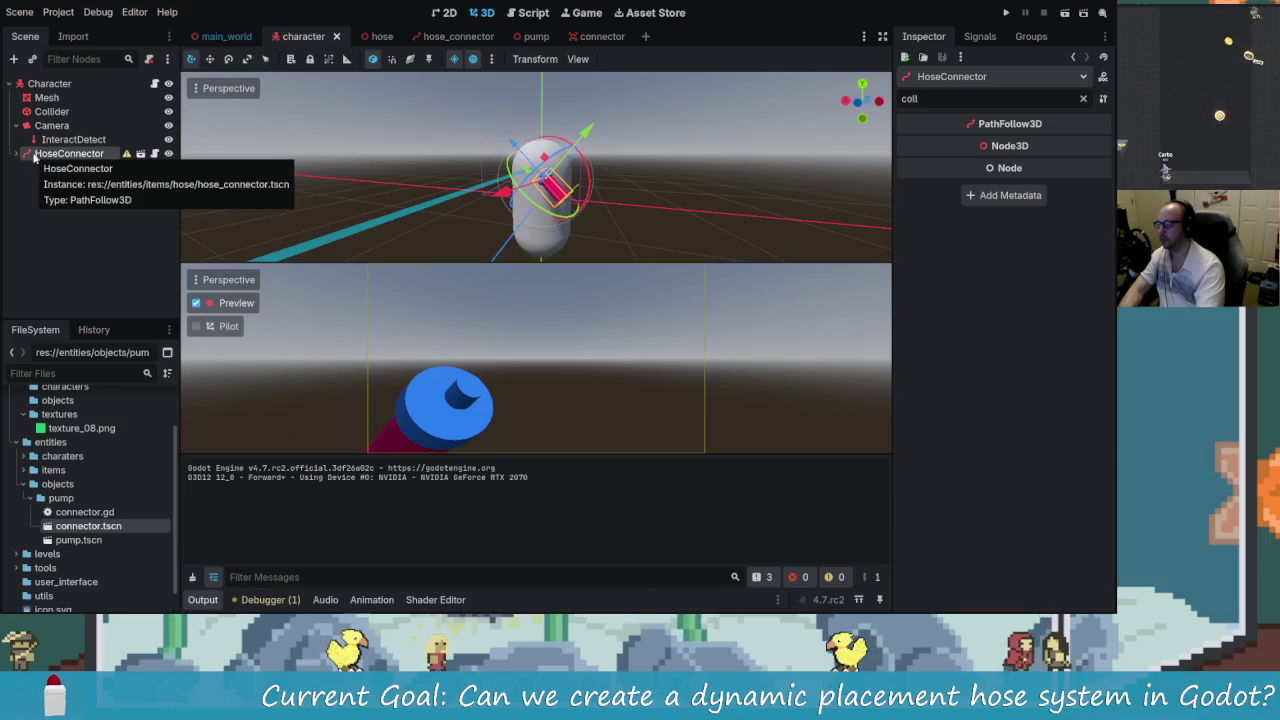
- Reparent HoseConnector under Camera in the Scene dock and bring up character.gd
left_click_drag(55, 135, 50, 156)
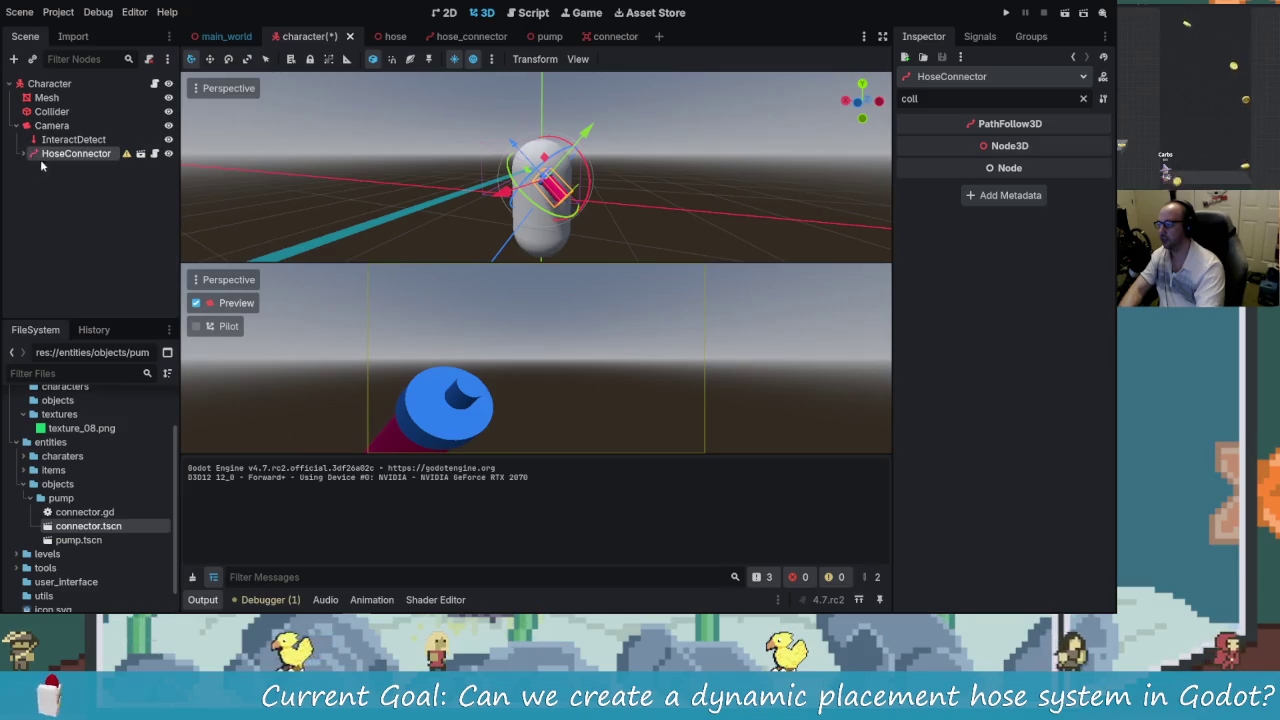
mouse_move(441, 128)
left_mouse_down()
mouse_move(440, 149)
mouse_move(380, 218)
mouse_move(229, 149)
mouse_move(362, 161)
mouse_move(360, 180)
mouse_move(439, 169)
left_mouse_up()
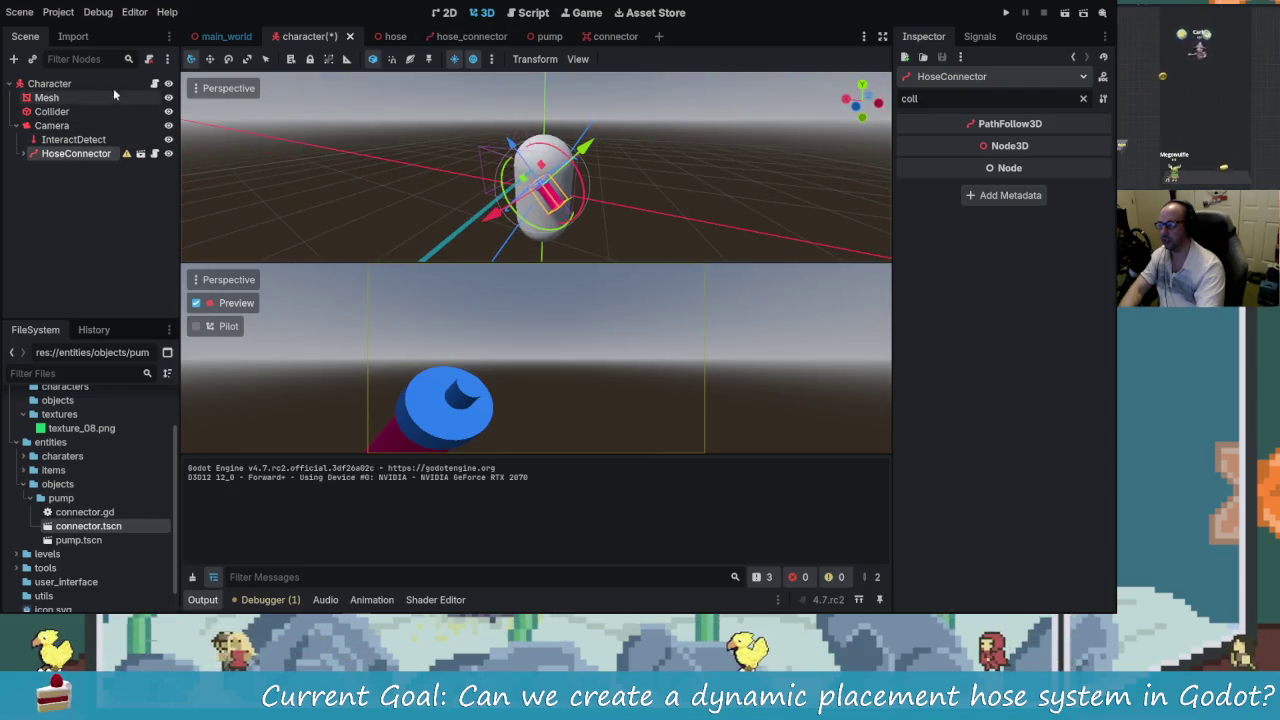
key("ctrl+F3")
scroll(641, 203, "up", 20)
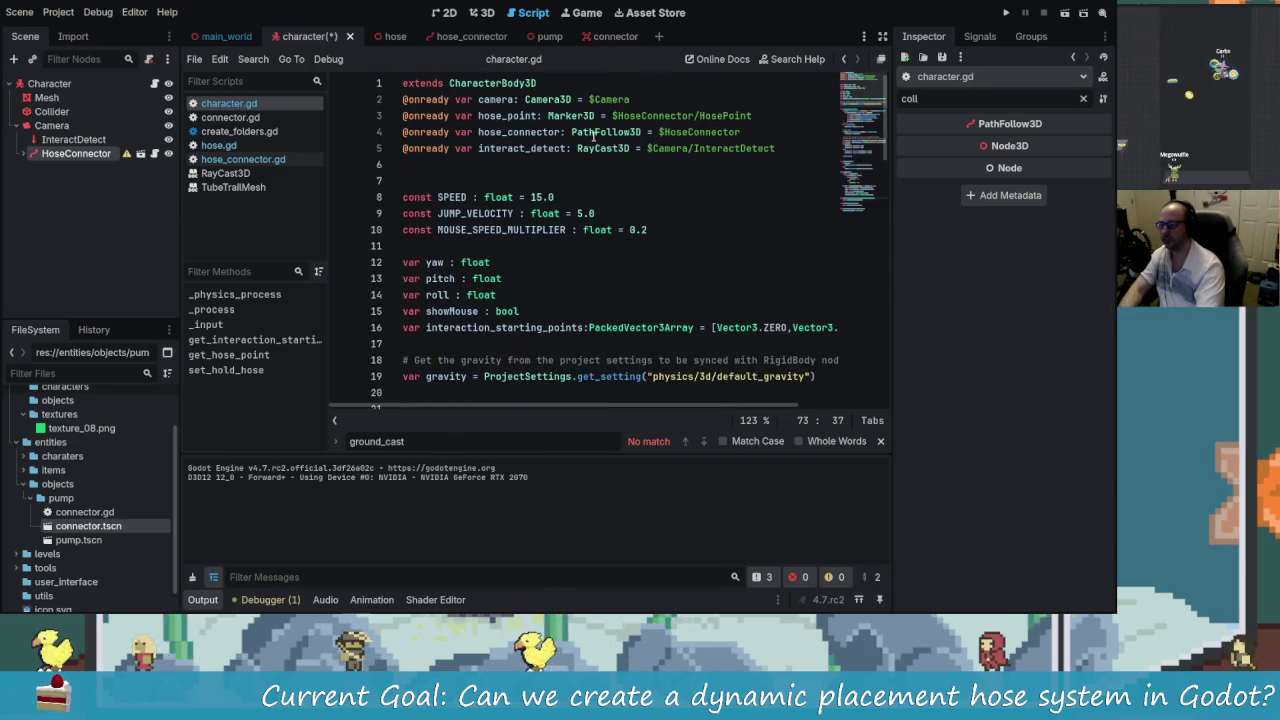
- Point hose_point and hose_connector at $Camera/HoseConnector paths, save, and run the game
left_click(501, 116)
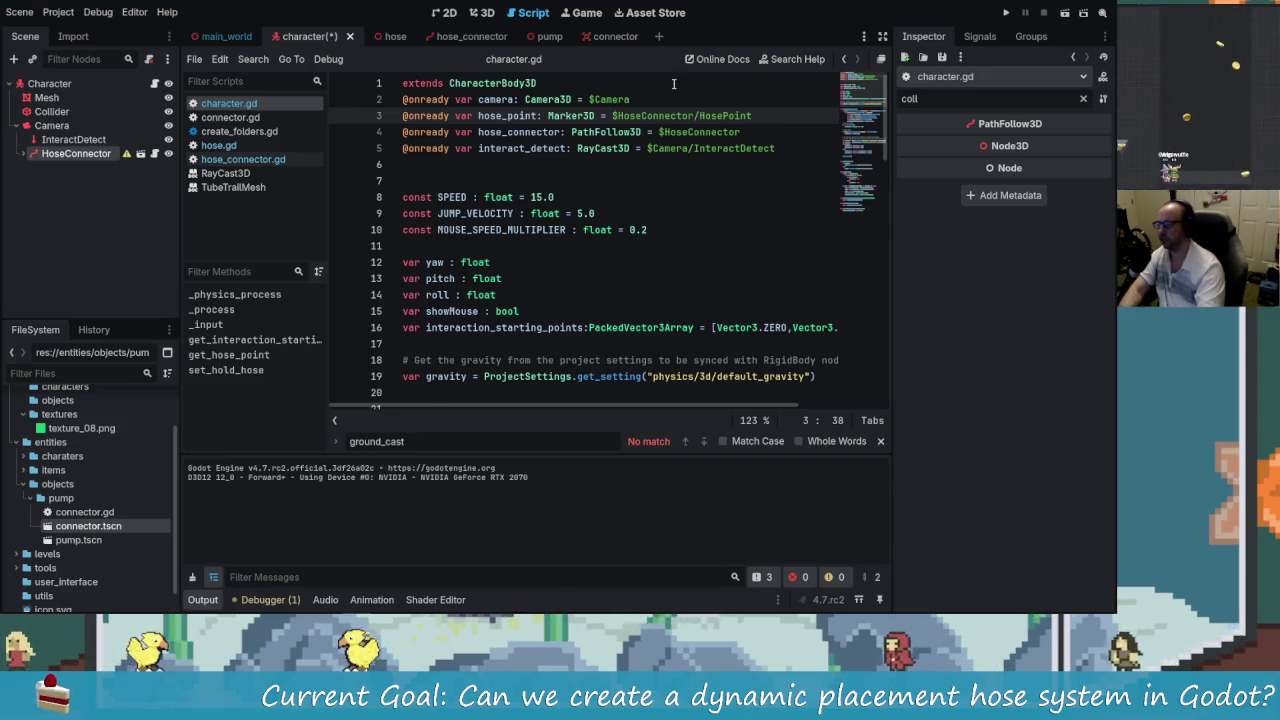
type("/")
key("Left")
type("Camera")
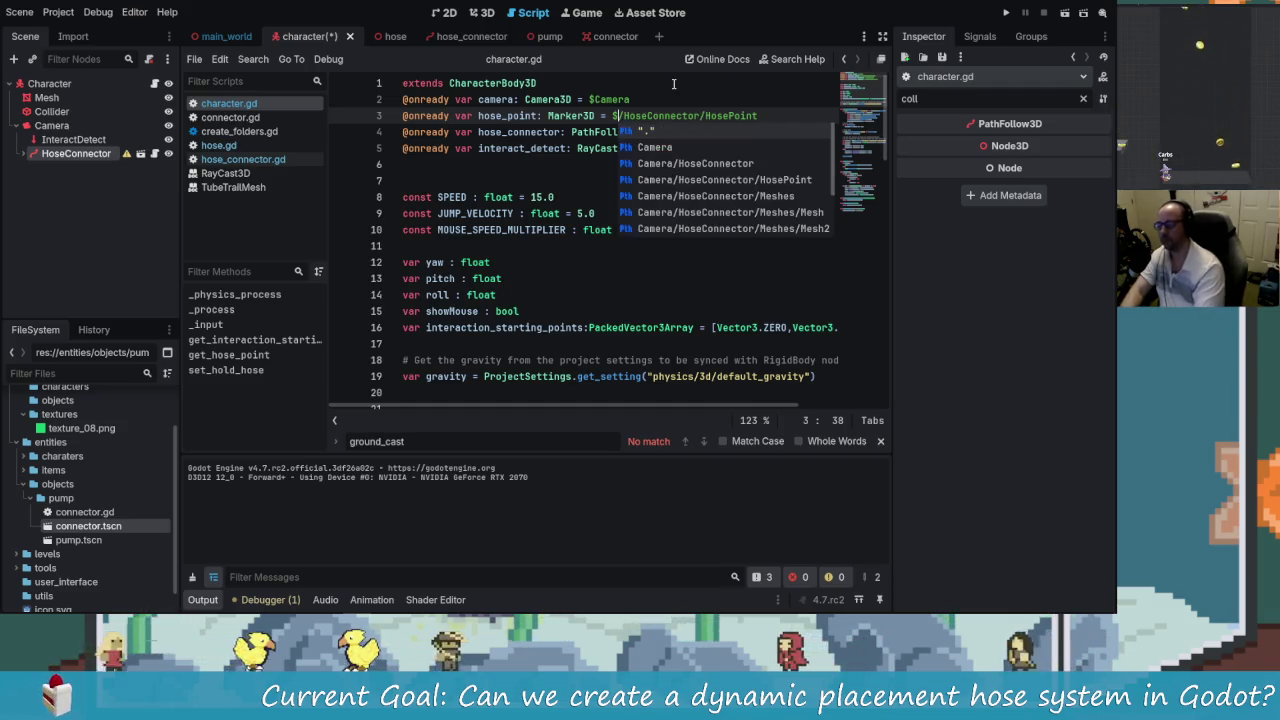
key("Down")
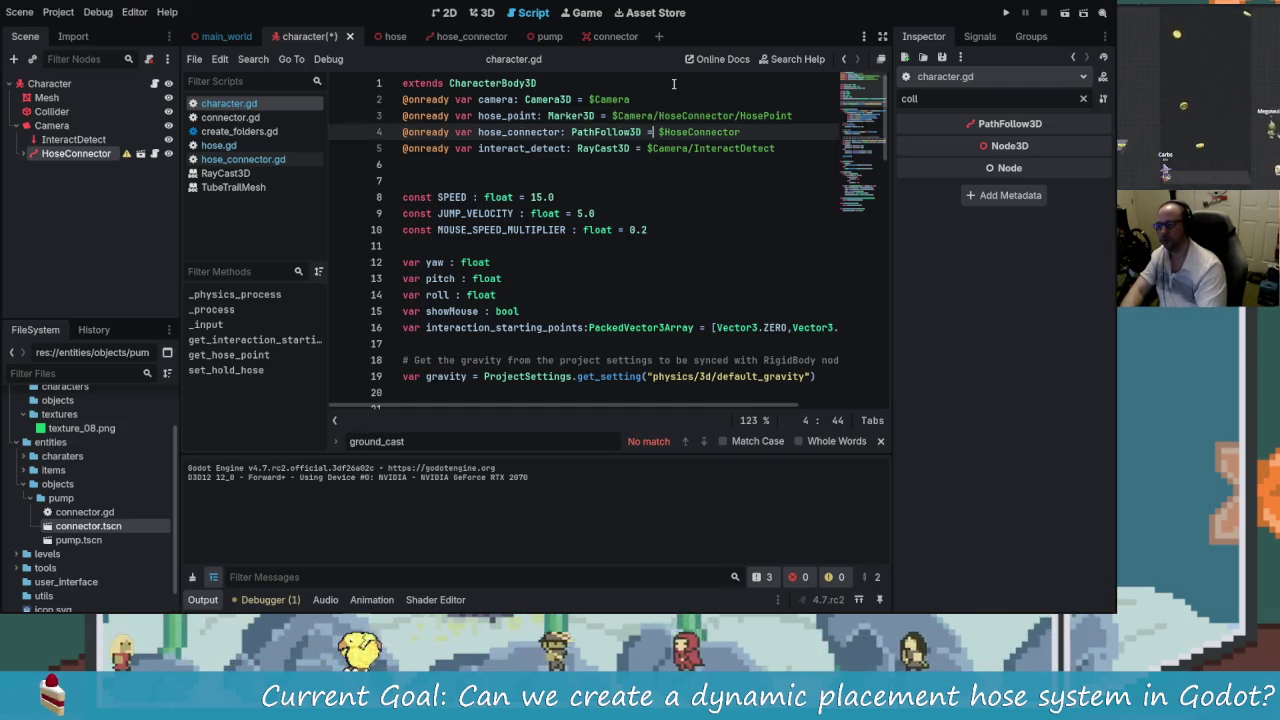
type("/")
key("Left")
type("Cam")
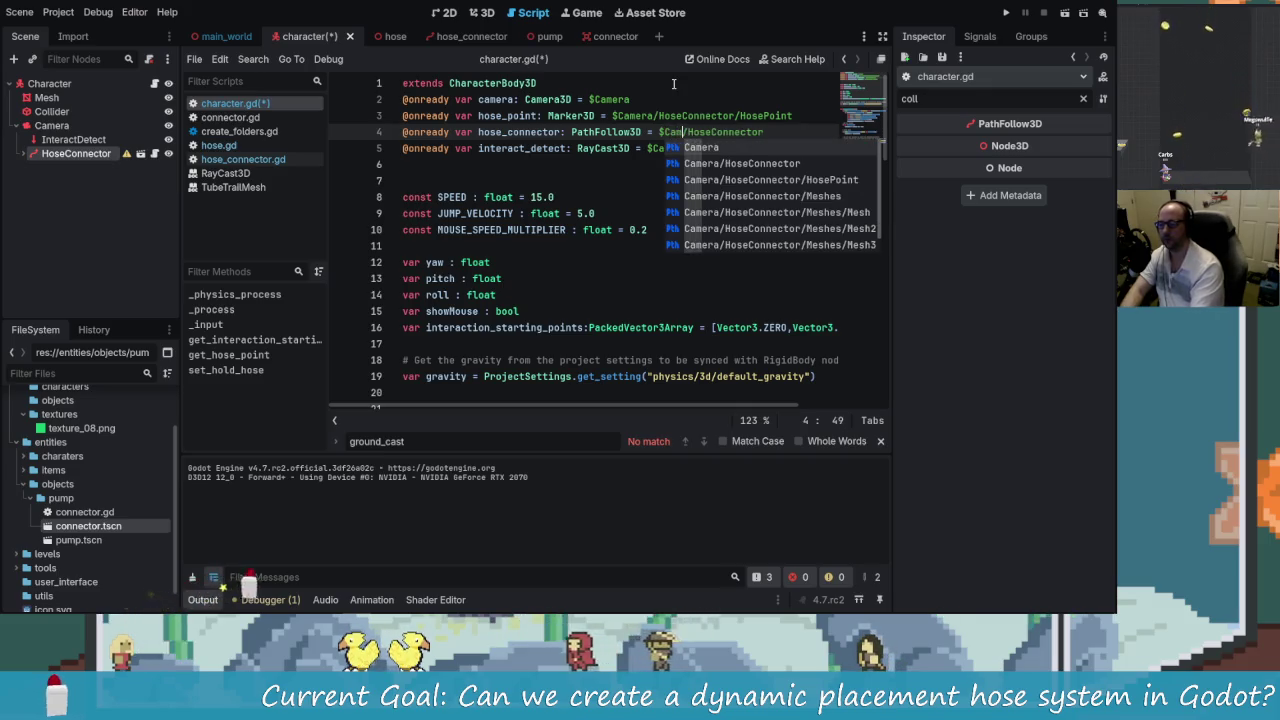
left_click(649, 91)
left_click(618, 132)
key("ctrl+s")
left_click(1006, 12)
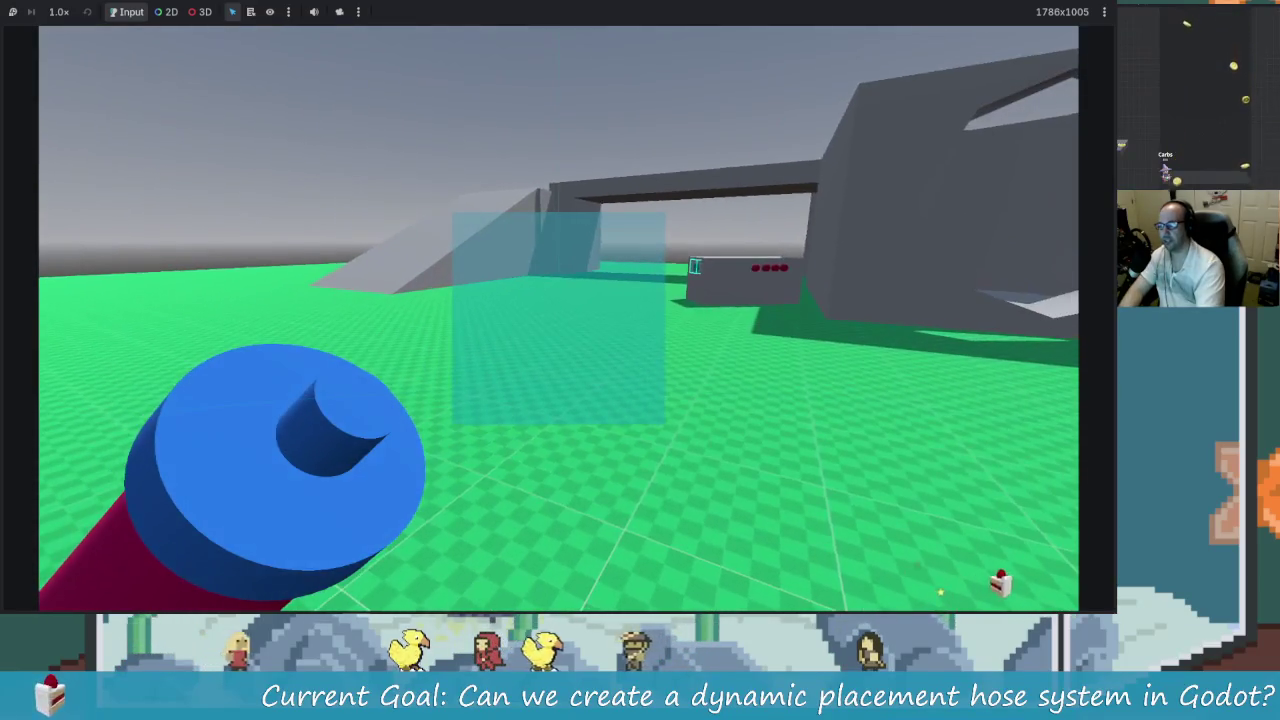
- Relaunch the game and walk from the pump box laying a looped hose, then stop
key("alt+Tab")
left_click(1037, 12)
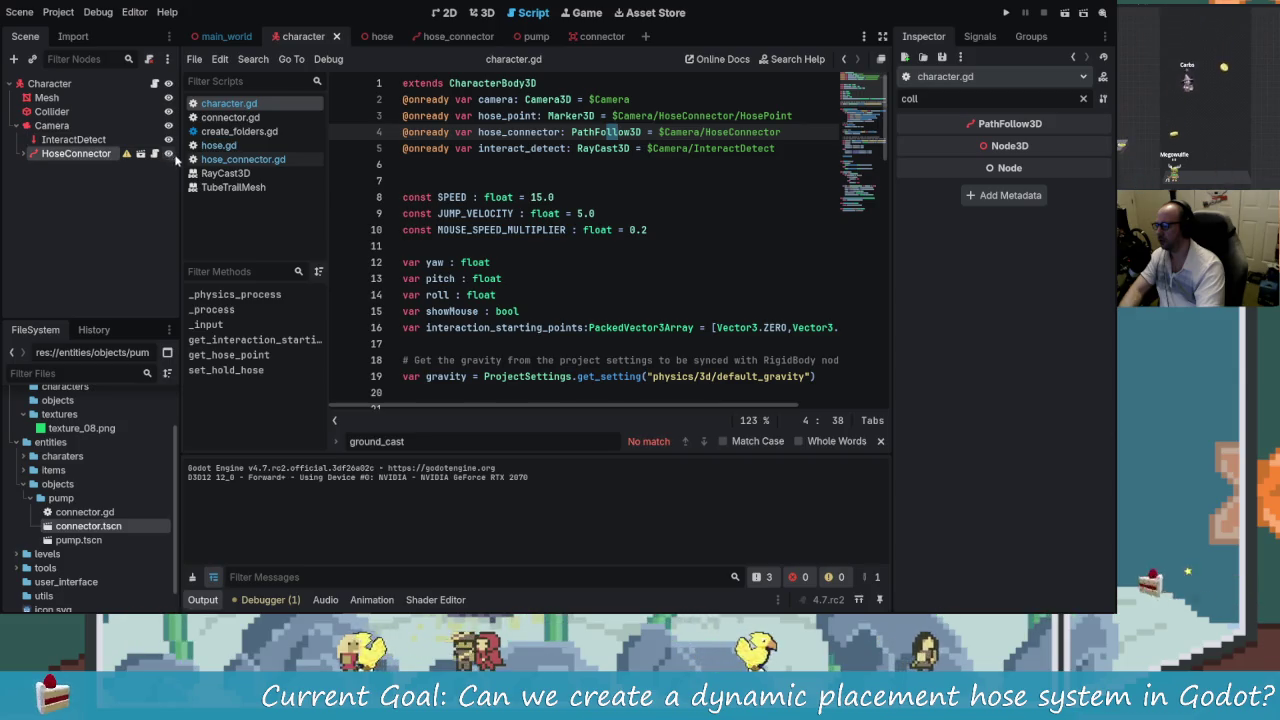
left_click(1001, 12)
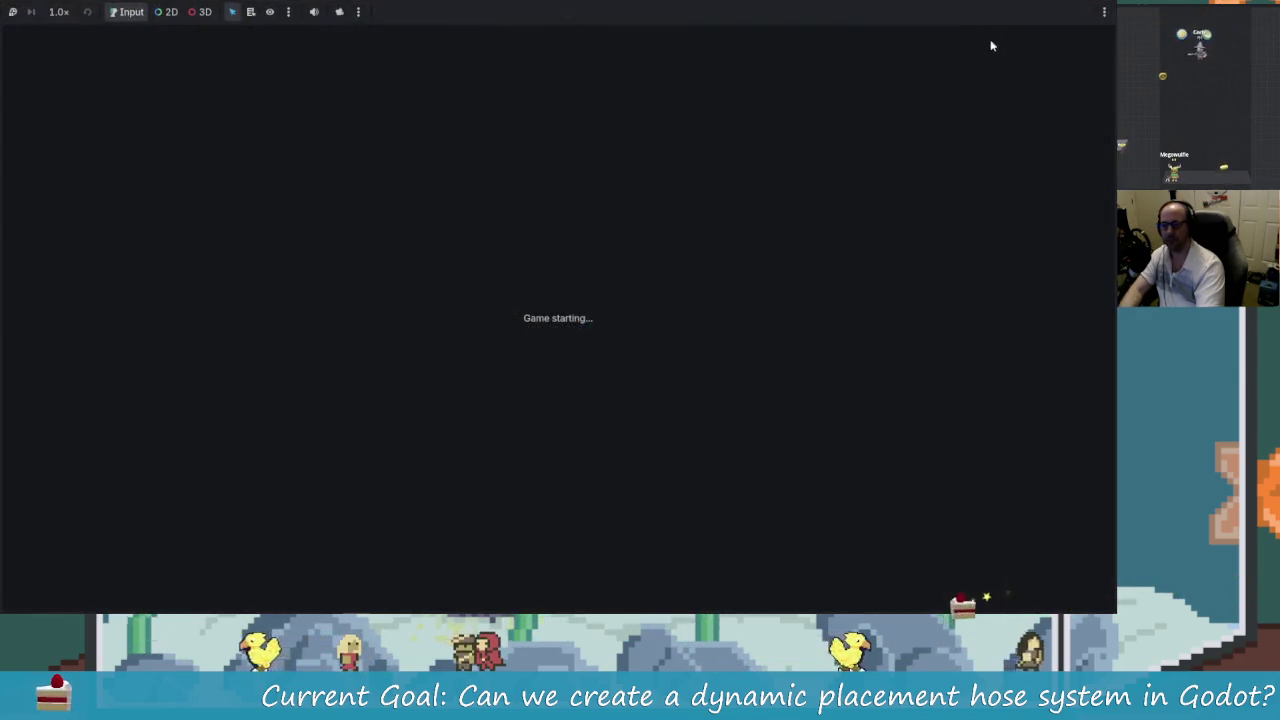
key("w")
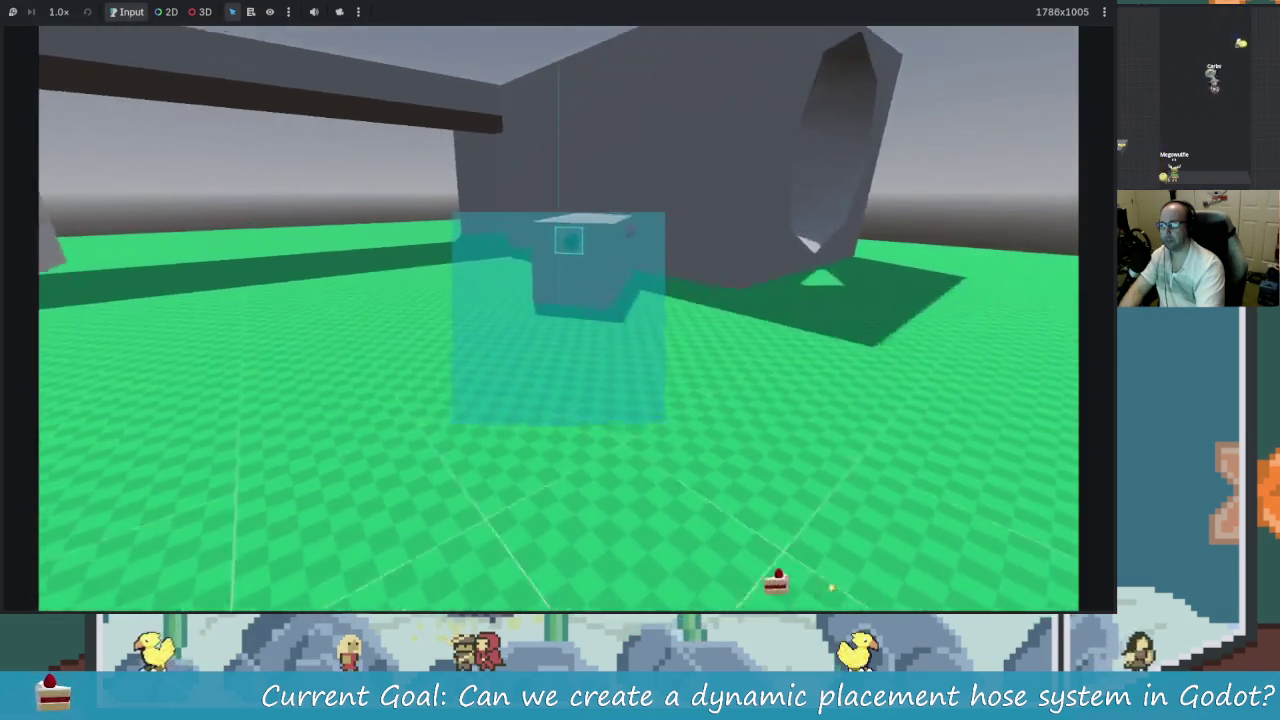
key("s")
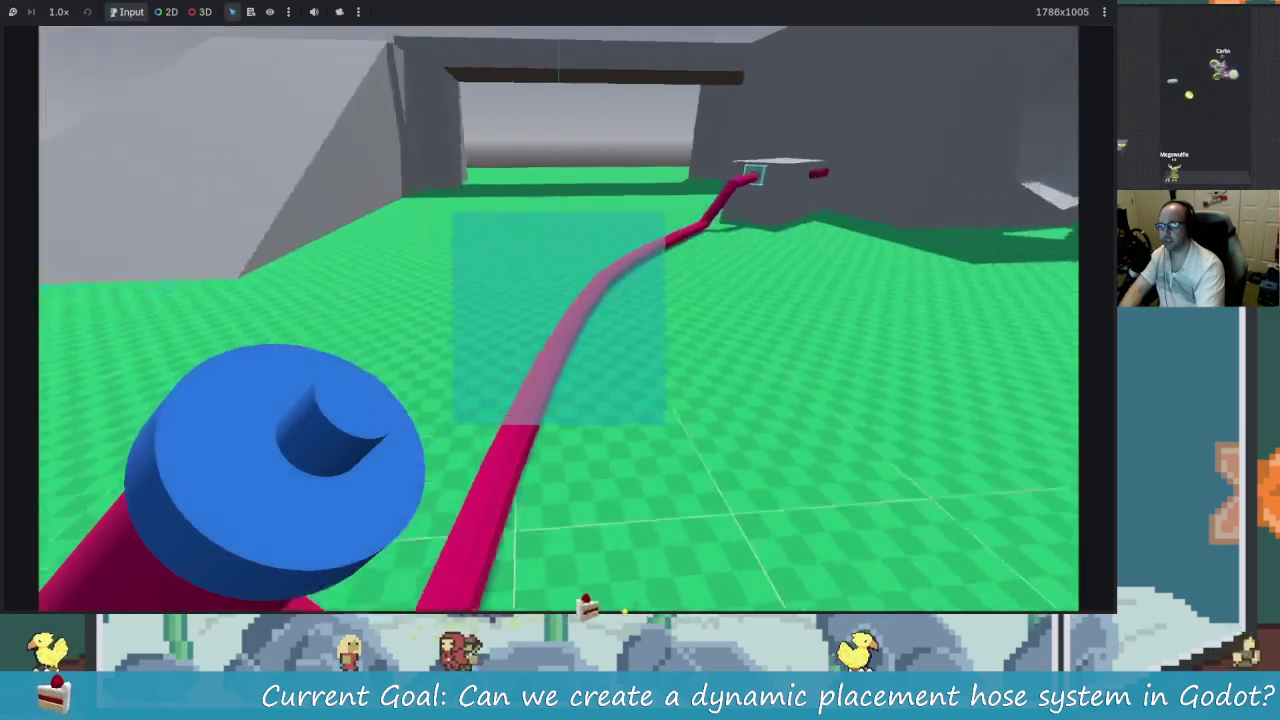
key("s")
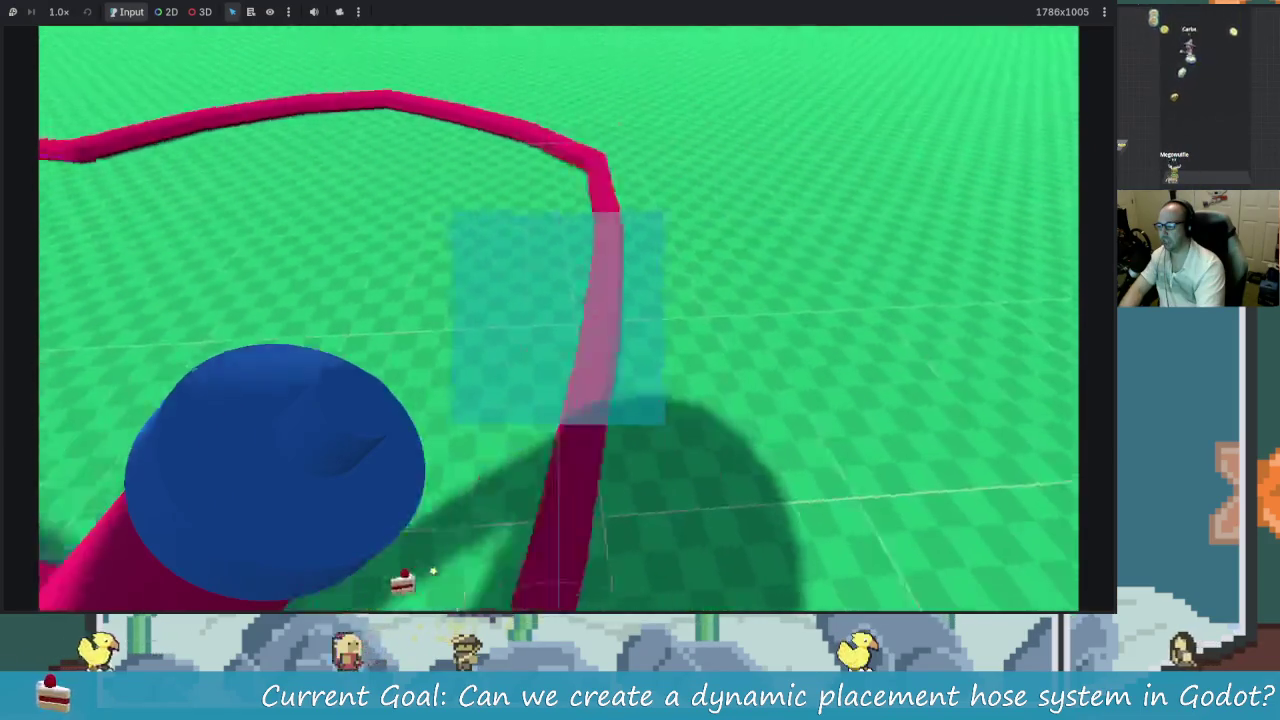
key("w")
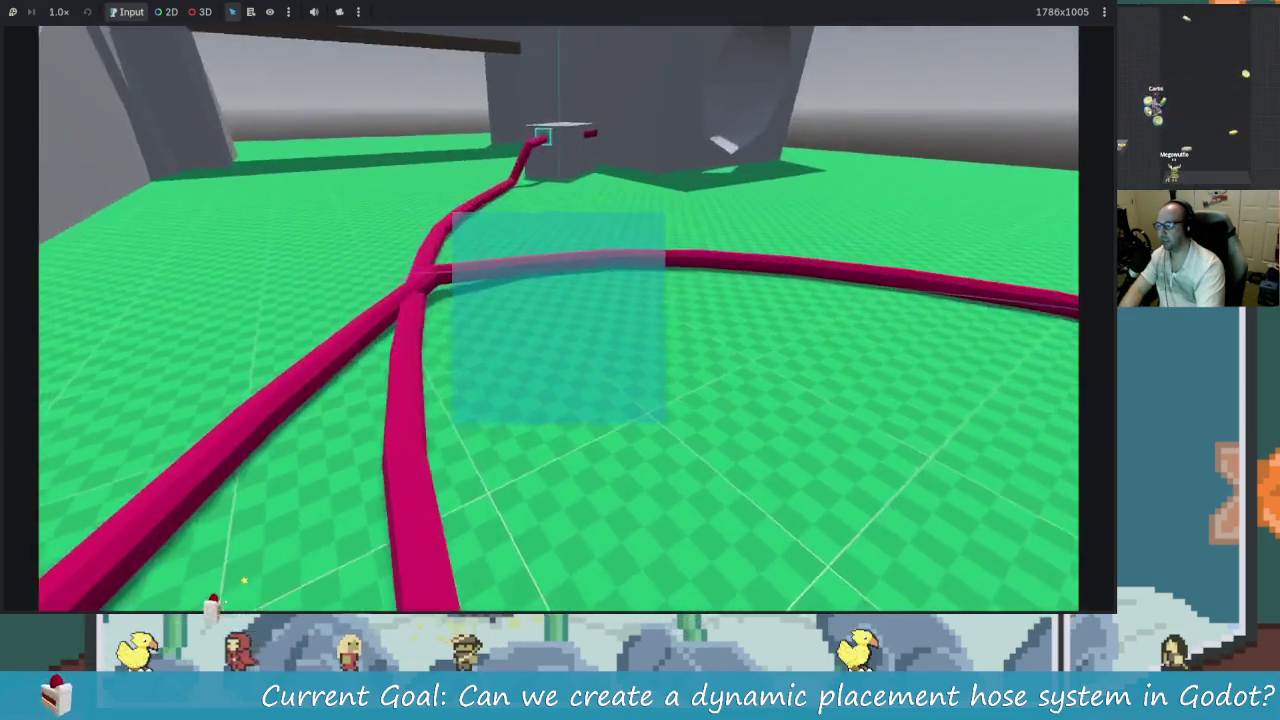
key("s")
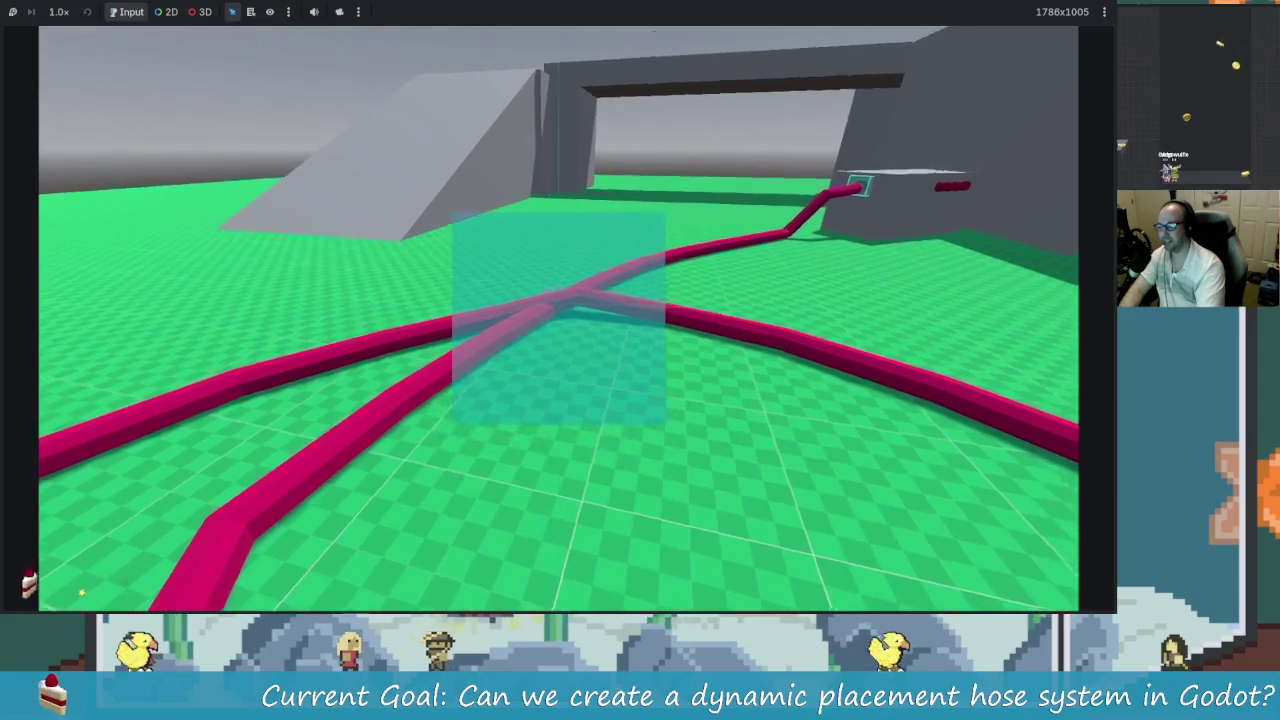
key("w")
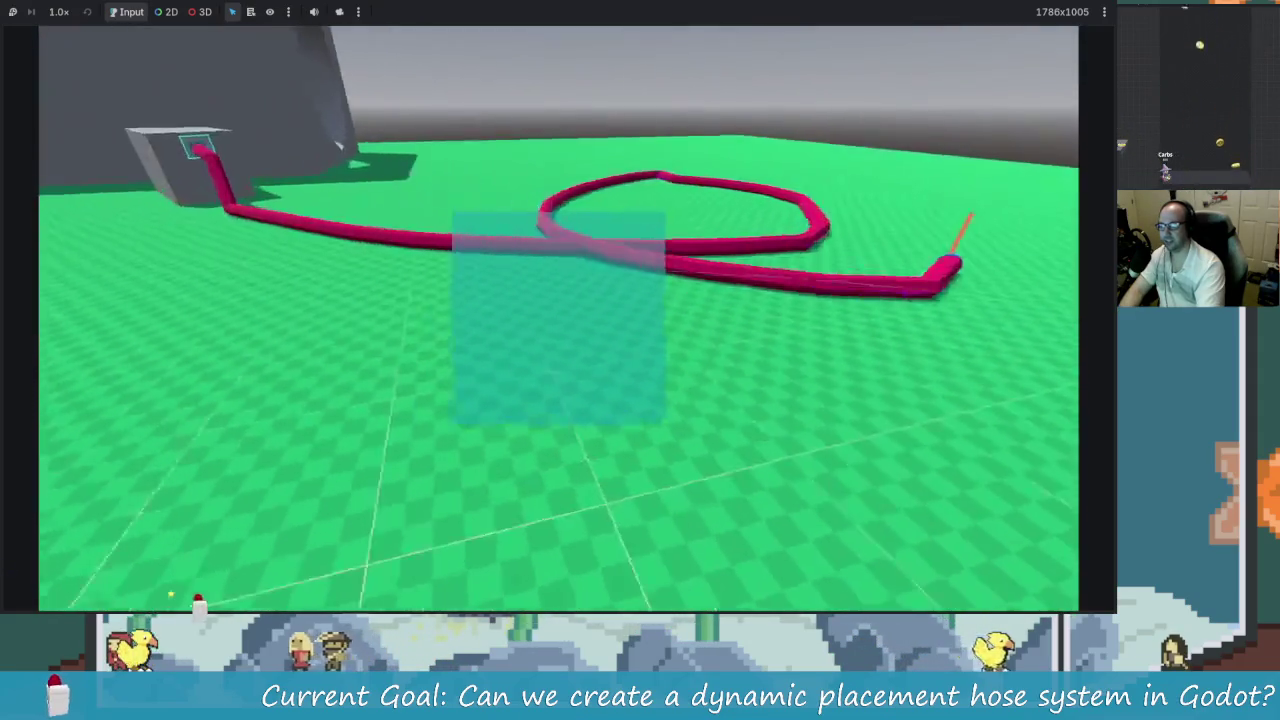
key("w")
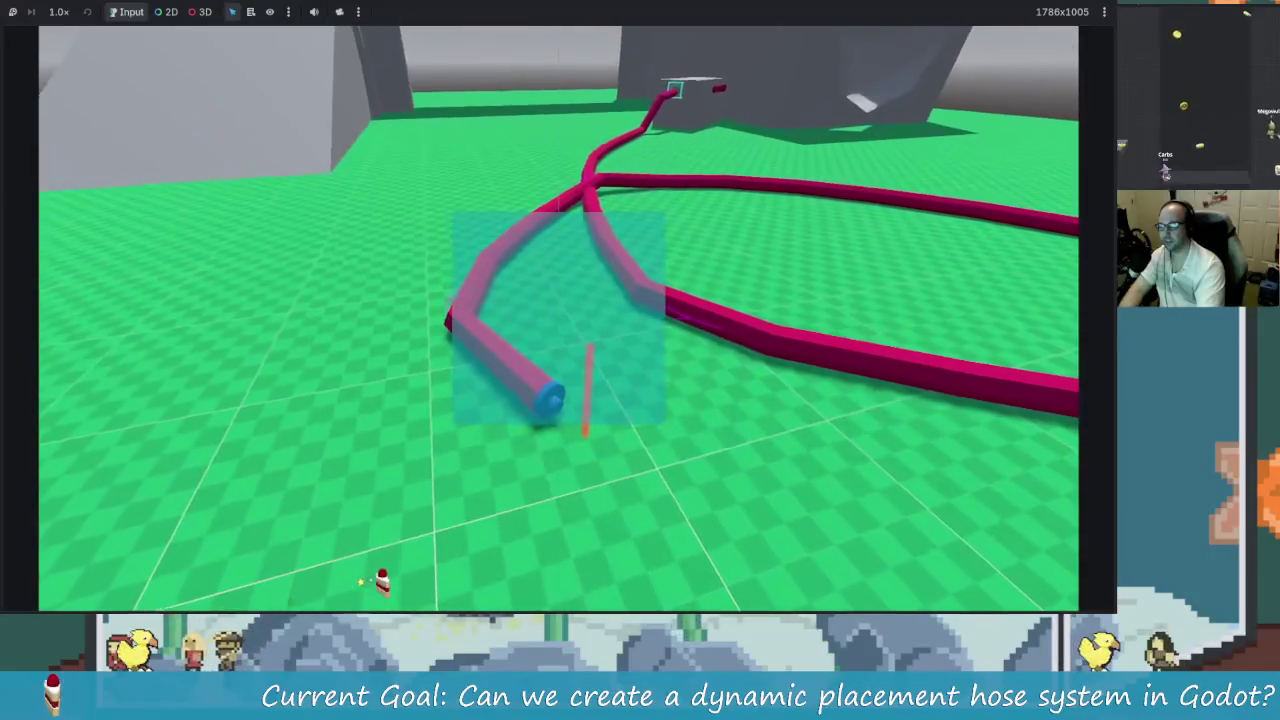
key("w")
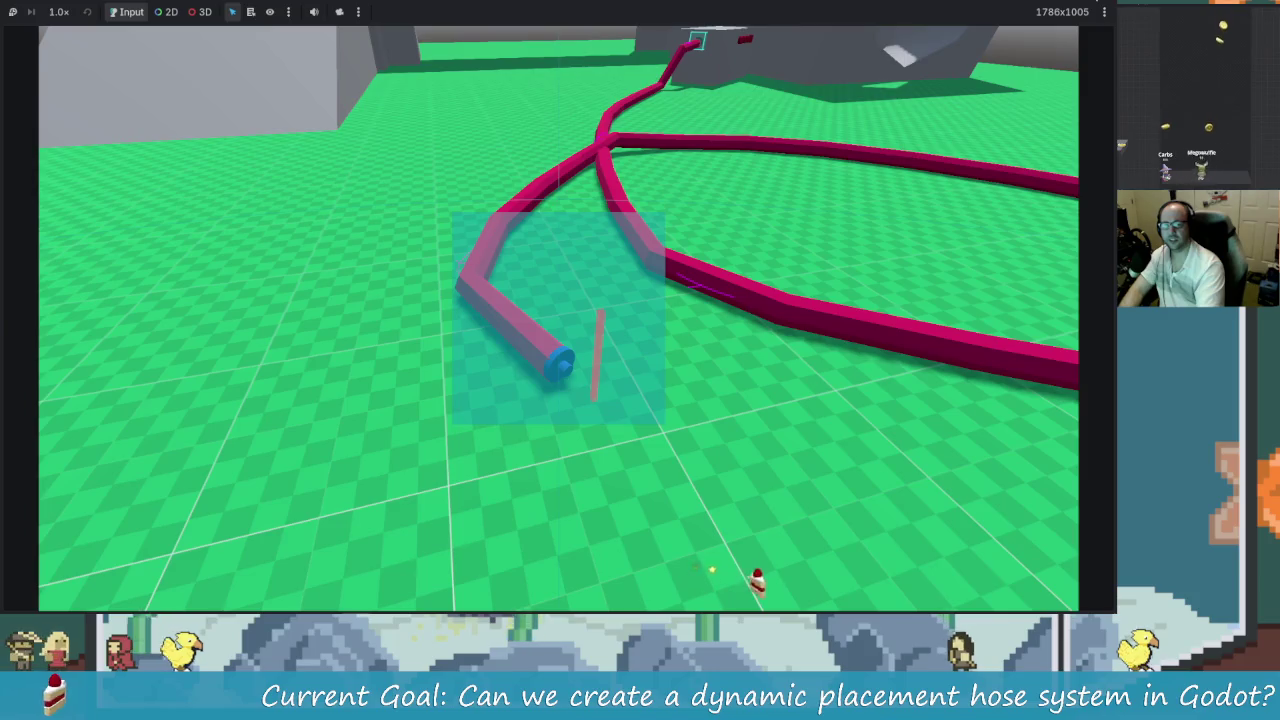
key("F8")
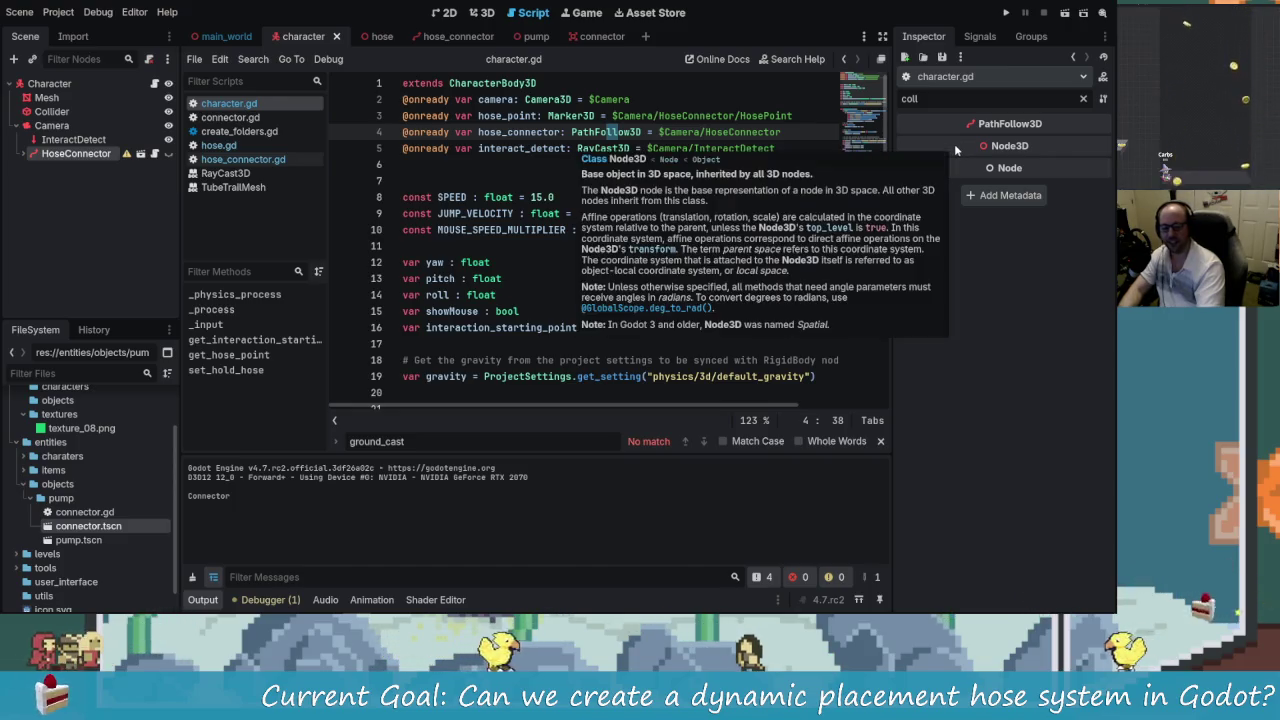
- Rerun, pick up a hose at the pump connector, and lay it across the floor
key("F5")
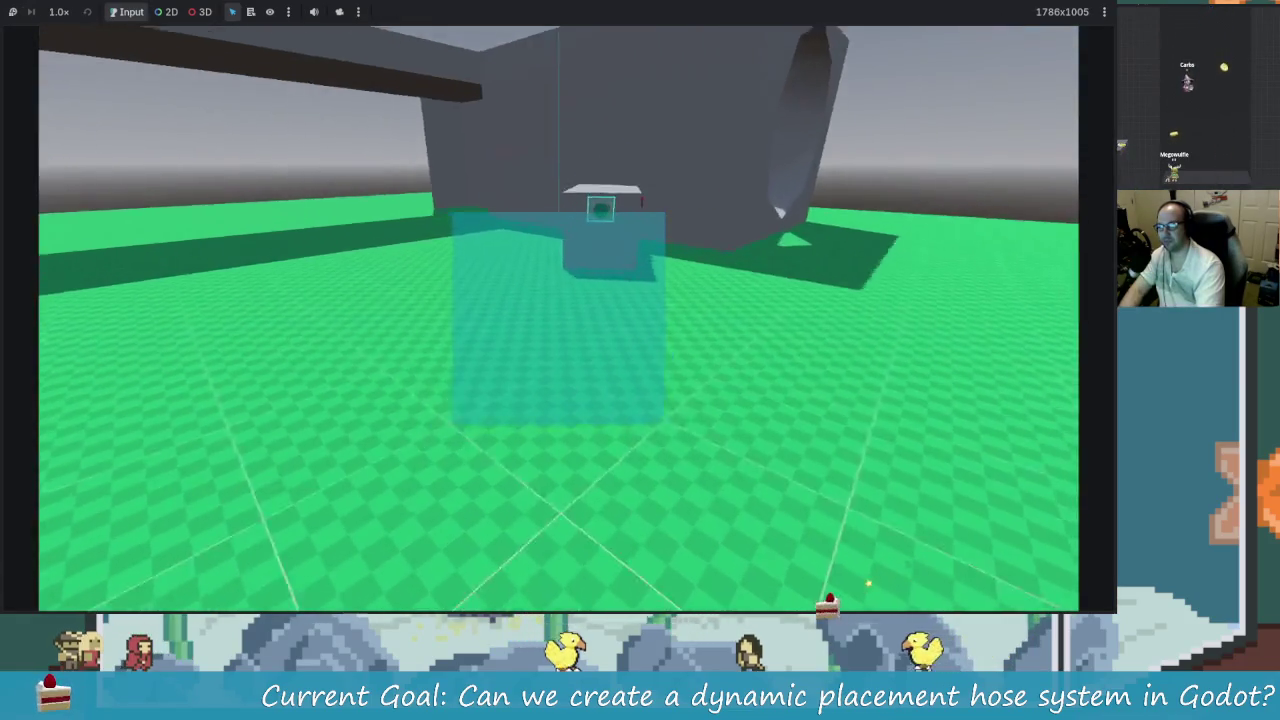
key("e")
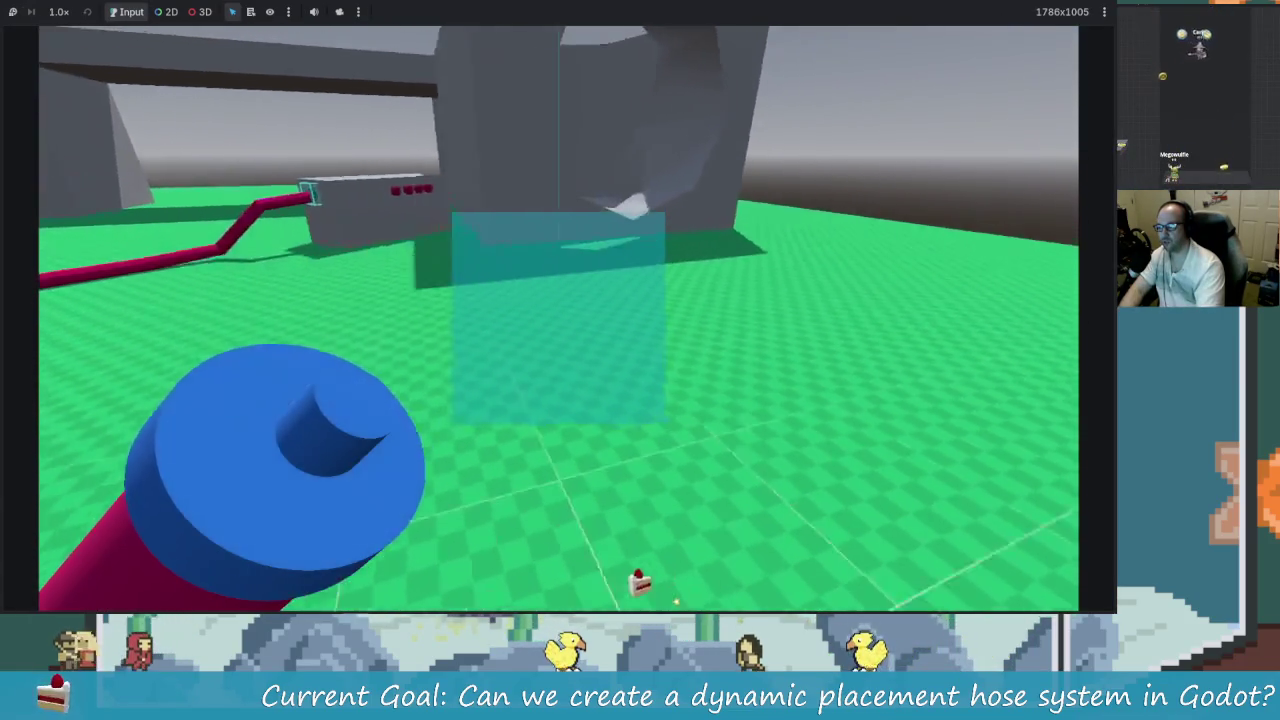
key("w")
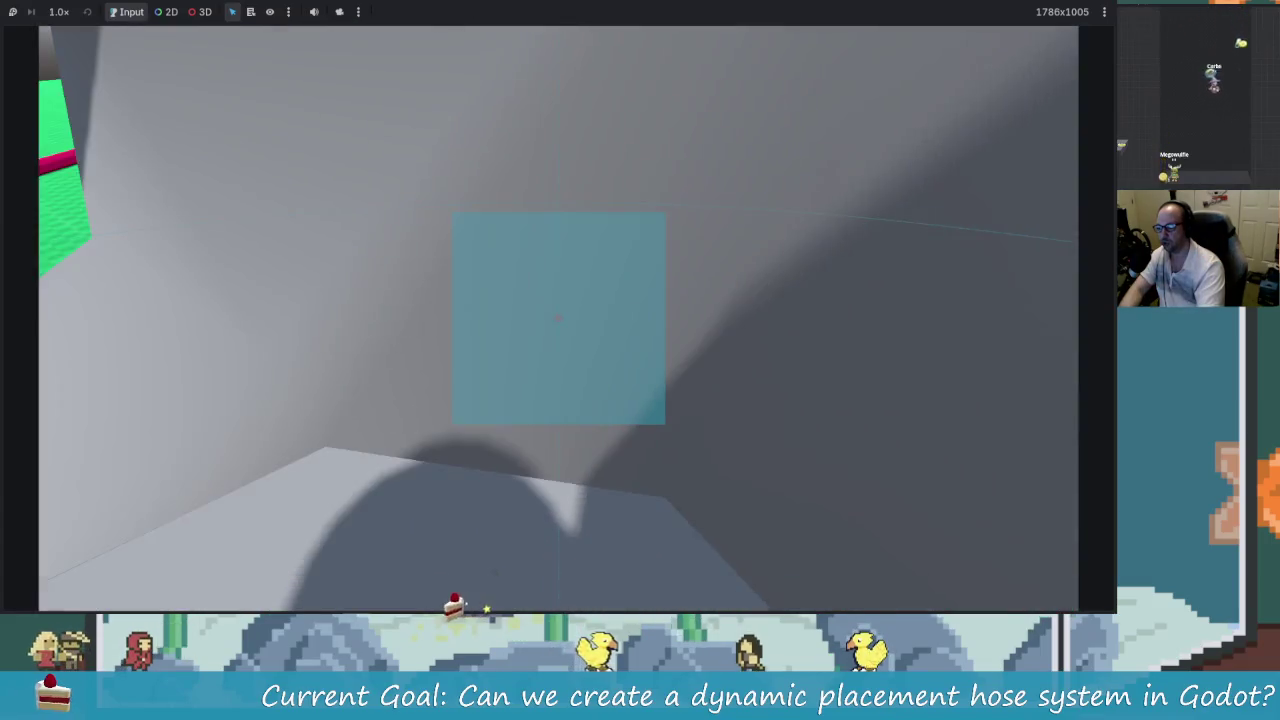
key("w")
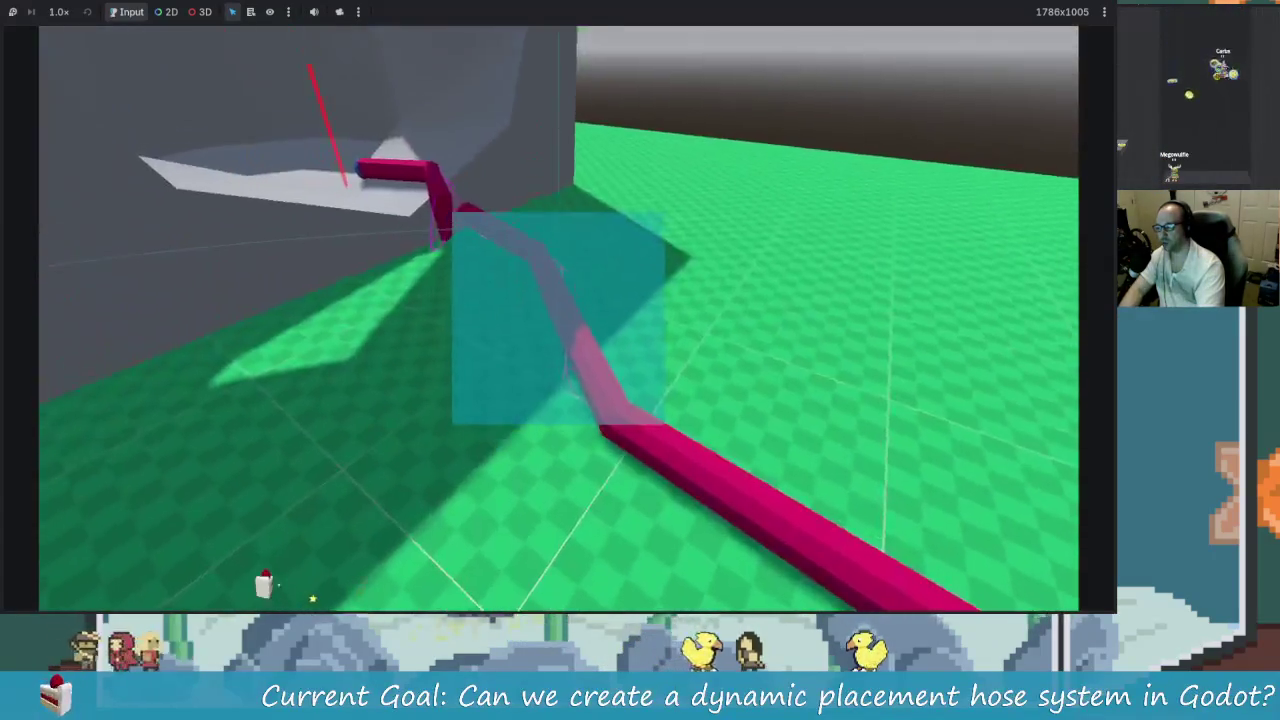
key("w")
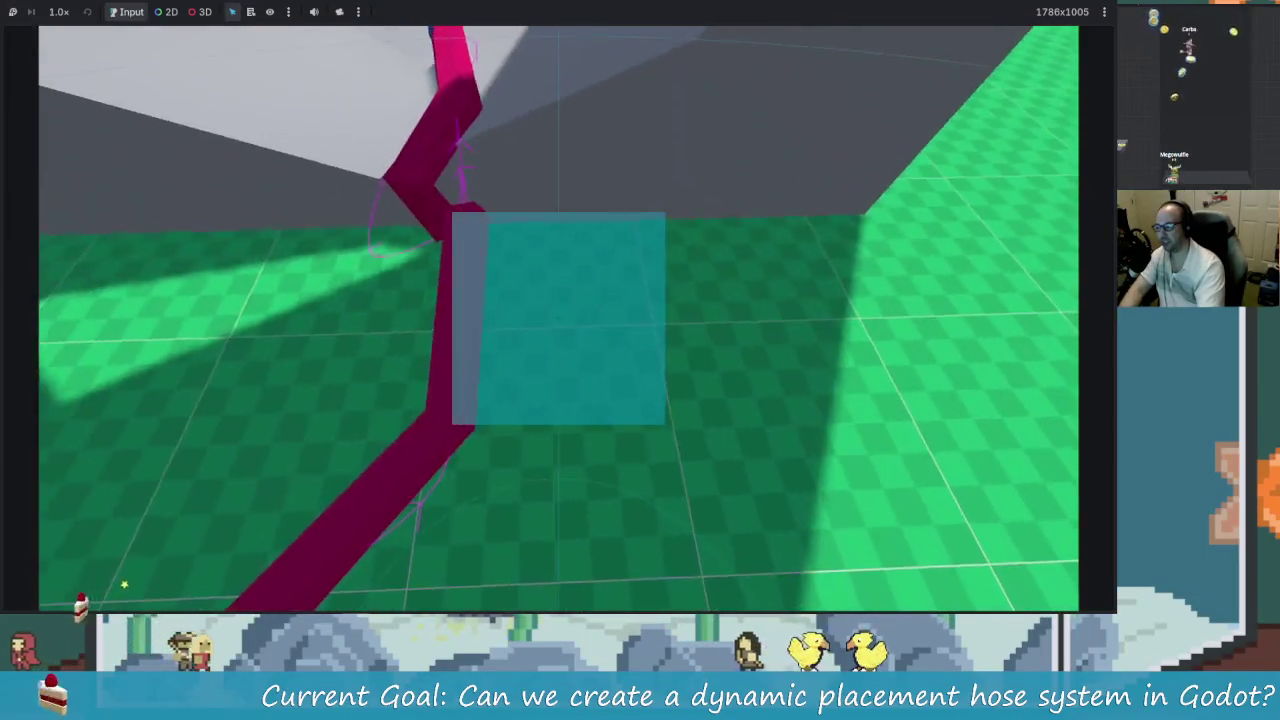
key("w")
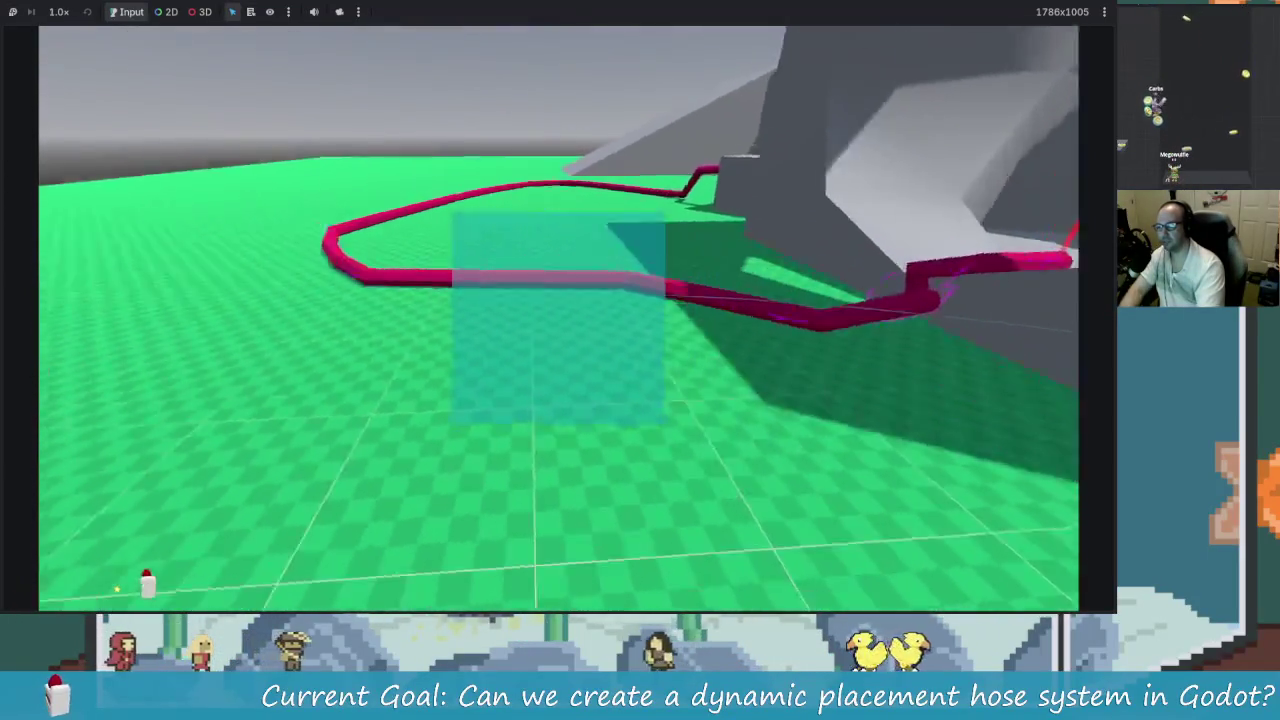
key("w")
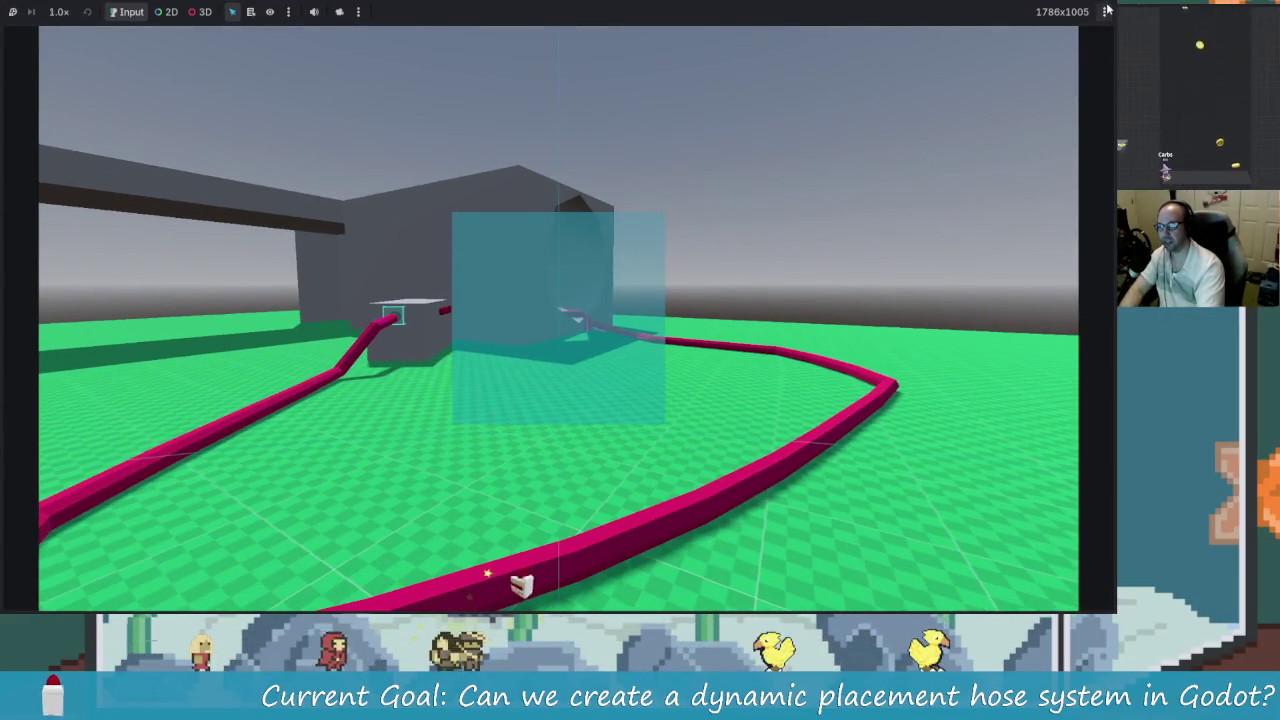
left_click(1107, 9)
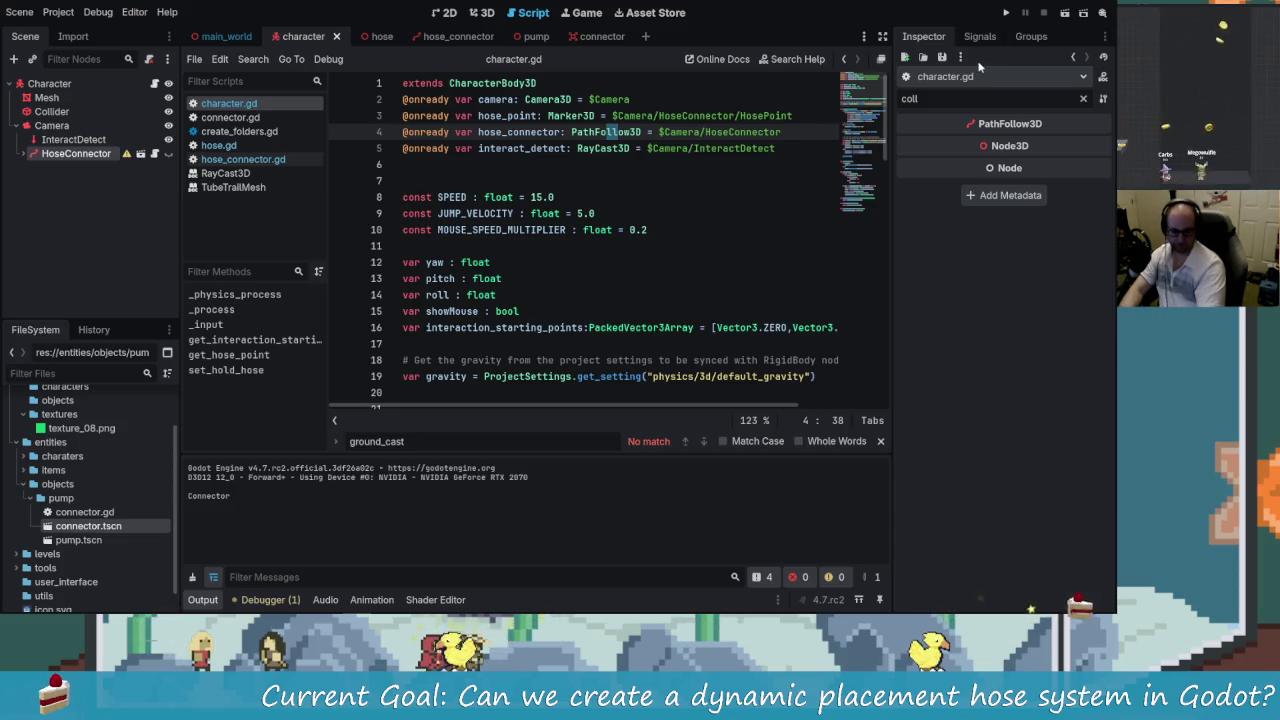
left_click(1004, 13)
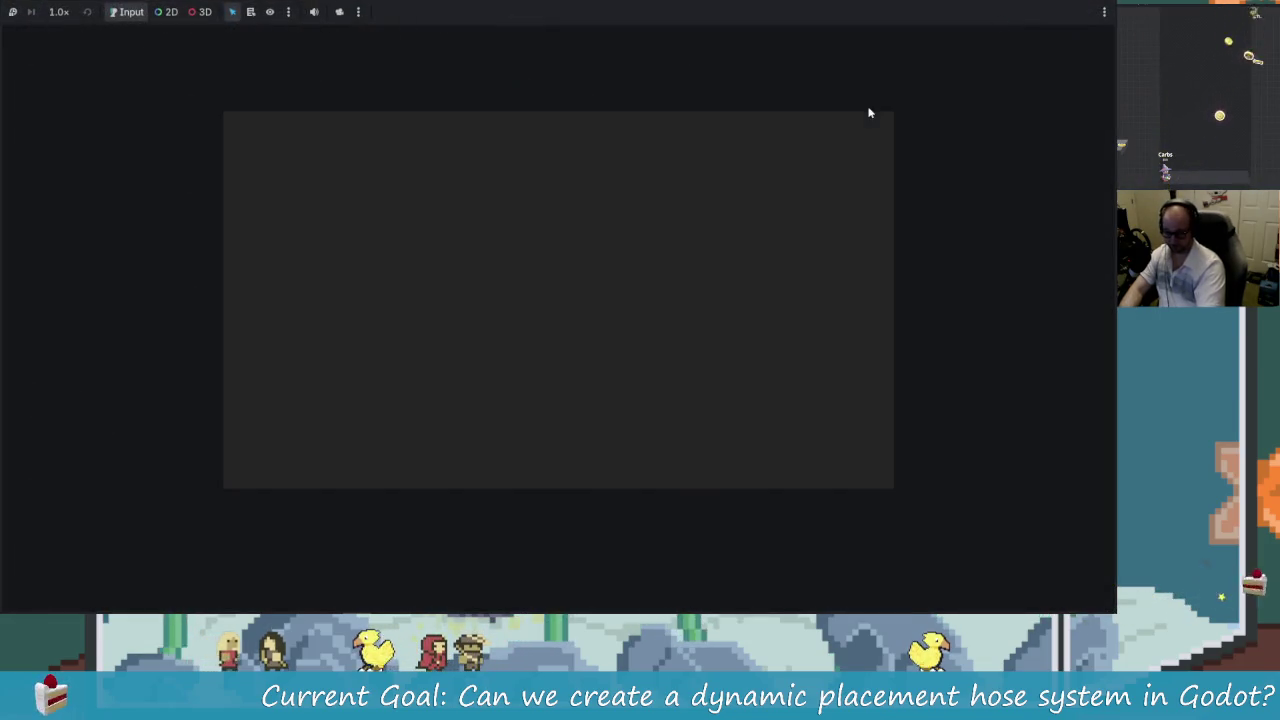
key("w")
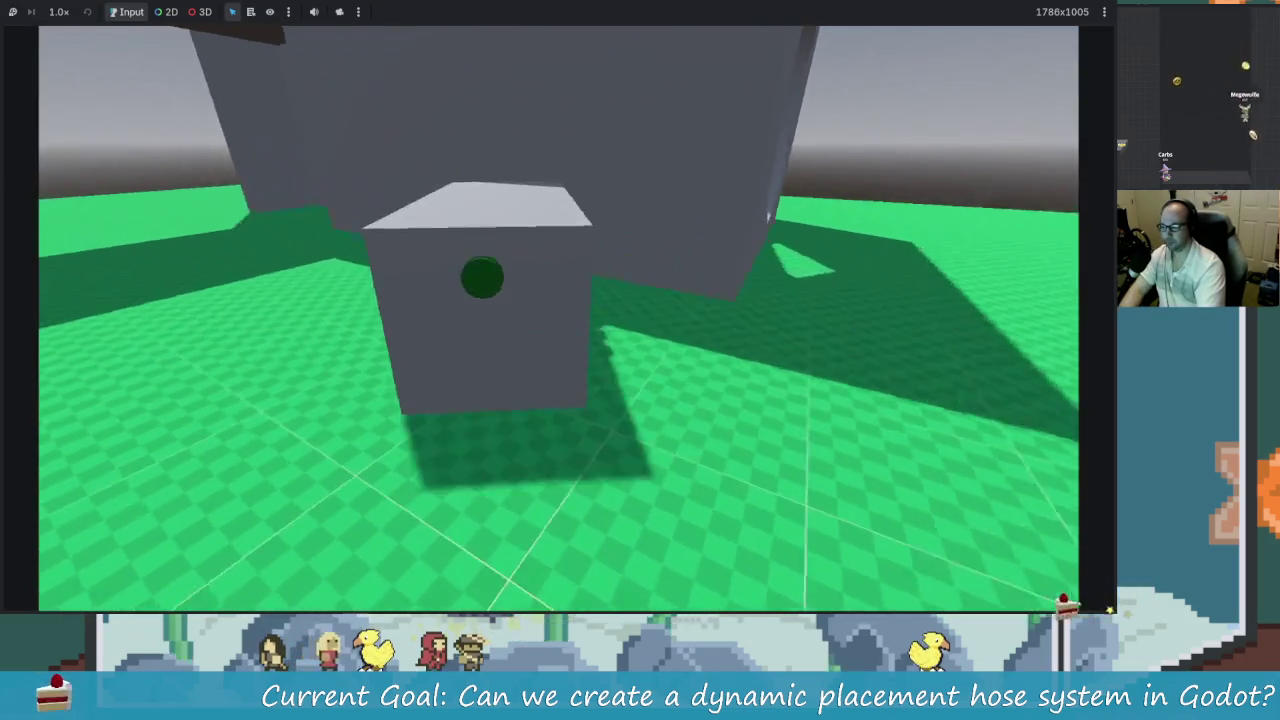
key("s")
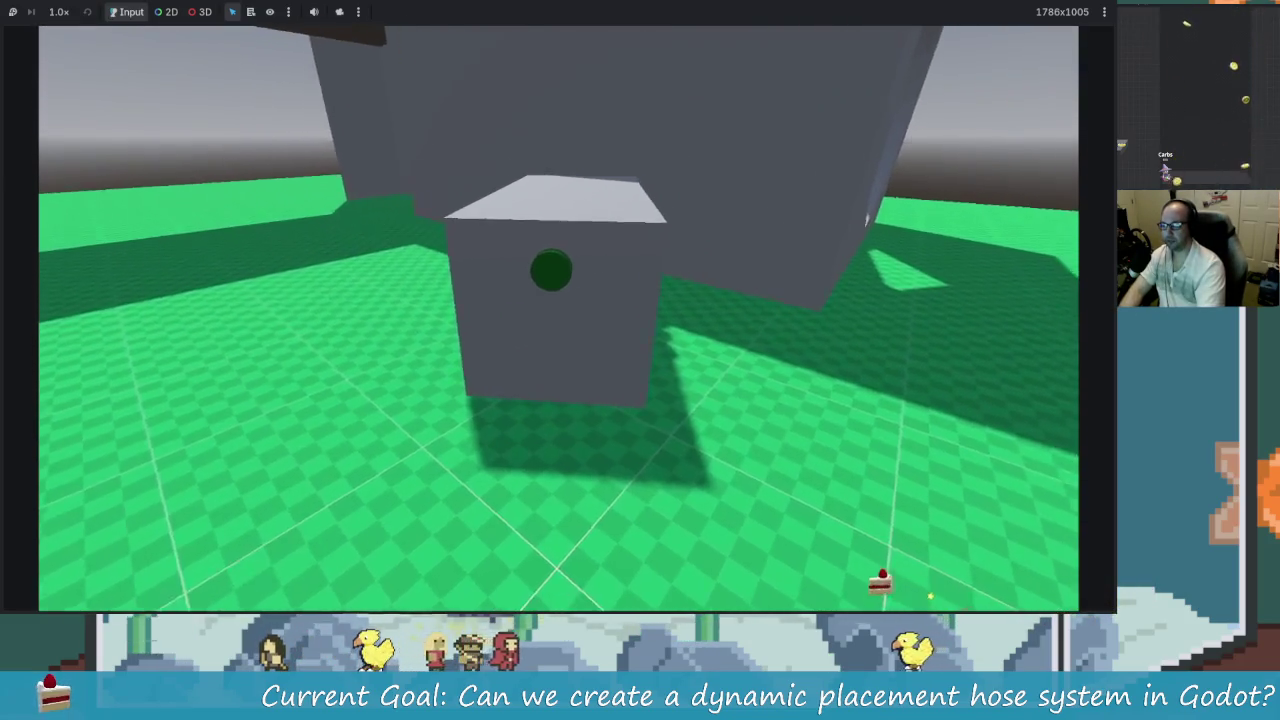
key("w")
key("e")
key("s")
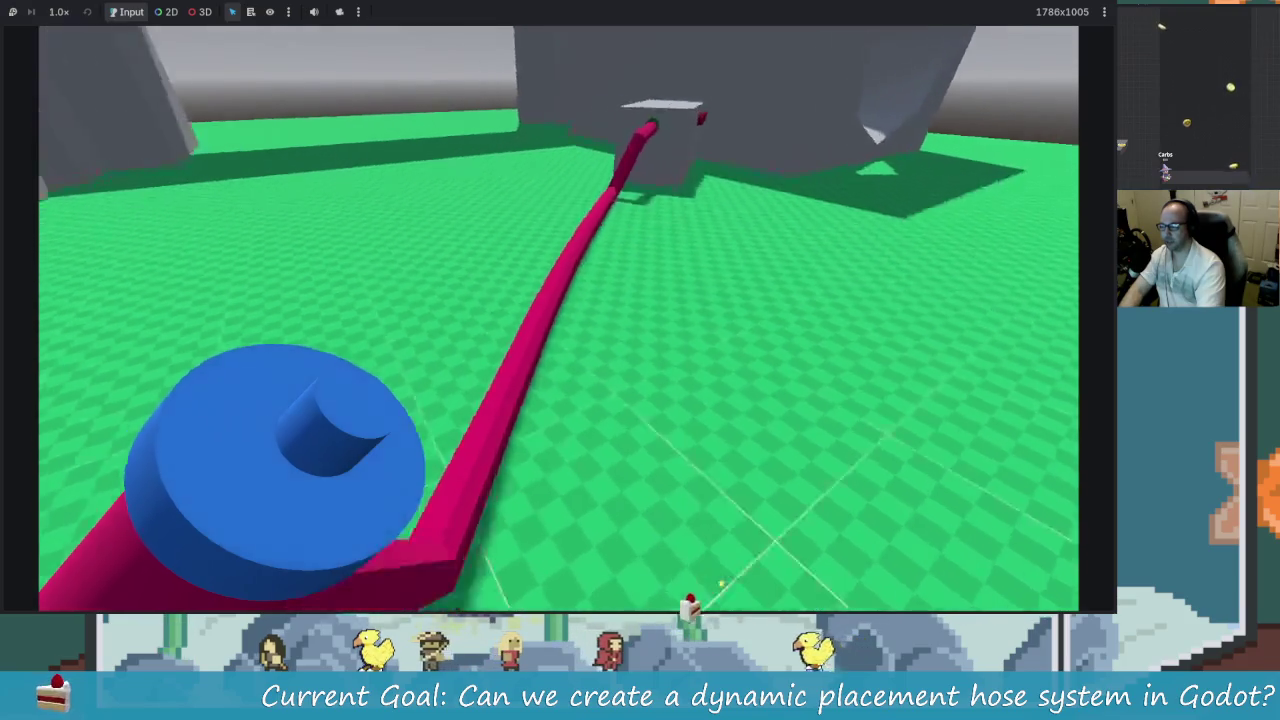
key("s")
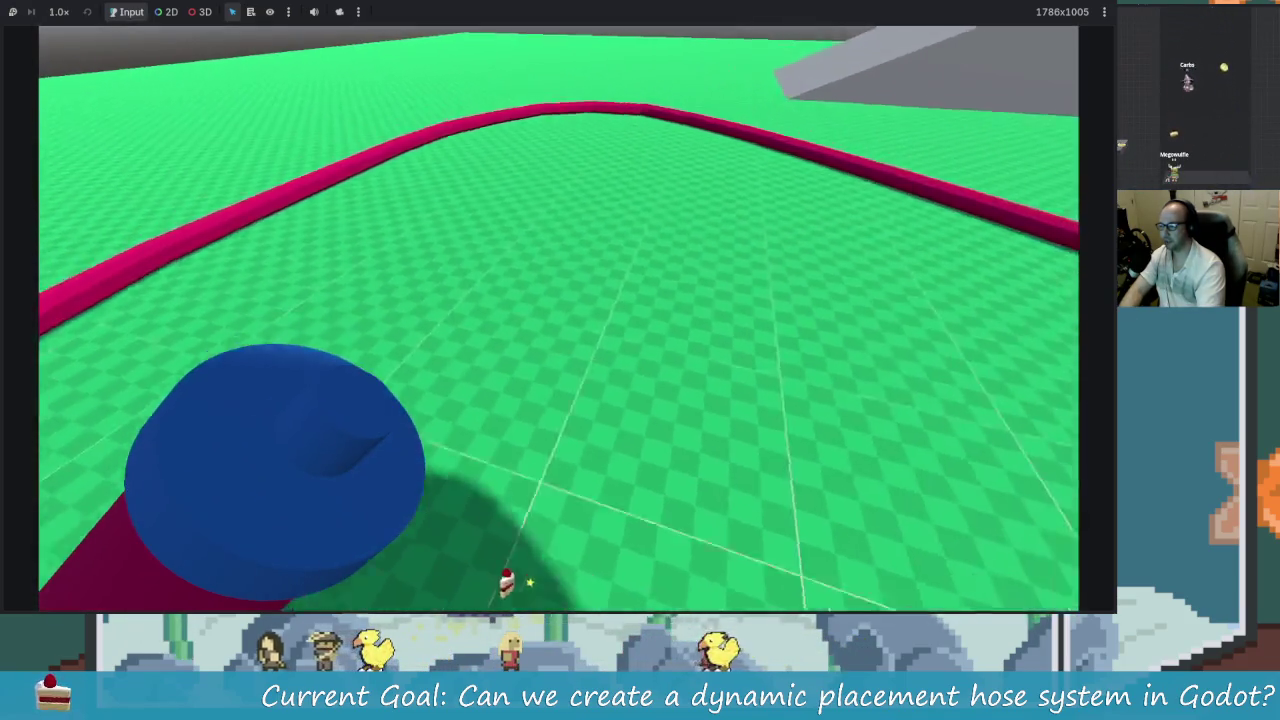
key("e")
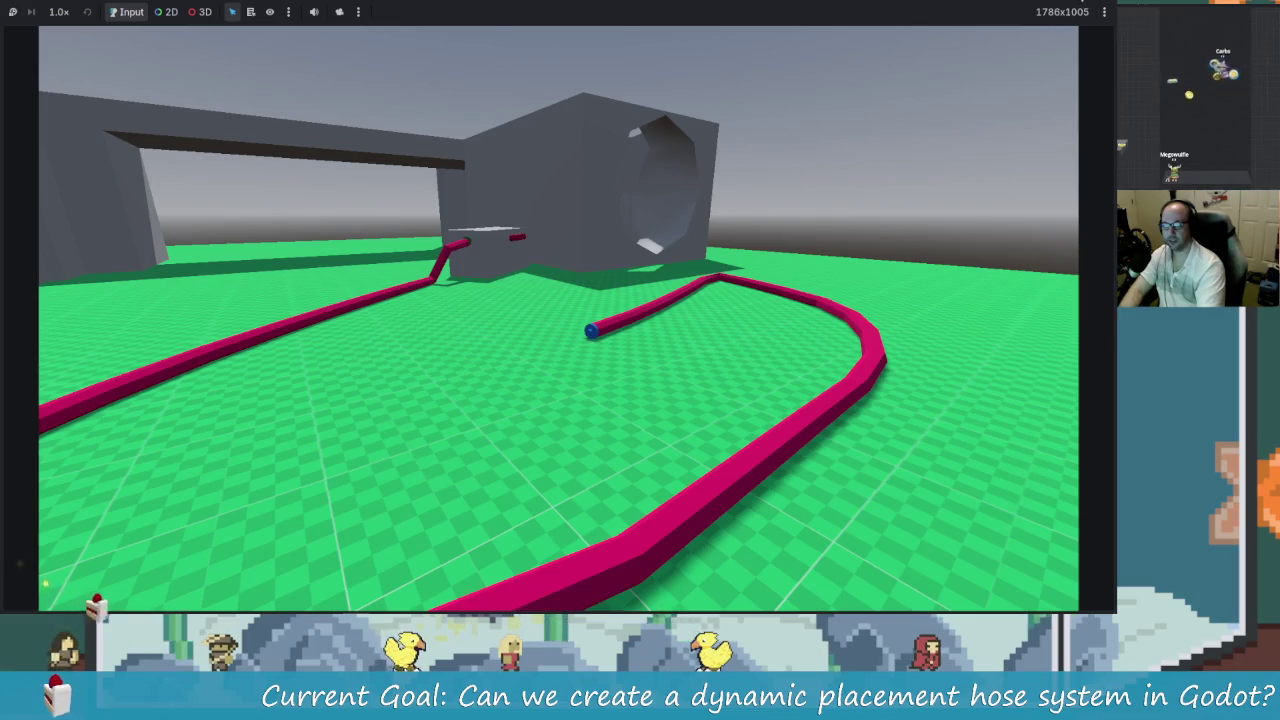
key("F8")
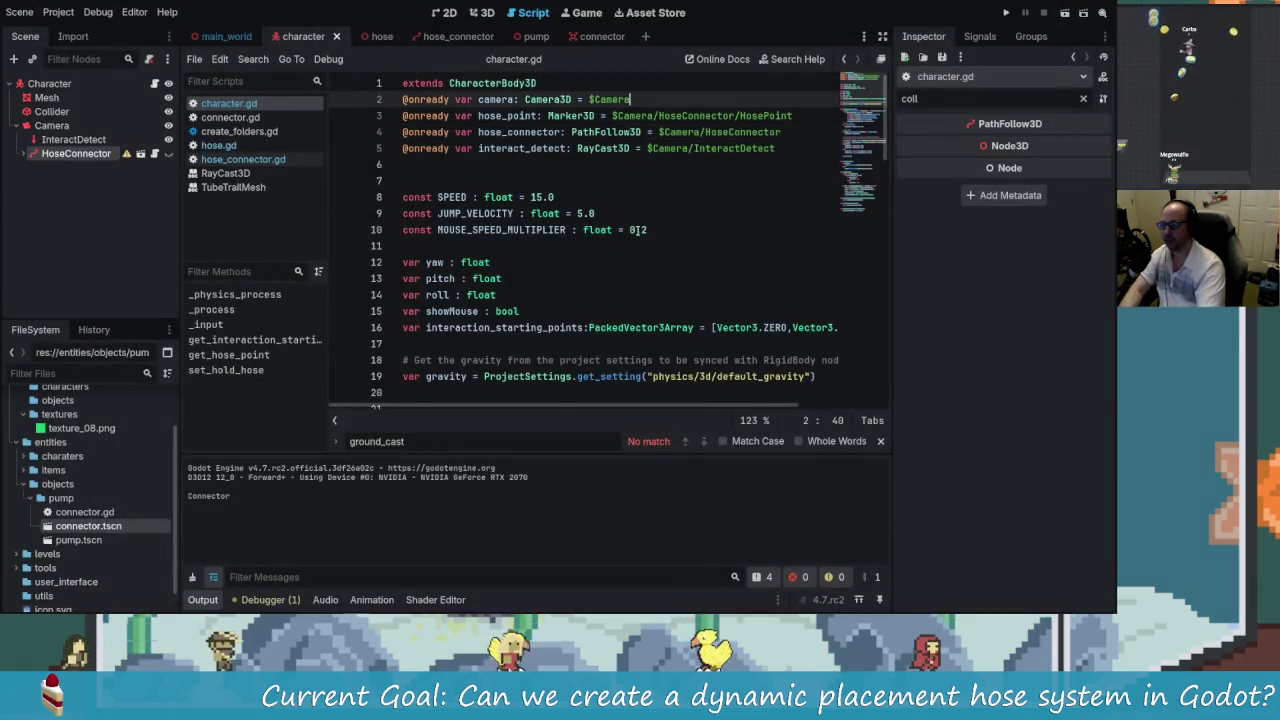
- Save the current scene from the character.gd script view
scroll(634, 229, "down", 1)
scroll(546, 190, "down", 4)
scroll(641, 297, "up", 5)
left_click(578, 240)
key("ctrl+s")
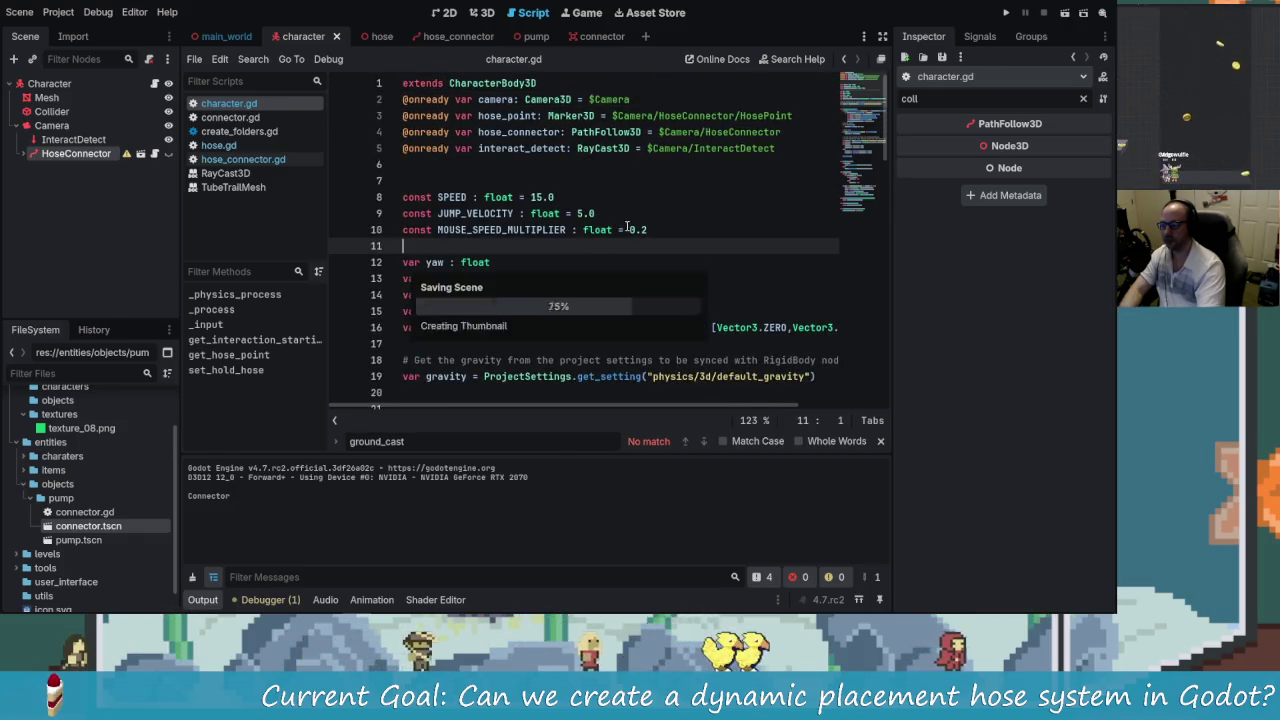
- Switch to the hose scene to show hose.gd in the script editor
left_click(455, 40)
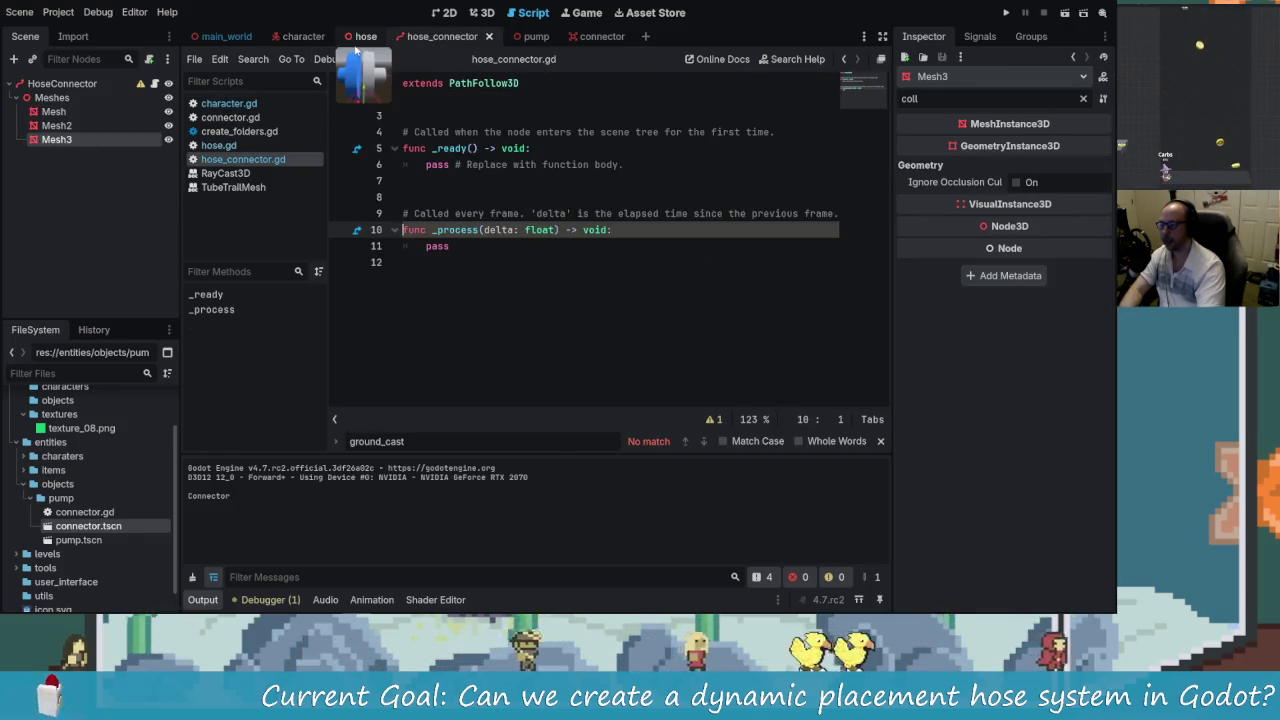
left_click(352, 37)
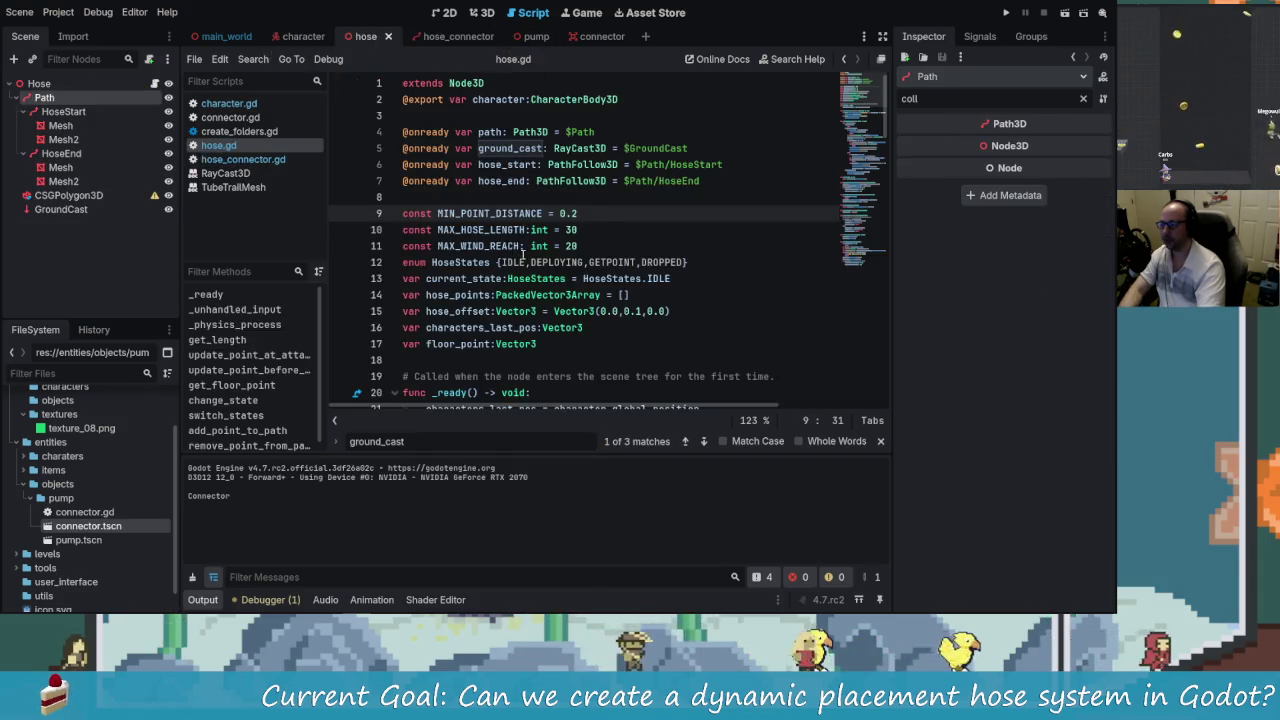
scroll(590, 240, "down", 17)
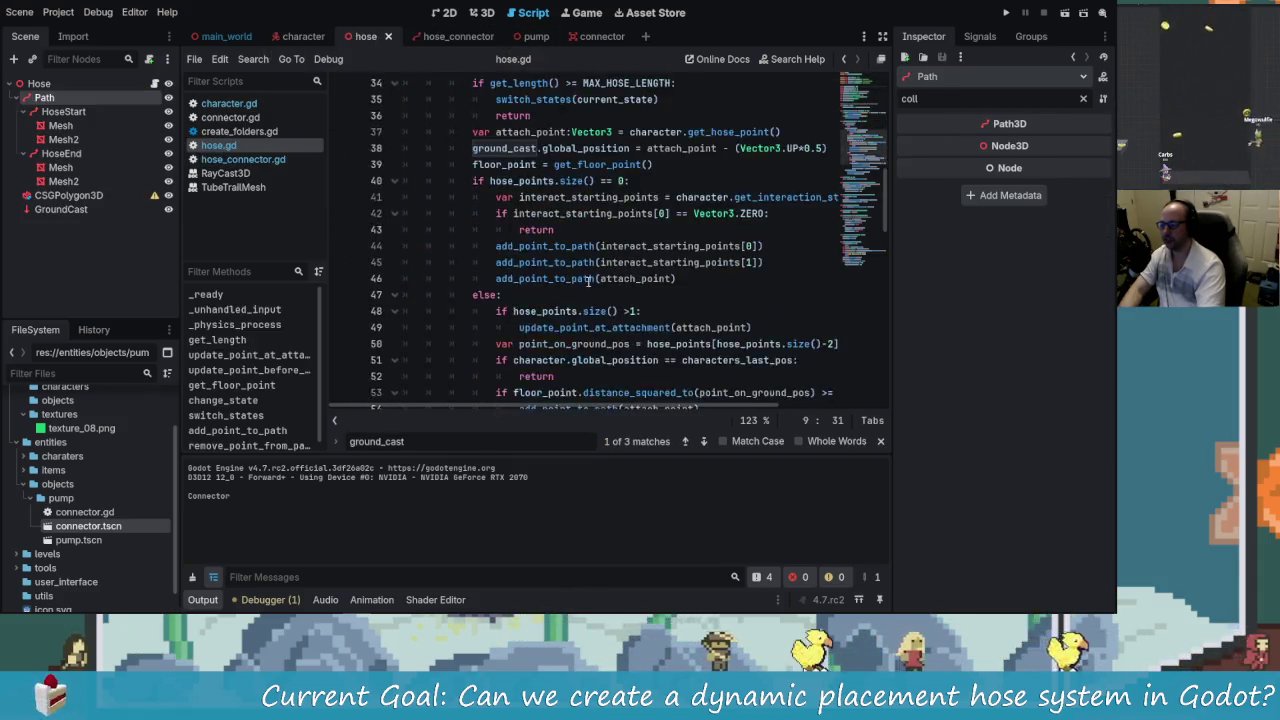
scroll(590, 283, "up", 17)
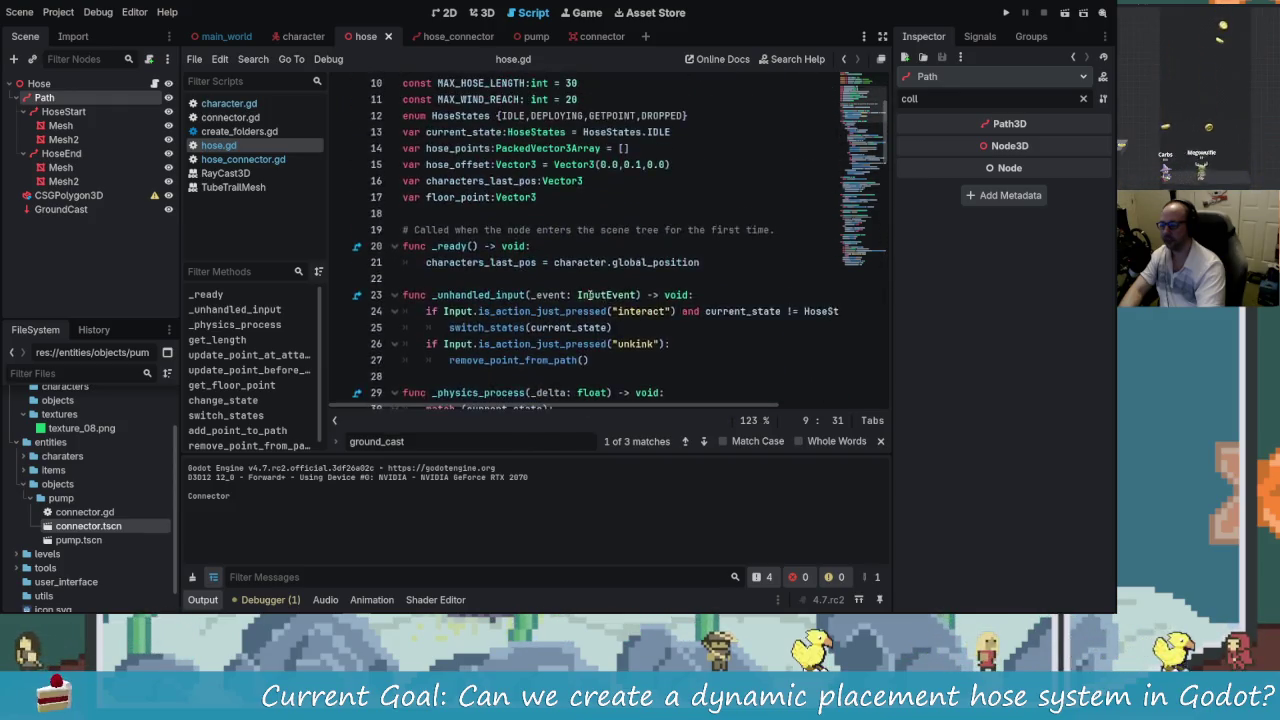
scroll(590, 311, "down", 3)
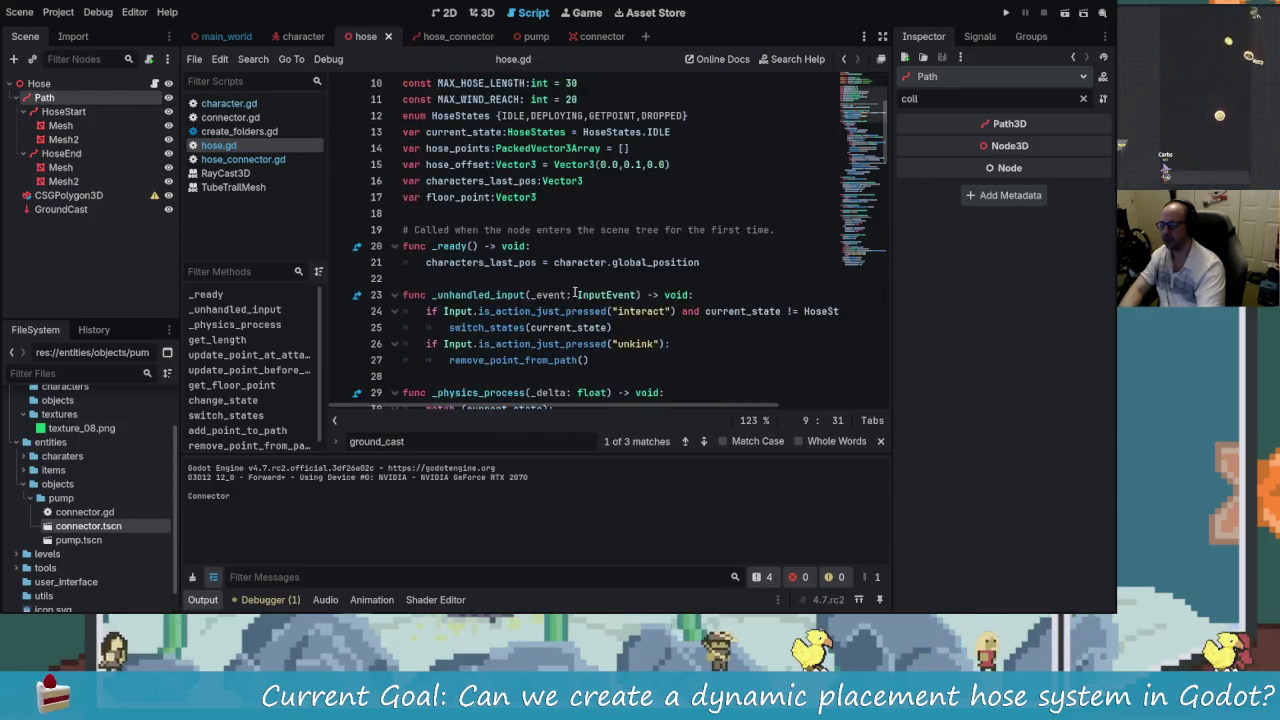
scroll(644, 262, "up", 3)
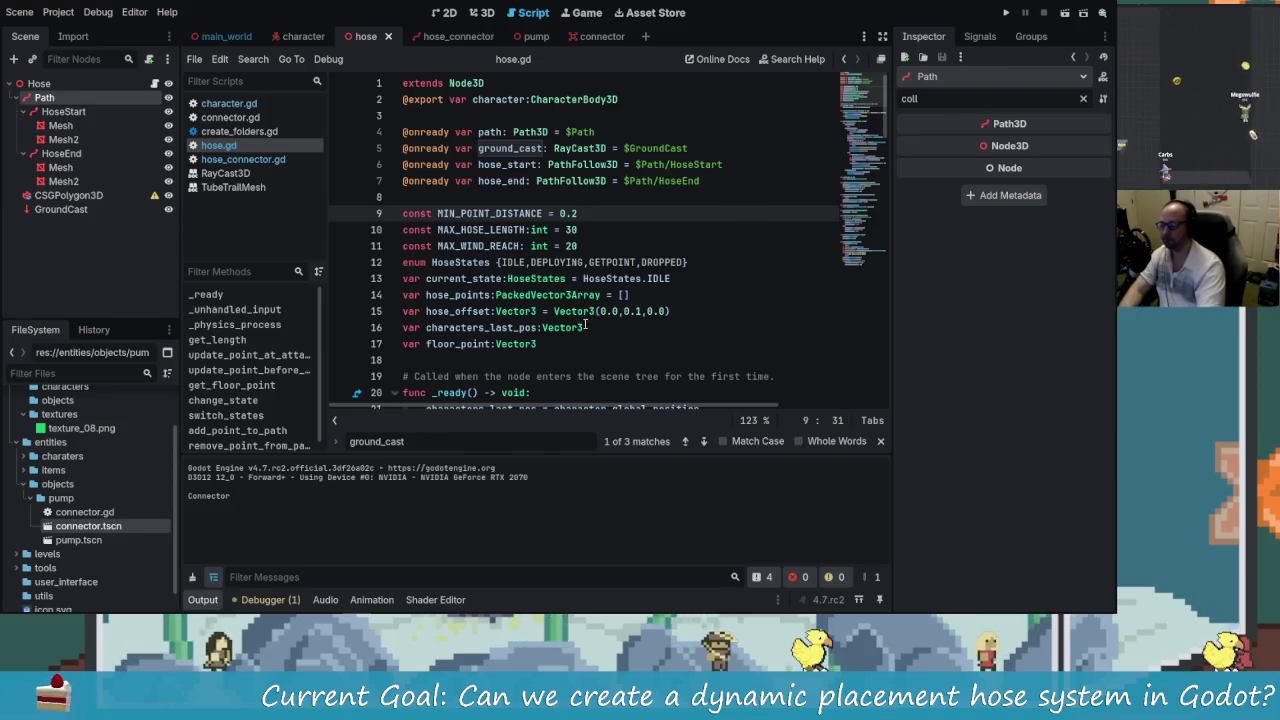
- Add a new line at the end of add_point_to_path for a print(path) debug call
left_click(724, 181)
key("Down")
key("Down")
key("Down")
key("Down")
key("Down")
key("Down")
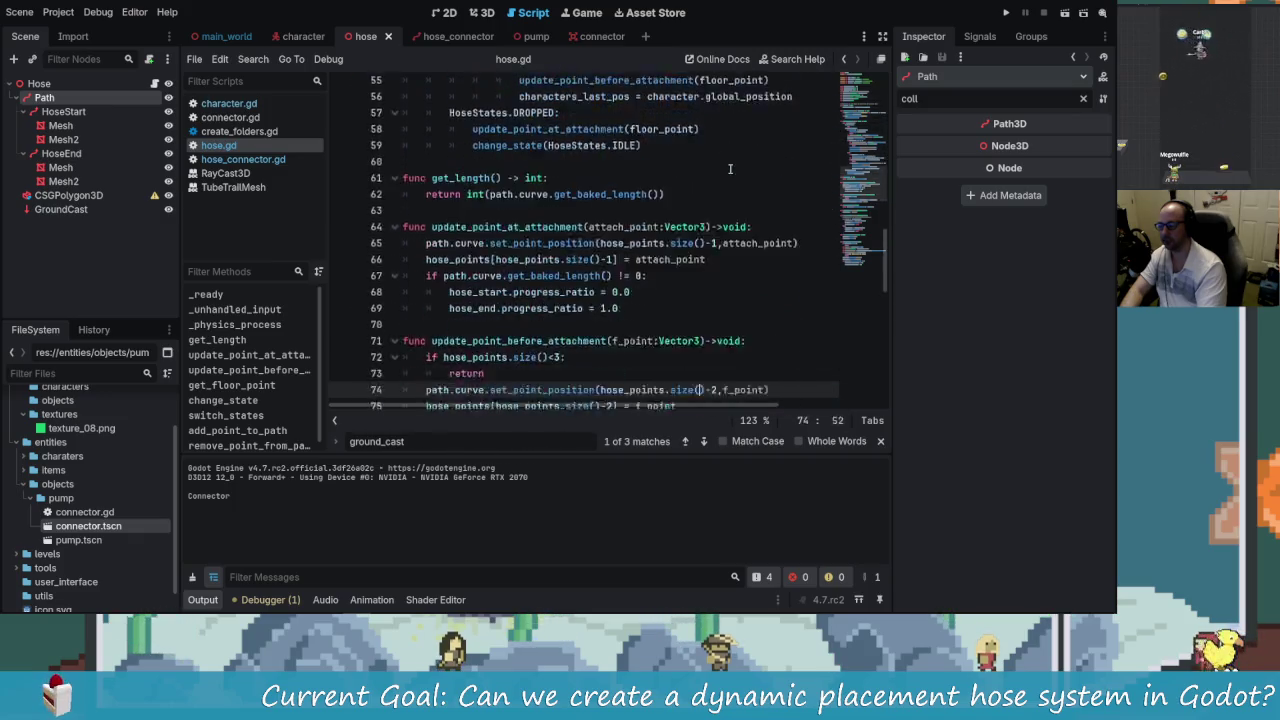
key("Down")
key("Down")
key("Down")
key("Down")
key("Down")
key("Down")
key("Up")
key("Up")
key("Up")
key("Down")
key("Return")
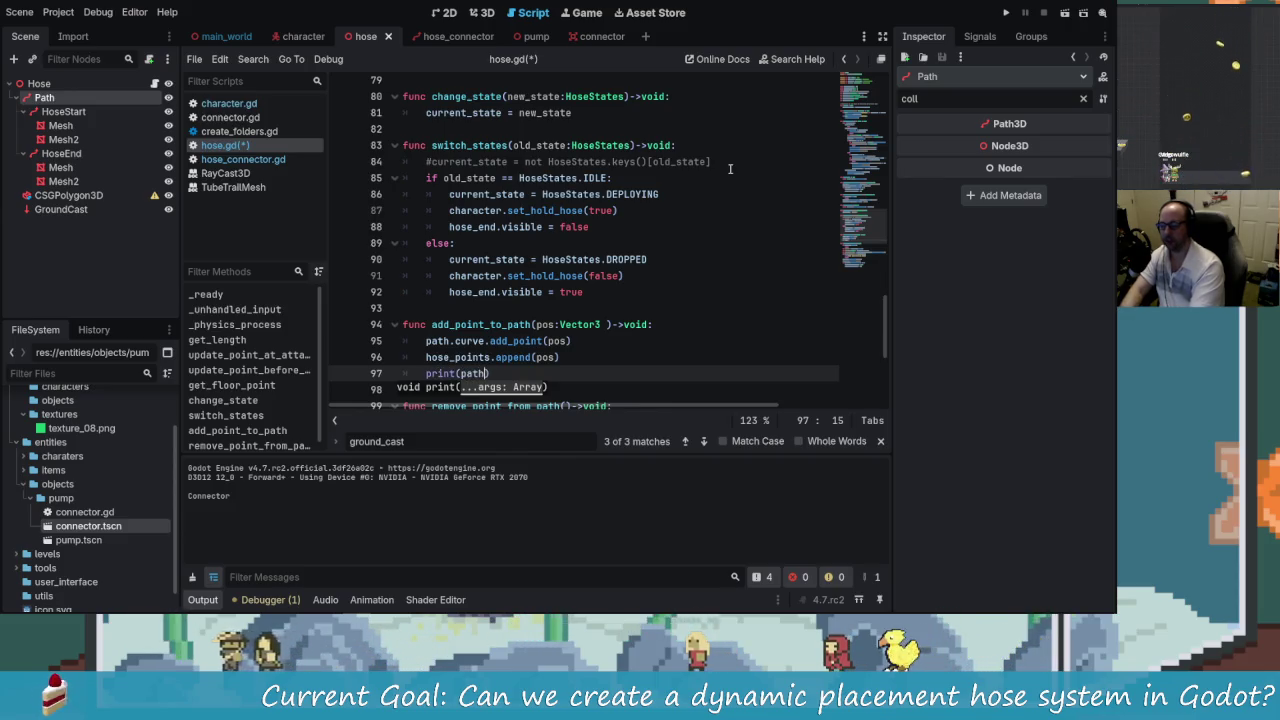
- Complete the line as print(path.curve.get_baked_length()) and save hose.gd
type(".cu")
key("Return")
type(".get")
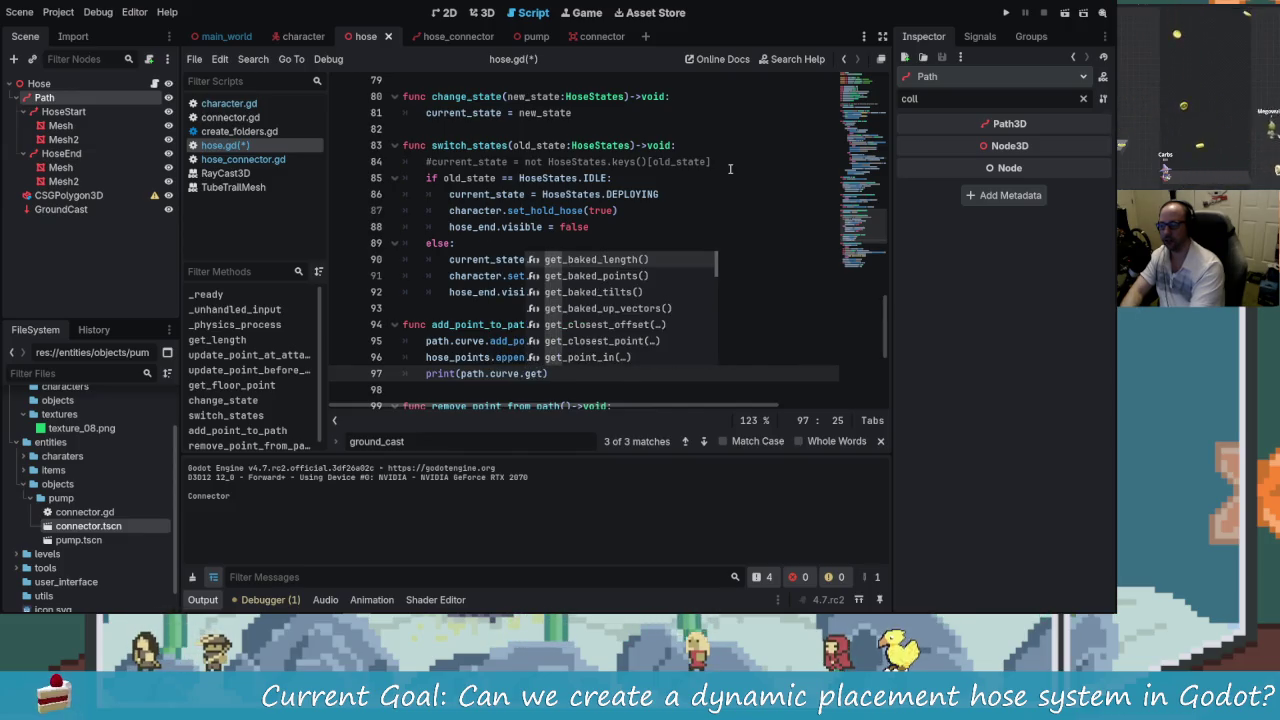
key("Return")
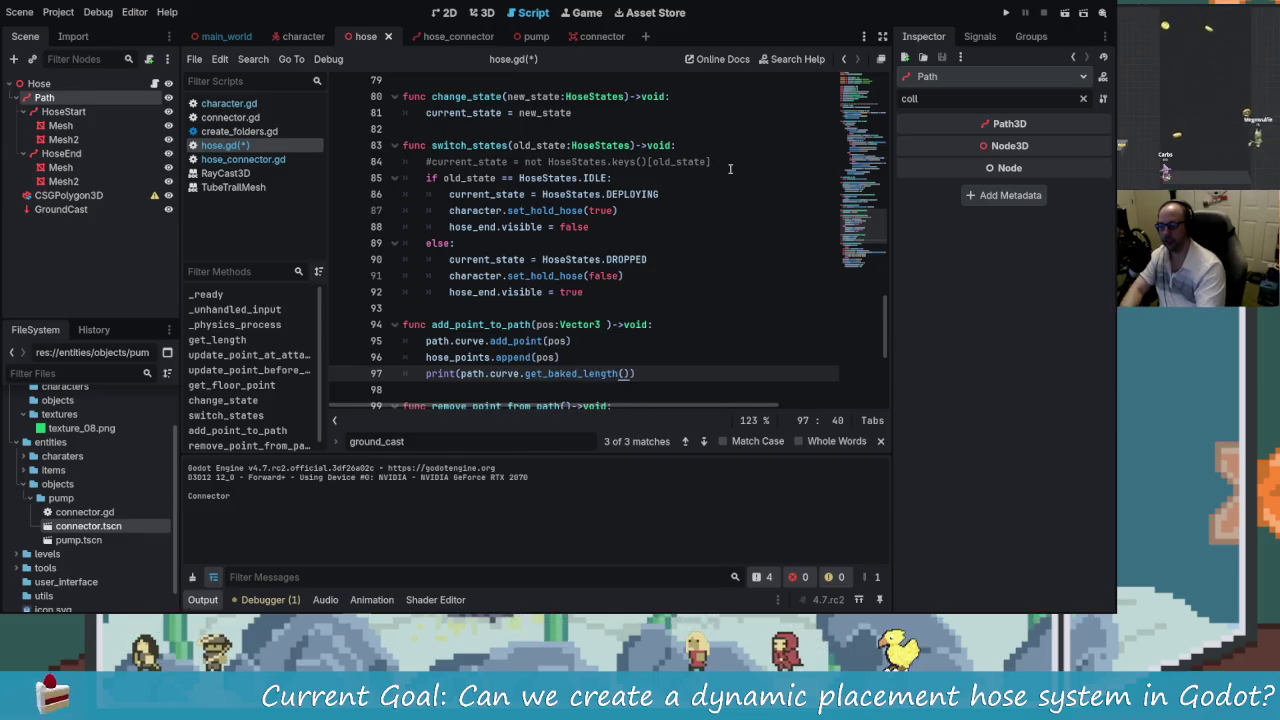
scroll(700, 250, "down", 2)
left_click(677, 291)
key("ctrl+s")
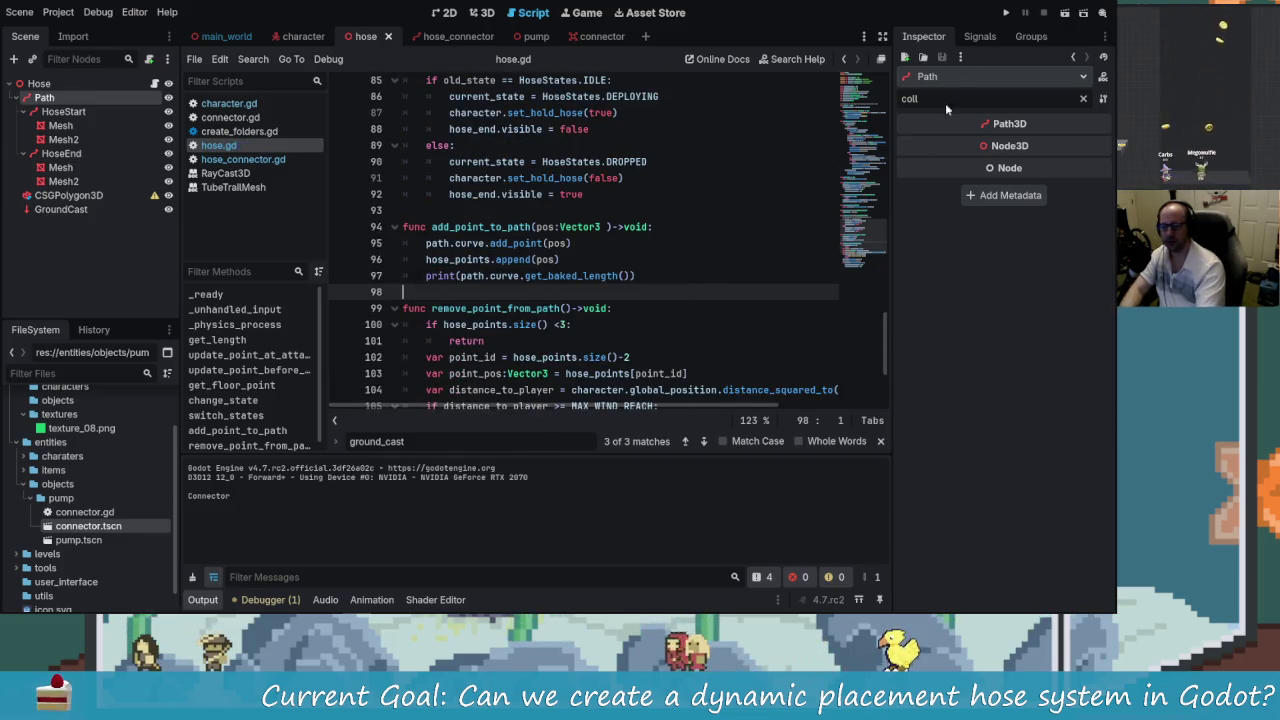
- Run the game to watch hose lengths print, then close it
left_click(1006, 13)
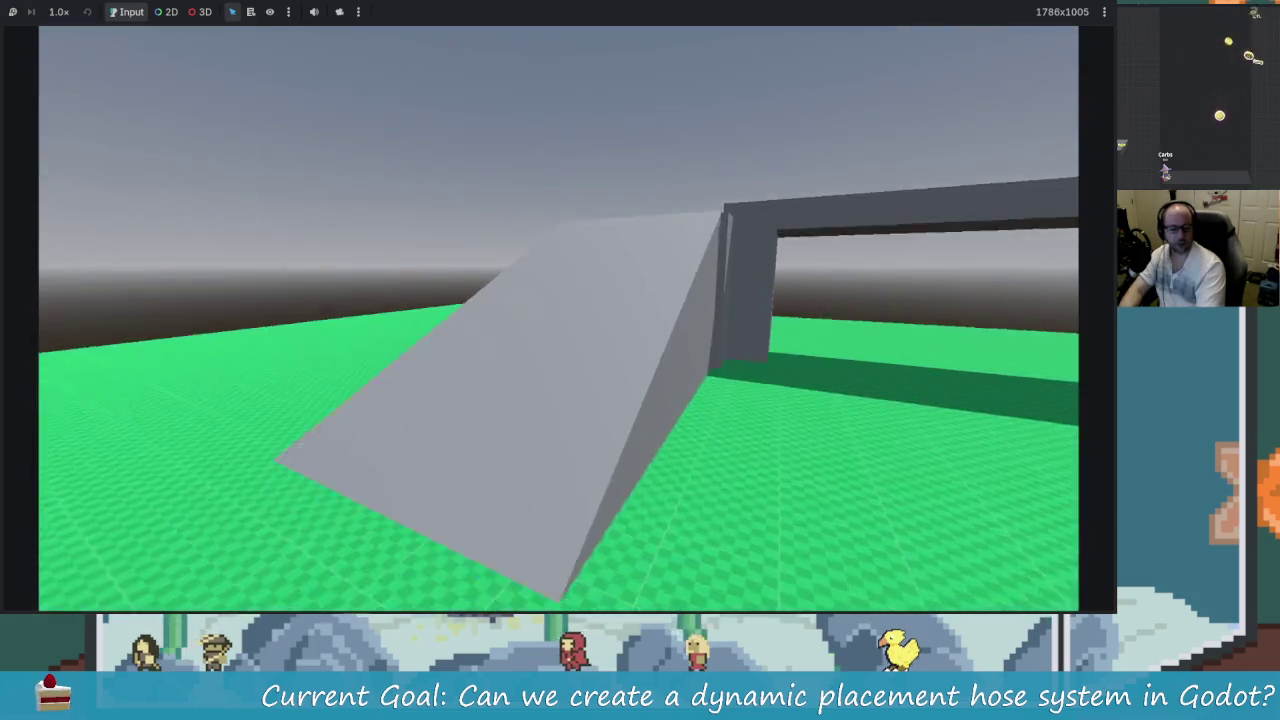
left_click_drag(533, 2, 530, 10)
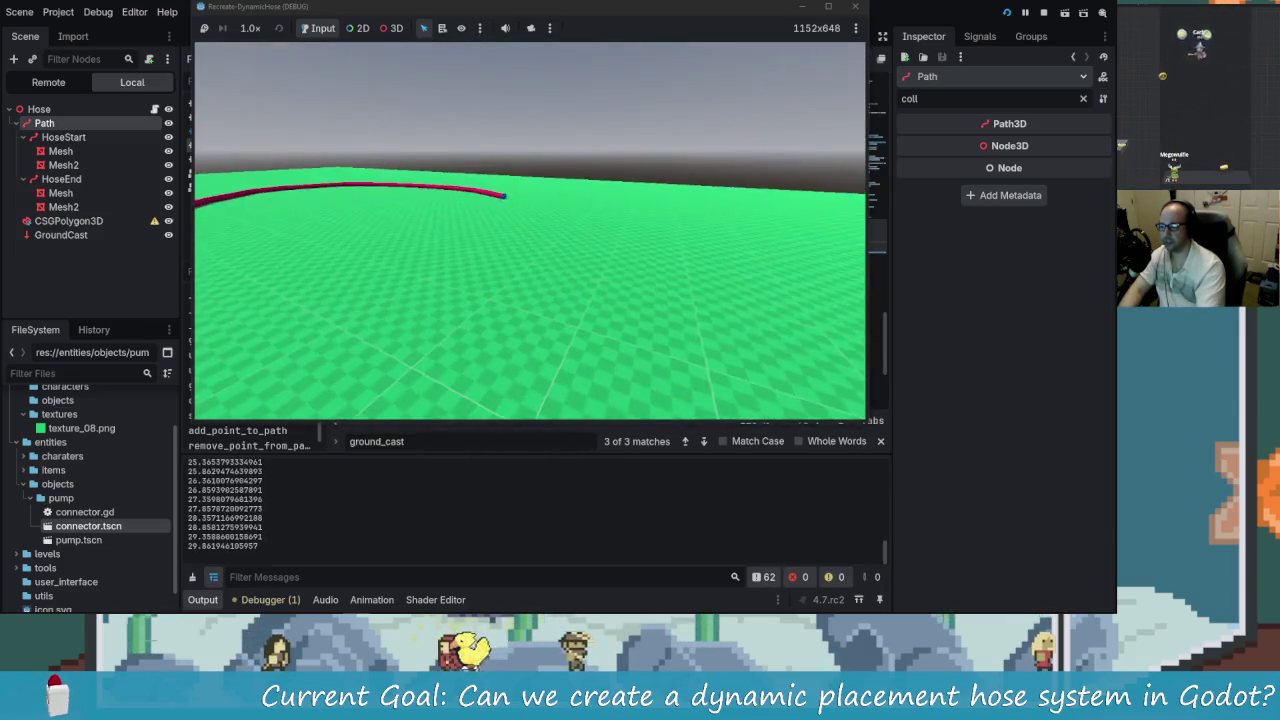
left_click(850, 8)
- Raise MAX_HOSE_LENGTH in hose.gd from 30 to 200 and relaunch the game
scroll(600, 262, "up", 10)
scroll(600, 262, "up", 12)
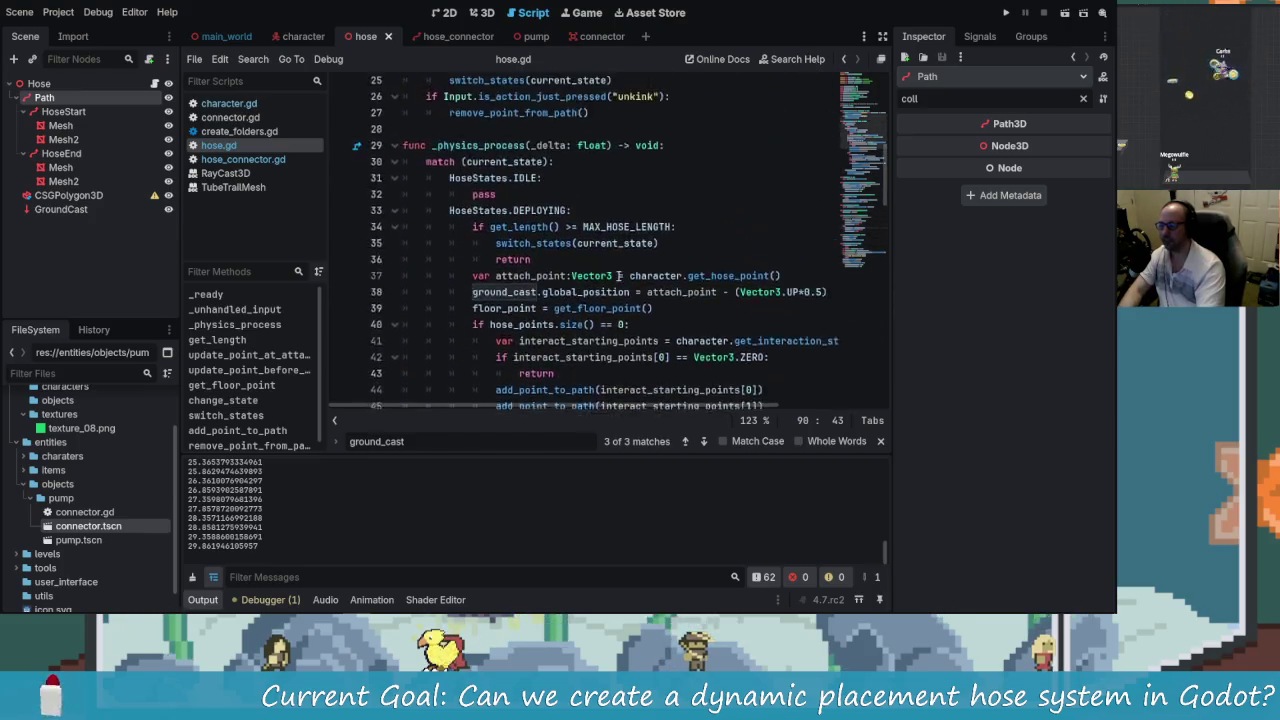
scroll(583, 254, "down", 1)
scroll(587, 194, "up", 1)
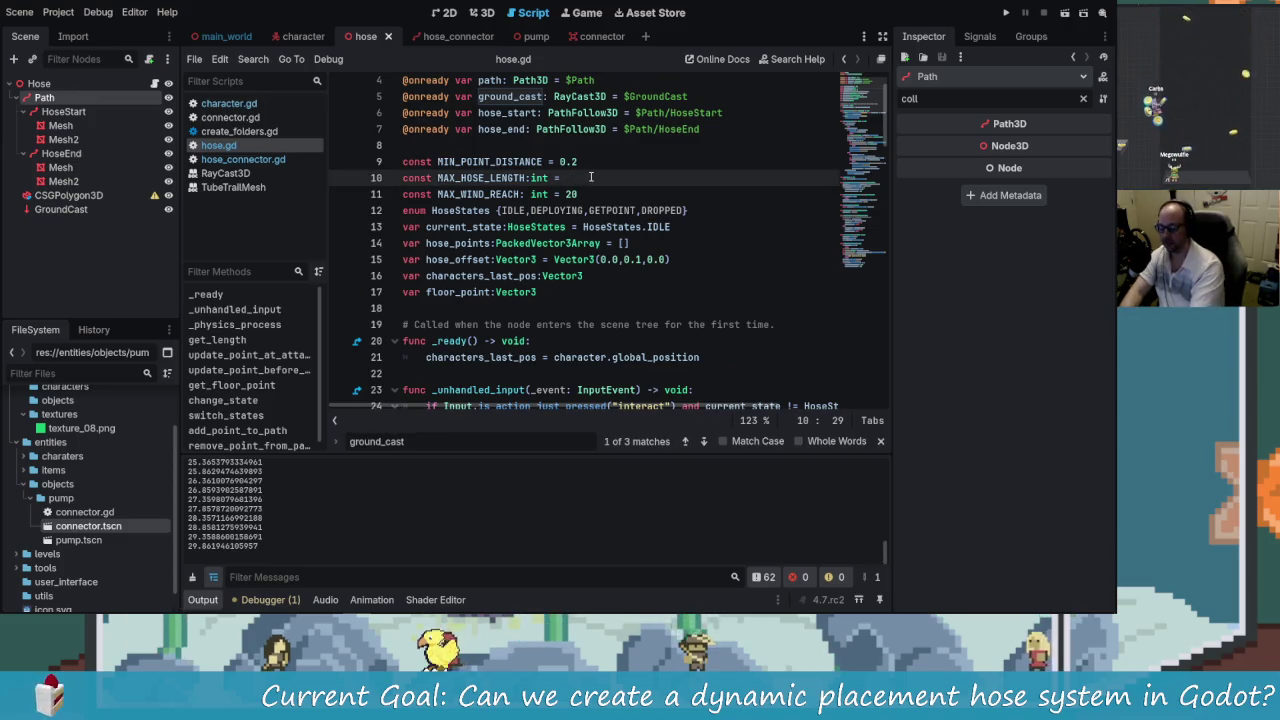
type("200")
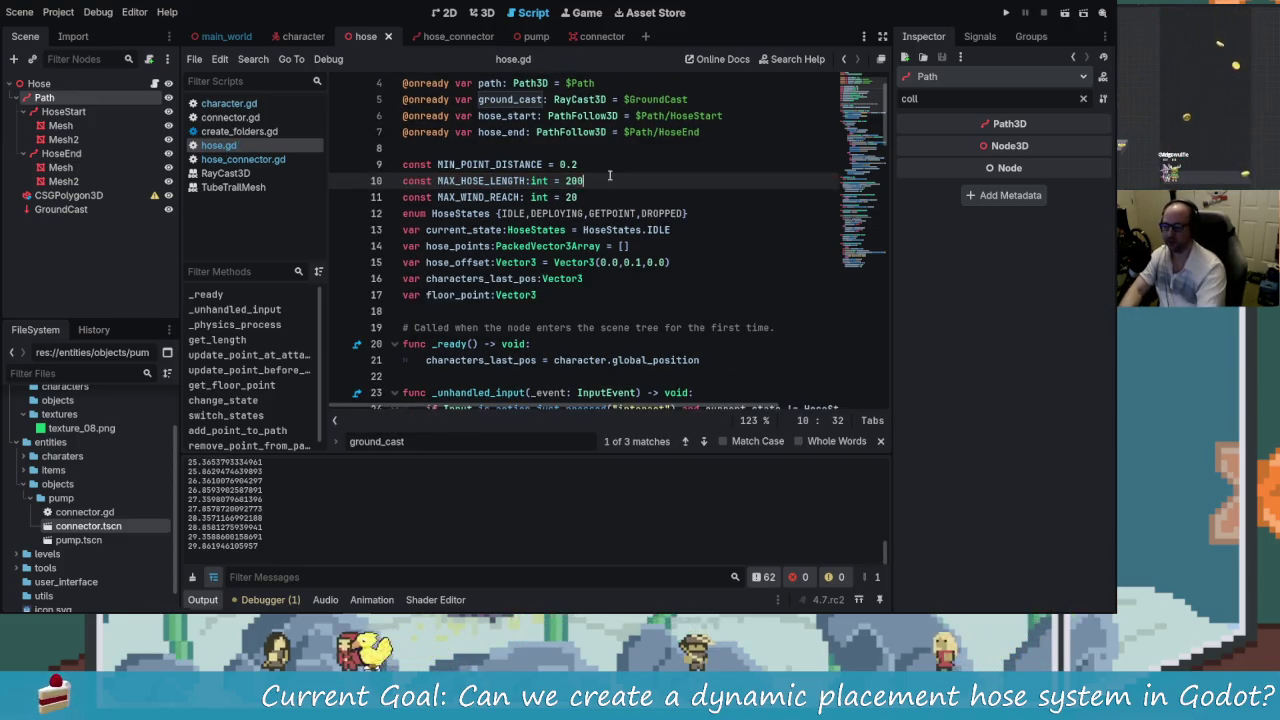
left_click(1006, 16)
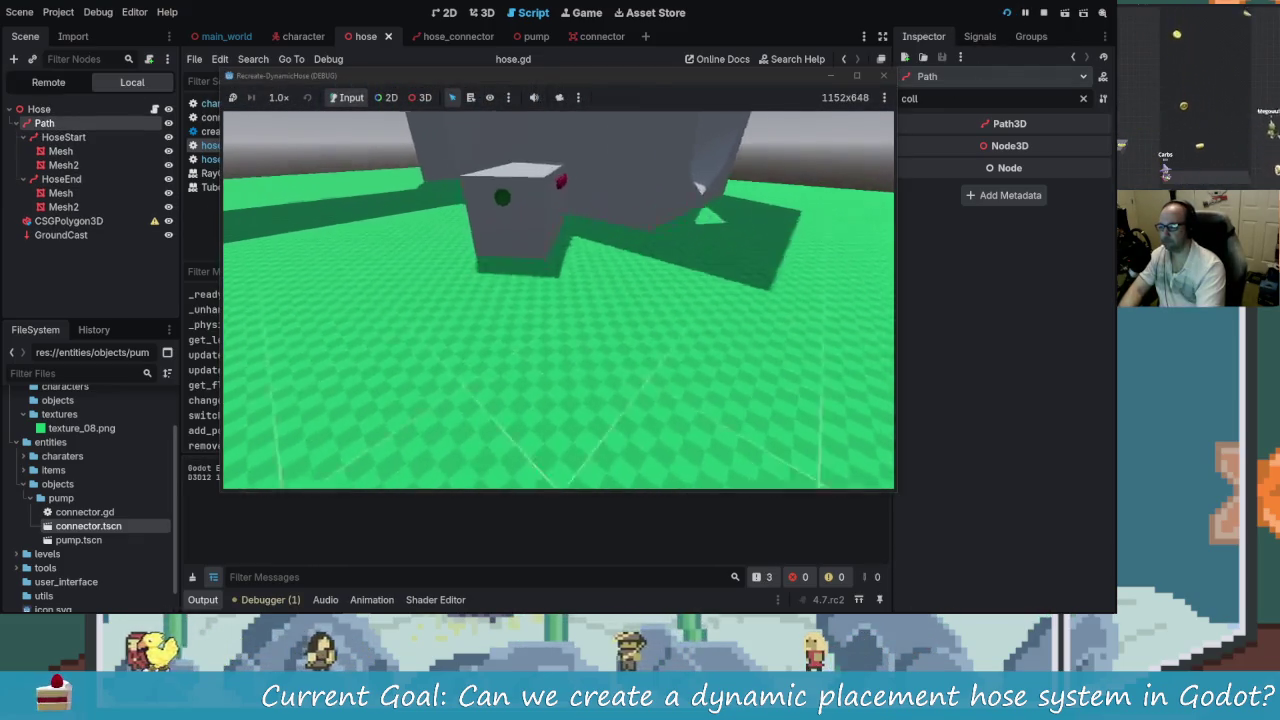
- Lay long pink hoses up the grey ramp and around the block with the 200 limit
key("w")
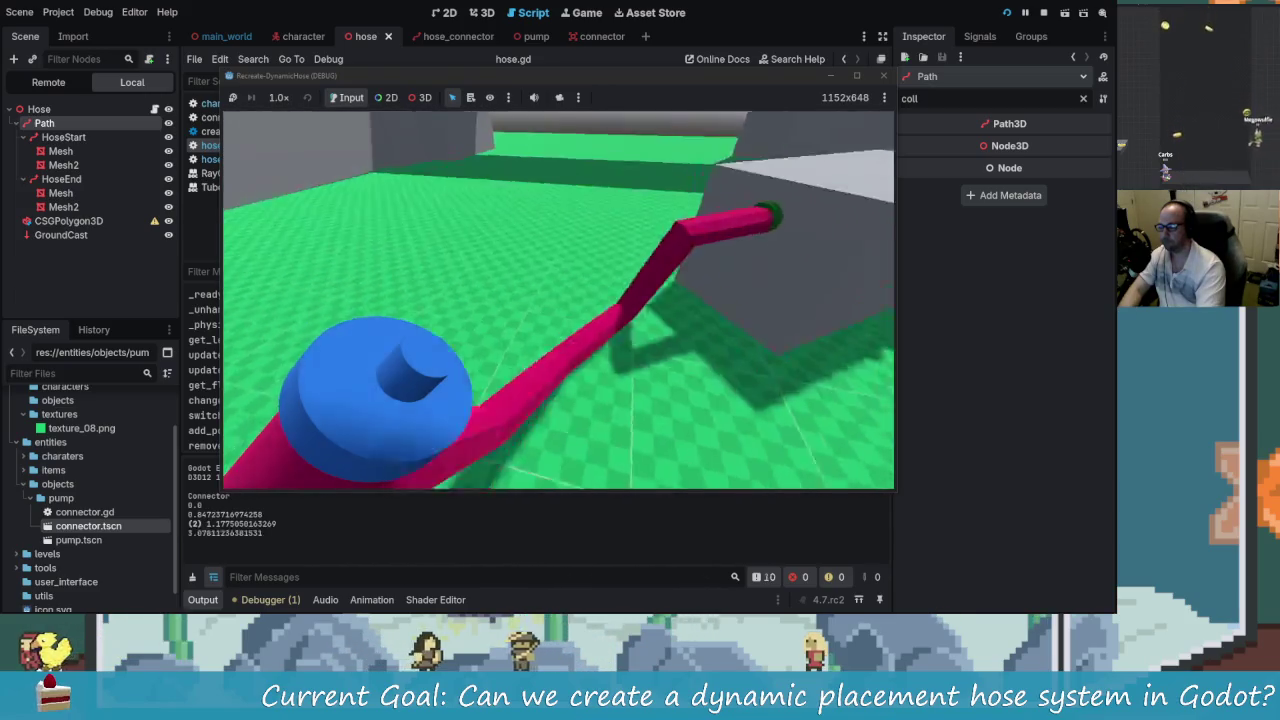
key("w")
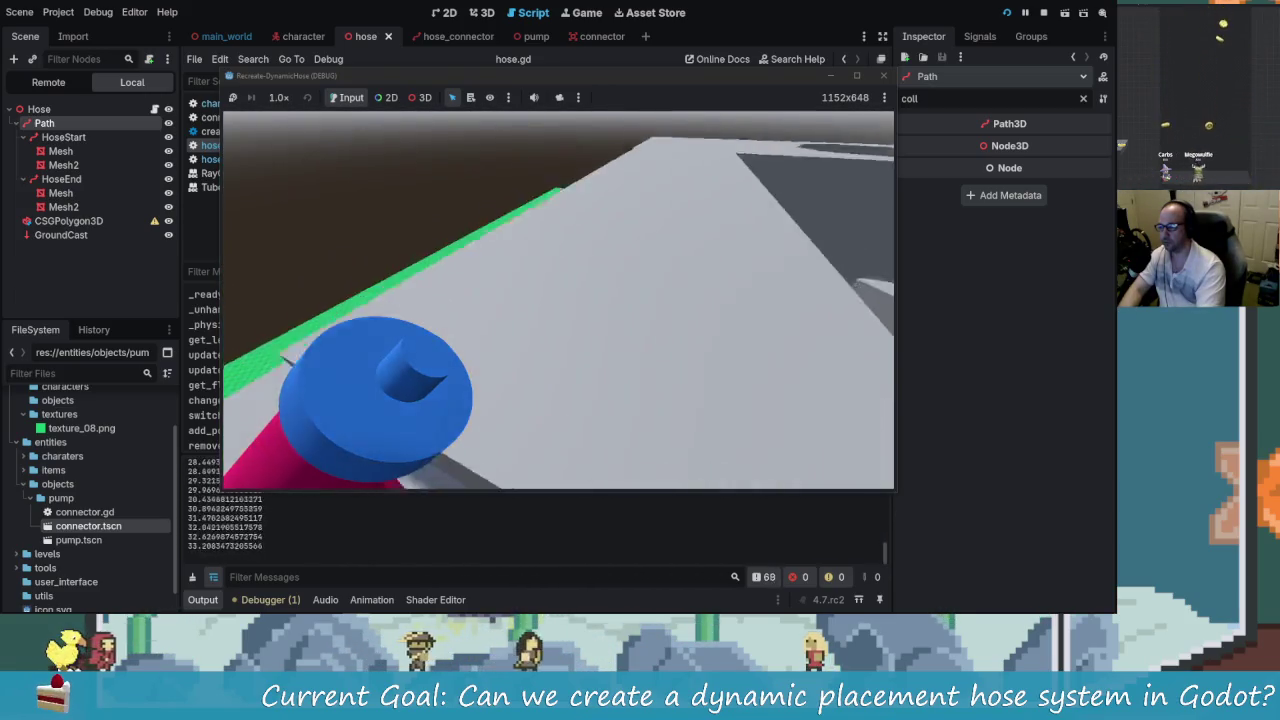
key("w")
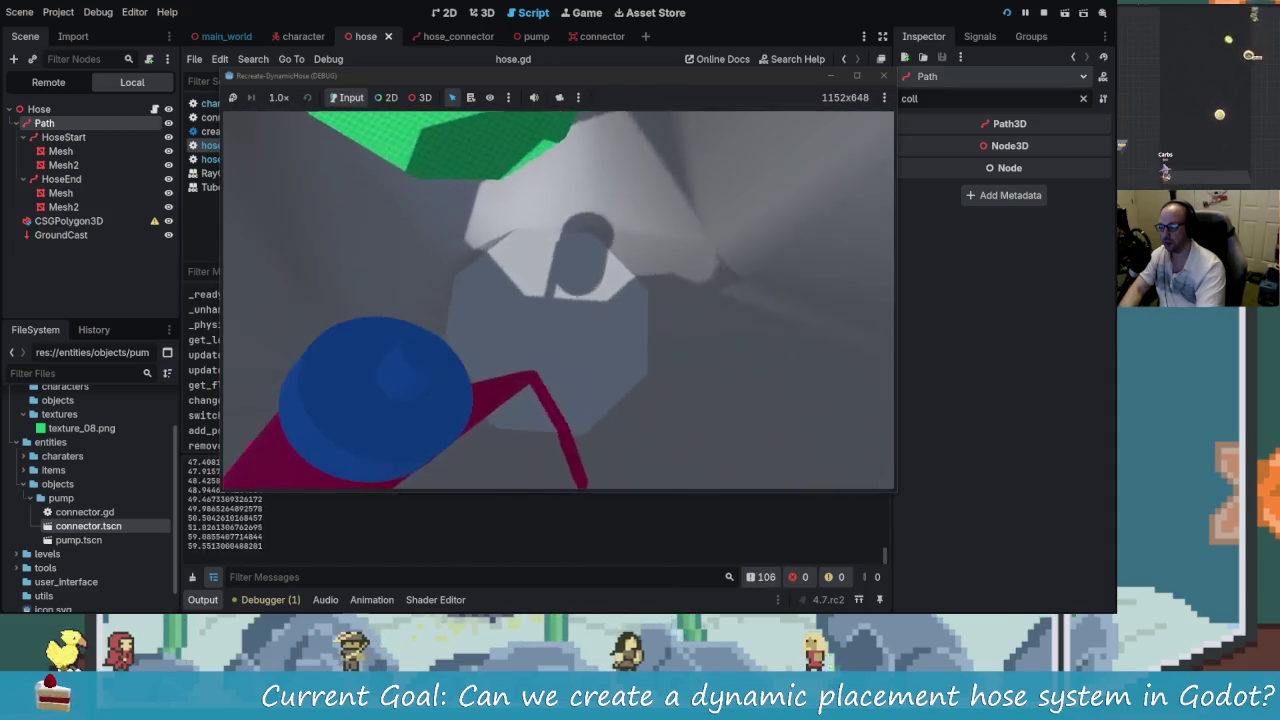
key("w")
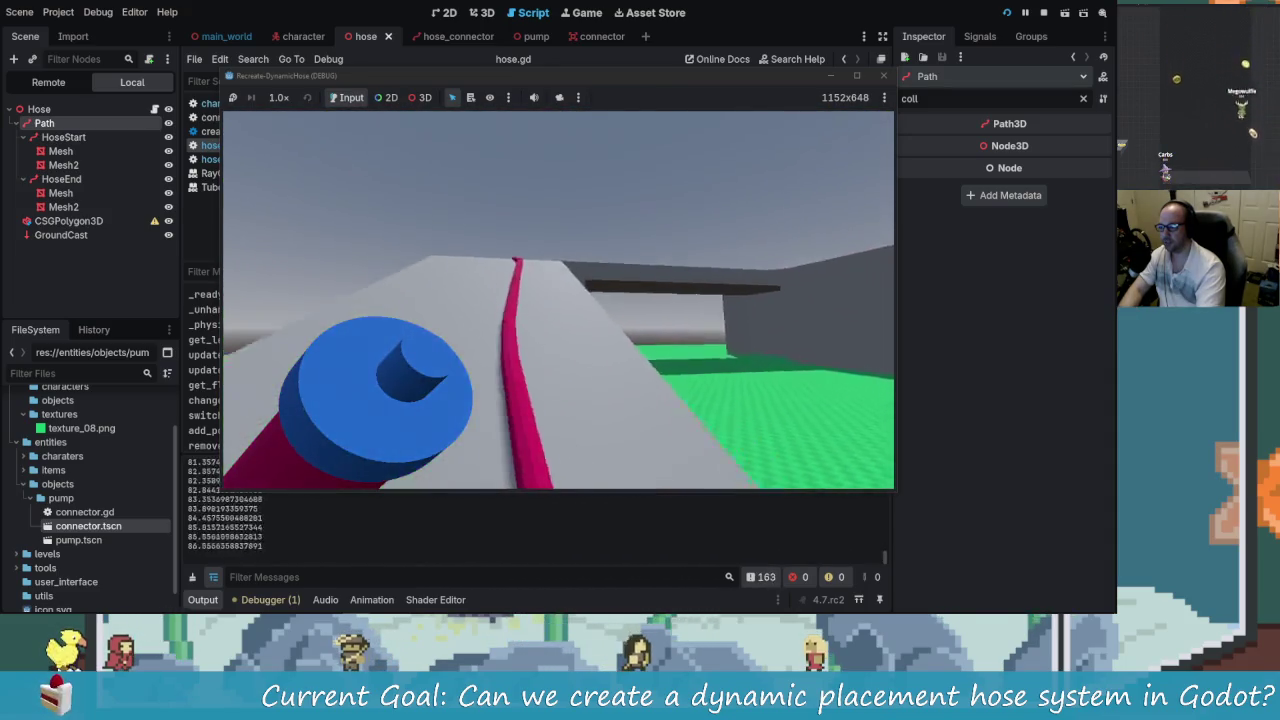
key("w")
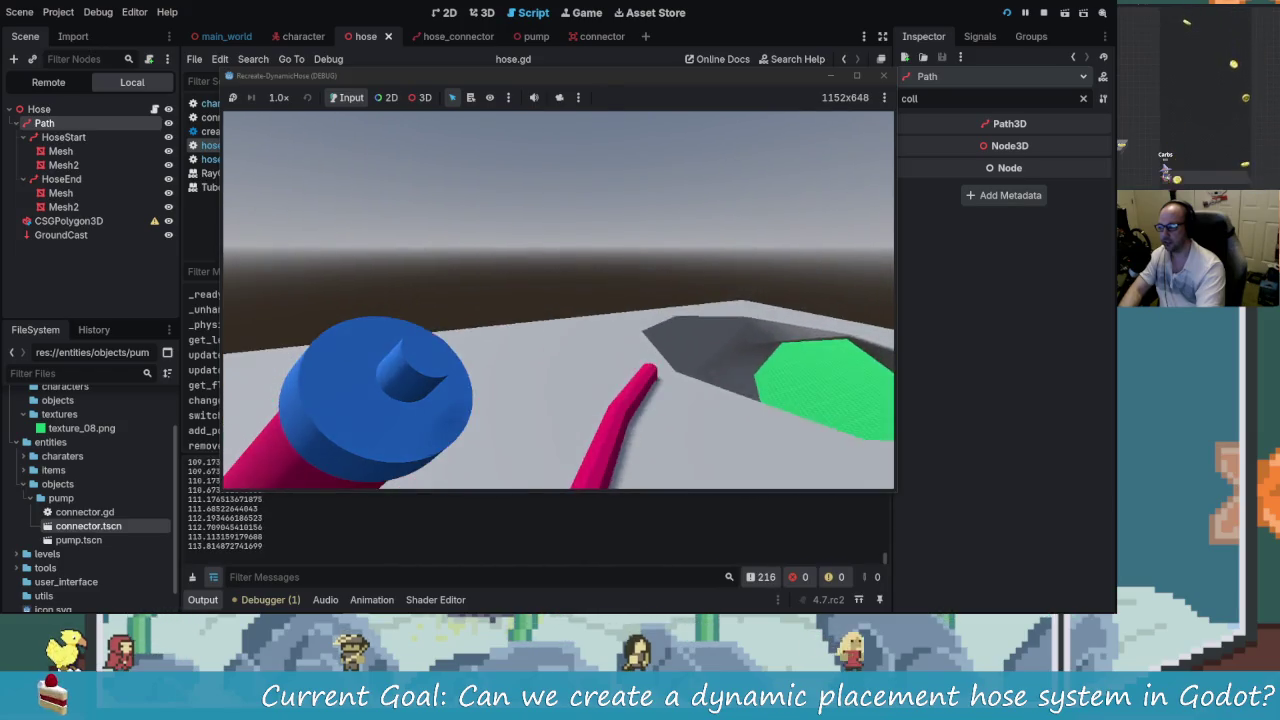
key("w")
key("w")
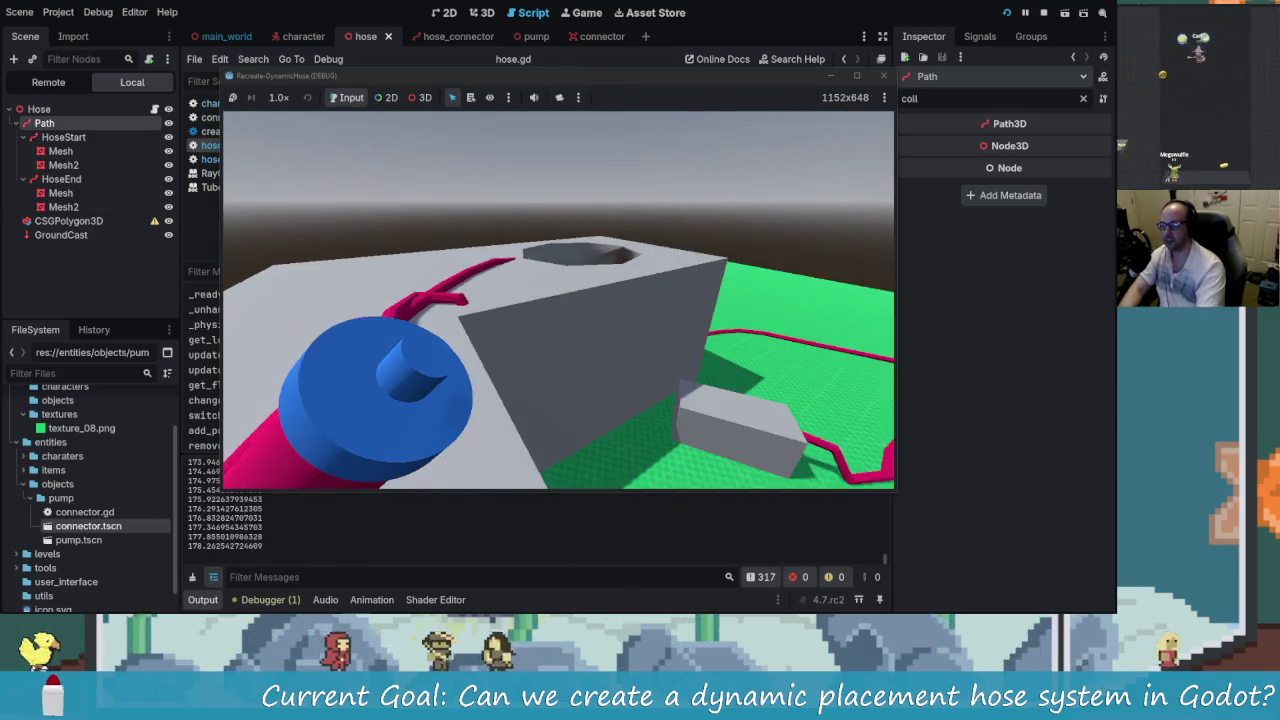
key("w")
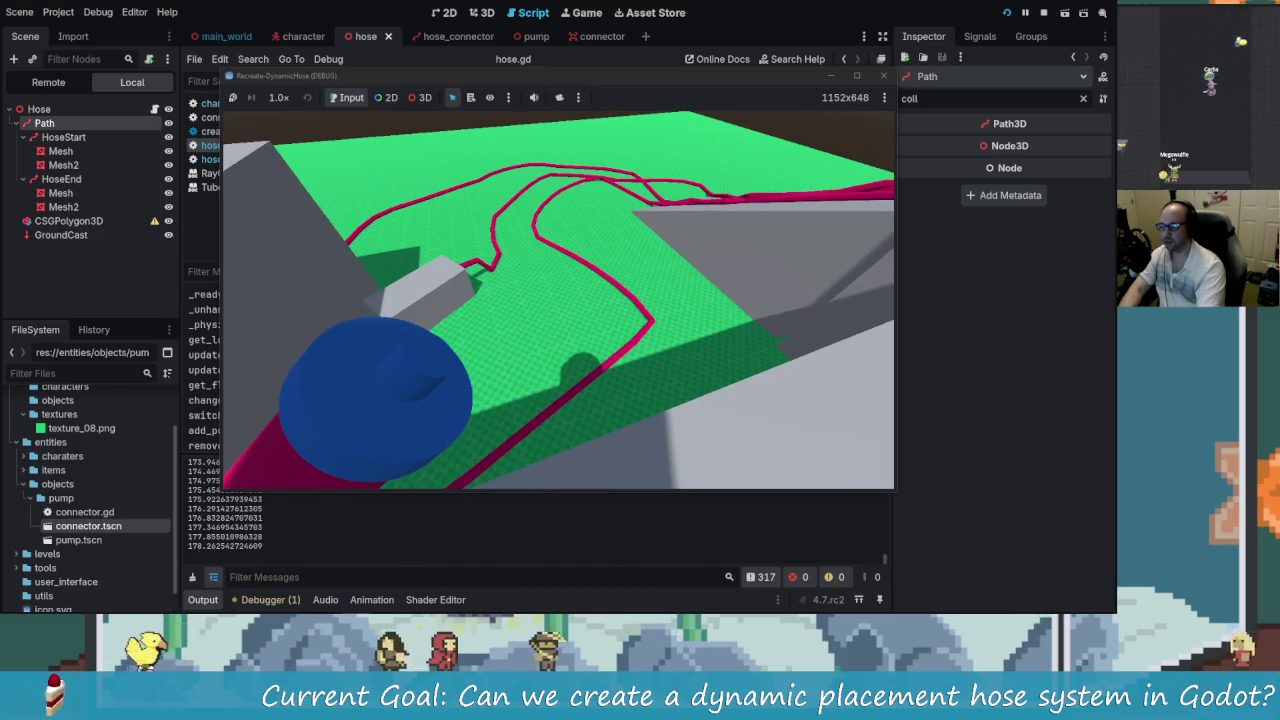
key("w")
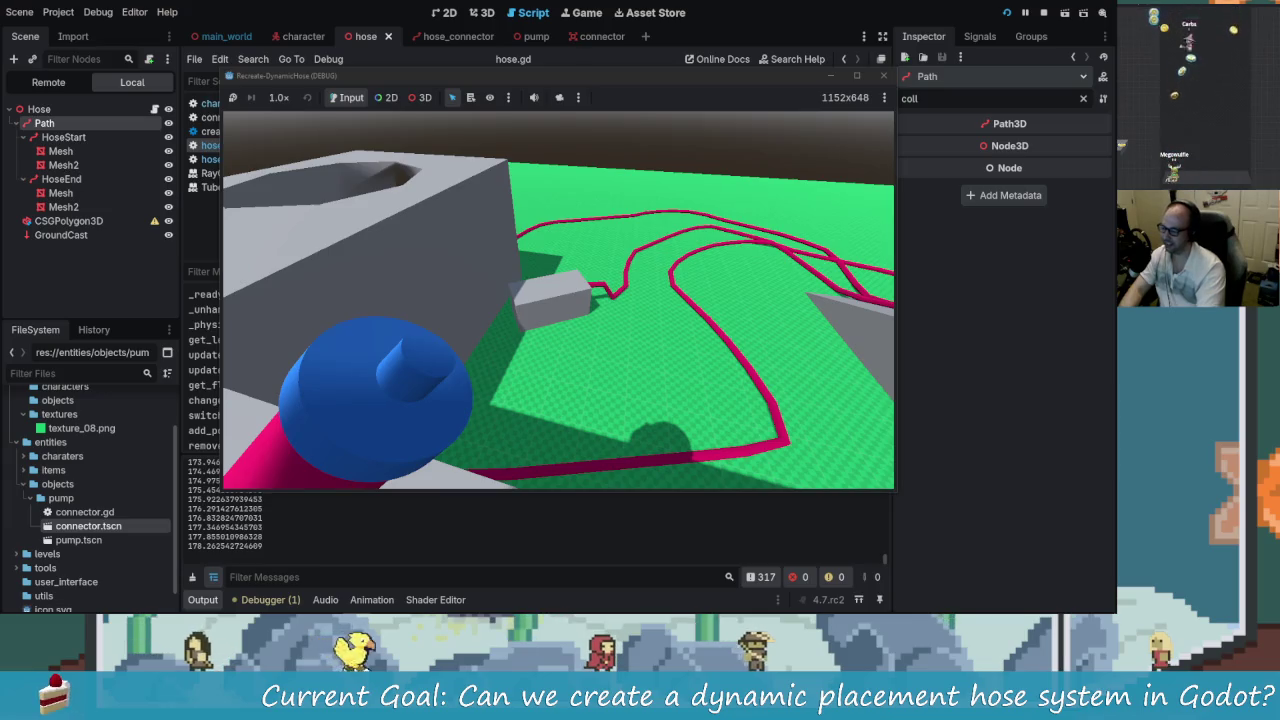
- Look over the laid hoses, stop, set MAX_HOSE_LENGTH to 150, and rerun
key("w")
key("w")
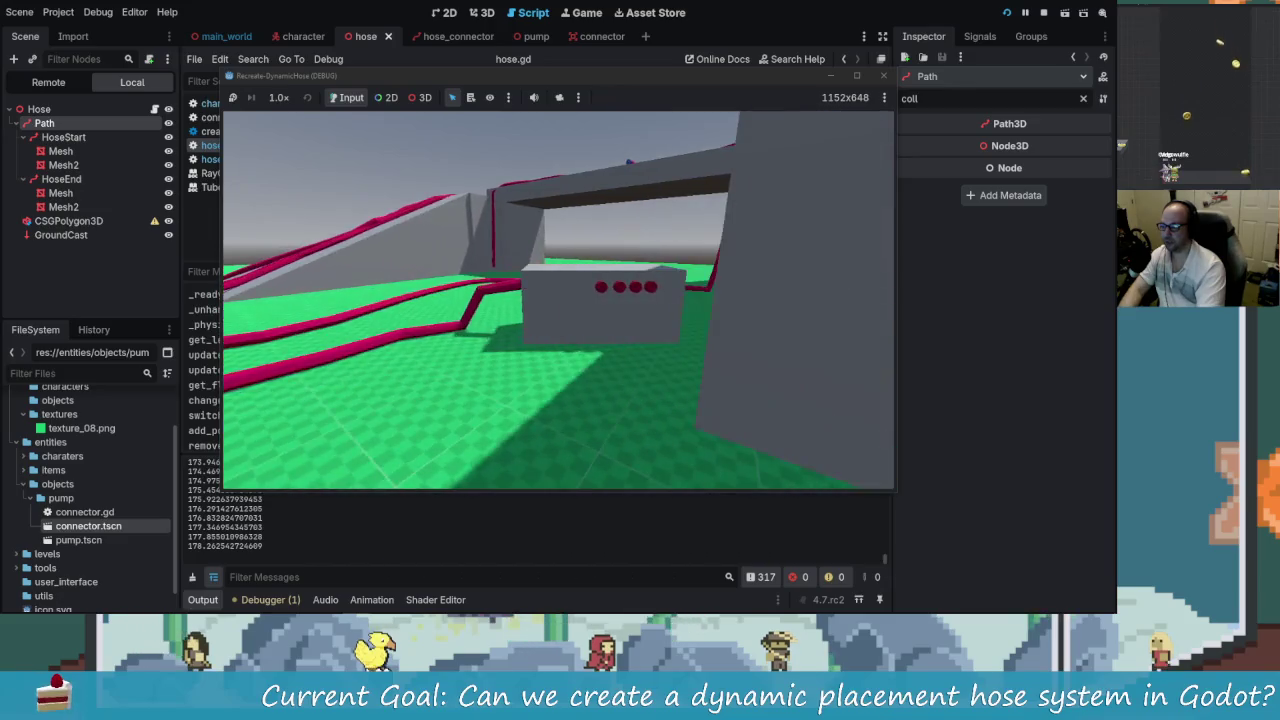
key("w")
key("w")
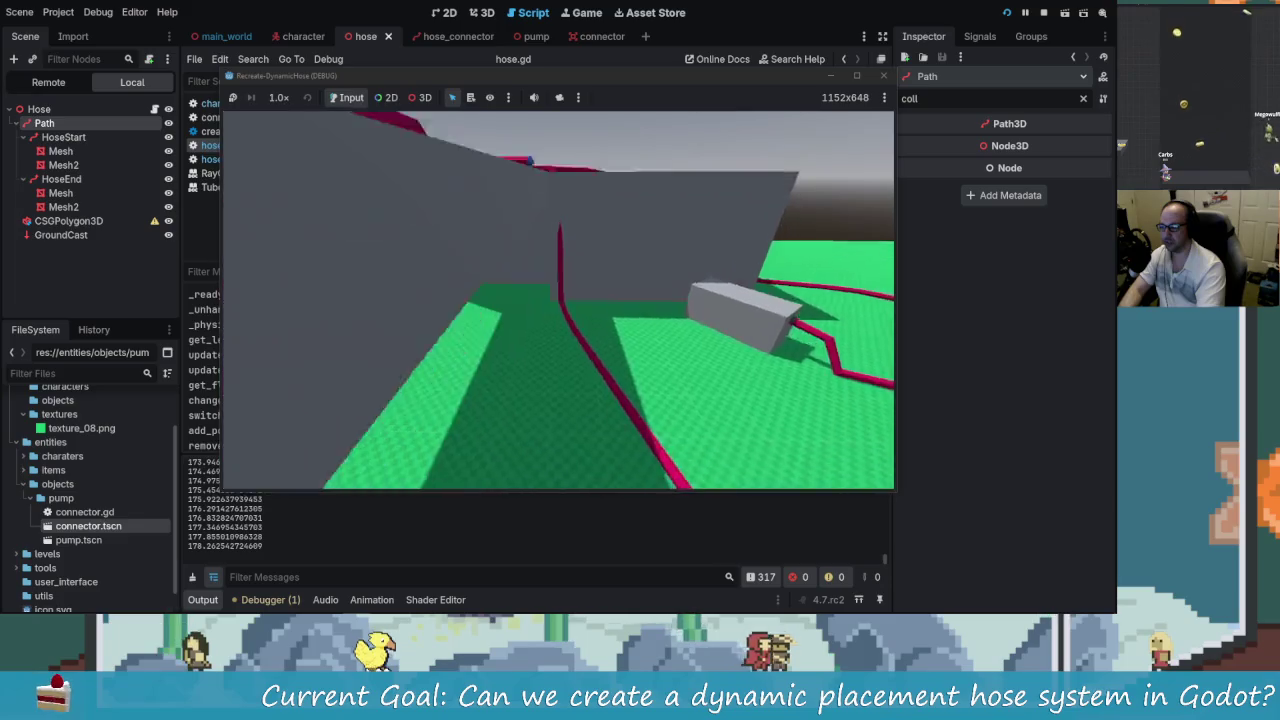
key("alt+Tab")
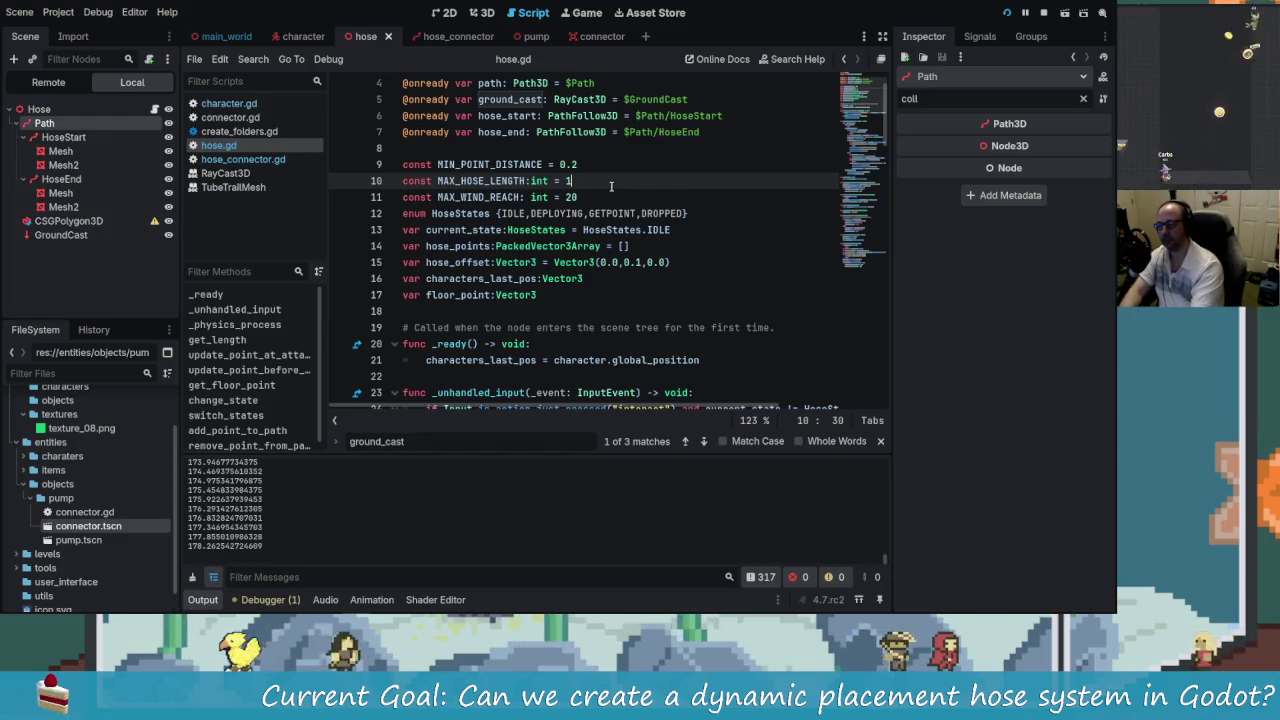
key("F5")
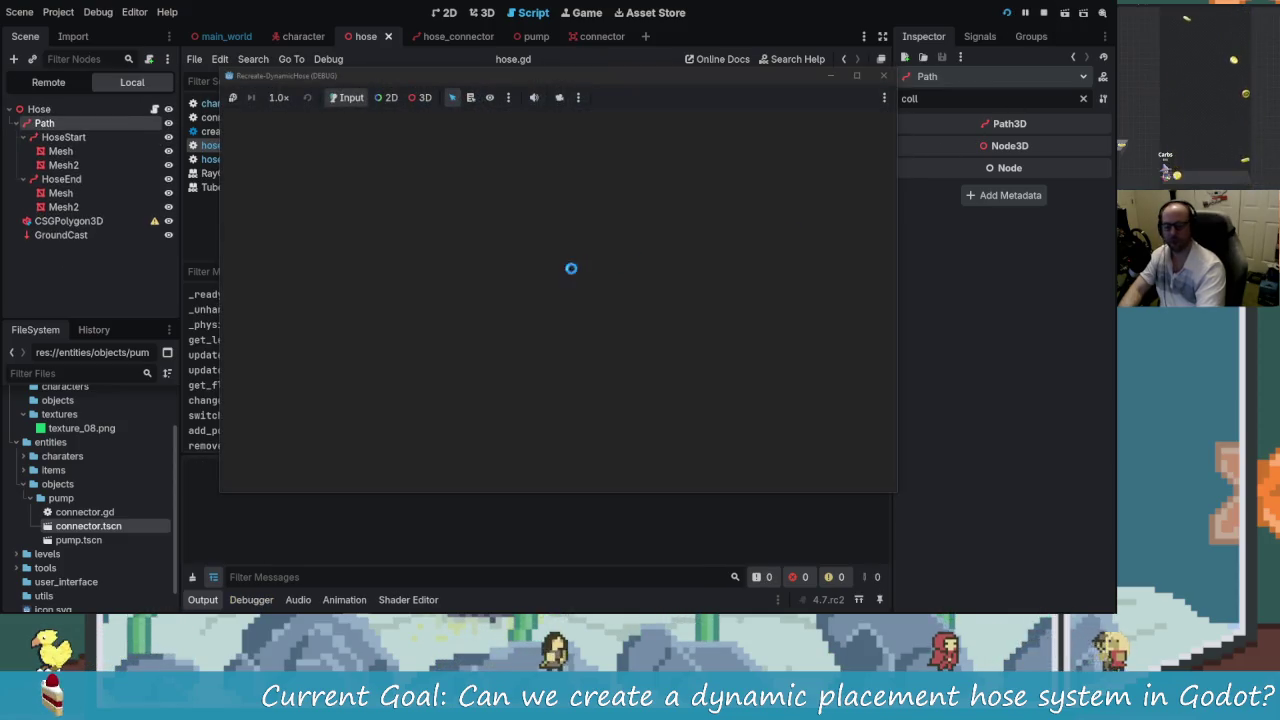
- Test hose laying with the 150 length limit, then relaunch with MIN_POINT_DISTANCE 0.1
key("w")
key("w")
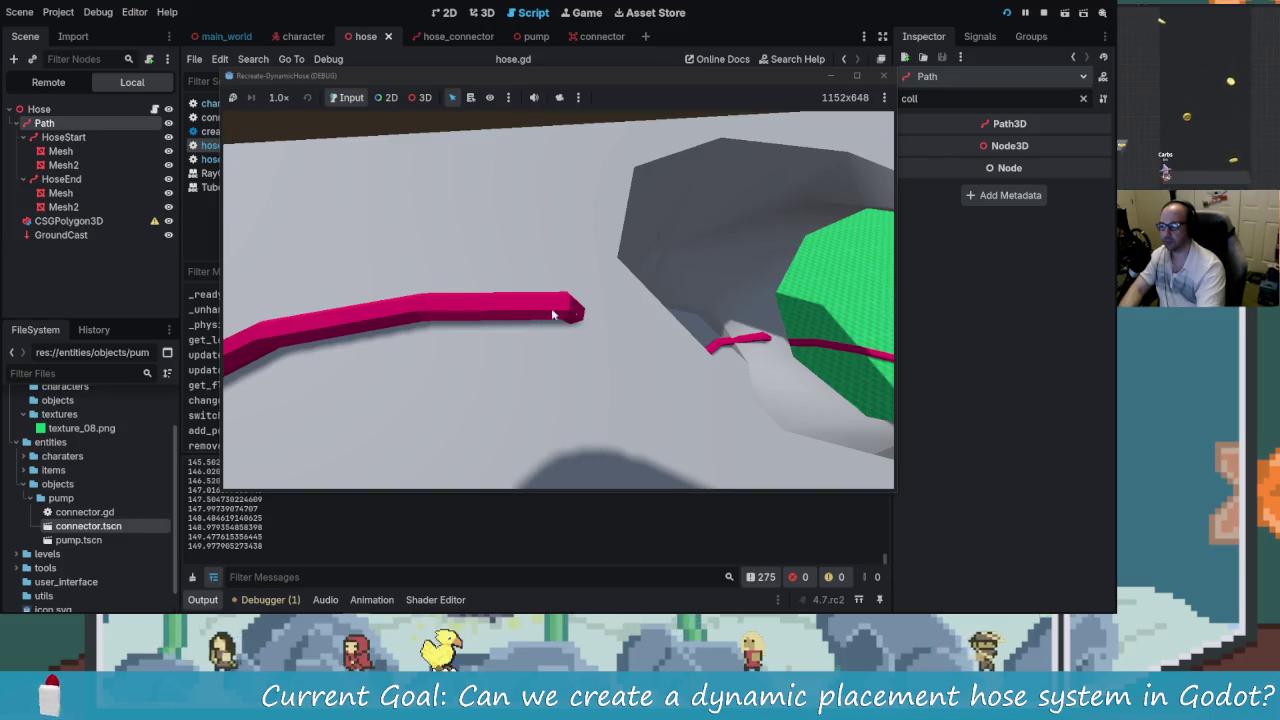
left_click(876, 77)
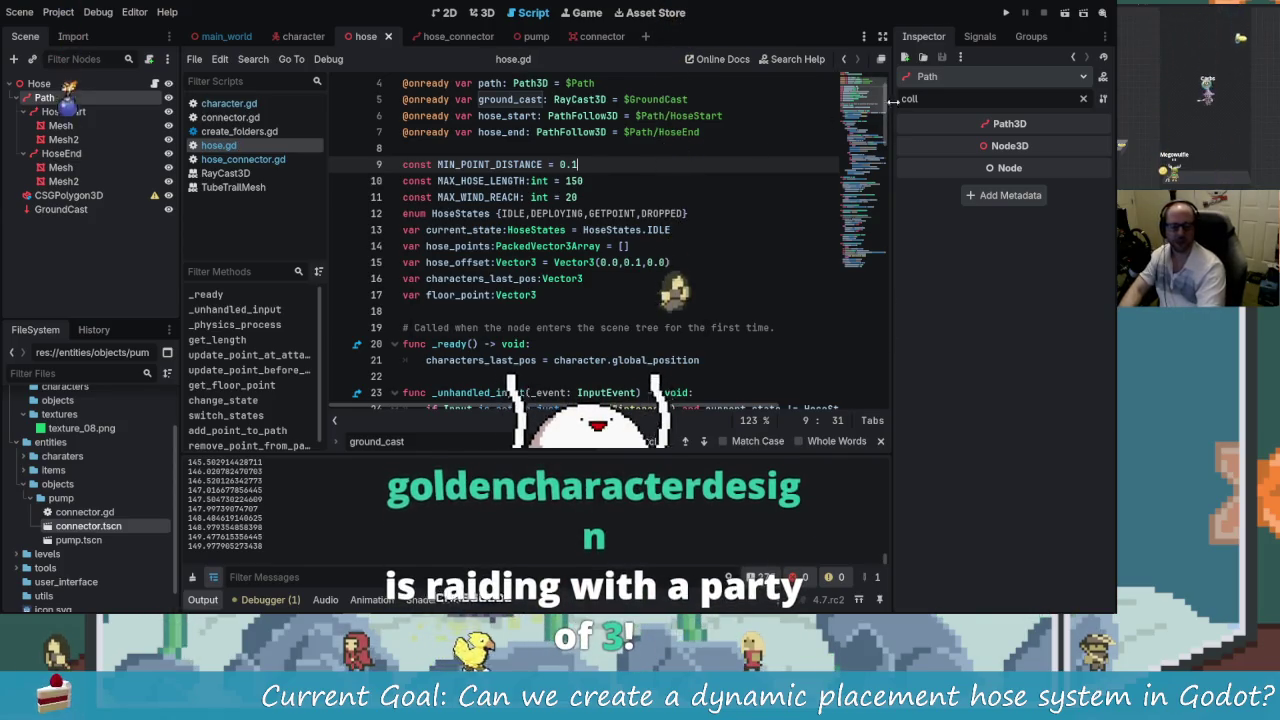
left_click(1008, 13)
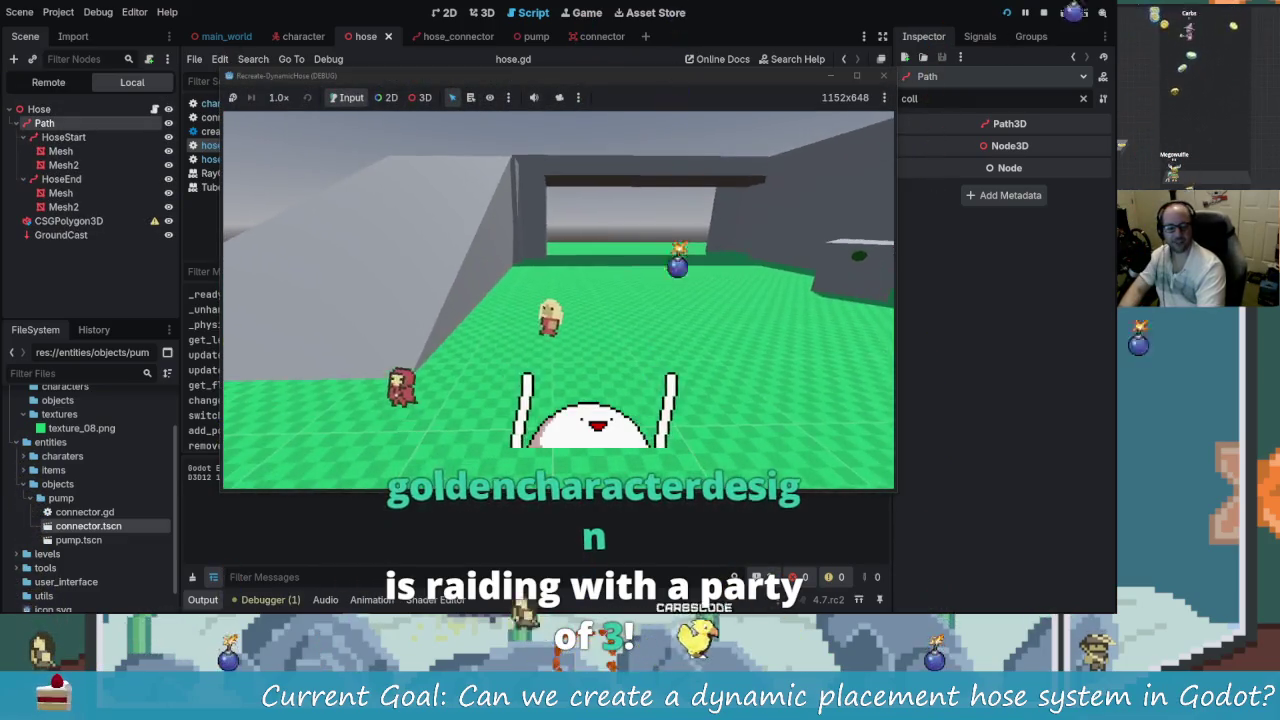
- Playtest laying hoses around the grey blocks, ramp and green floor, then restart the game
key("w")
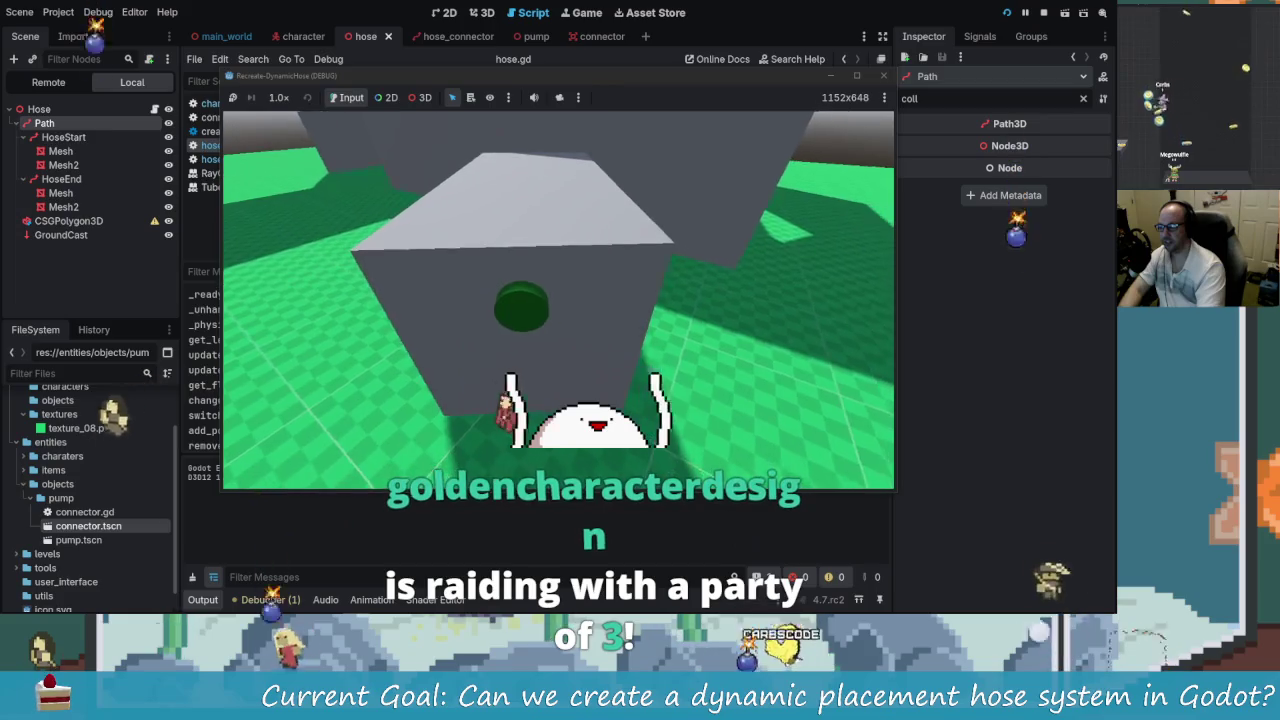
key("w")
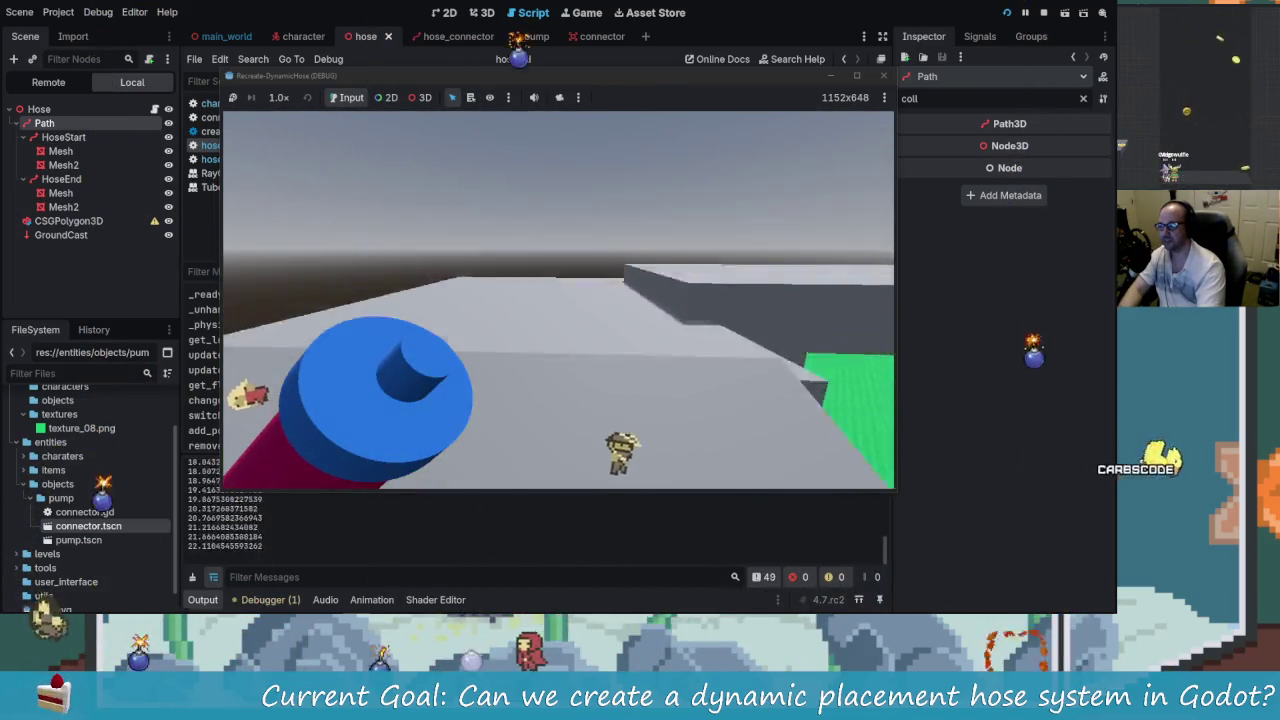
key("w")
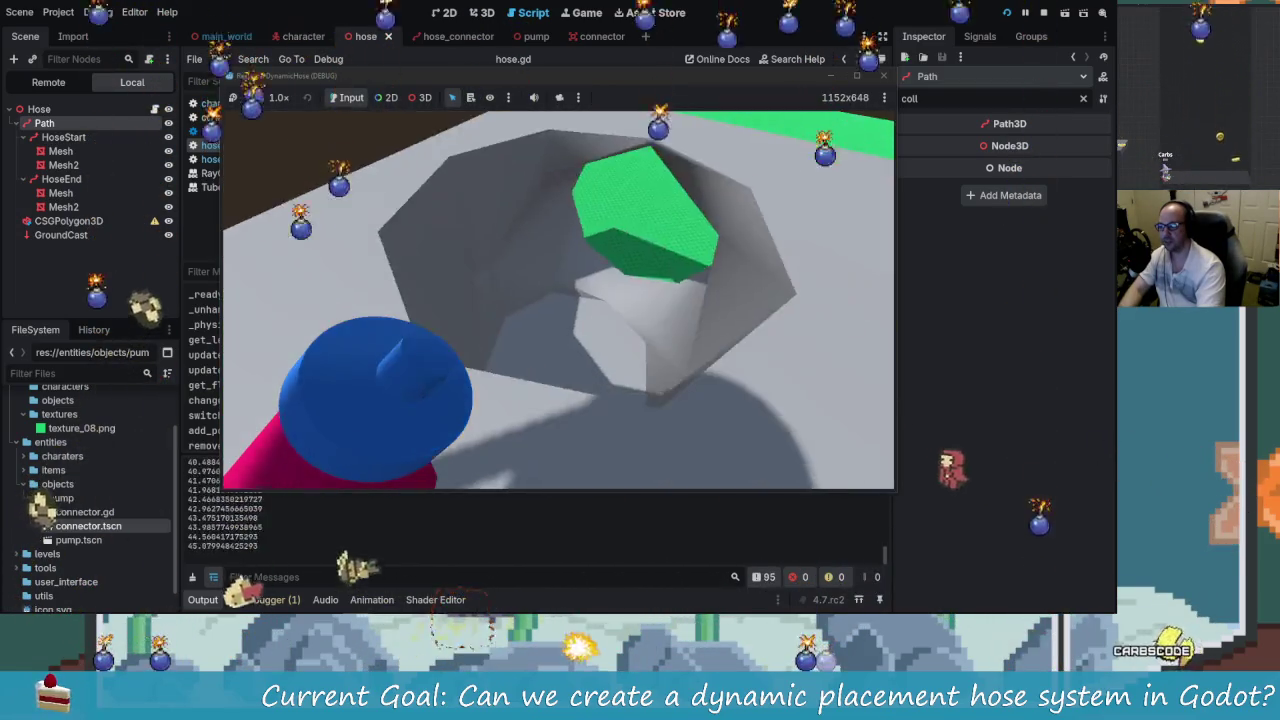
key("w")
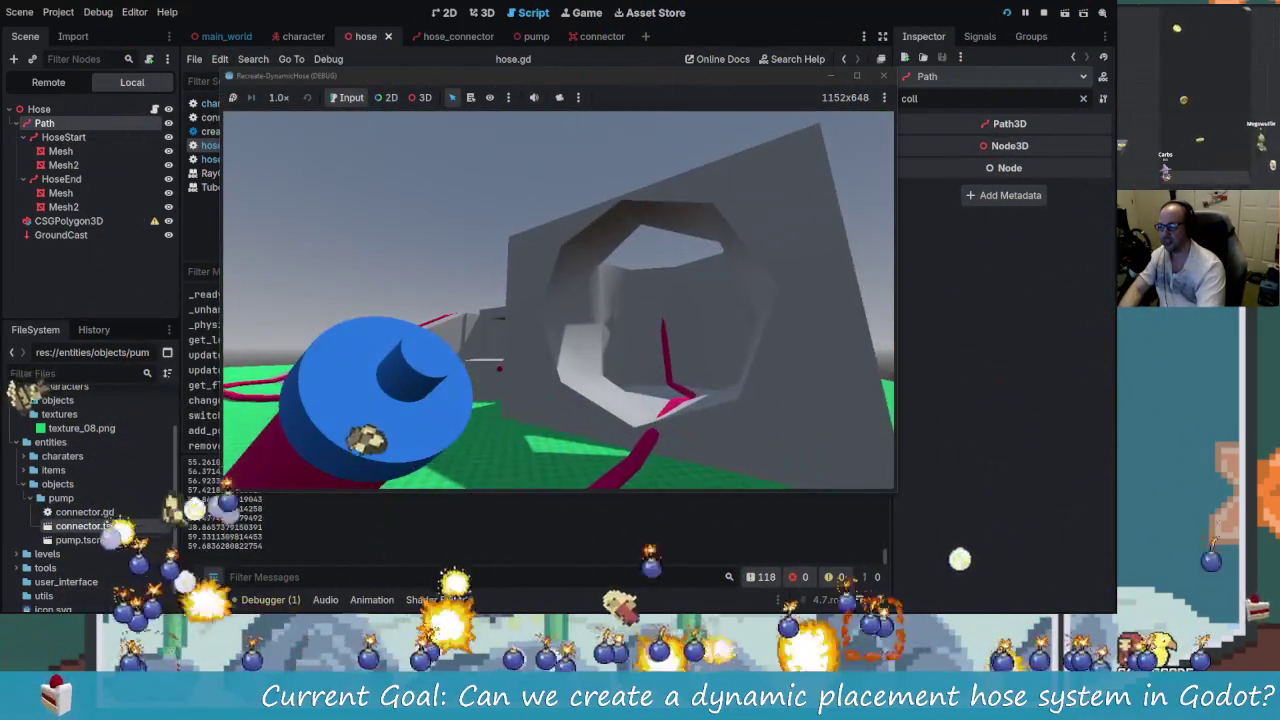
key("w")
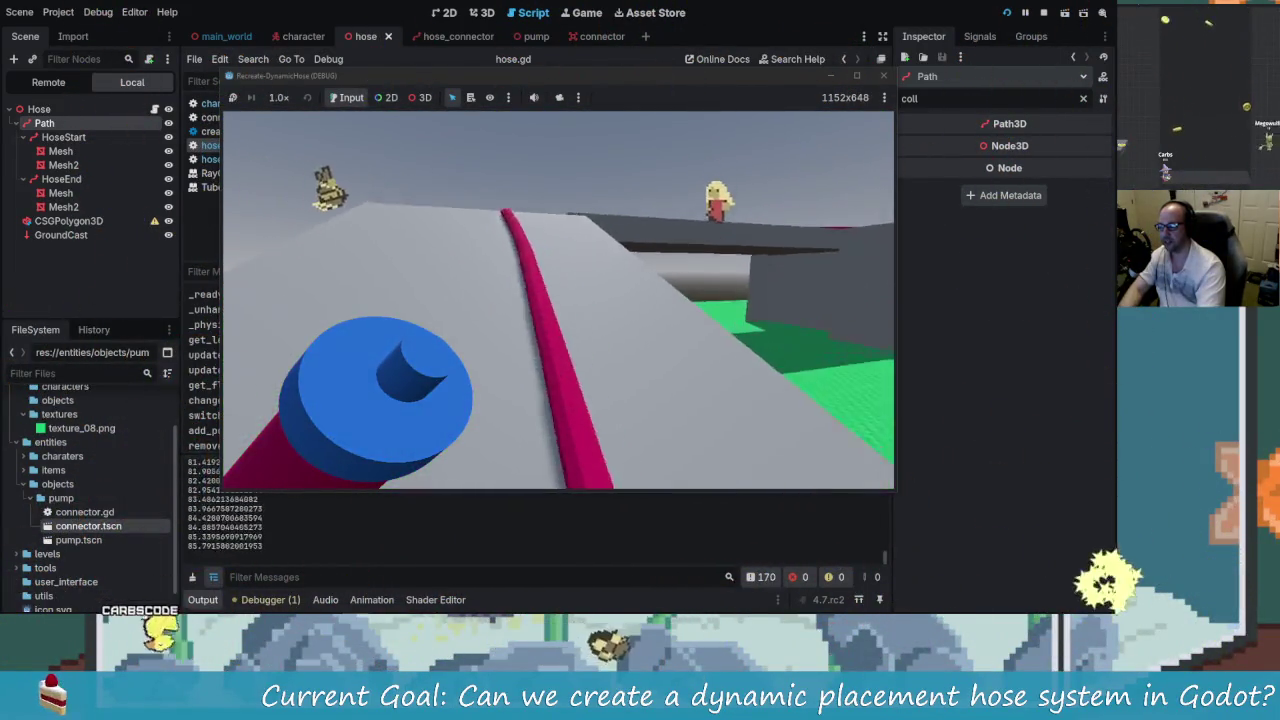
key("w")
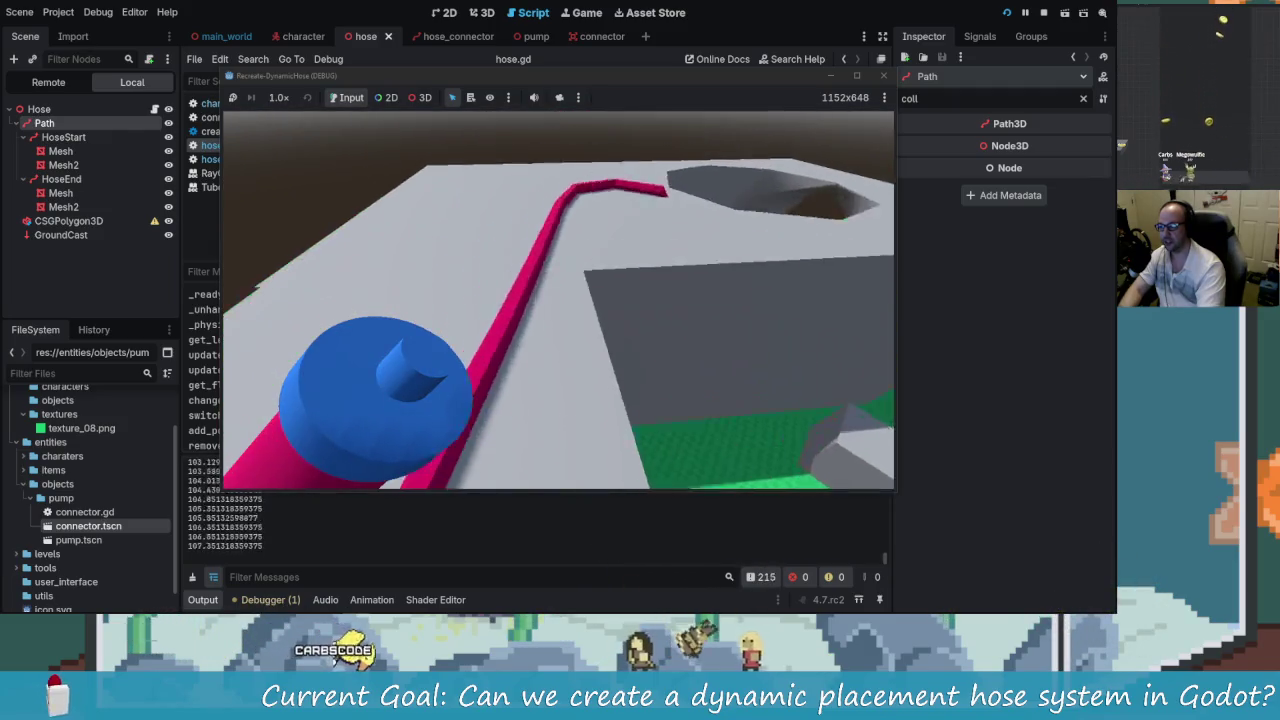
key("w")
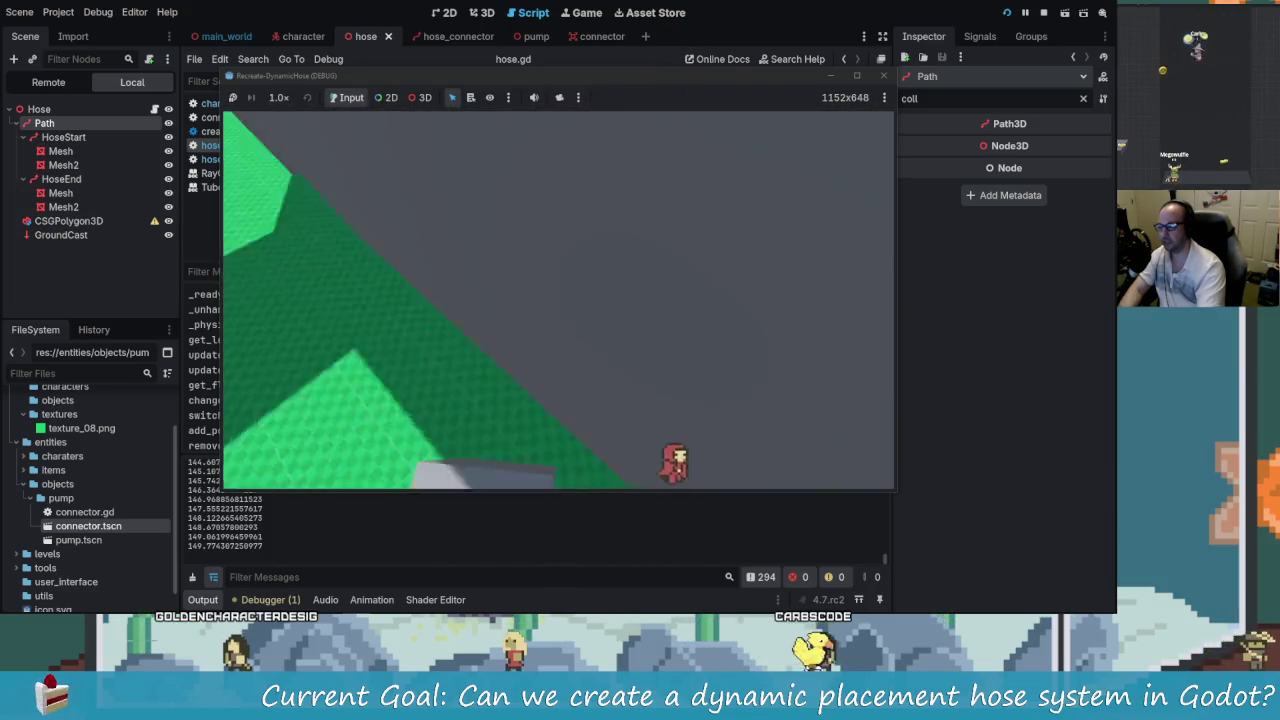
key("w")
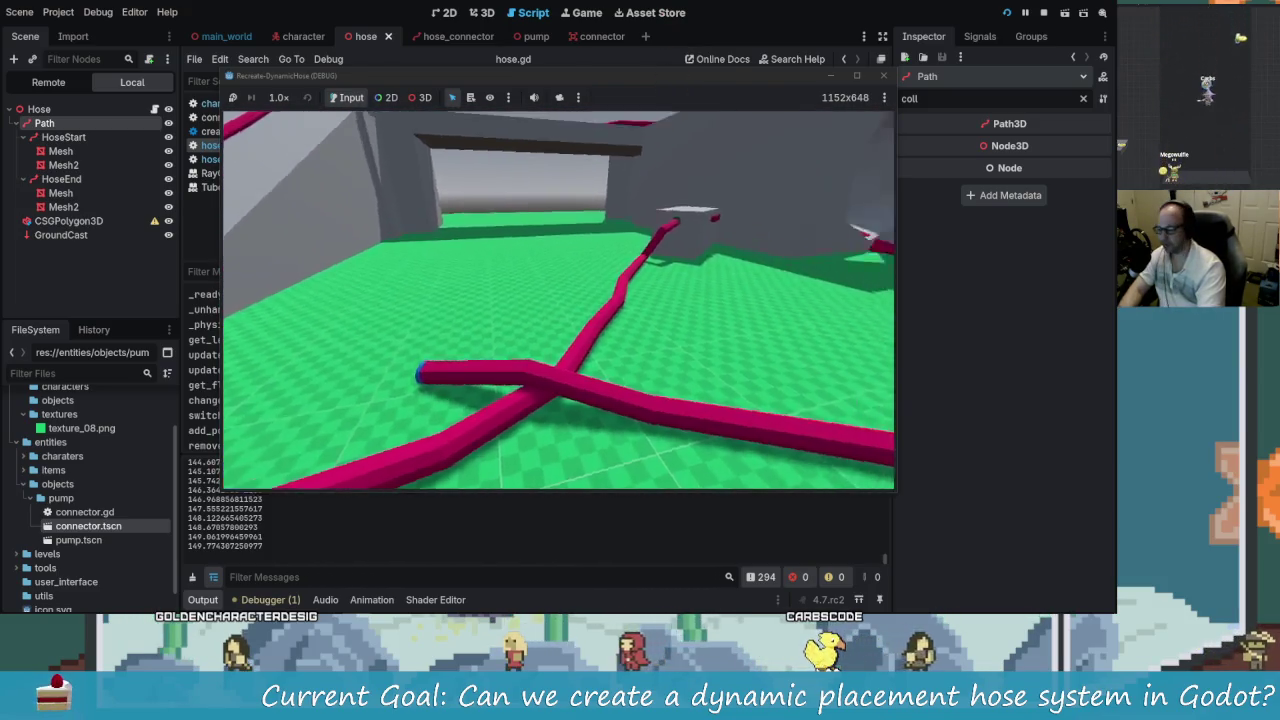
key("w")
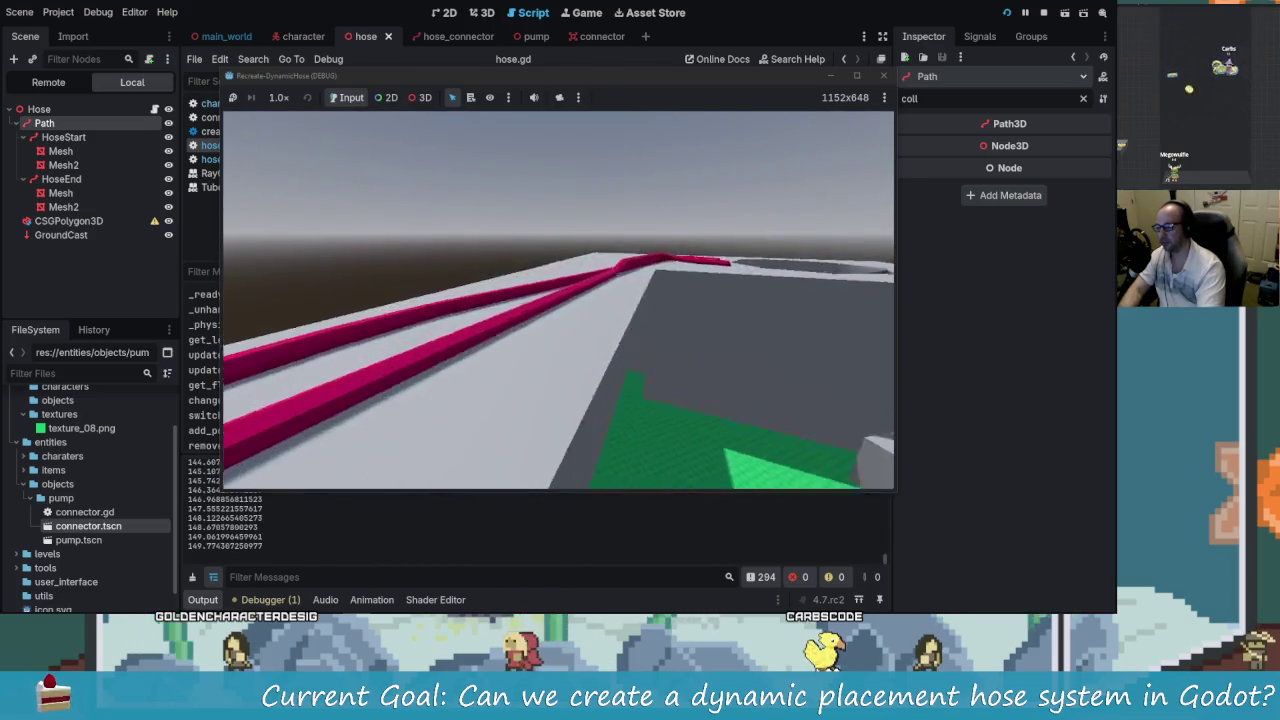
key("w")
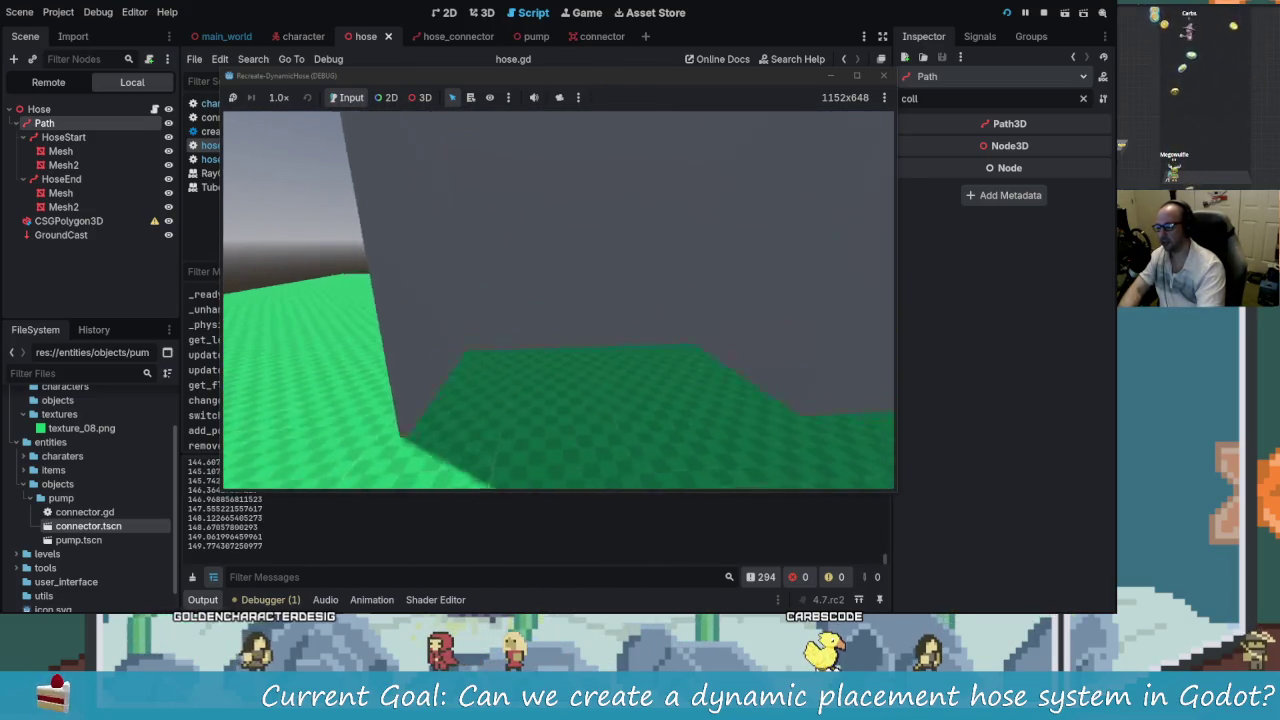
key("w")
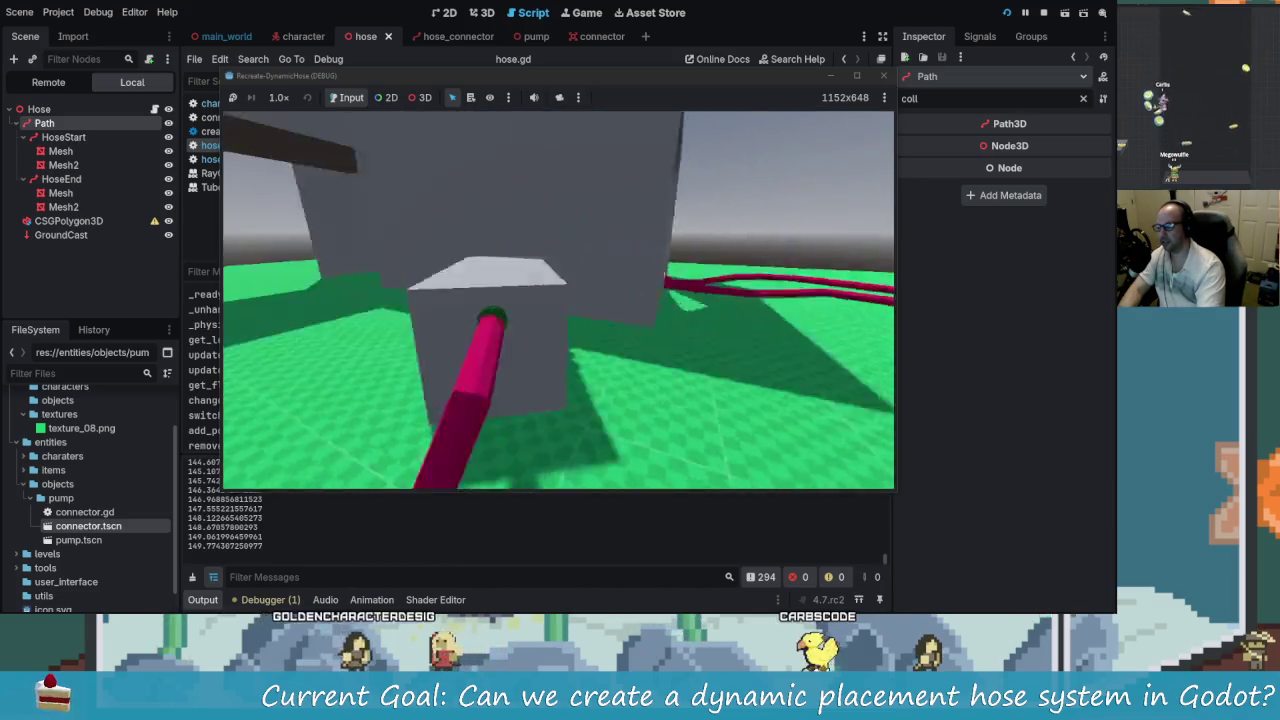
key("w")
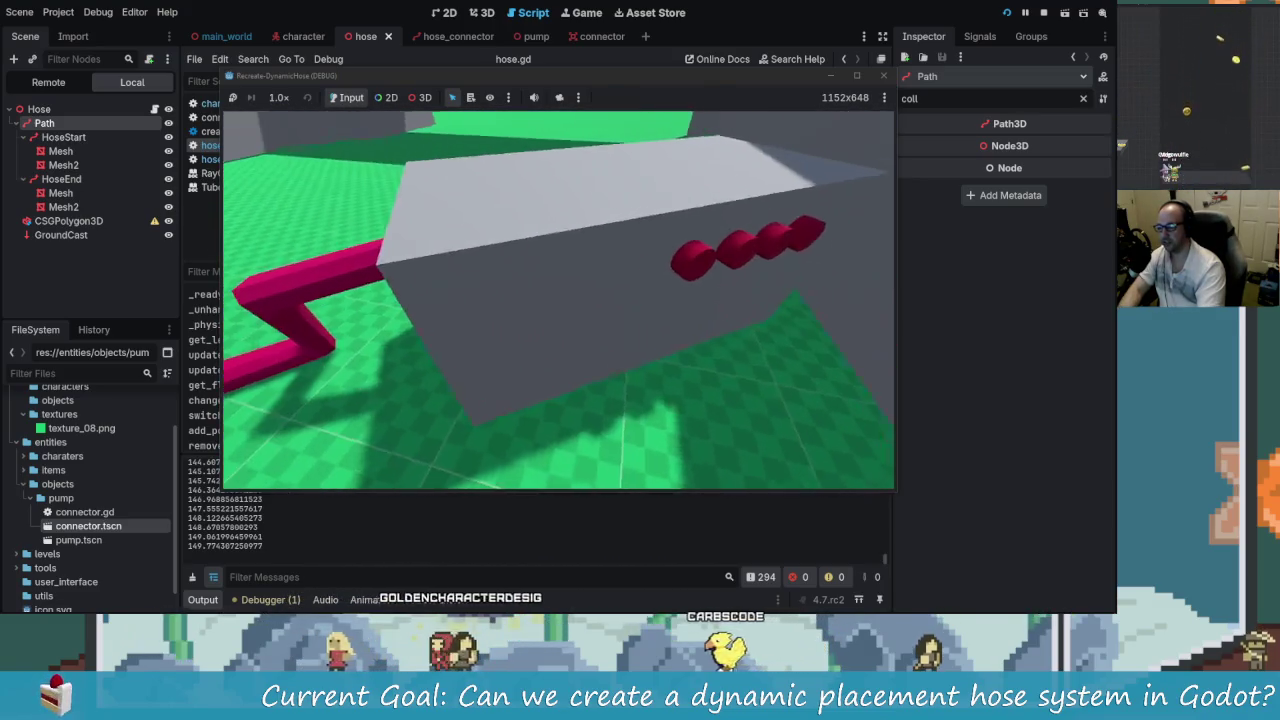
key("w")
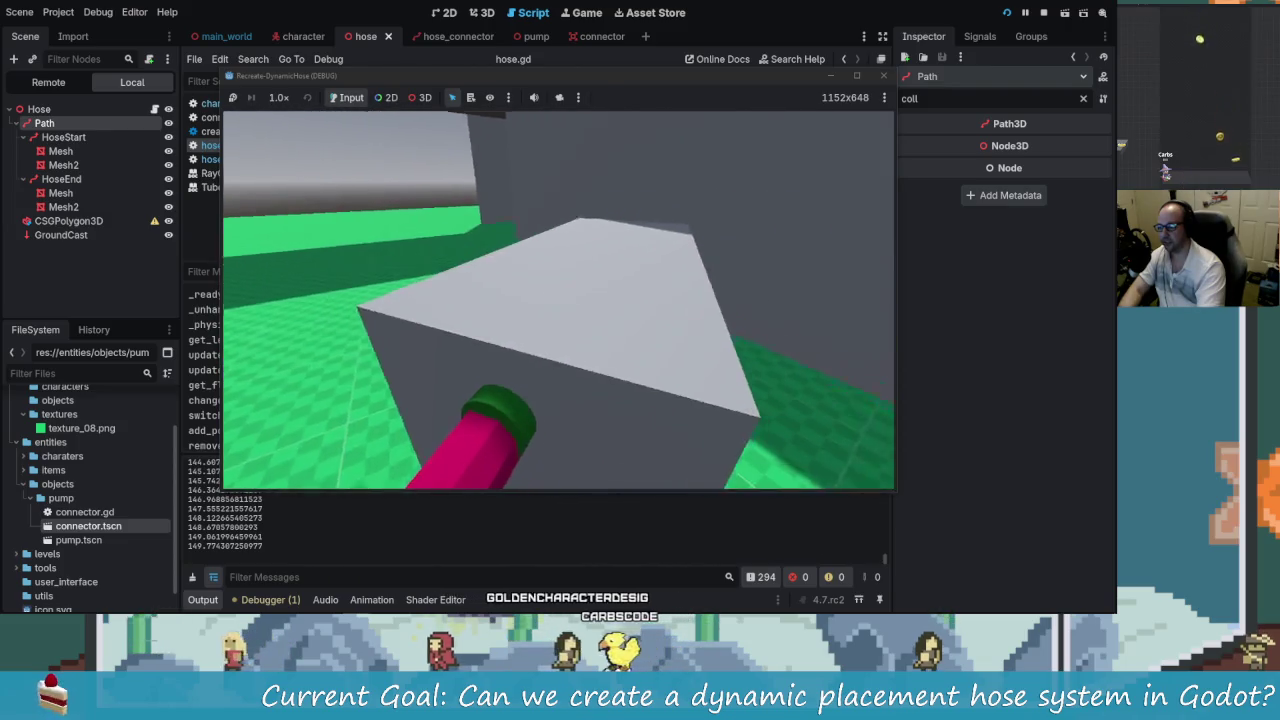
key("w")
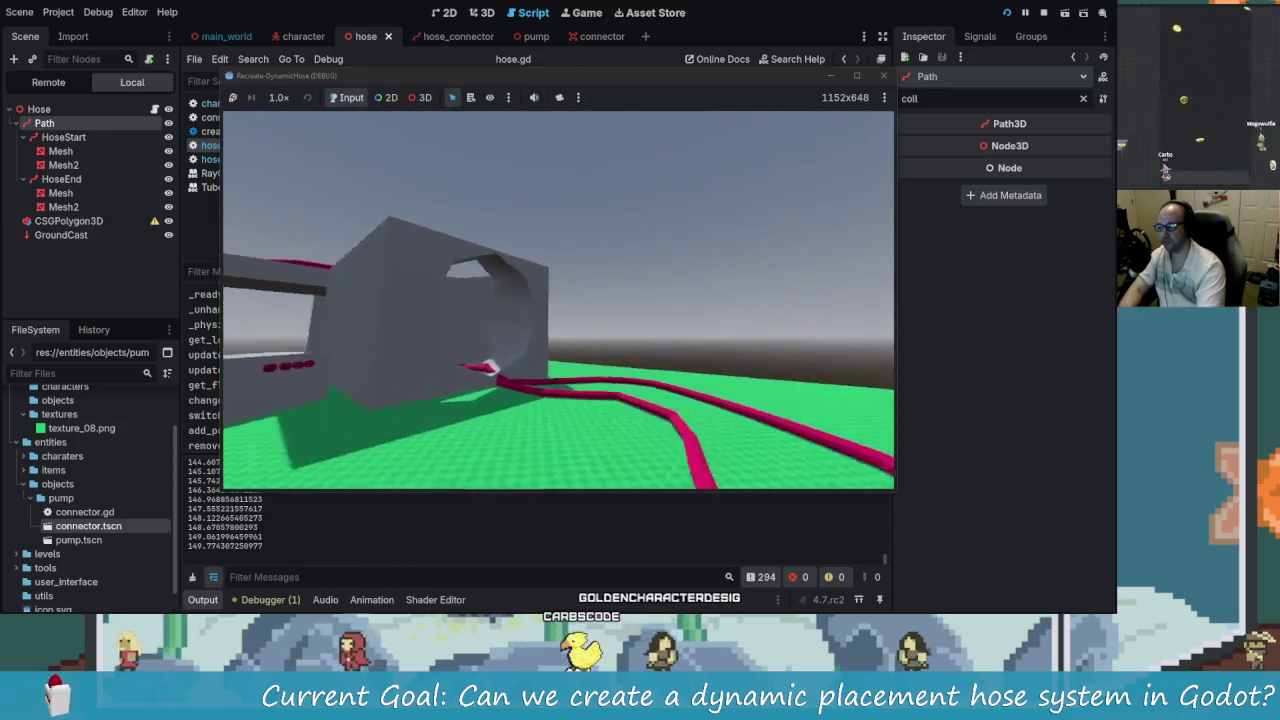
left_click(885, 77)
left_click(1007, 13)
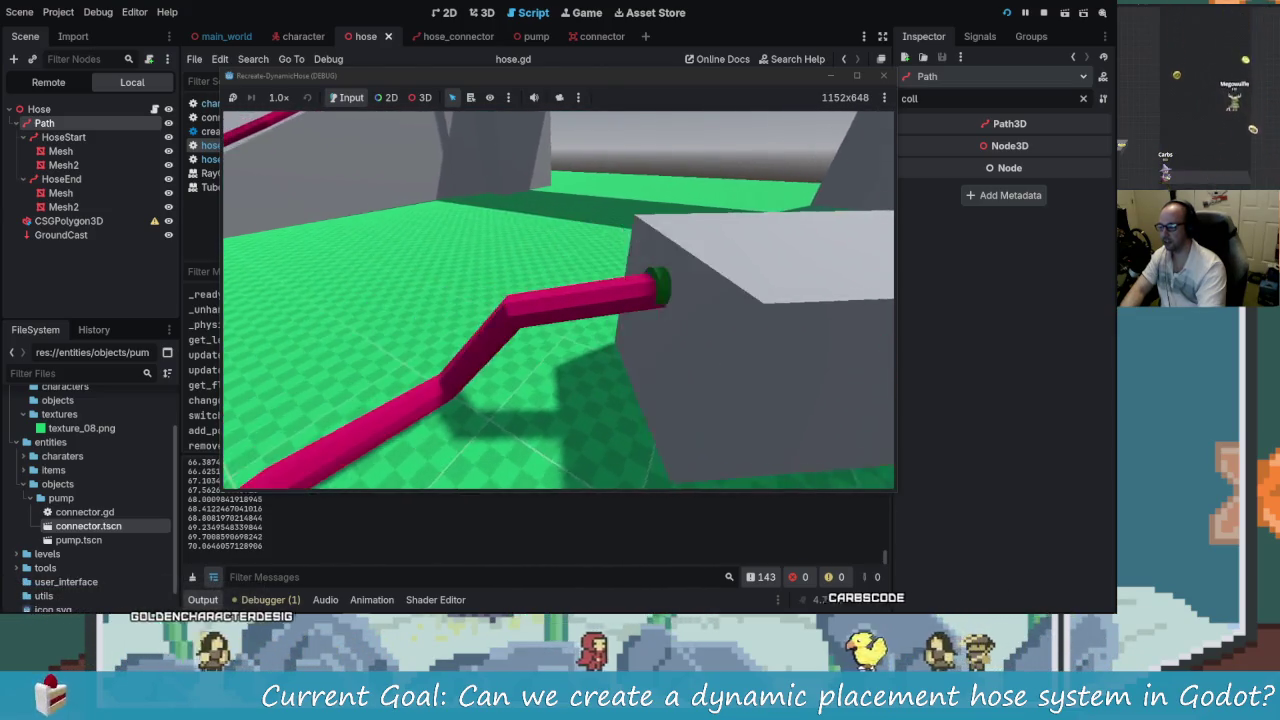
- Open the connector scene in 3D and select its OutsidePoint and InsidePoint markers
key("alt+Tab")
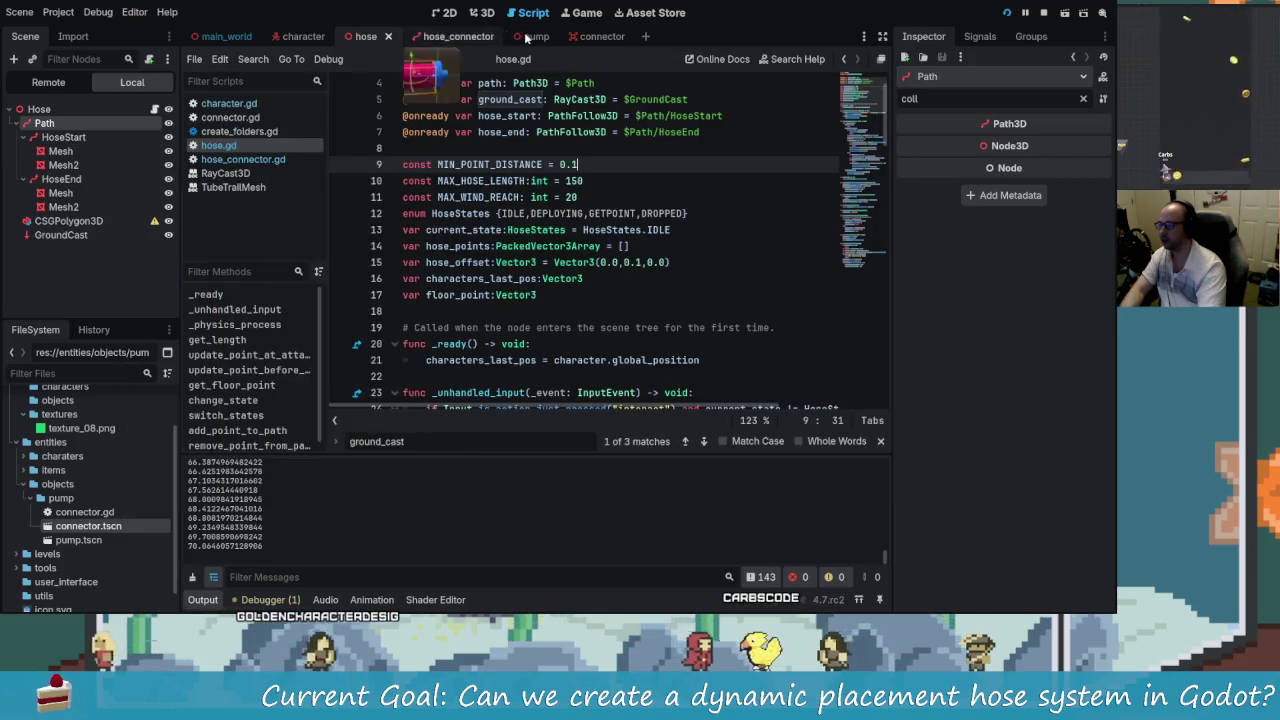
left_click(598, 36)
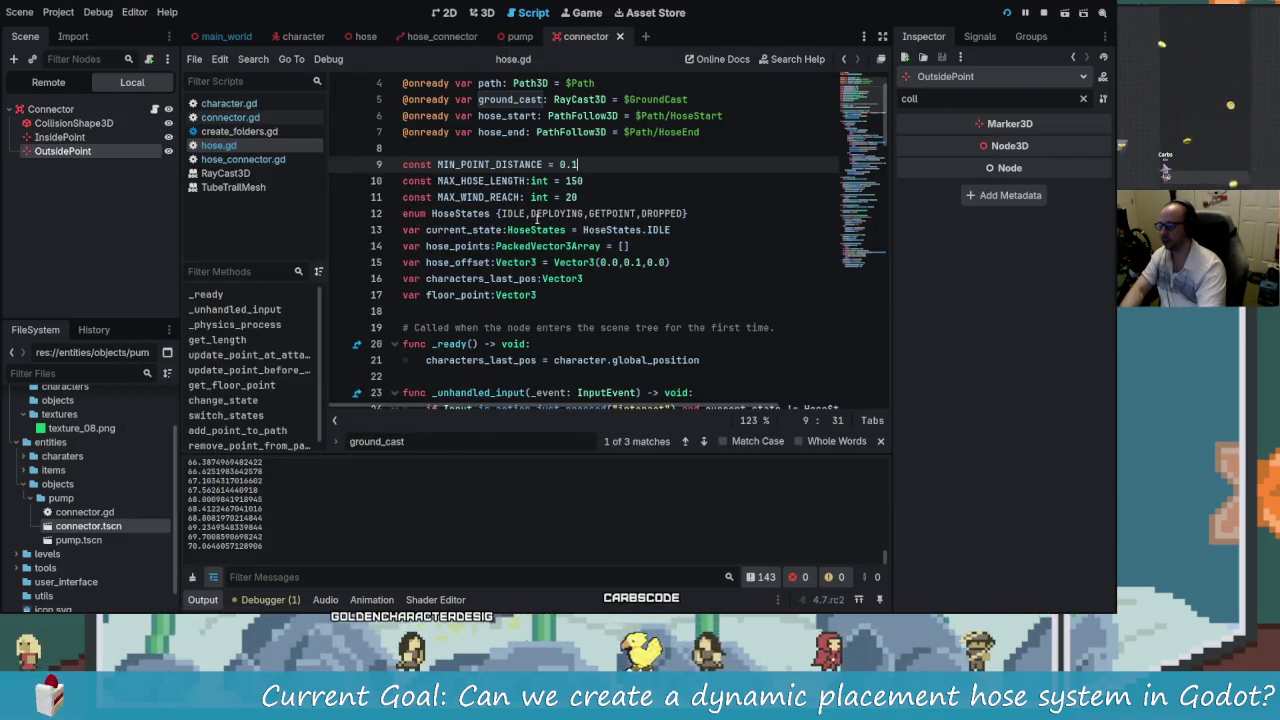
left_click(84, 150)
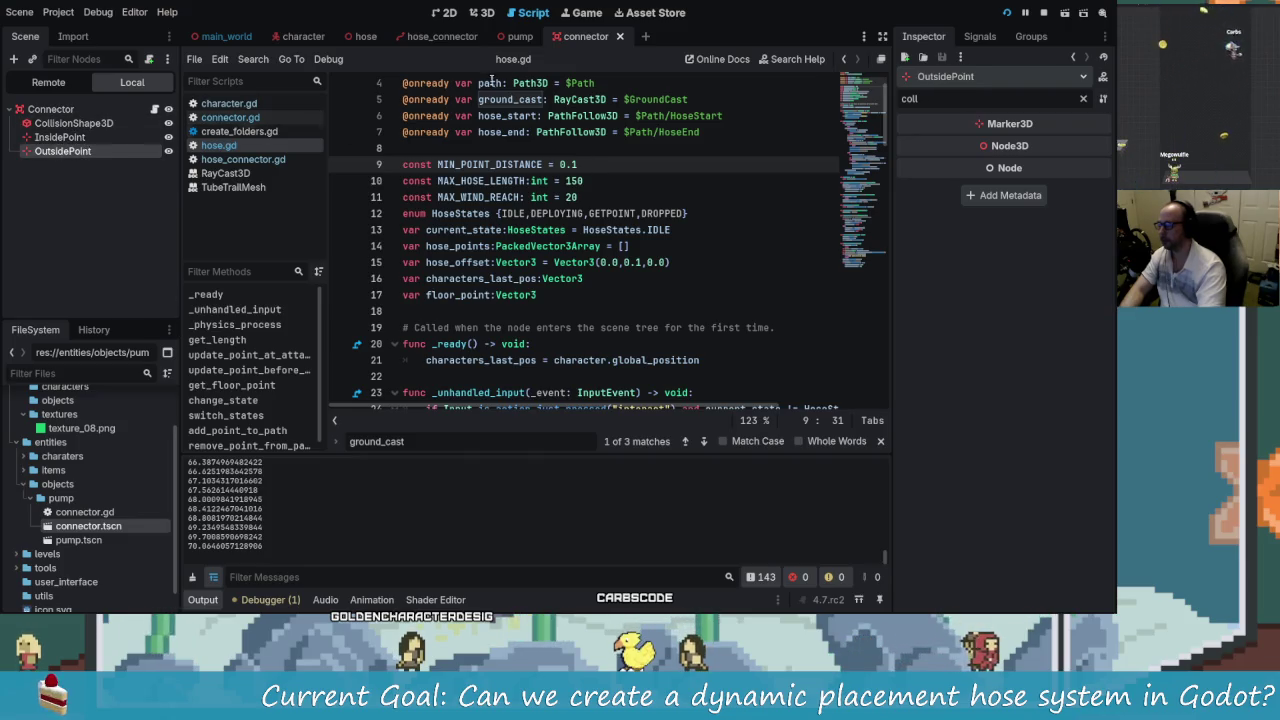
left_click(88, 139)
left_click(484, 13)
key("alt+Tab")
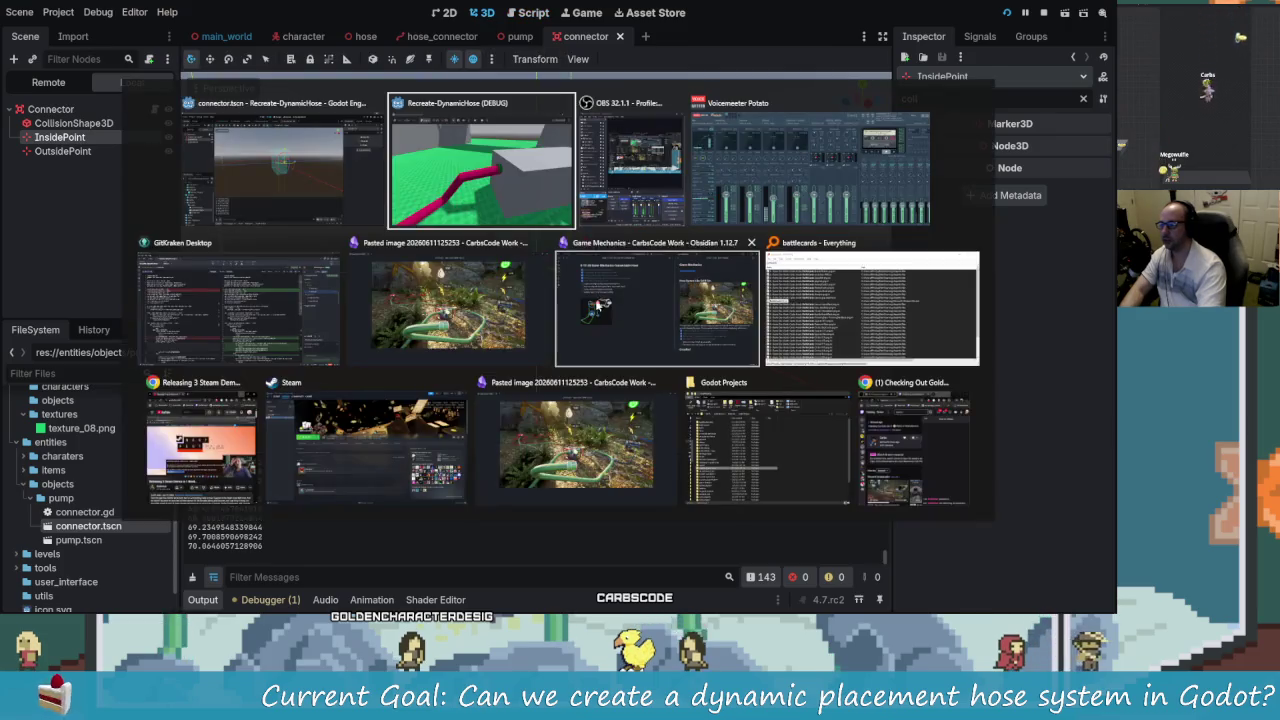
- Reposition and resize the game window so it no longer covers the editor's side panels
left_click_drag(655, 80, 827, 48)
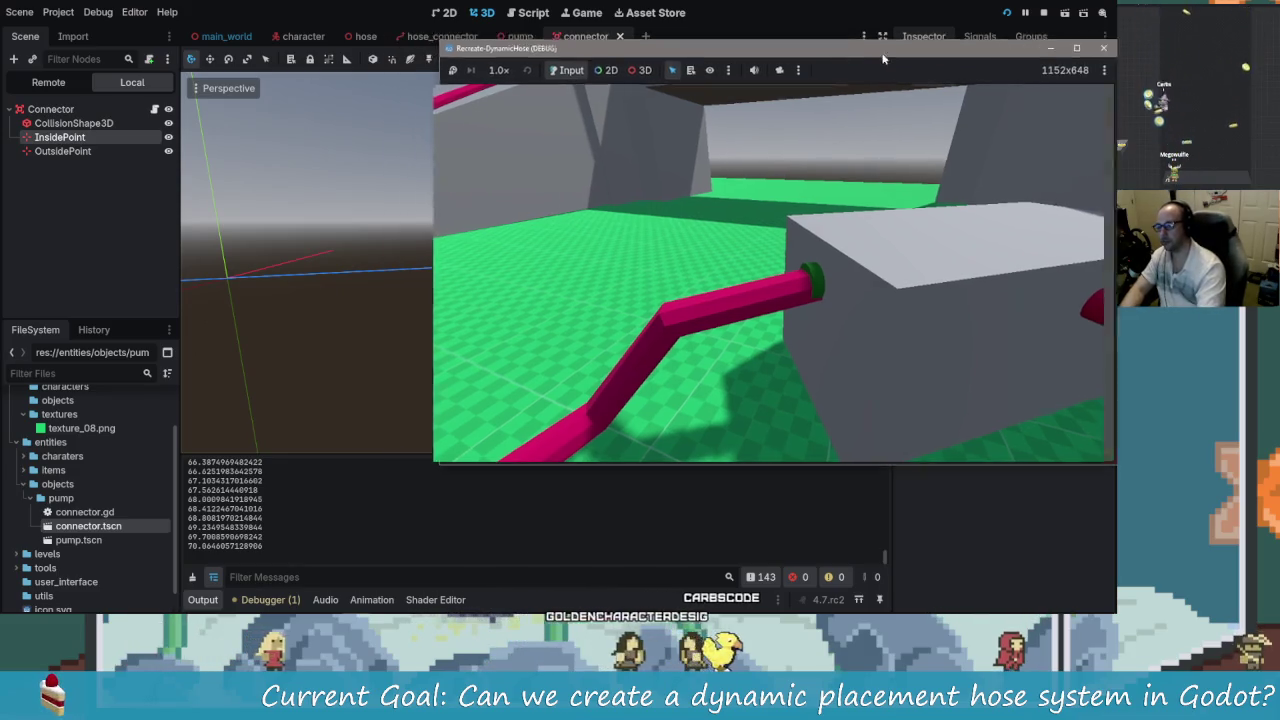
left_click(322, 132)
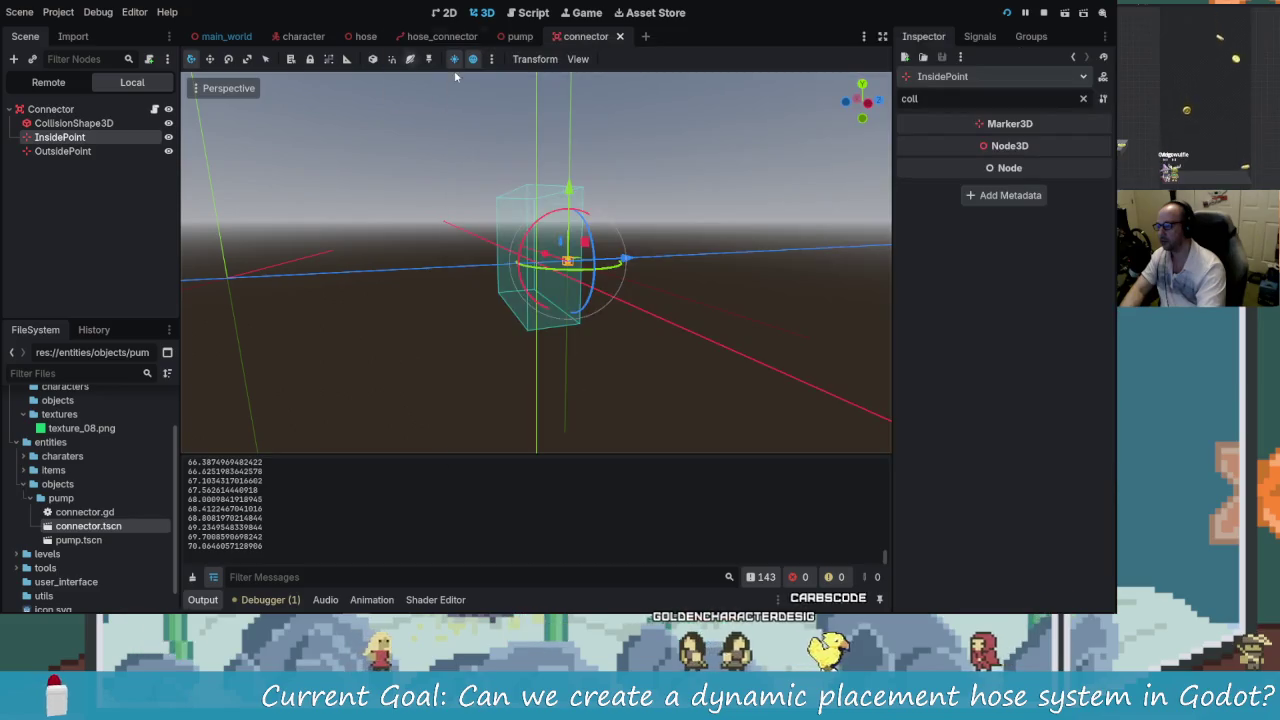
left_click_drag(779, 37, 780, 40)
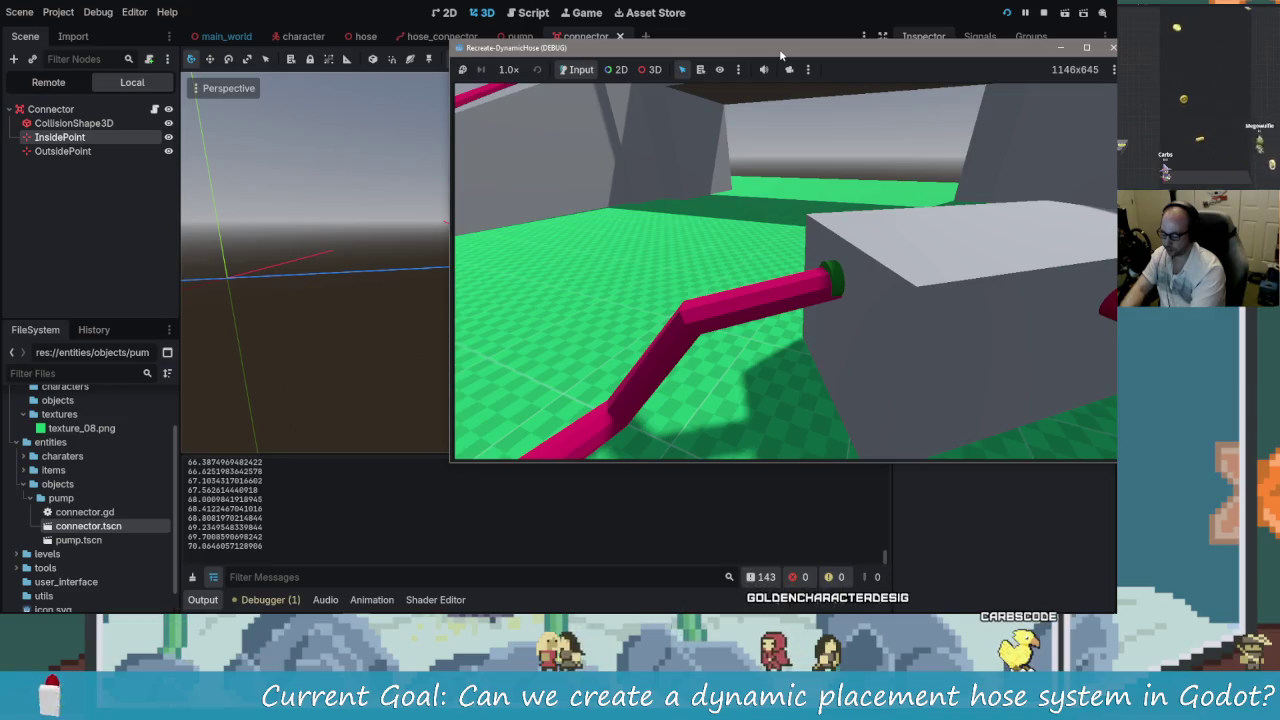
left_click_drag(781, 55, 763, 57)
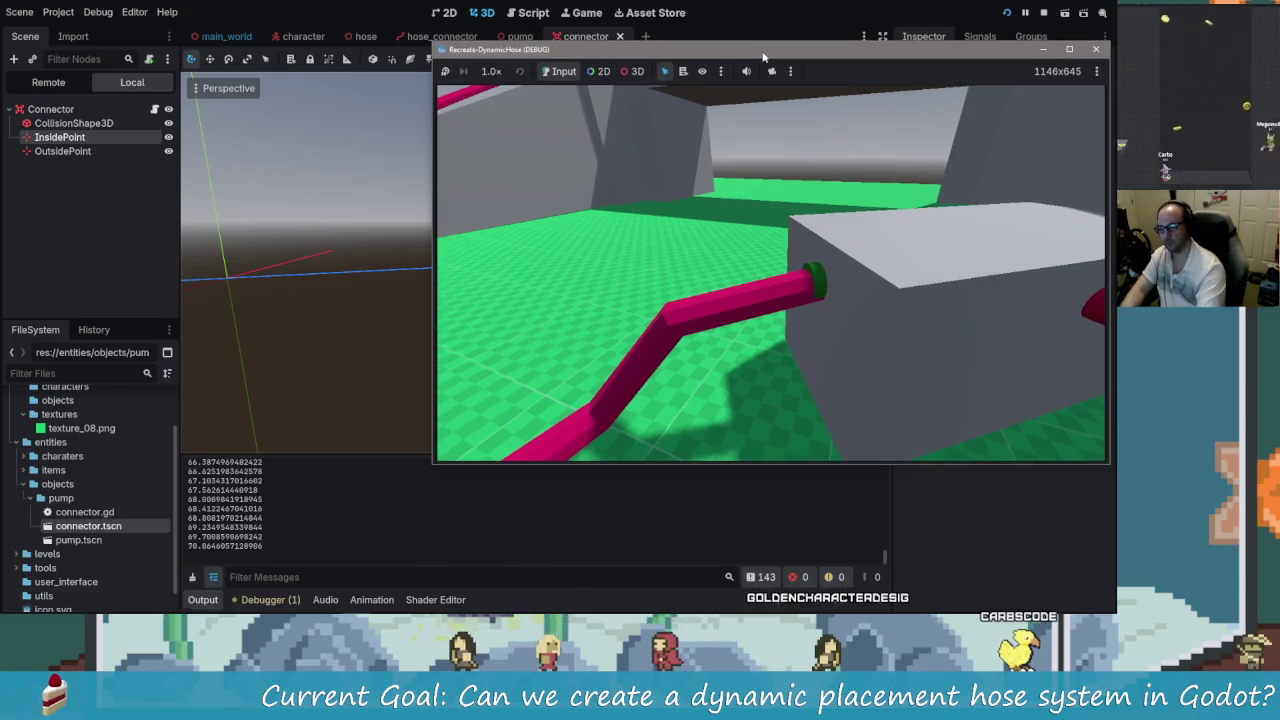
left_click(596, 3)
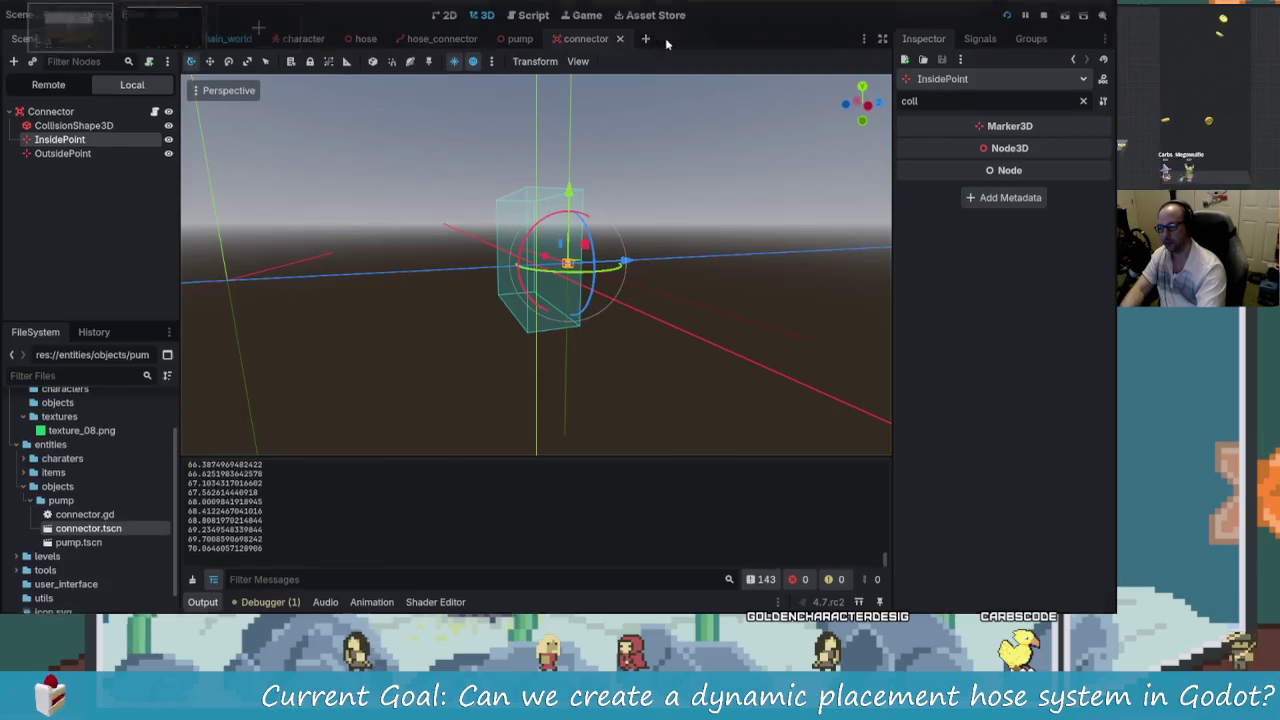
- Check the system tray apps and launch PowerToys from the system search
key("super")
key("super")
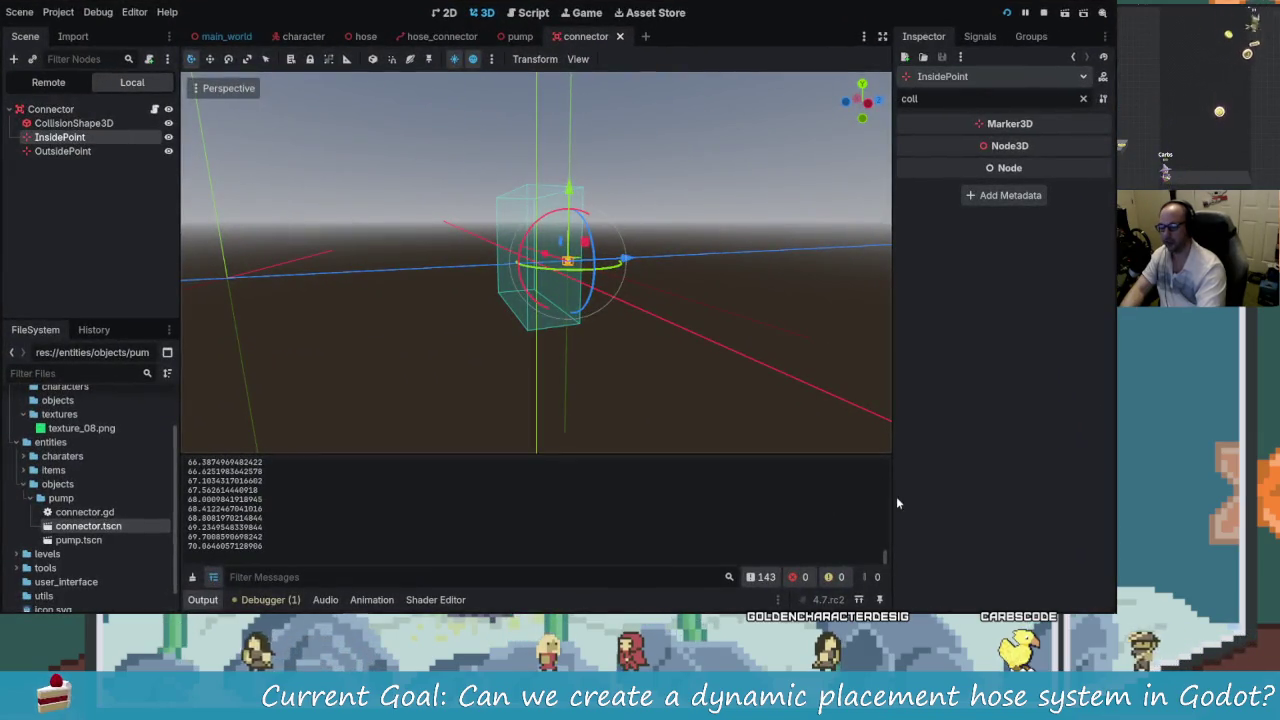
left_click(1028, 602)
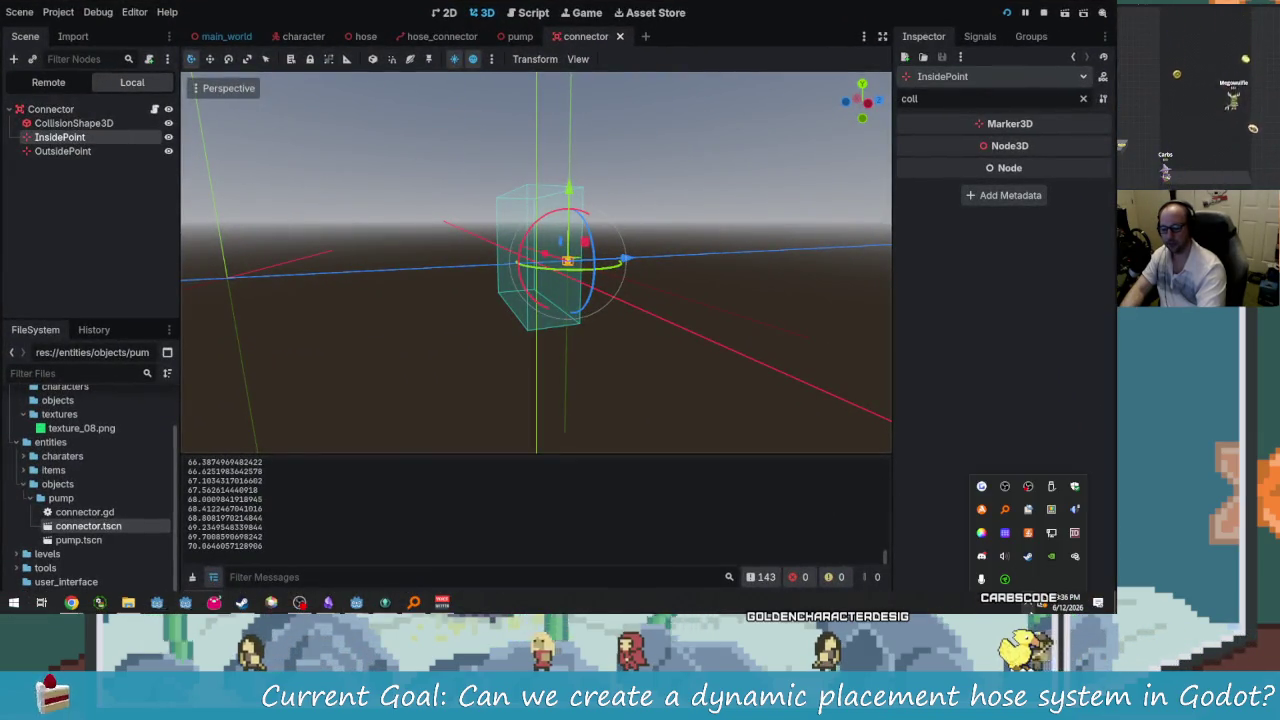
right_click(1068, 535)
left_click(1011, 447)
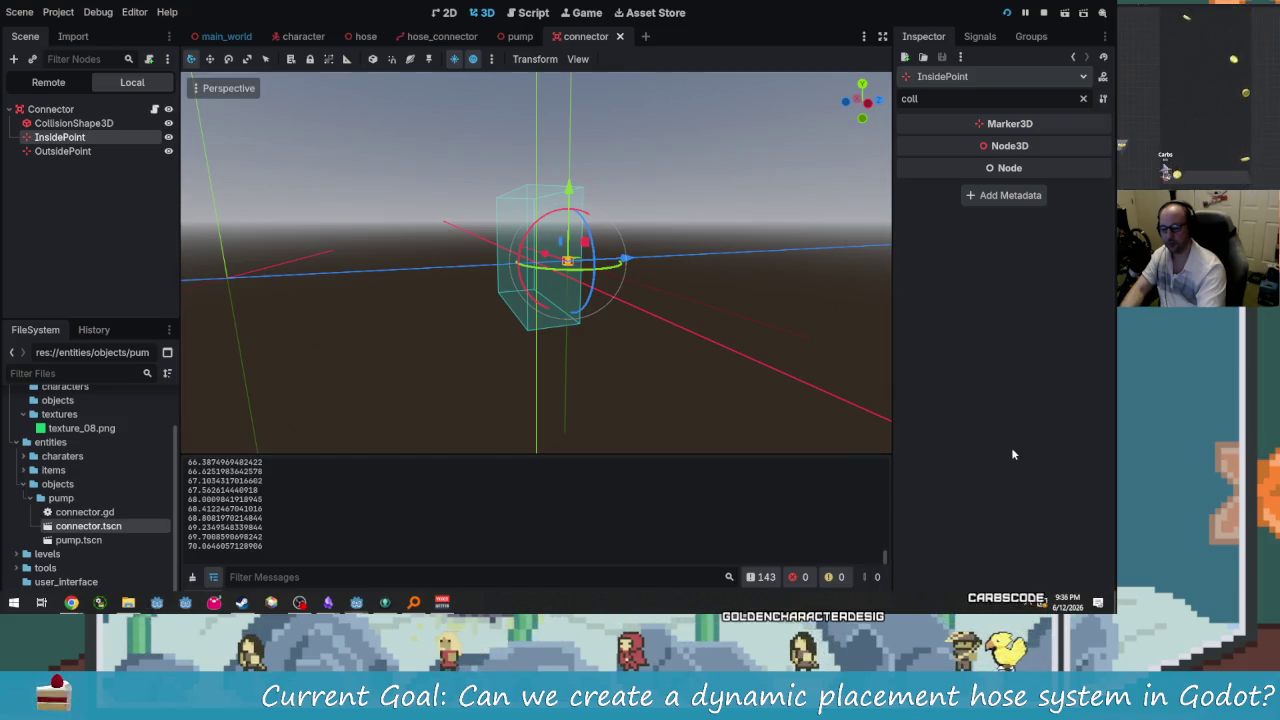
key("super")
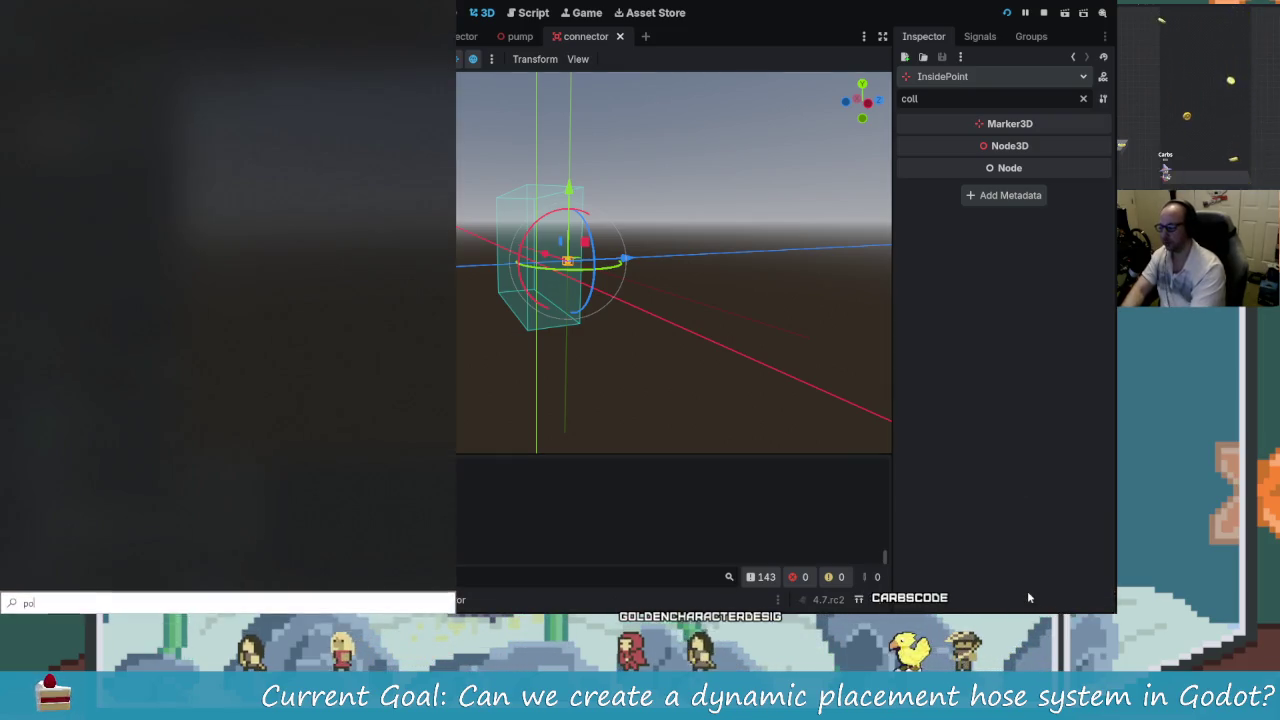
type("power")
key("Return")
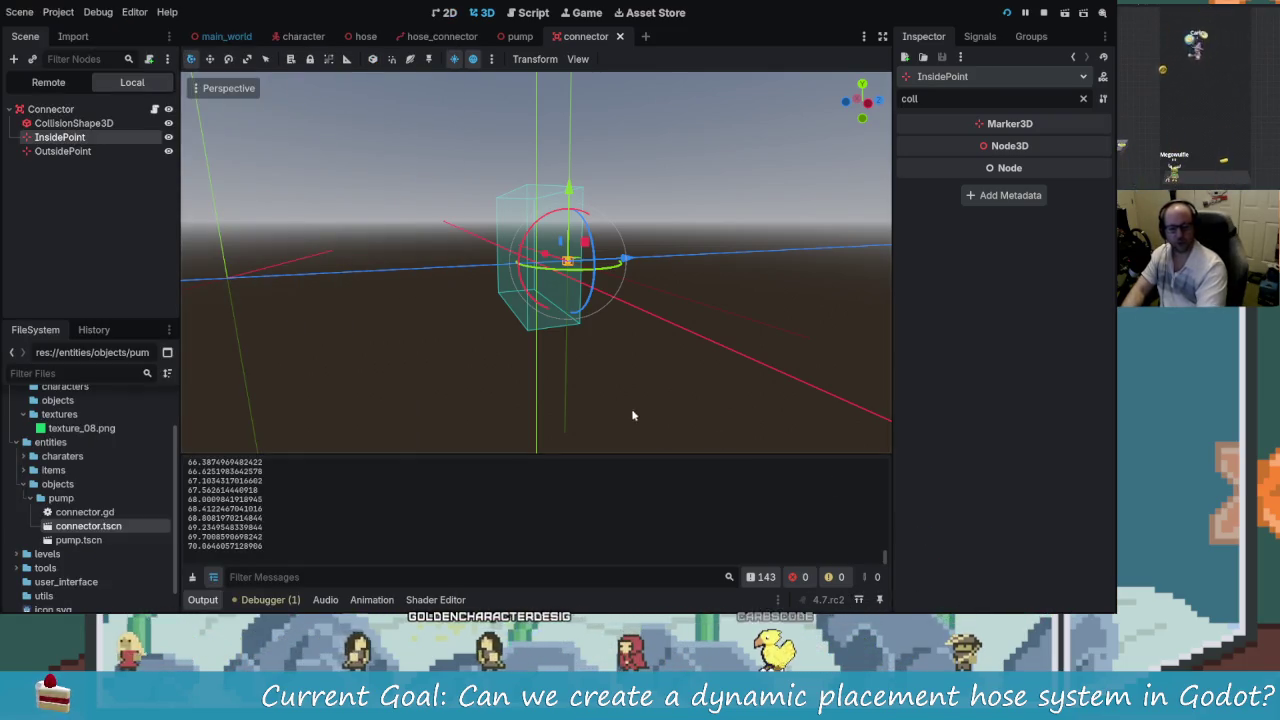
mouse_move(576, 612)
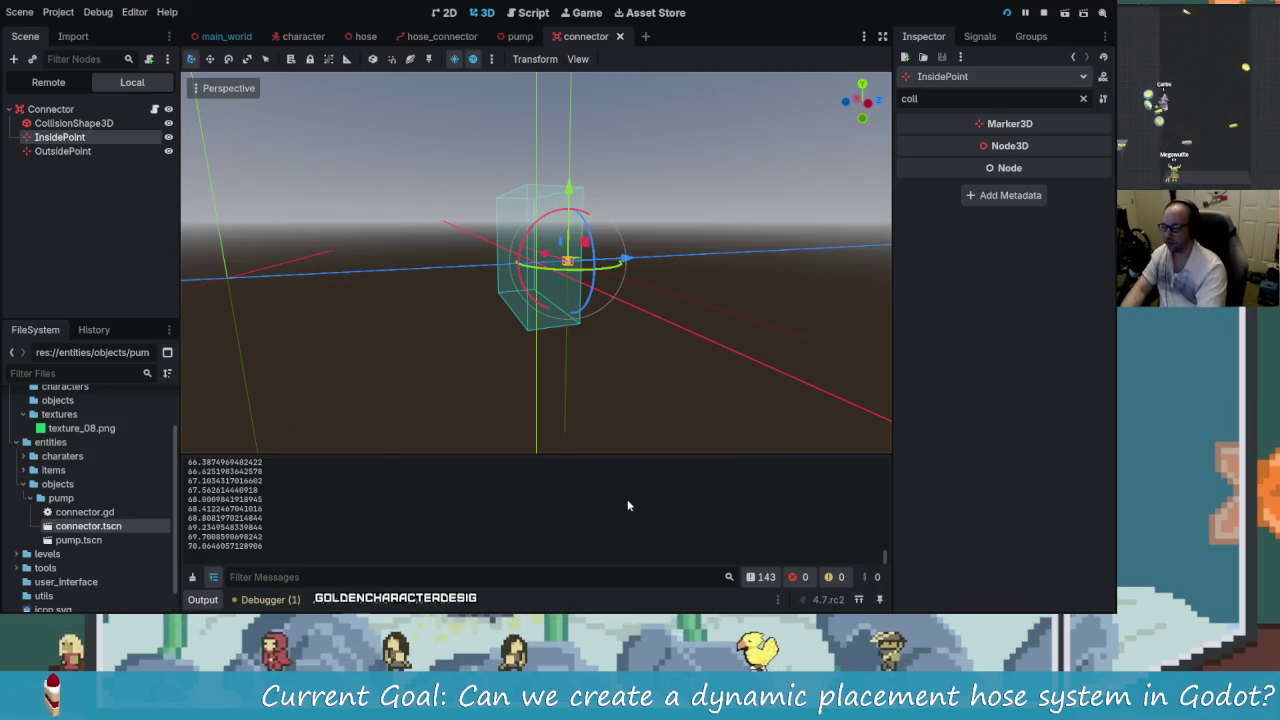
- Shrink the editor into a smaller window at left beside the running game, framing the connector
key("alt+Tab")
left_click(536, 197)
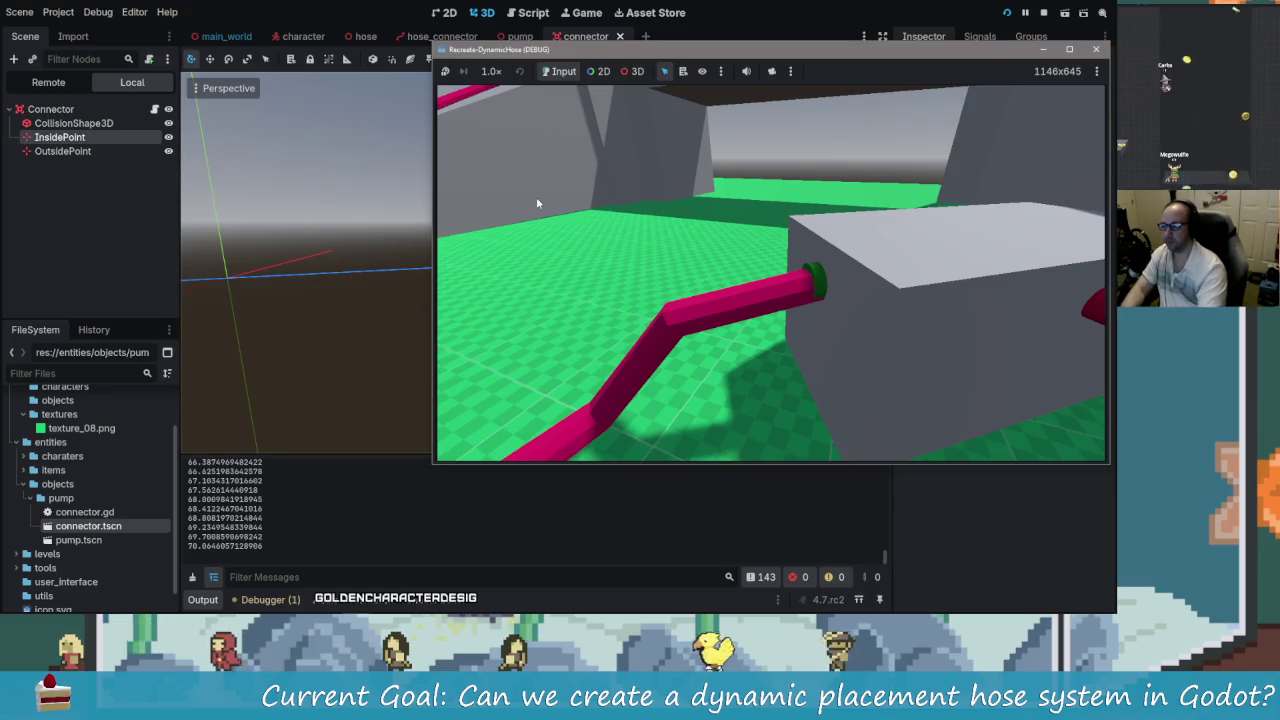
left_click(725, 63)
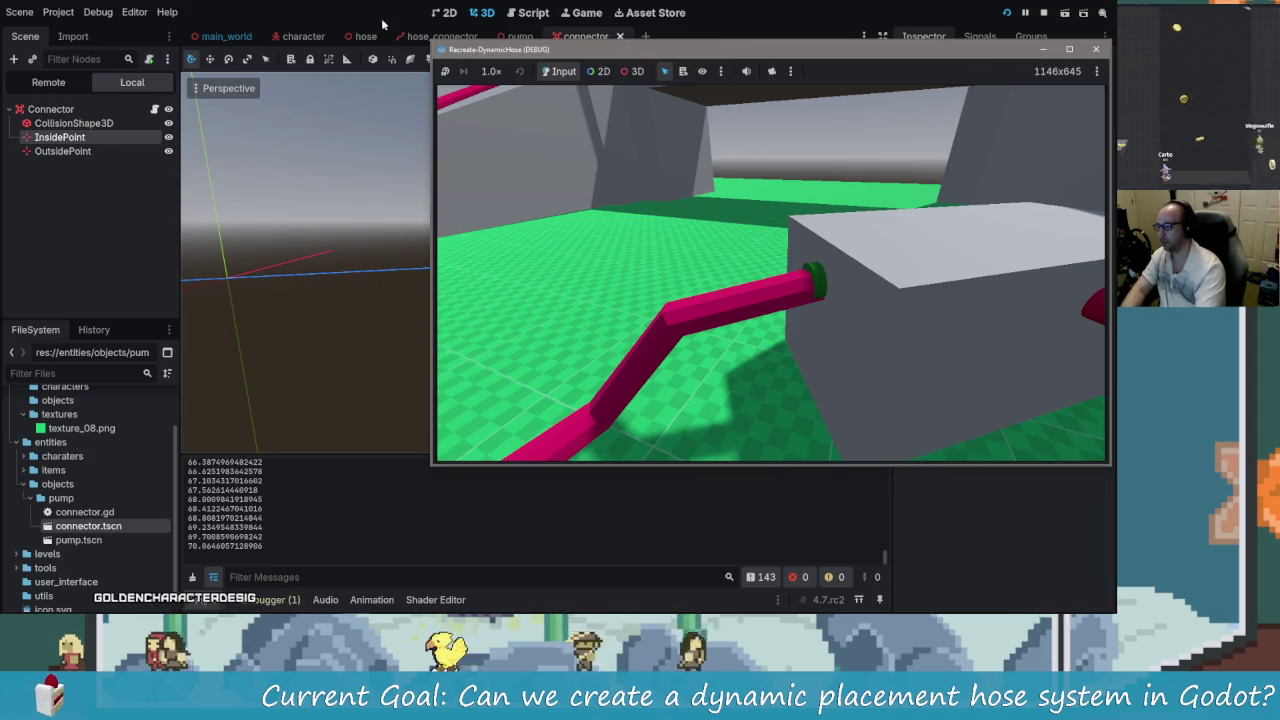
mouse_move(545, 3)
left_mouse_down()
mouse_move(250, 50)
mouse_move(250, 92)
left_mouse_up()
scroll(311, 241, "up", 2)
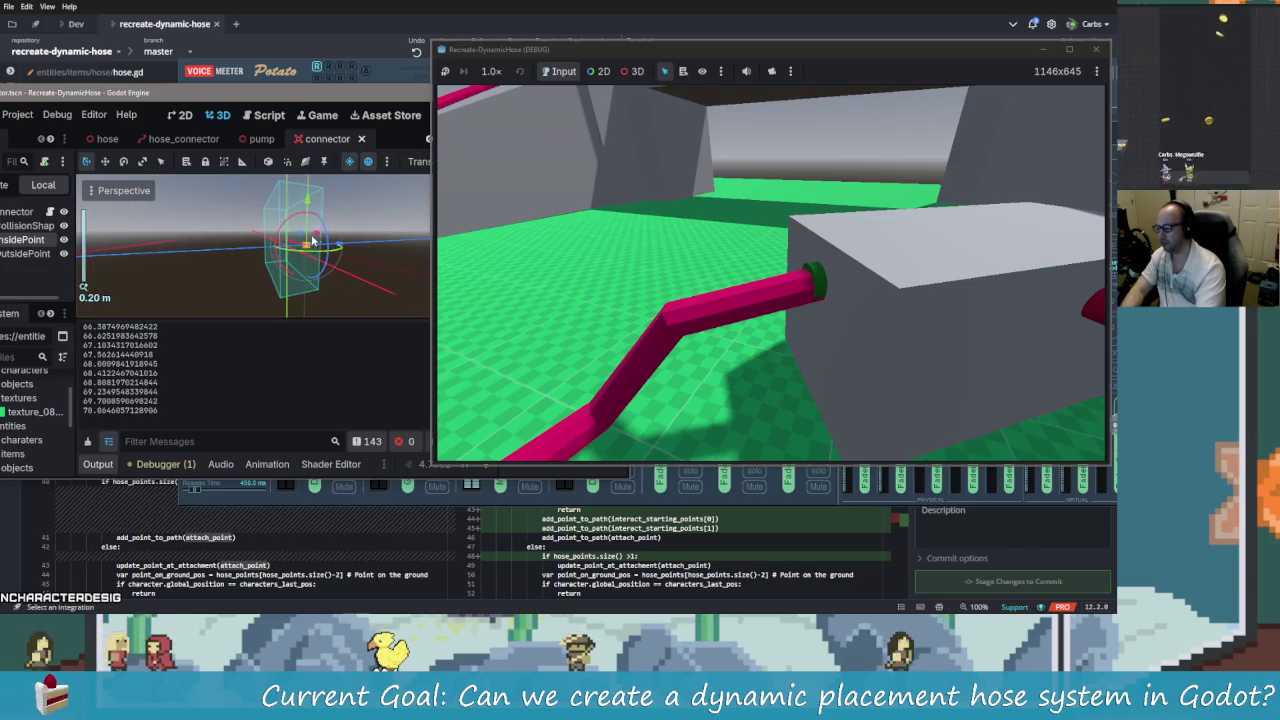
mouse_move(350, 242)
left_mouse_down()
mouse_move(325, 258)
mouse_move(337, 286)
mouse_move(394, 260)
mouse_move(300, 280)
mouse_move(265, 250)
left_mouse_up()
left_click_drag(270, 92, 323, 91)
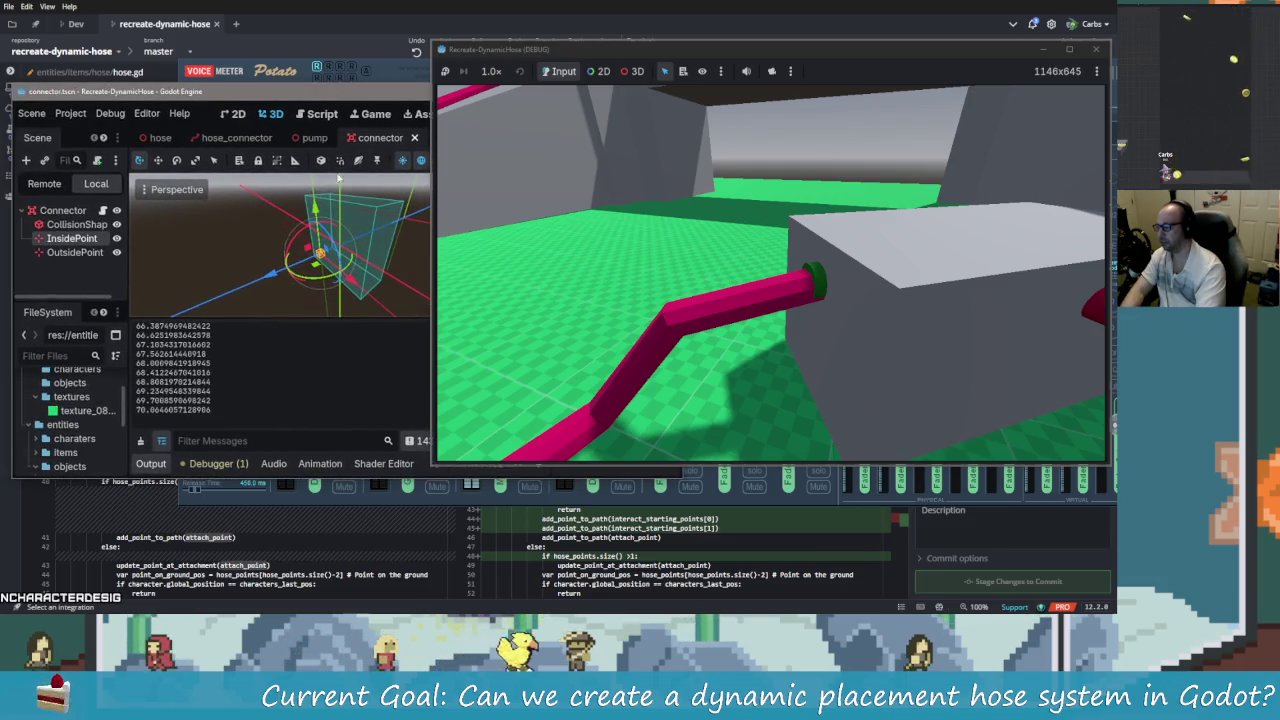
- Nudge OutsidePoint further along its Z axis and save the connector scene
left_click(80, 253)
left_click_drag(210, 255, 411, 263)
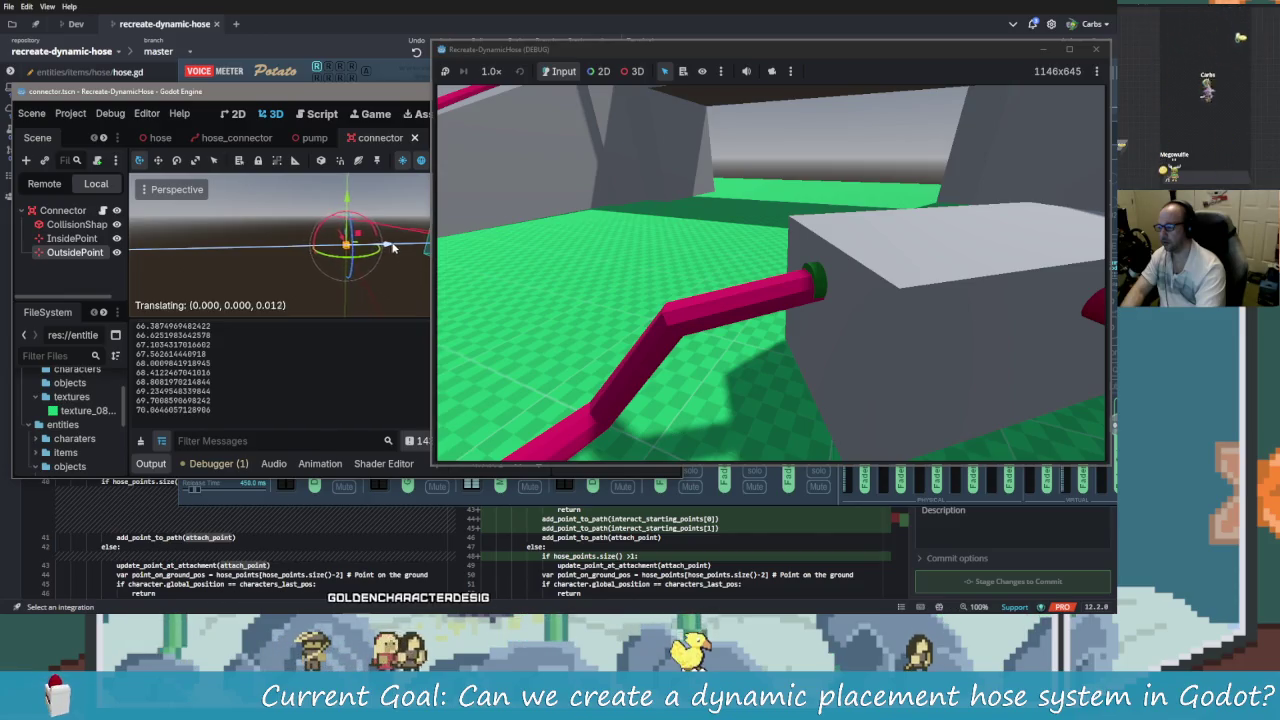
left_click_drag(405, 245, 418, 247)
key("ctrl+s")
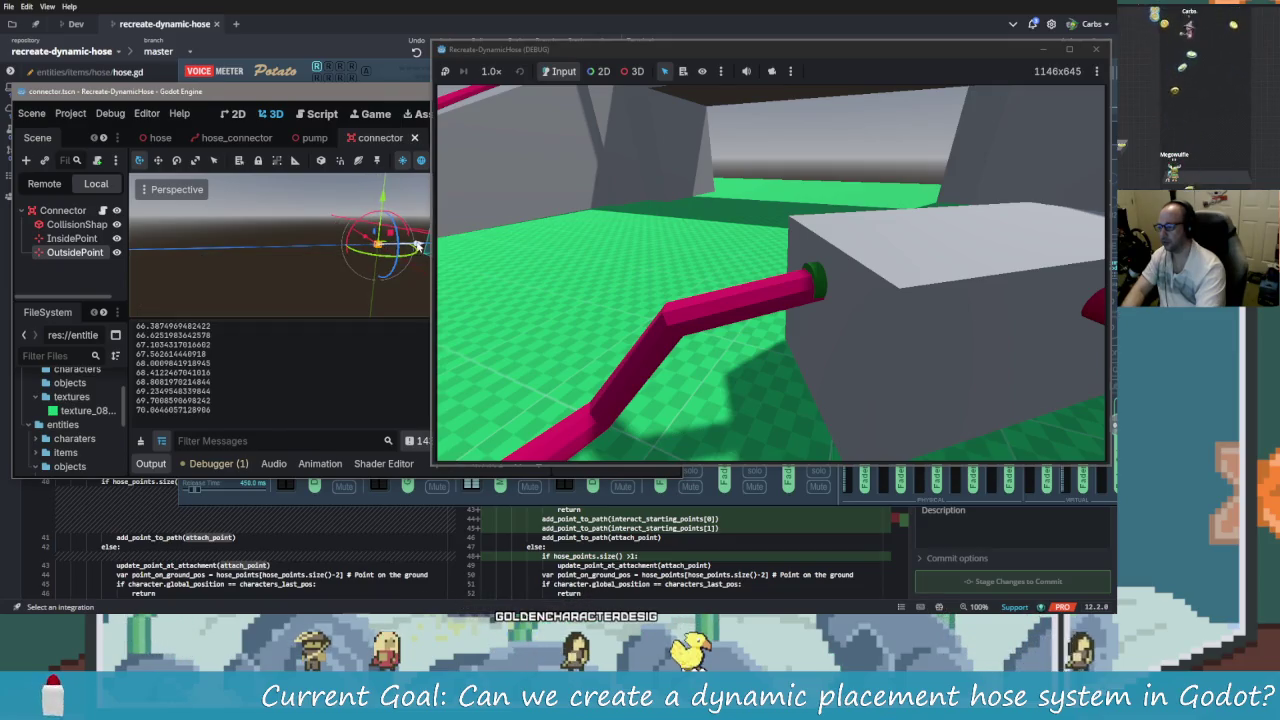
left_click_drag(363, 113, 269, 123)
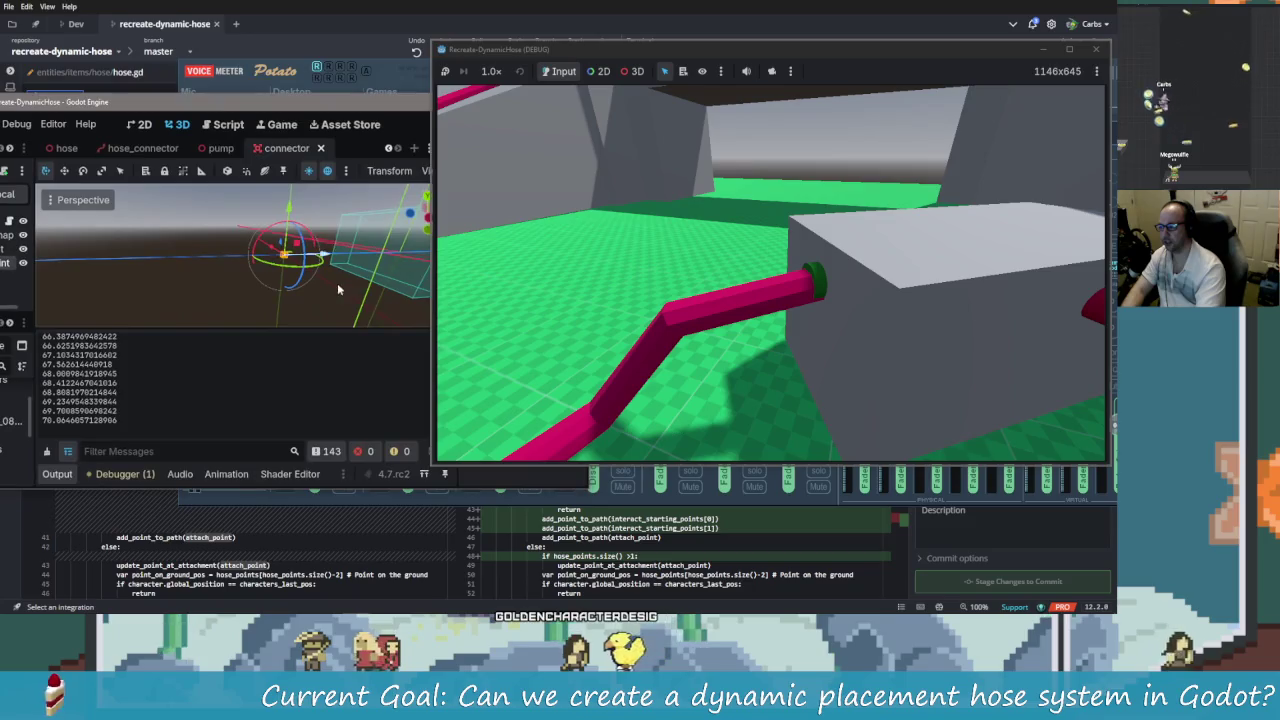
left_click_drag(327, 256, 356, 256)
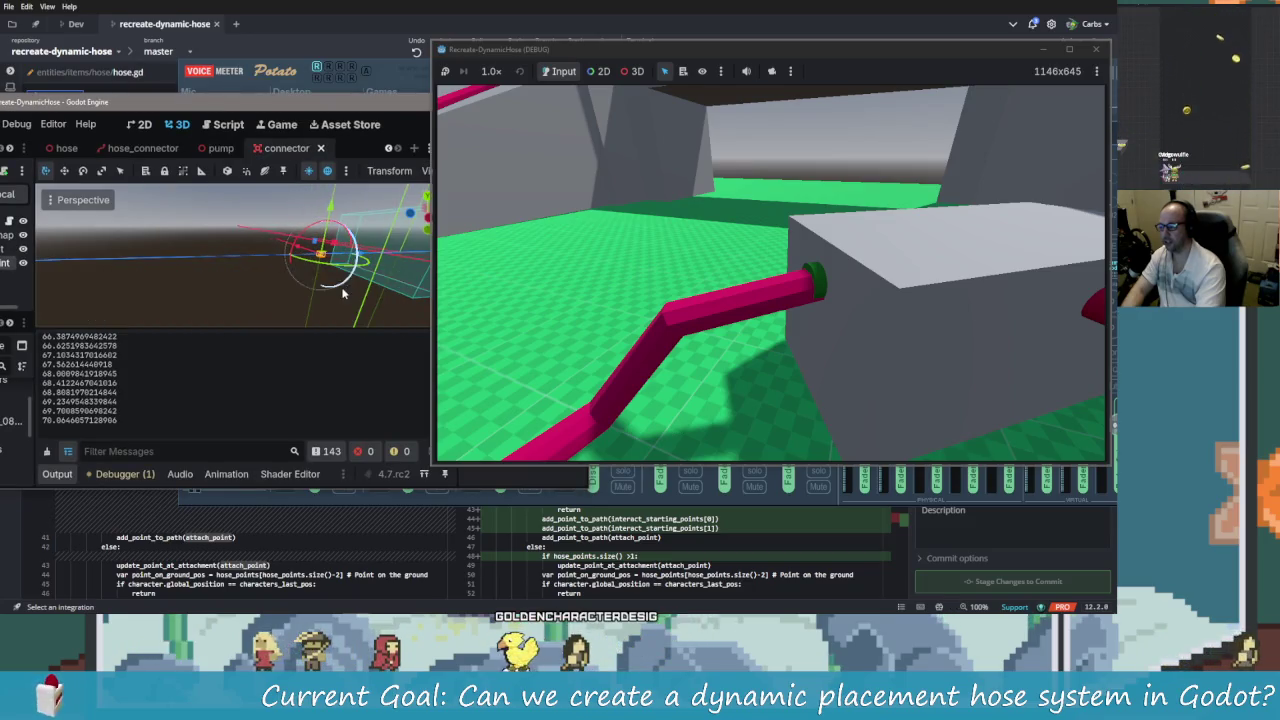
- Close the game window, maximize the editor, and relaunch the game with F5
left_click(1043, 49)
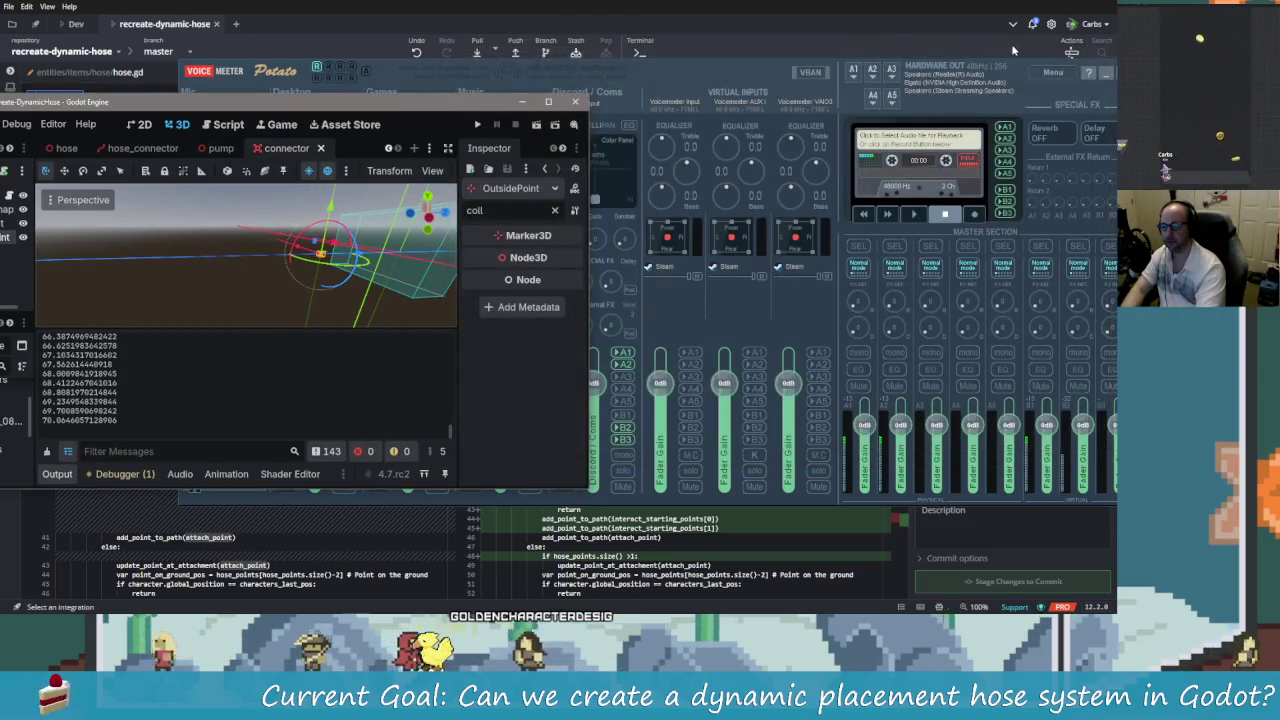
double_click(495, 108)
key("F5")
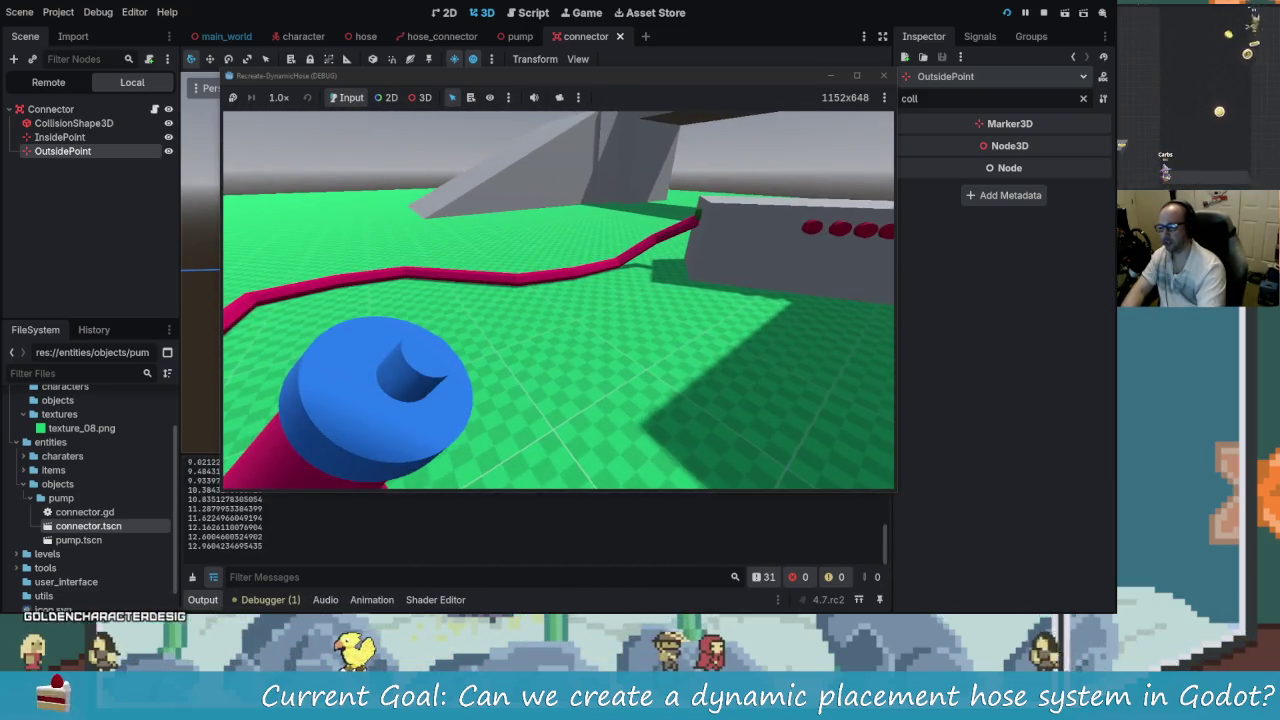
- Push OutsidePoint further out along Z and relaunch the game with F5
key("alt+Tab")
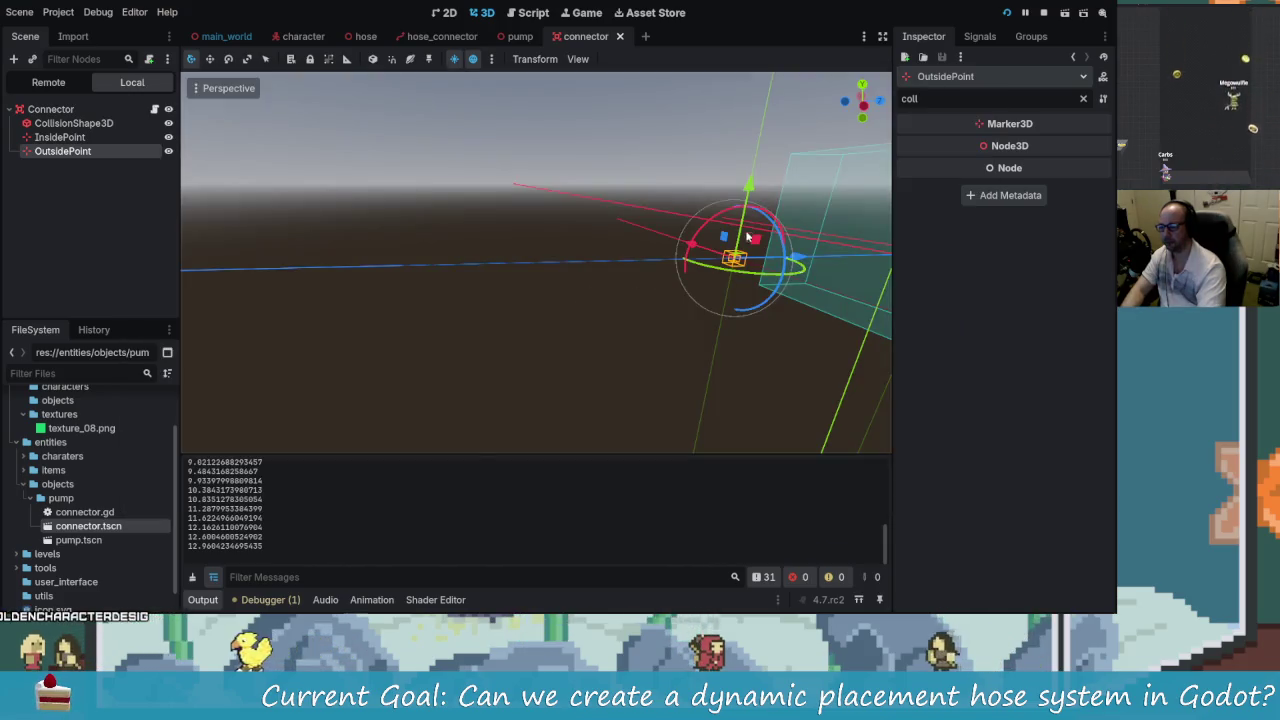
scroll(797, 257, "down", 4)
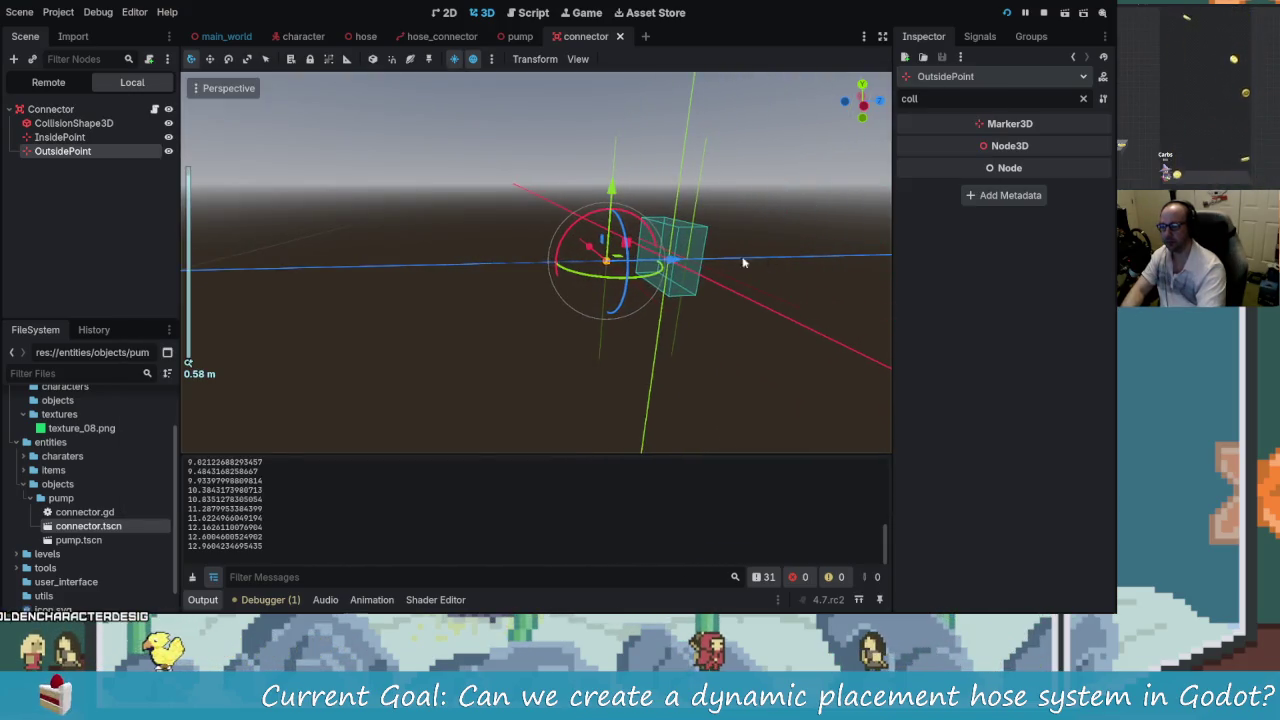
left_click_drag(673, 263, 519, 268)
key("F5")
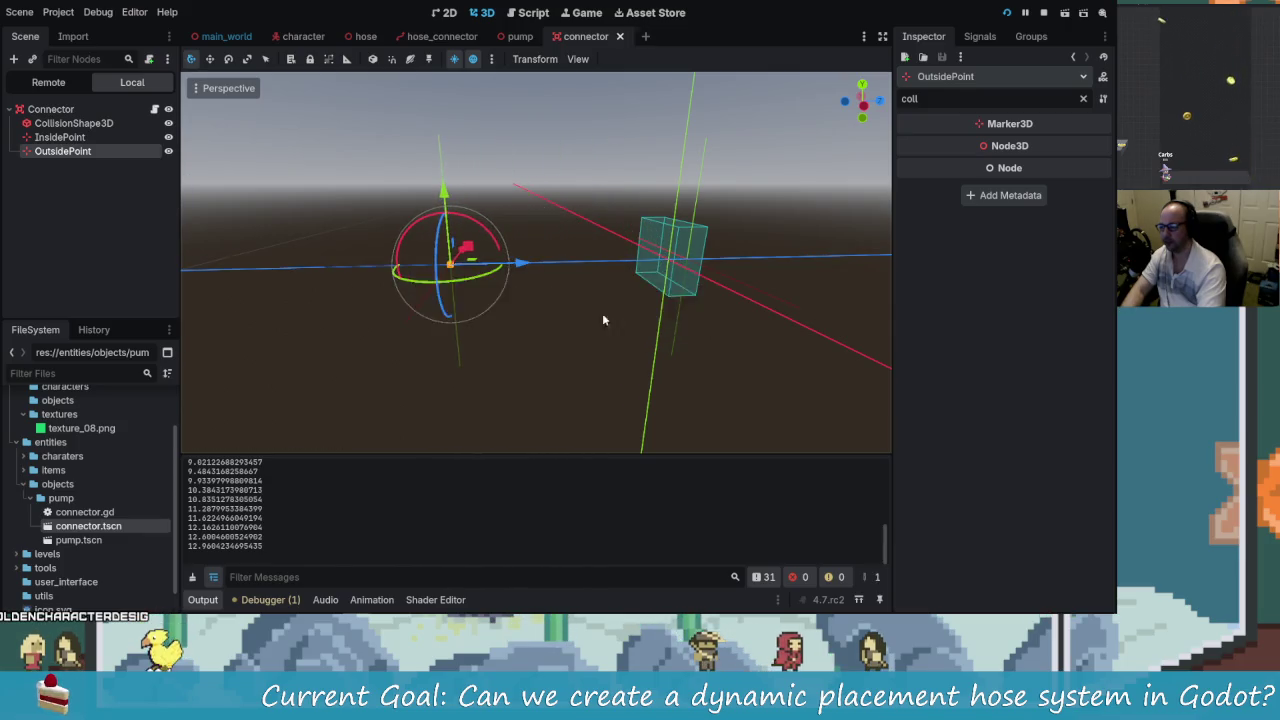
- Rerun the game, connect a hose at the connector box and stretch it across the floor
key("alt+Tab")
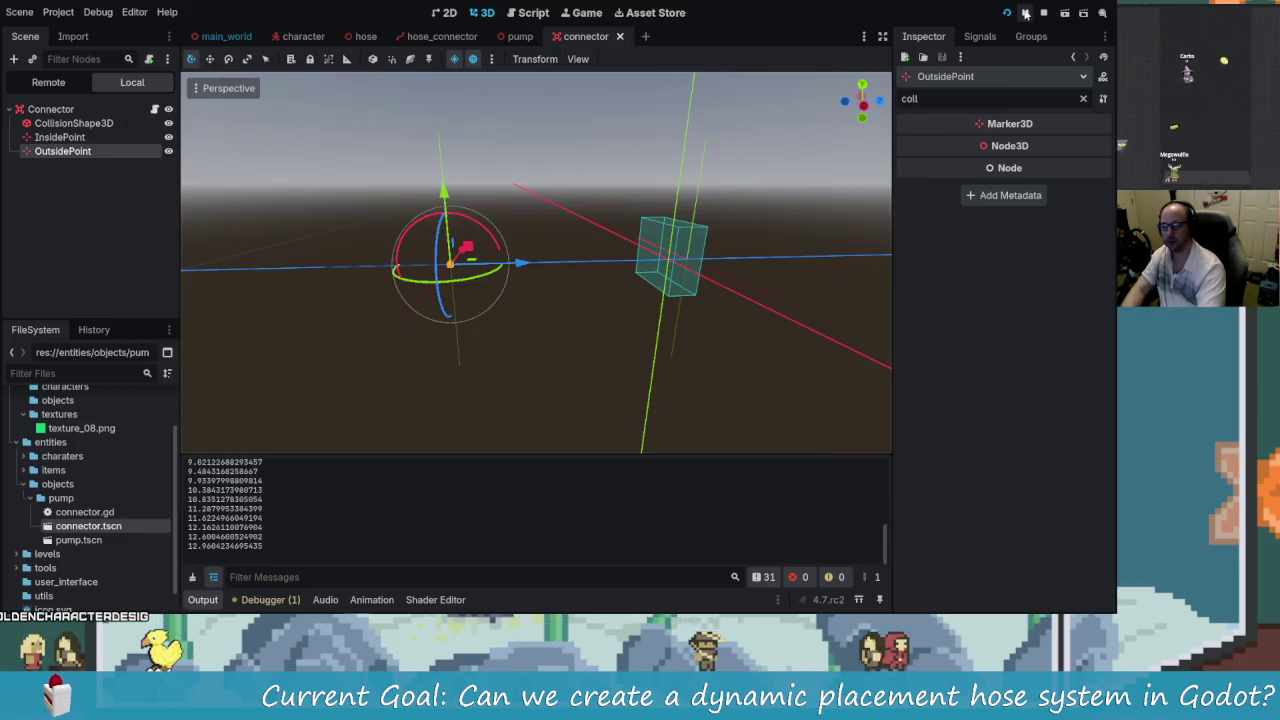
left_click(1006, 14)
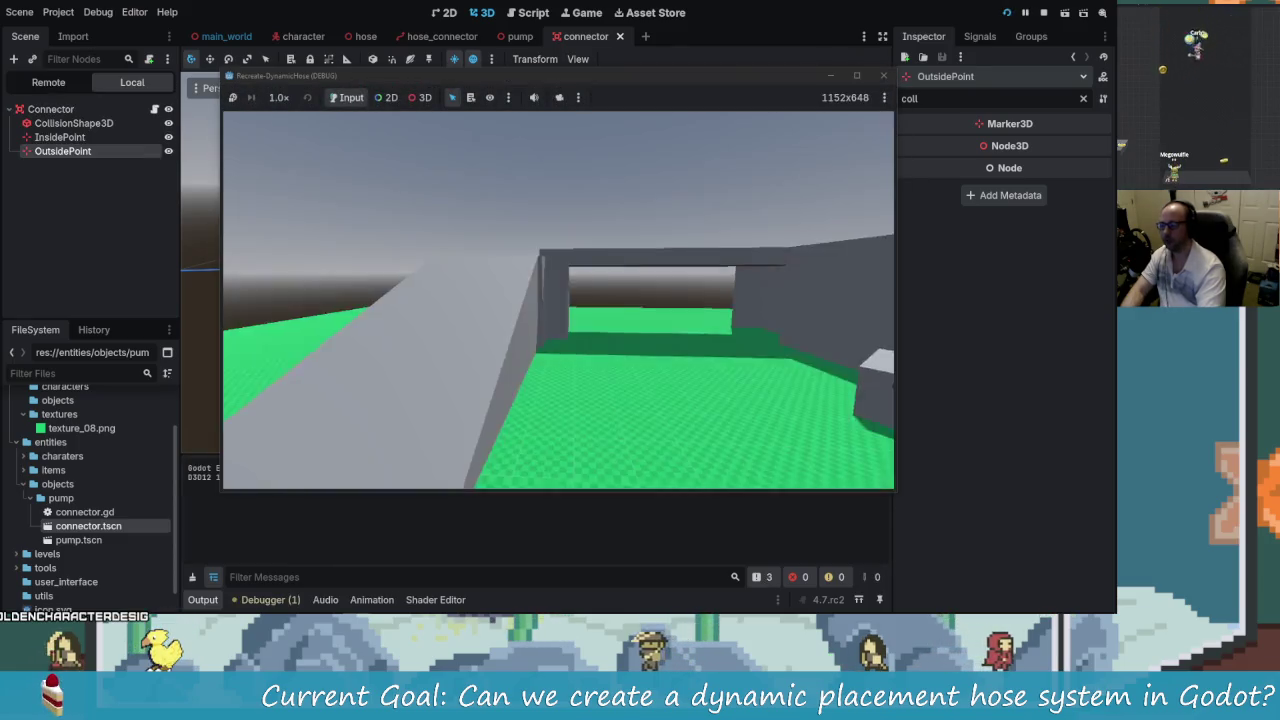
key("w")
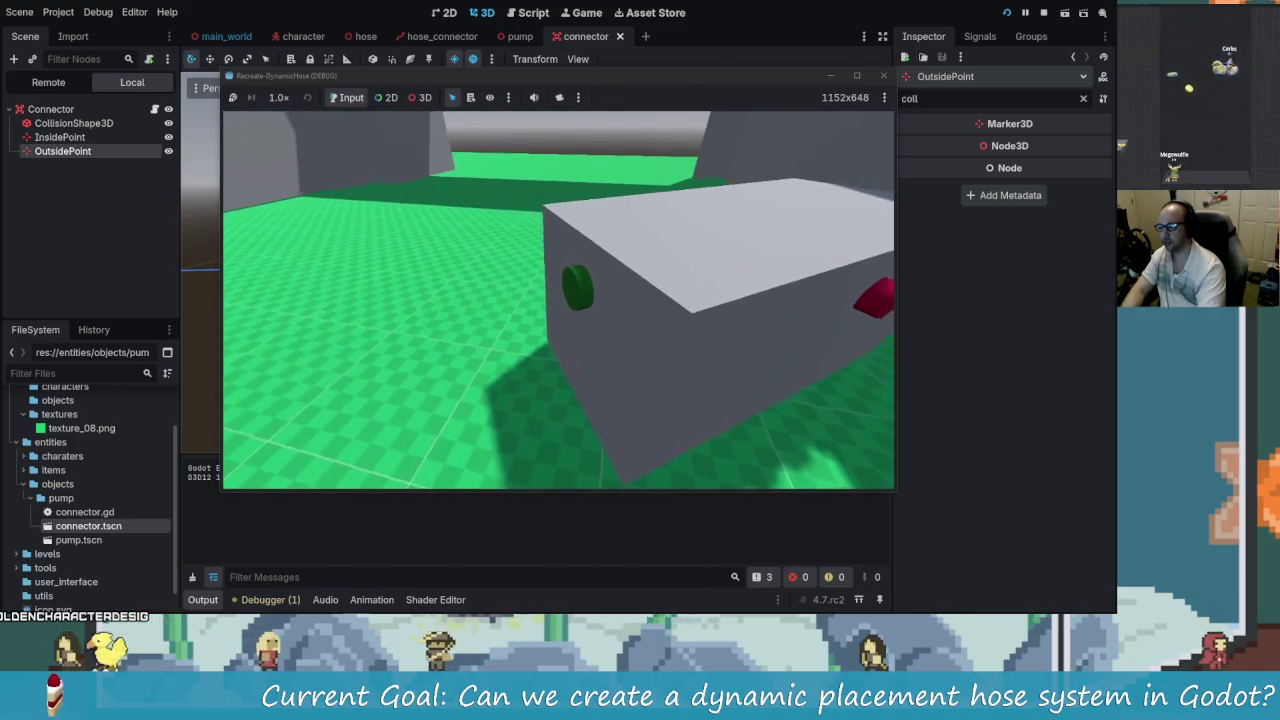
key("e")
key("s")
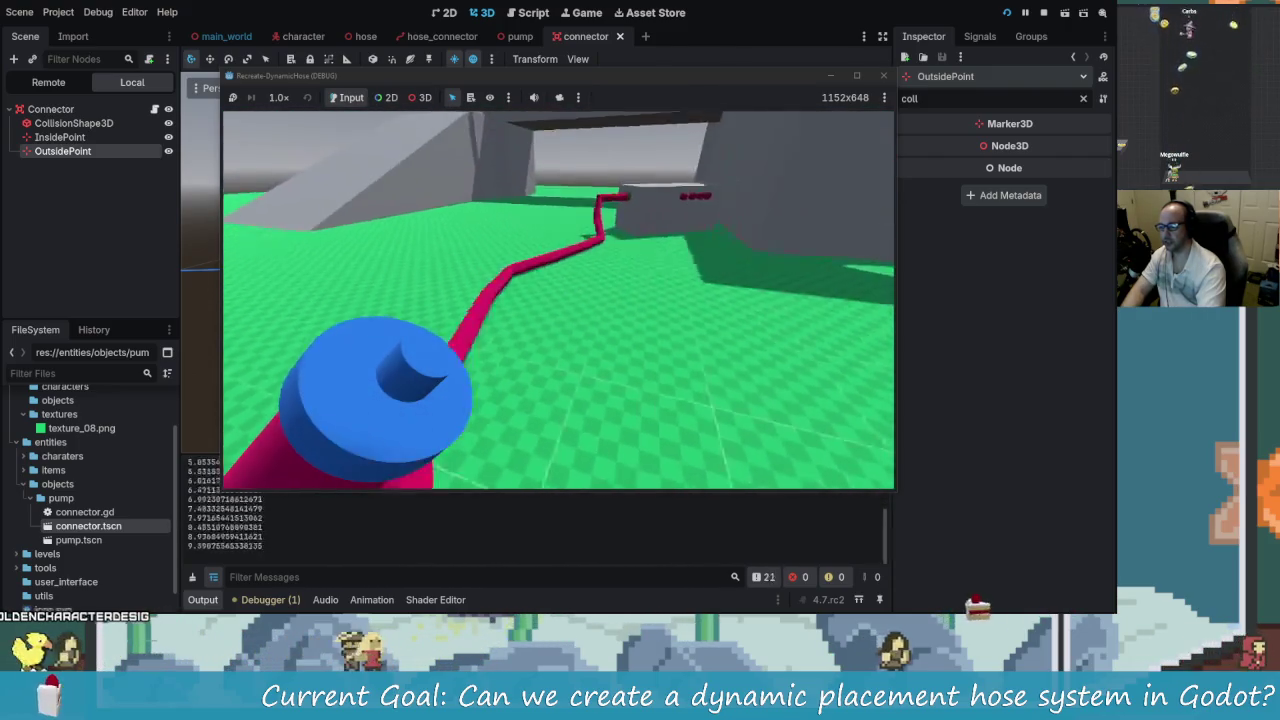
key("w")
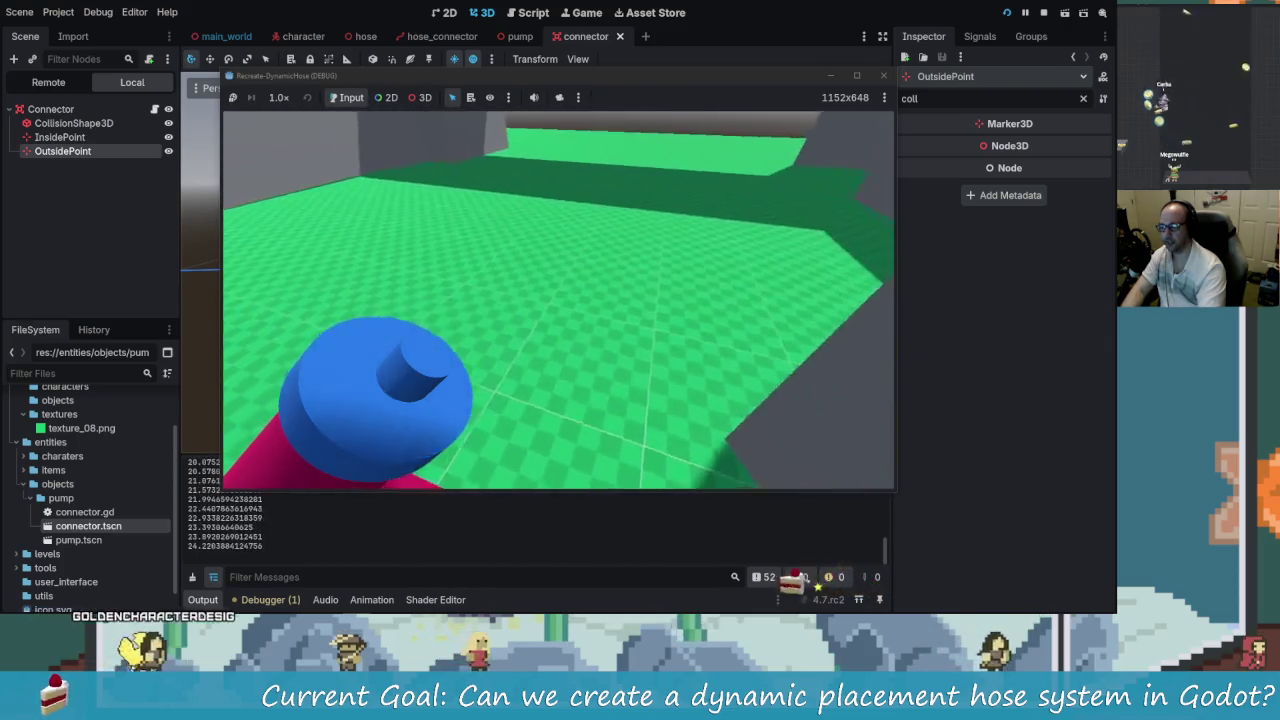
key("d")
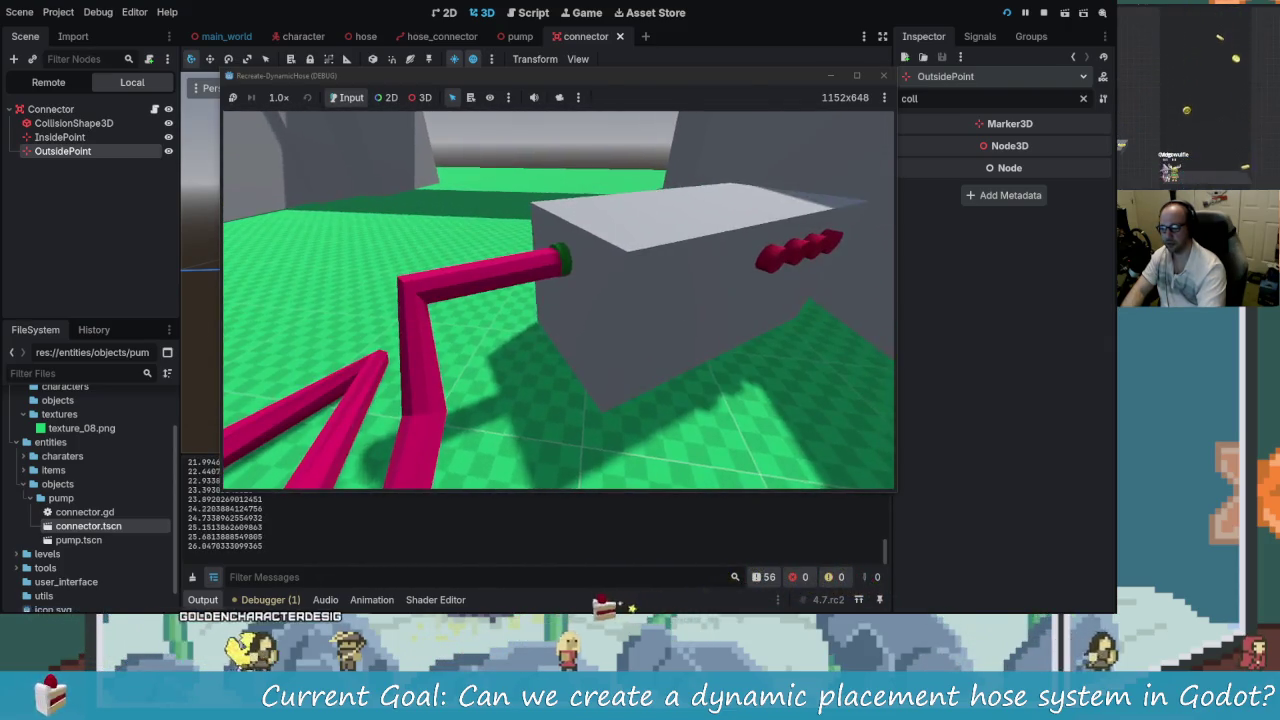
key("alt+Tab")
scroll(538, 280, "down", 3)
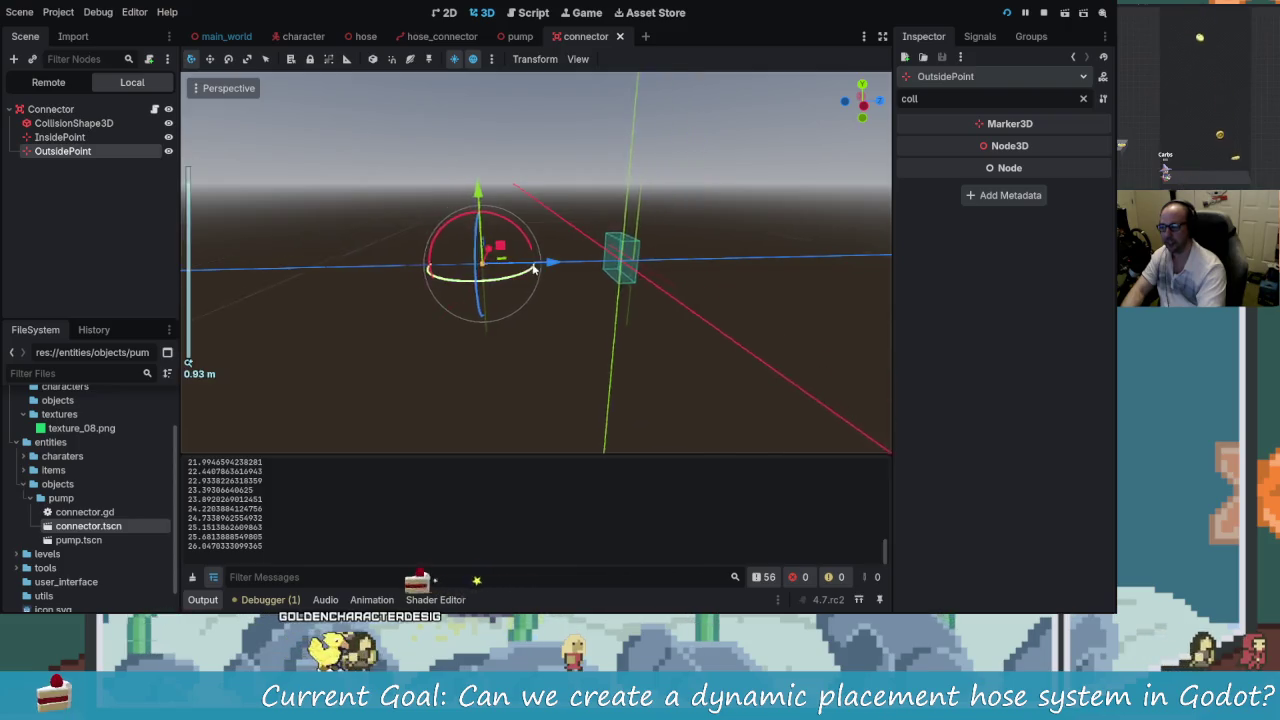
- Select InsidePoint, nudge it slightly along its Z axis, and save the connector scene
scroll(560, 275, "up", 3)
scroll(620, 270, "down", 2)
scroll(674, 265, "up", 3)
left_click(674, 265)
scroll(674, 265, "up", 5)
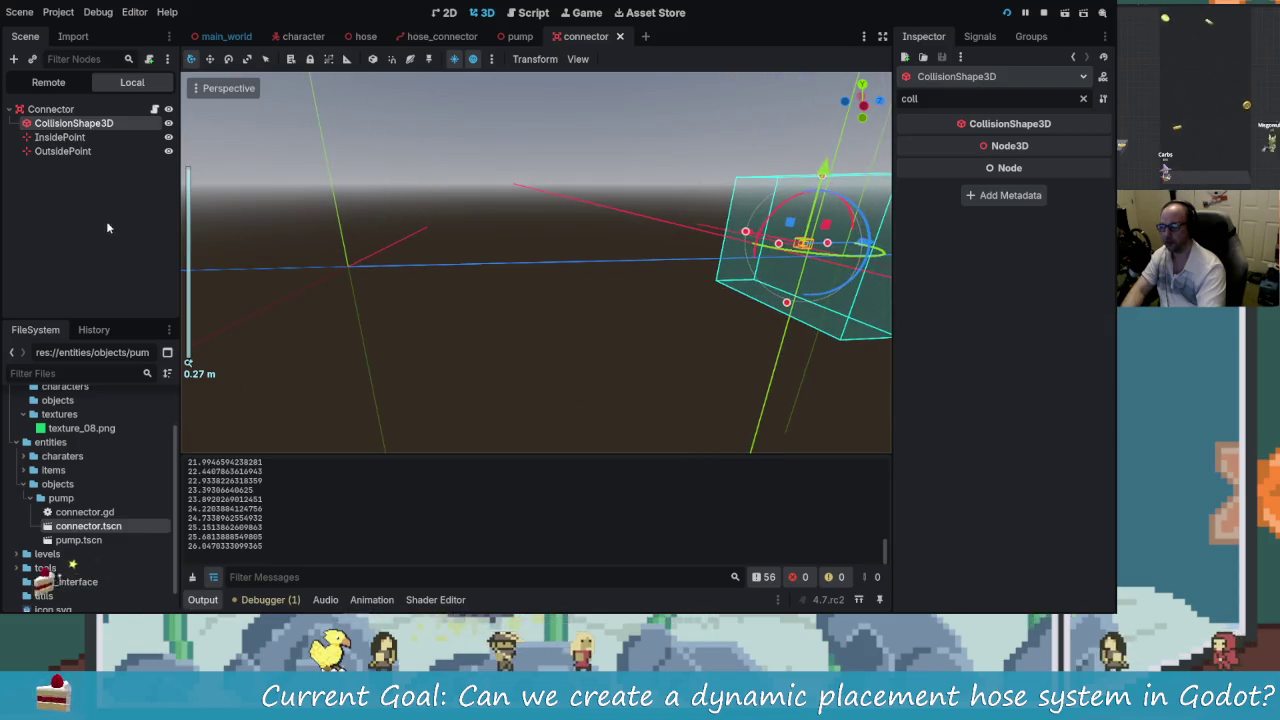
left_click(75, 152)
left_click(62, 137)
key("f")
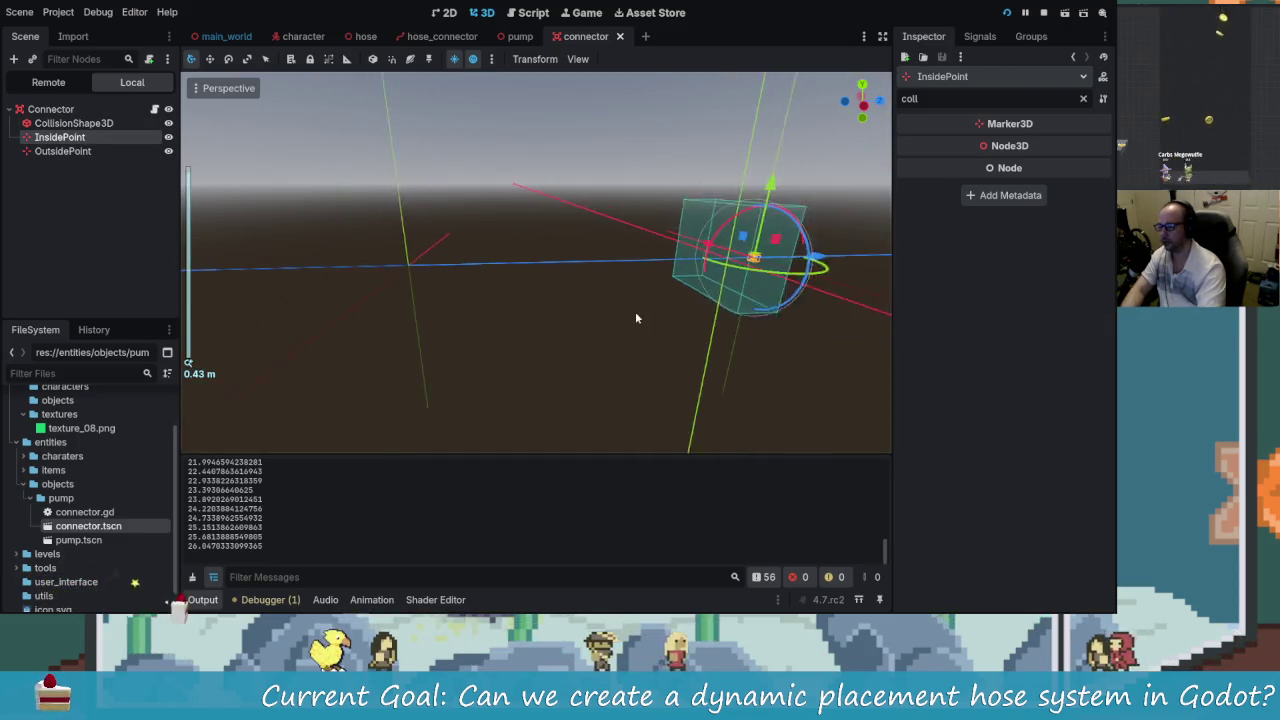
left_click_drag(605, 262, 634, 266)
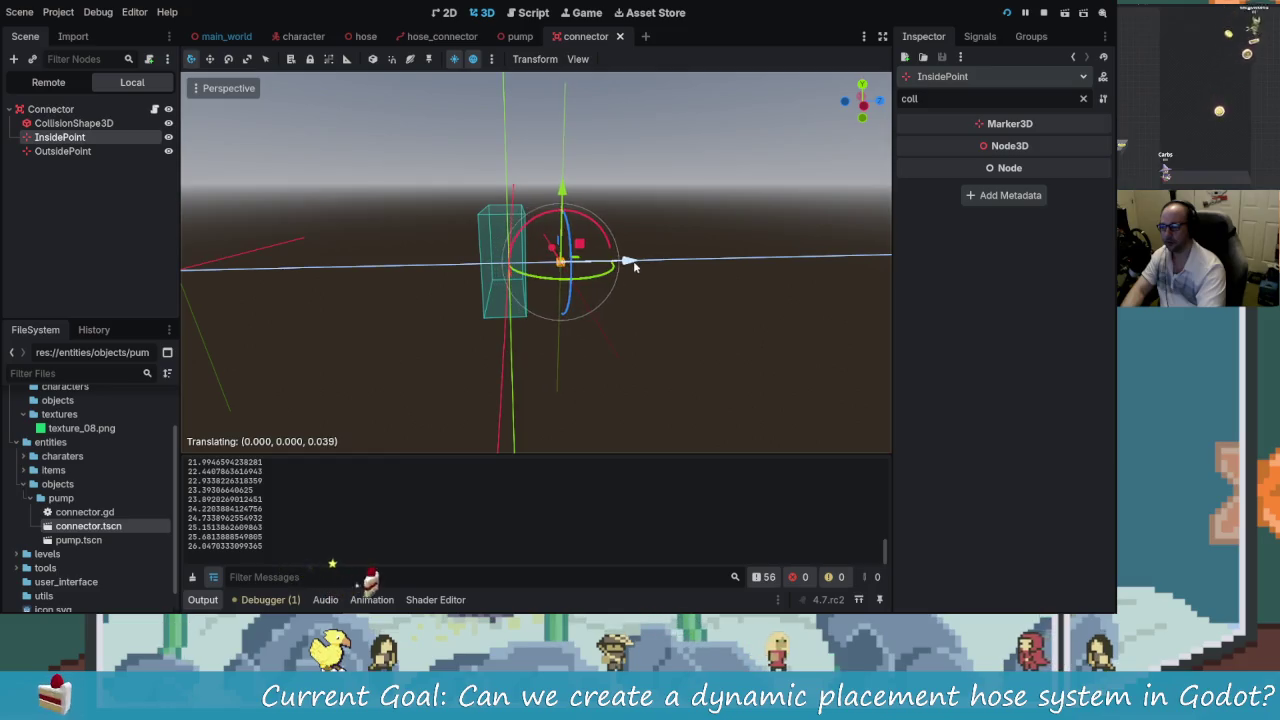
key("ctrl+s")
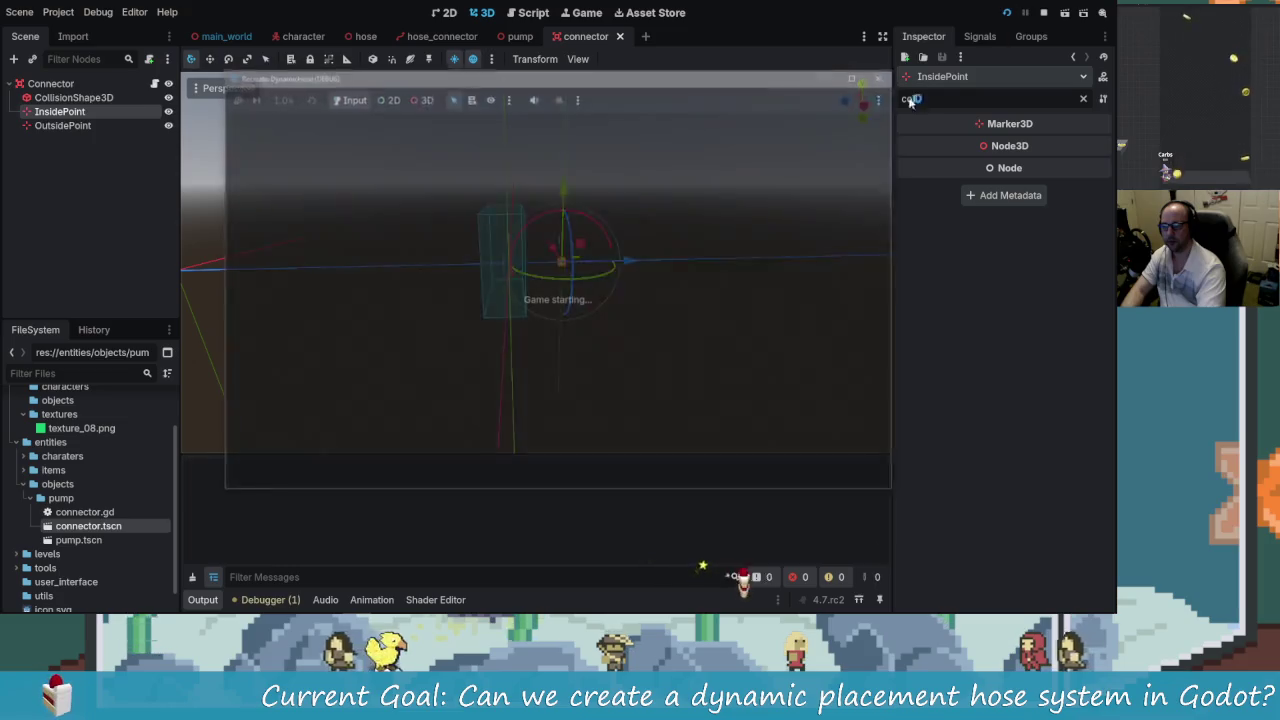
- Test the hose in-game by walking to and from the connector box, then return to the editor
key("w")
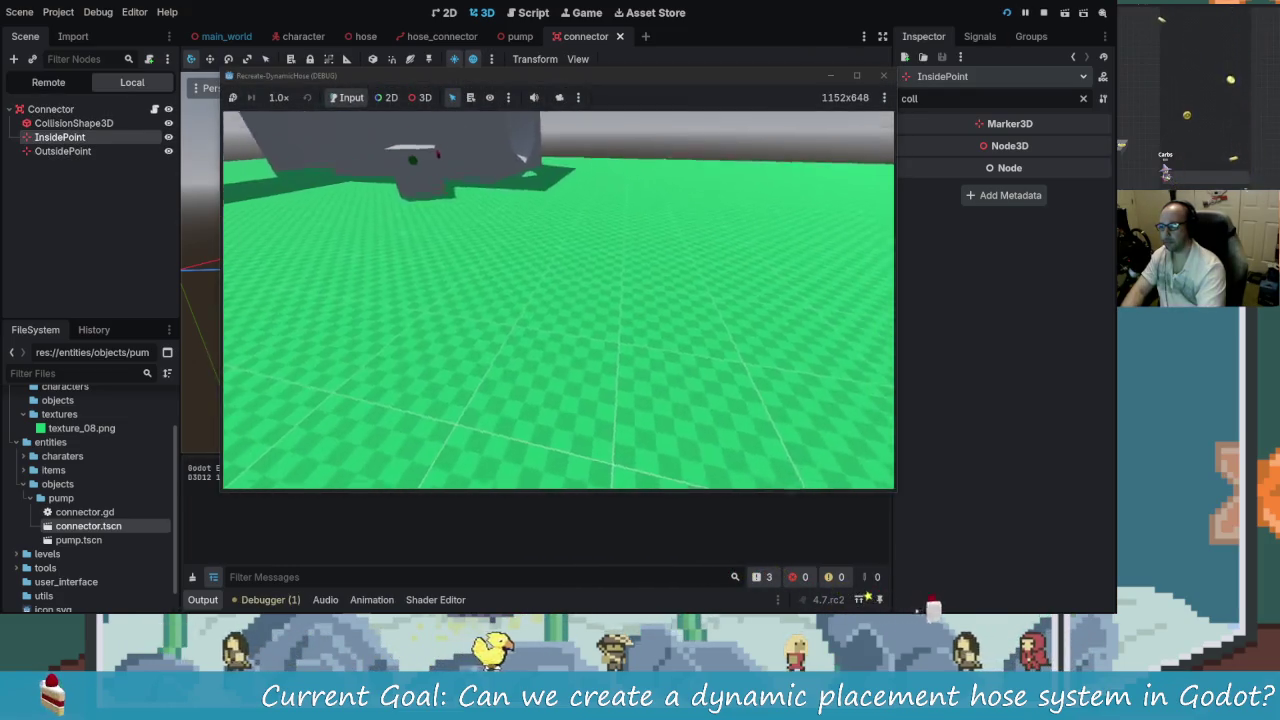
key("s")
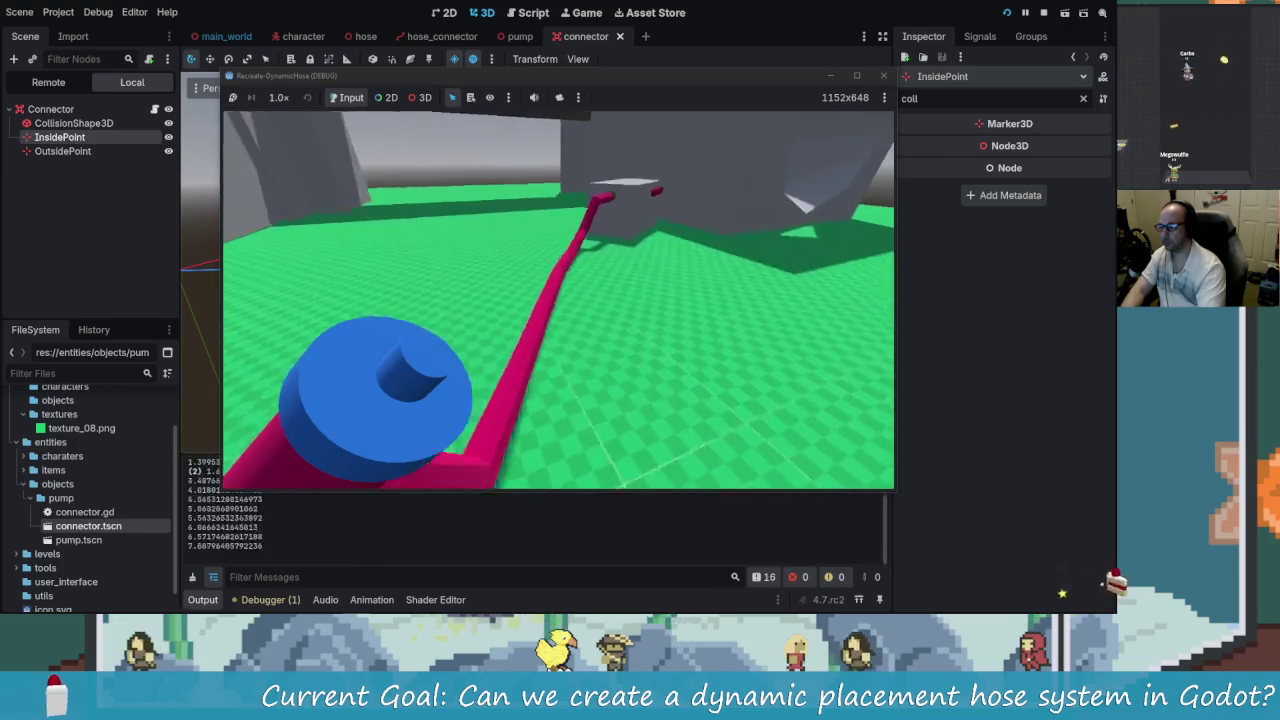
key("w")
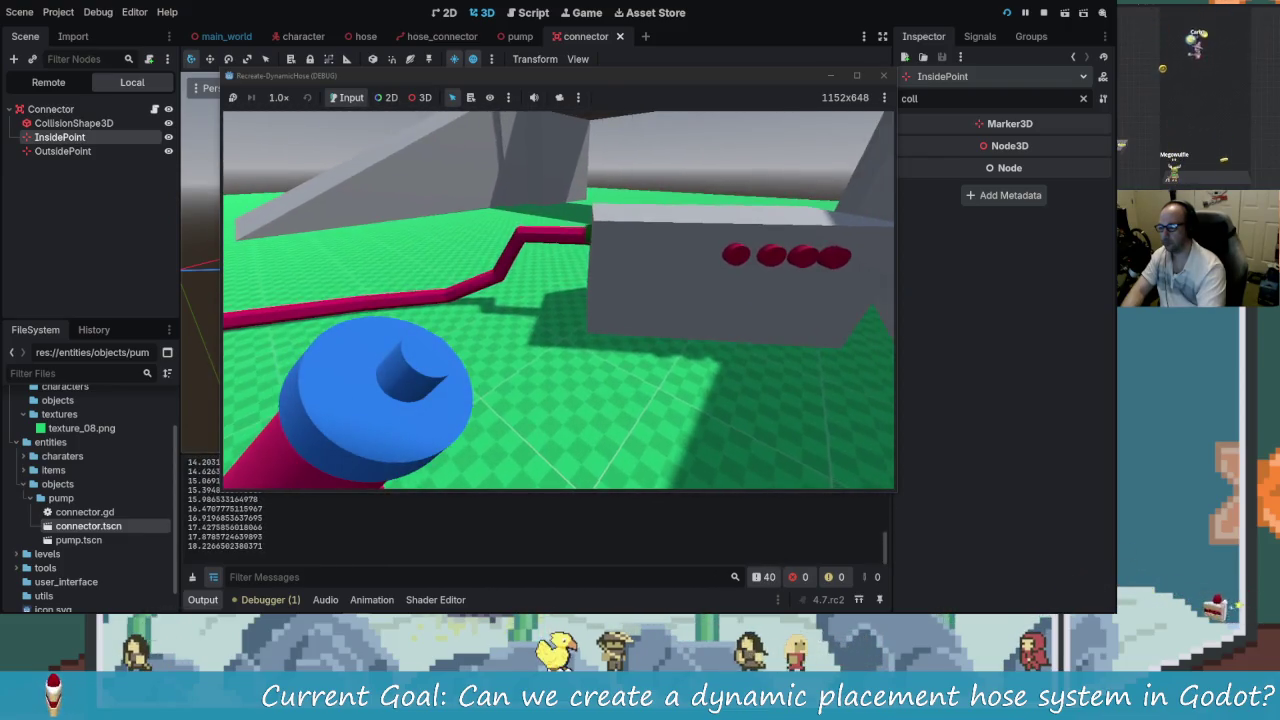
key("alt+Tab")
mouse_move(428, 295)
left_mouse_down()
mouse_move(540, 260)
mouse_move(617, 216)
mouse_move(427, 296)
mouse_move(363, 271)
mouse_move(441, 280)
mouse_move(295, 282)
mouse_move(288, 258)
mouse_move(421, 302)
mouse_move(477, 300)
mouse_move(323, 270)
left_mouse_up()
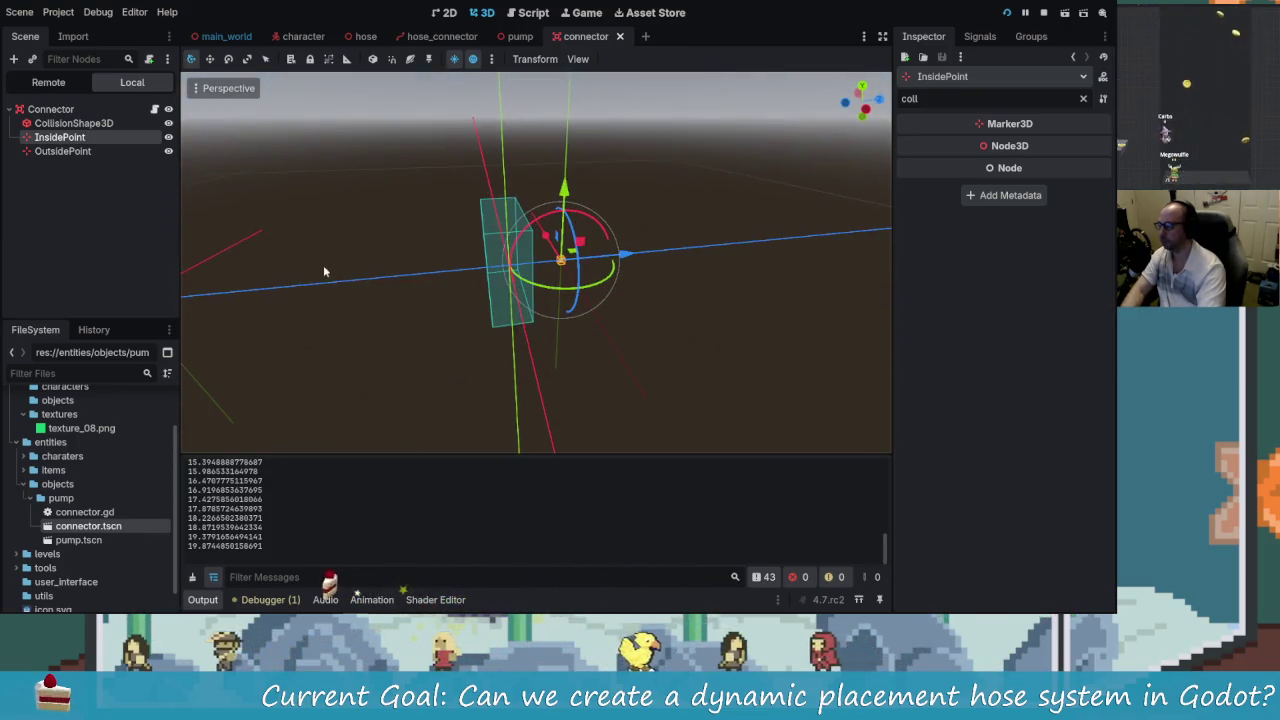
- Select the attach markers, collision box and Connector root while orbiting the connector
left_click(68, 152, "shift")
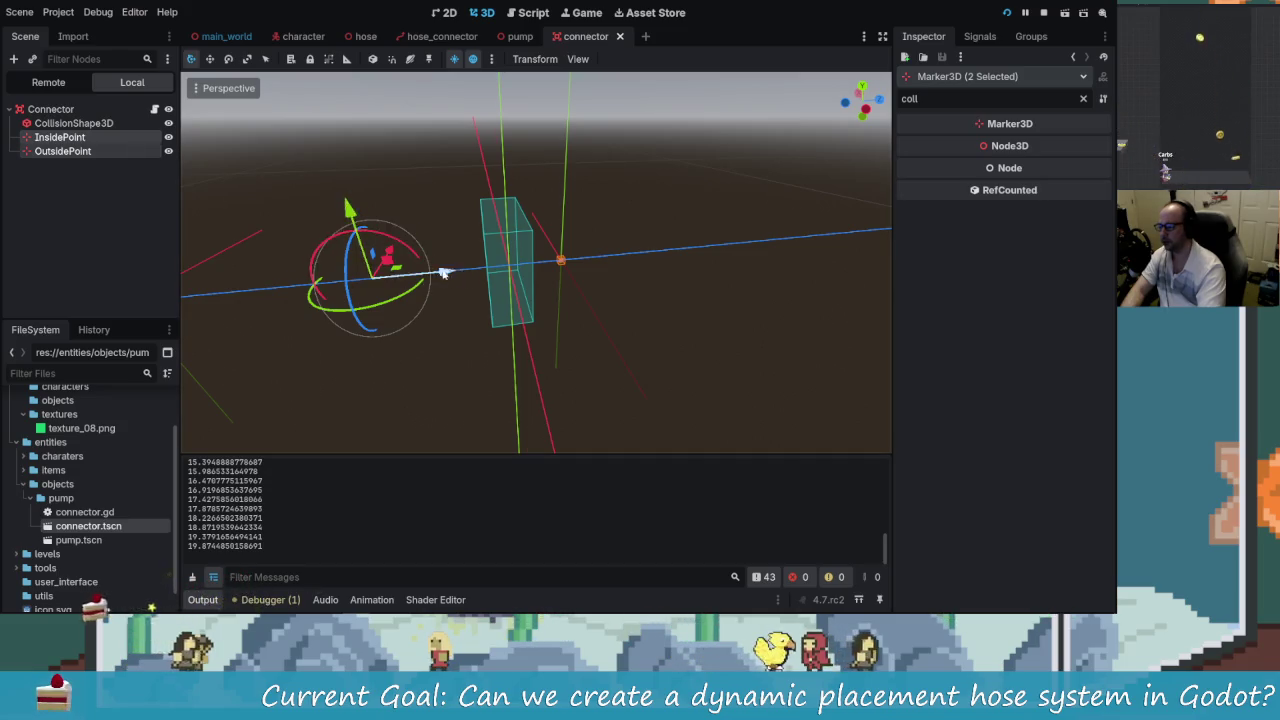
left_click_drag(450, 275, 395, 219)
left_click(397, 170)
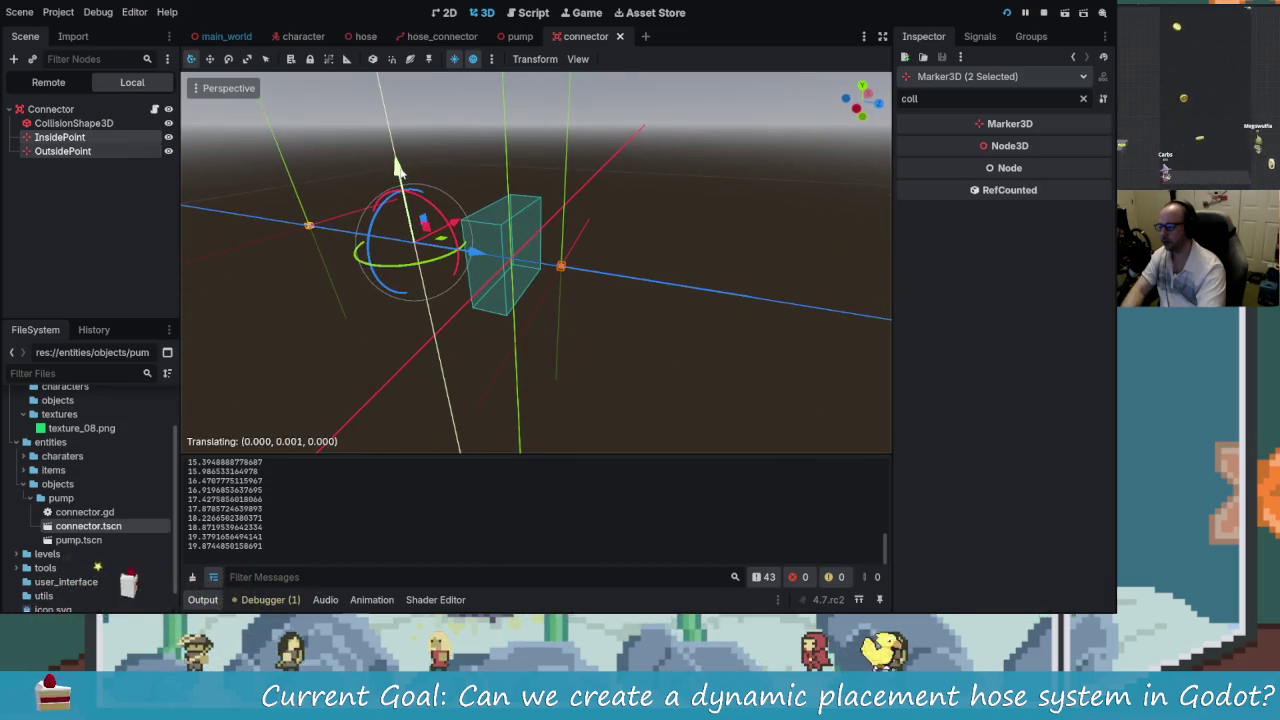
left_click(74, 123)
mouse_move(266, 194)
left_mouse_down()
mouse_move(409, 277)
mouse_move(389, 223)
mouse_move(515, 262)
mouse_move(661, 245)
left_mouse_up()
left_click(50, 109)
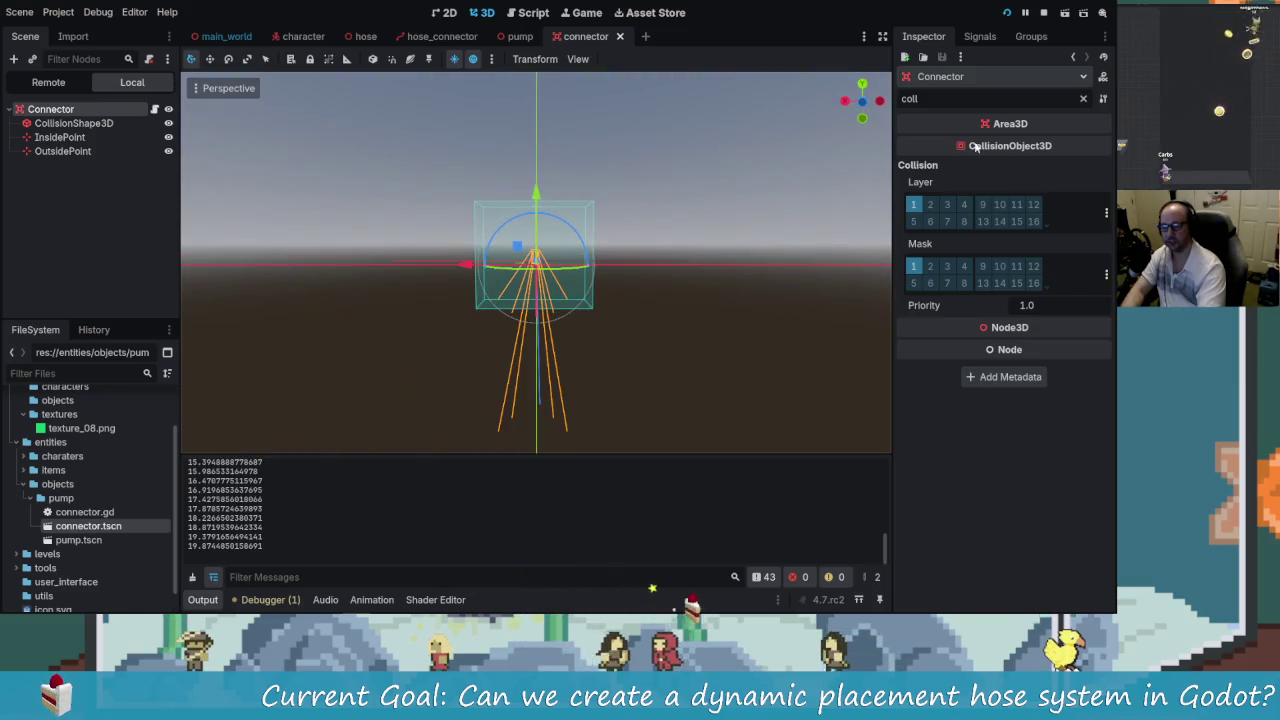
- Clear the Inspector property filter and reset CollisionShape3D's Transform Position to zero
left_click(1083, 99)
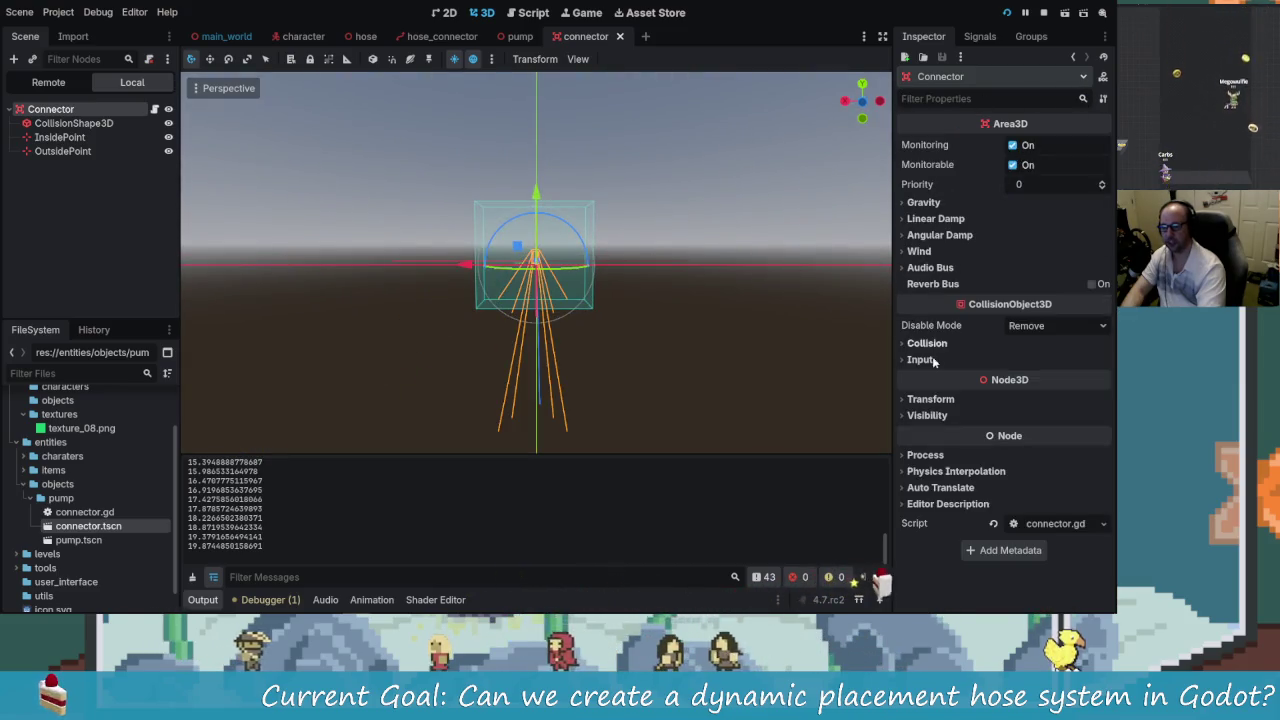
left_click(930, 399)
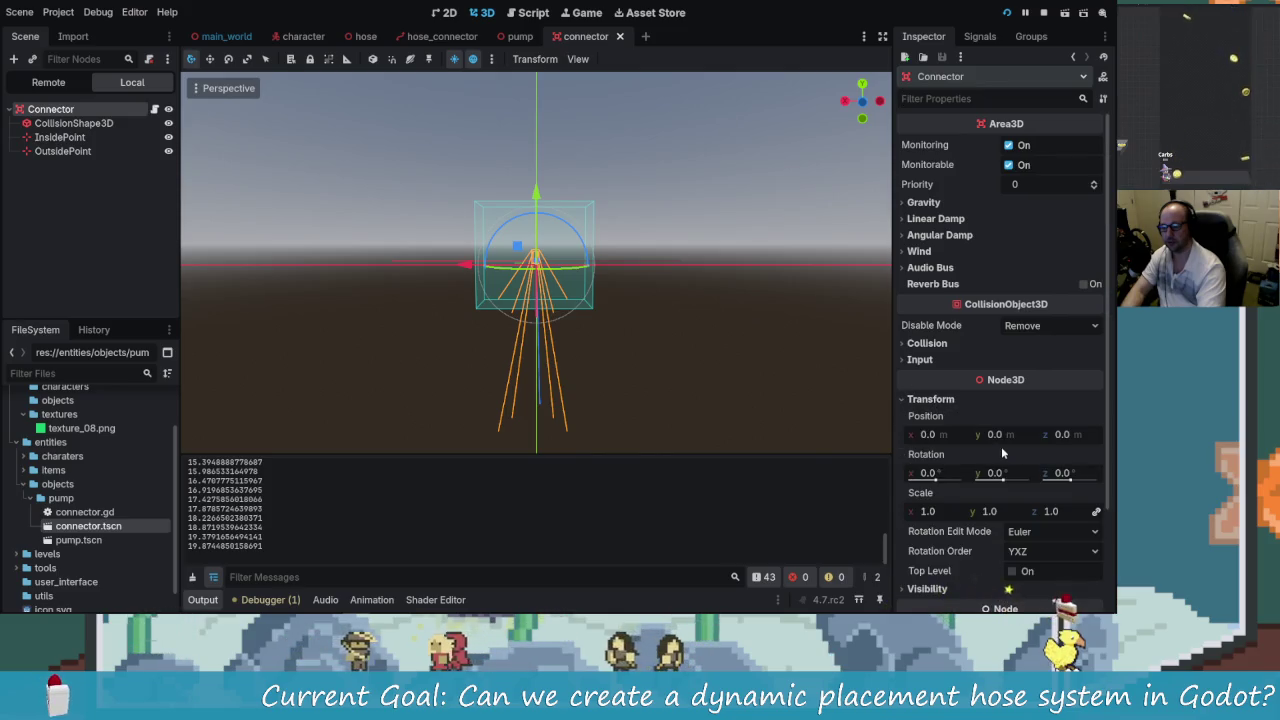
left_click(478, 254)
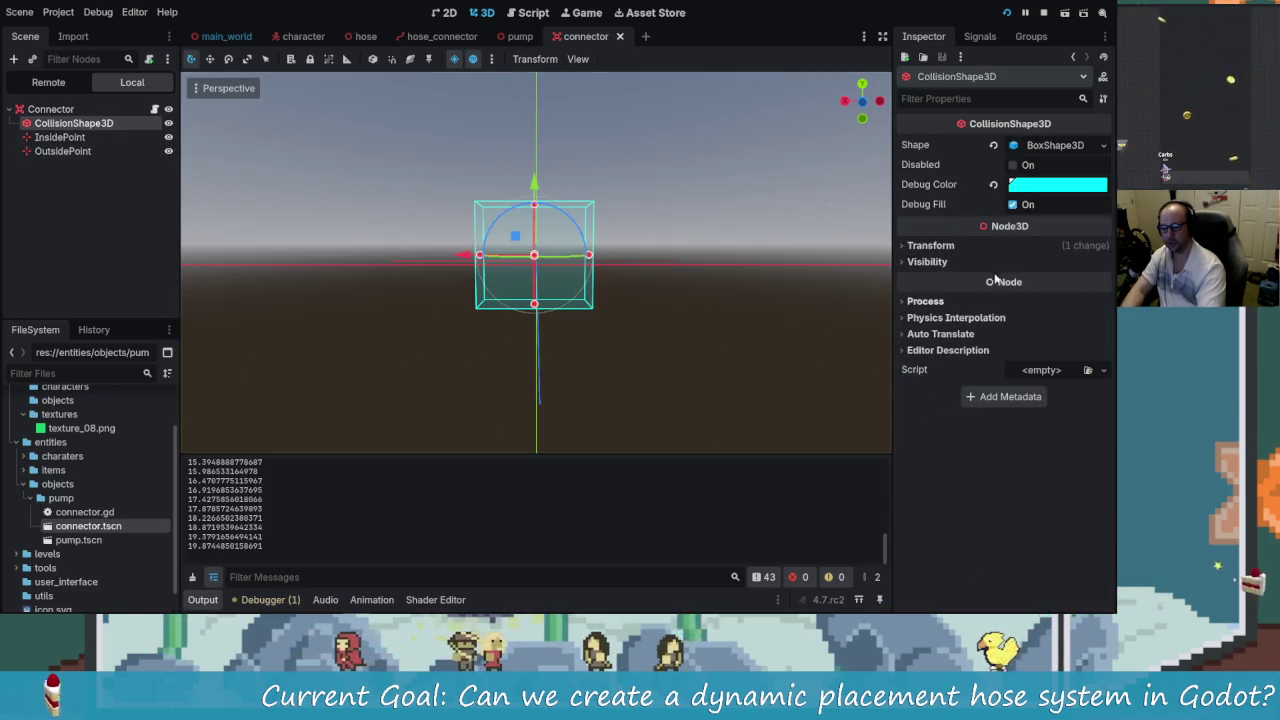
left_click(976, 247)
left_click(1104, 264)
left_click(777, 296)
mouse_move(777, 296)
left_mouse_down()
mouse_move(553, 368)
mouse_move(390, 277)
mouse_move(614, 323)
mouse_move(513, 328)
mouse_move(336, 298)
left_mouse_up()
scroll(540, 323, "down", 2)
- Shift OutsidePoint about 0.18 further out along Z and save the connector scene
left_click(60, 137)
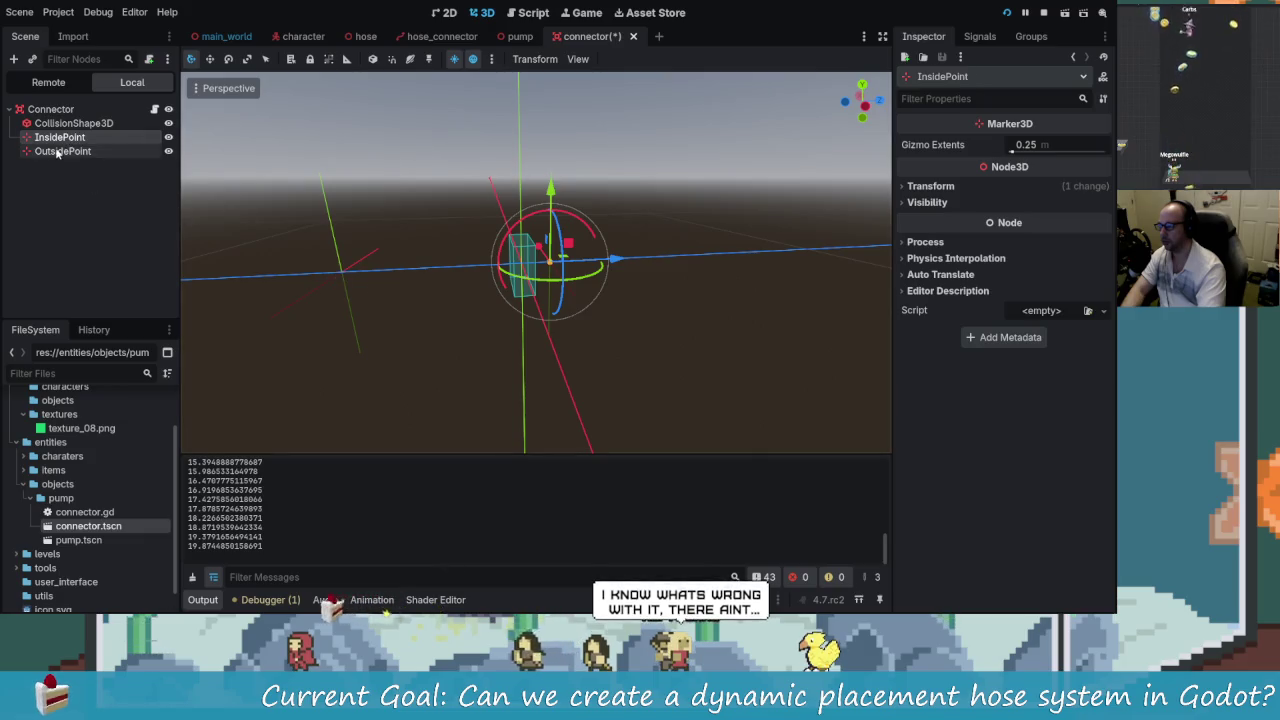
left_click(58, 151)
left_click_drag(422, 276, 514, 267)
key("ctrl+s")
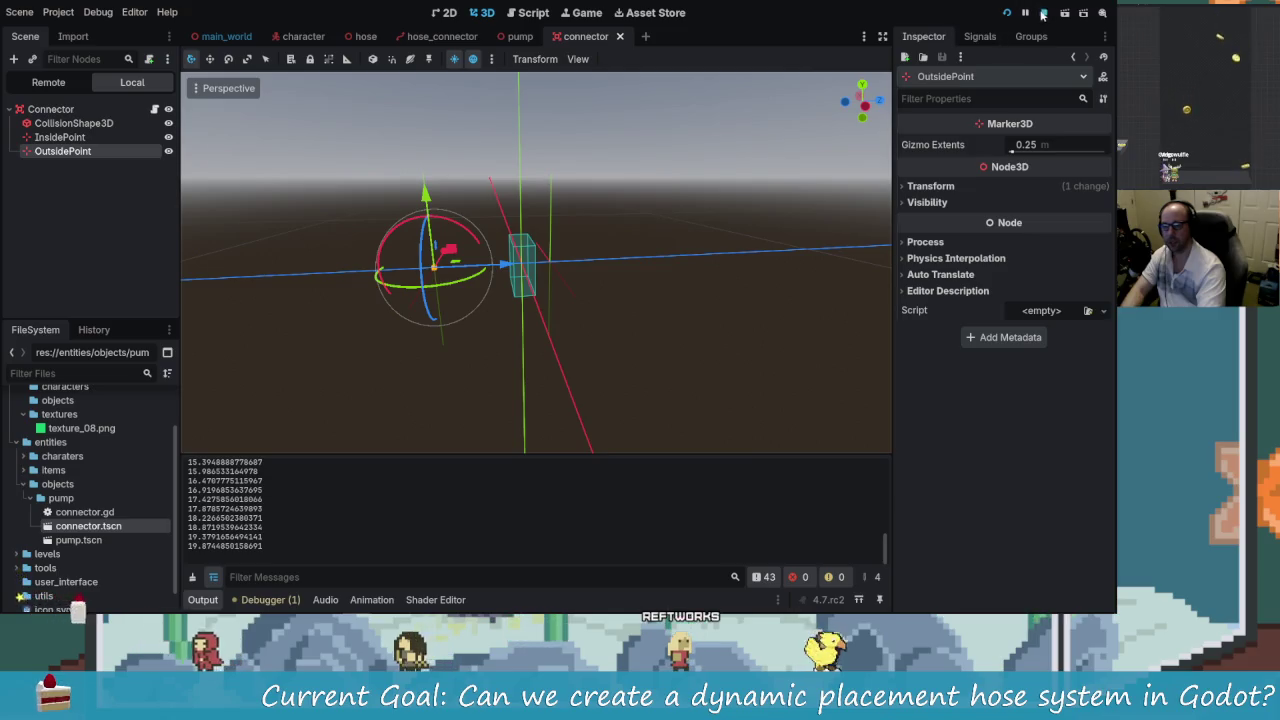
- Run the game, enable 3D picking to inspect the hose mesh, then return to the Connector node
left_click(1007, 13)
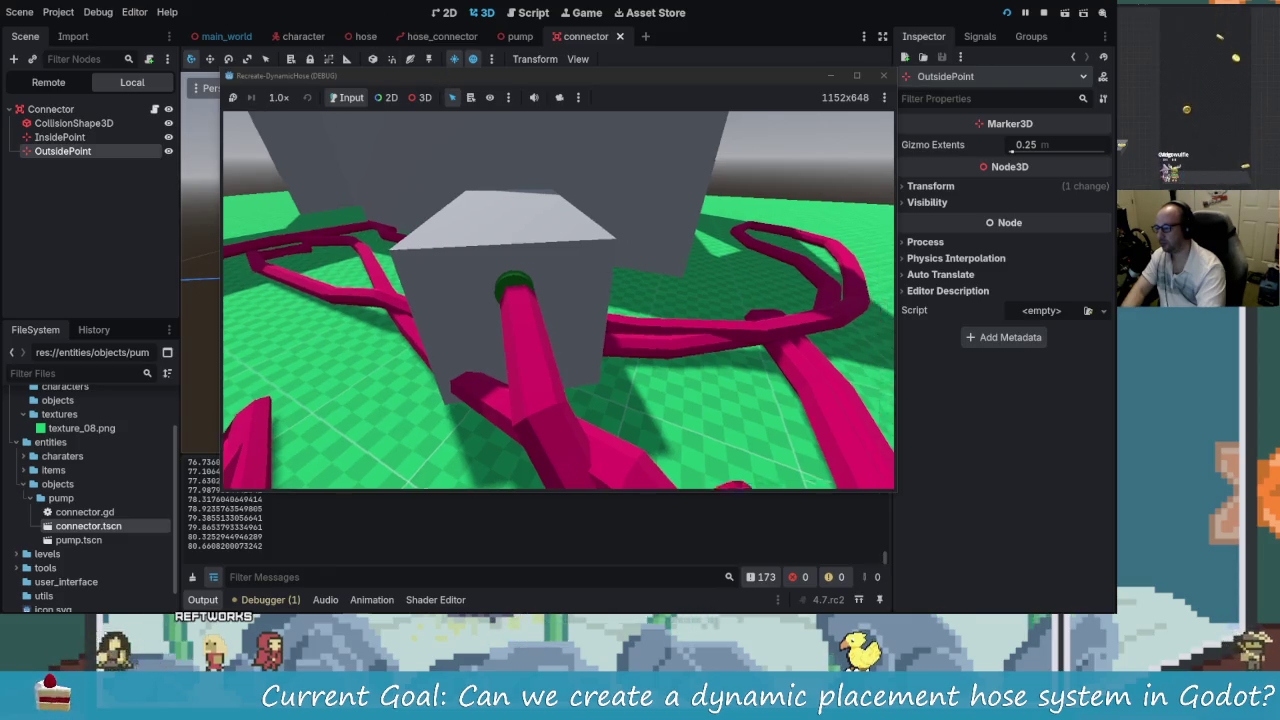
left_click(418, 97)
left_click(614, 268)
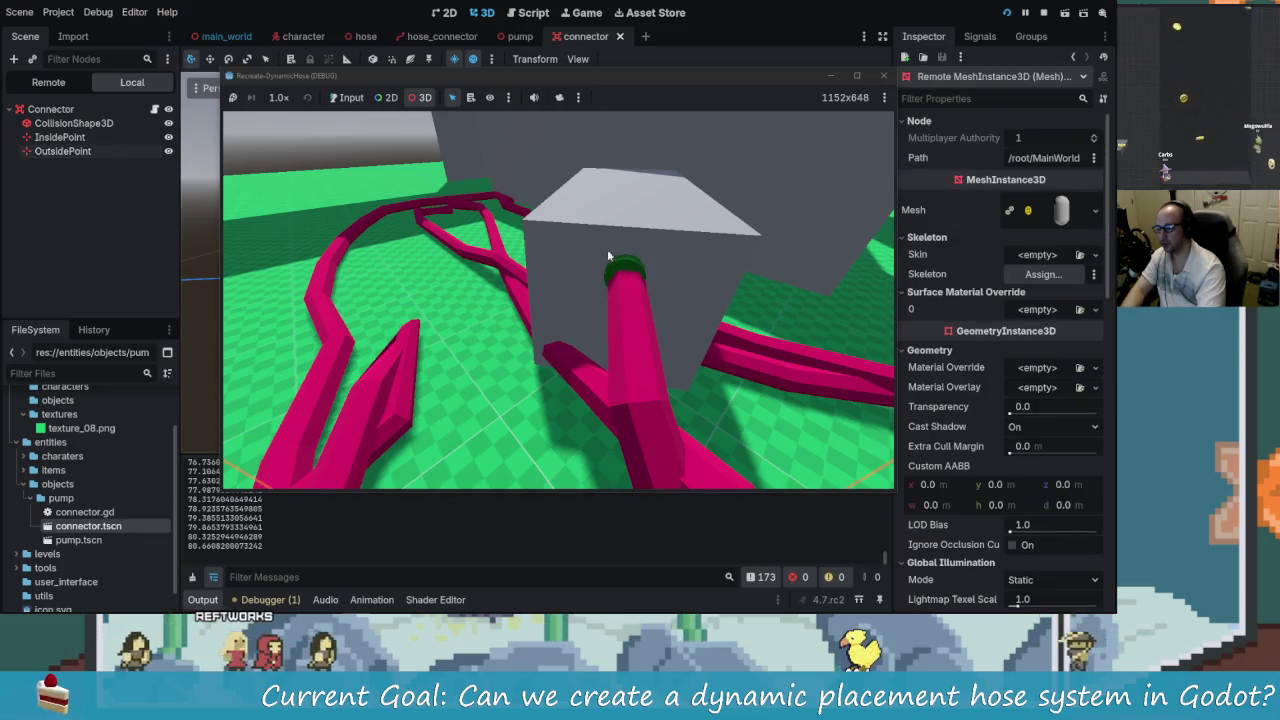
left_click_drag(559, 77, 515, 67)
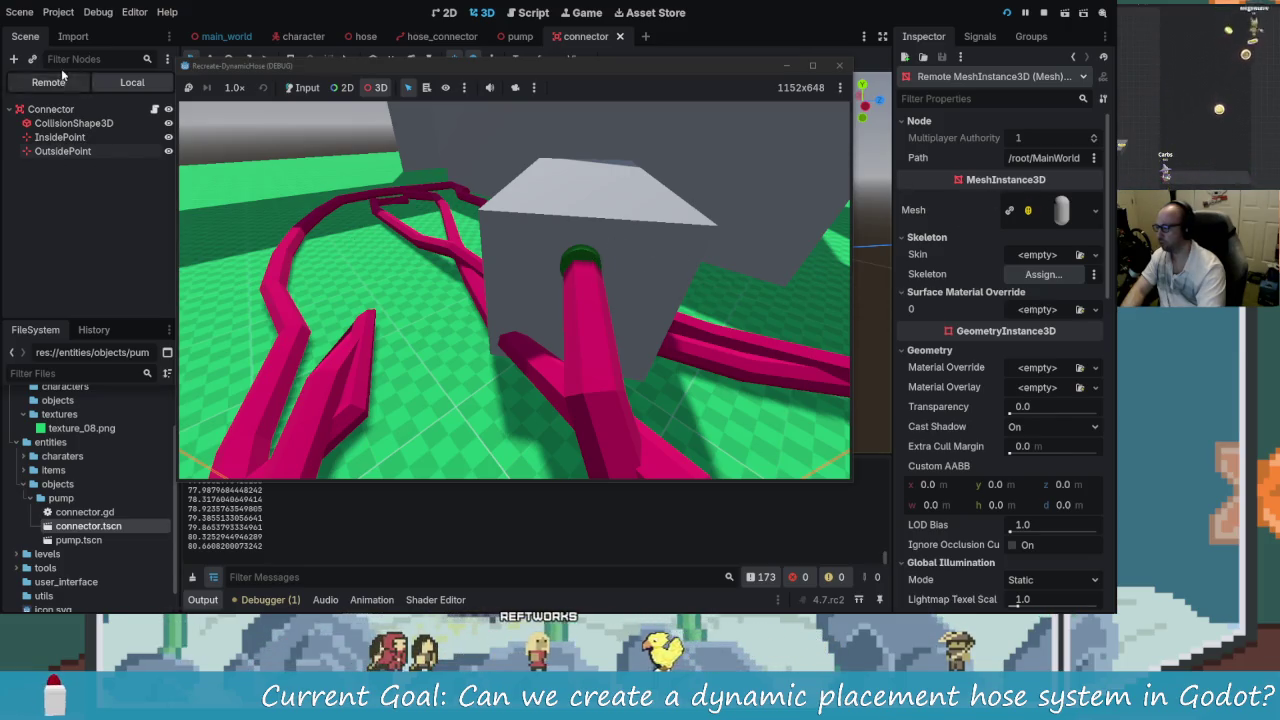
left_click(58, 112)
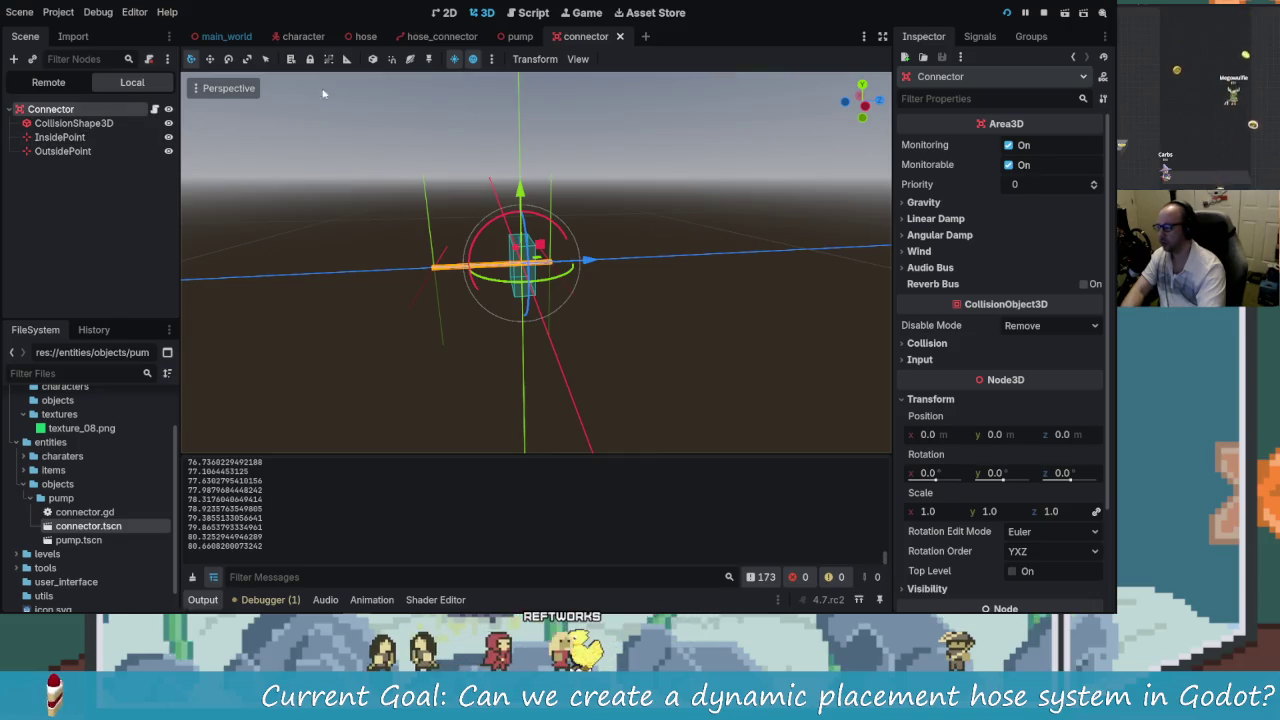
- Inspect the running MainWorld node in the Remote tree and browse the pump, hose_connector and hose scenes
left_click(67, 86)
left_click(64, 124)
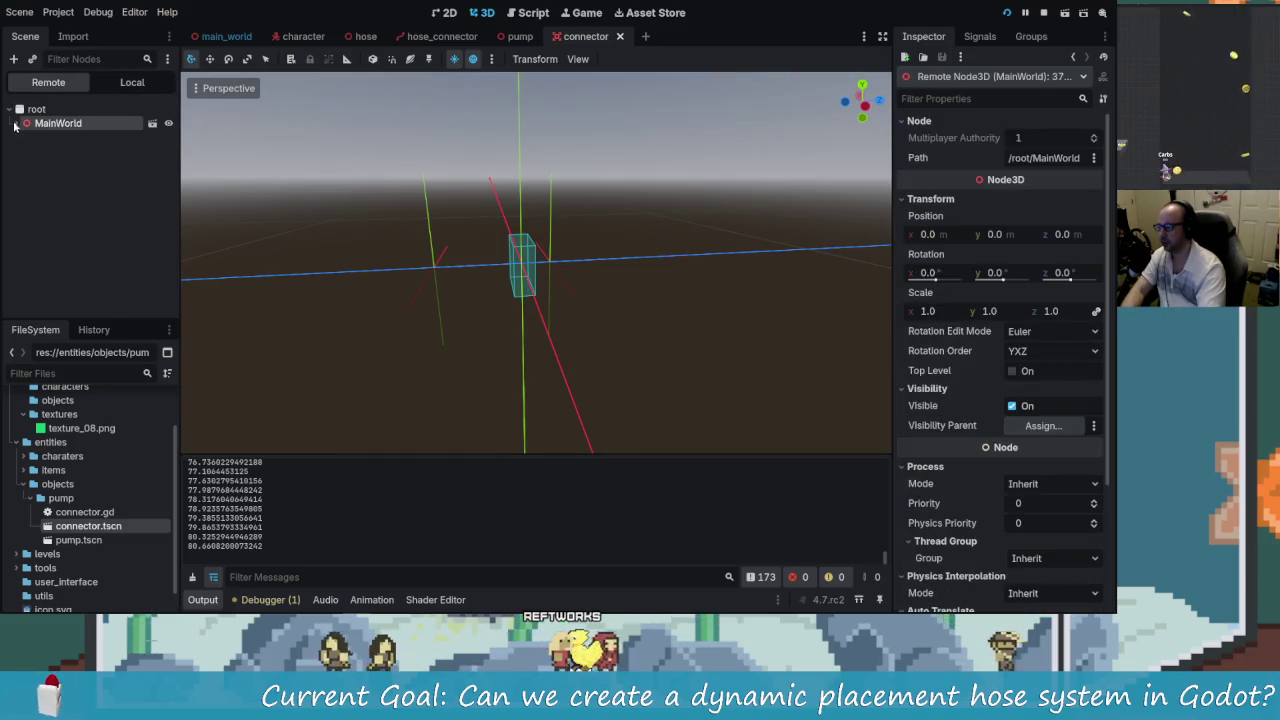
left_click(517, 40)
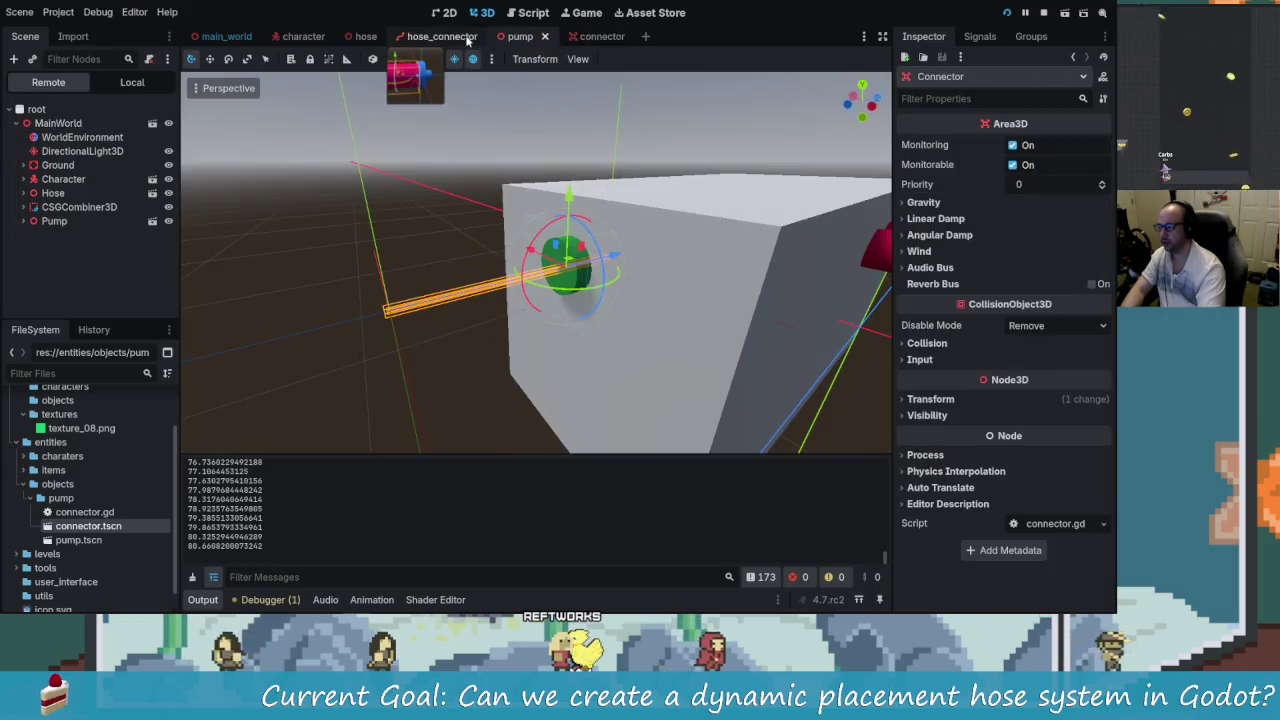
left_click(467, 40)
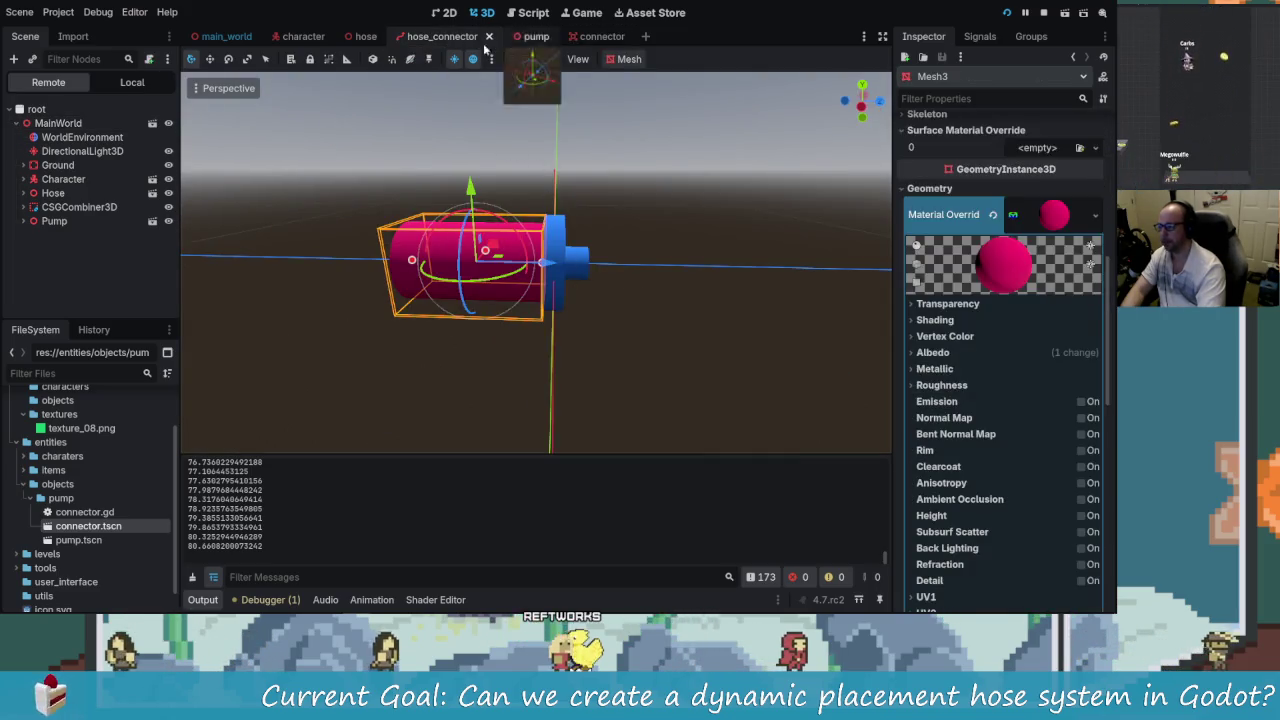
left_click(357, 40)
left_click(465, 36)
mouse_move(655, 274)
left_mouse_down()
mouse_move(482, 283)
mouse_move(525, 42)
left_mouse_up()
- In the pump scene, inspect the remote Pump node, then select the Local Connector and zoom in
left_click(520, 38)
scroll(568, 280, "down", 3)
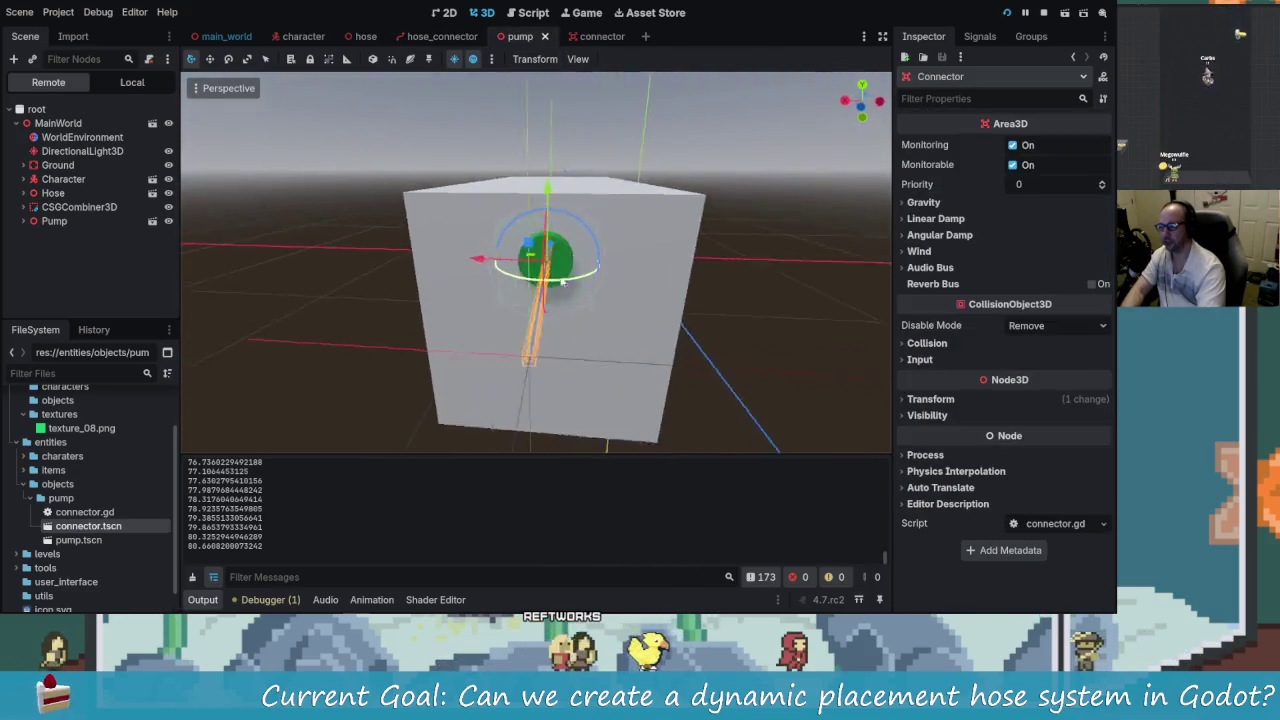
mouse_move(568, 279)
left_mouse_down()
mouse_move(631, 283)
mouse_move(572, 308)
mouse_move(620, 280)
mouse_move(560, 290)
left_mouse_up()
left_click(66, 221)
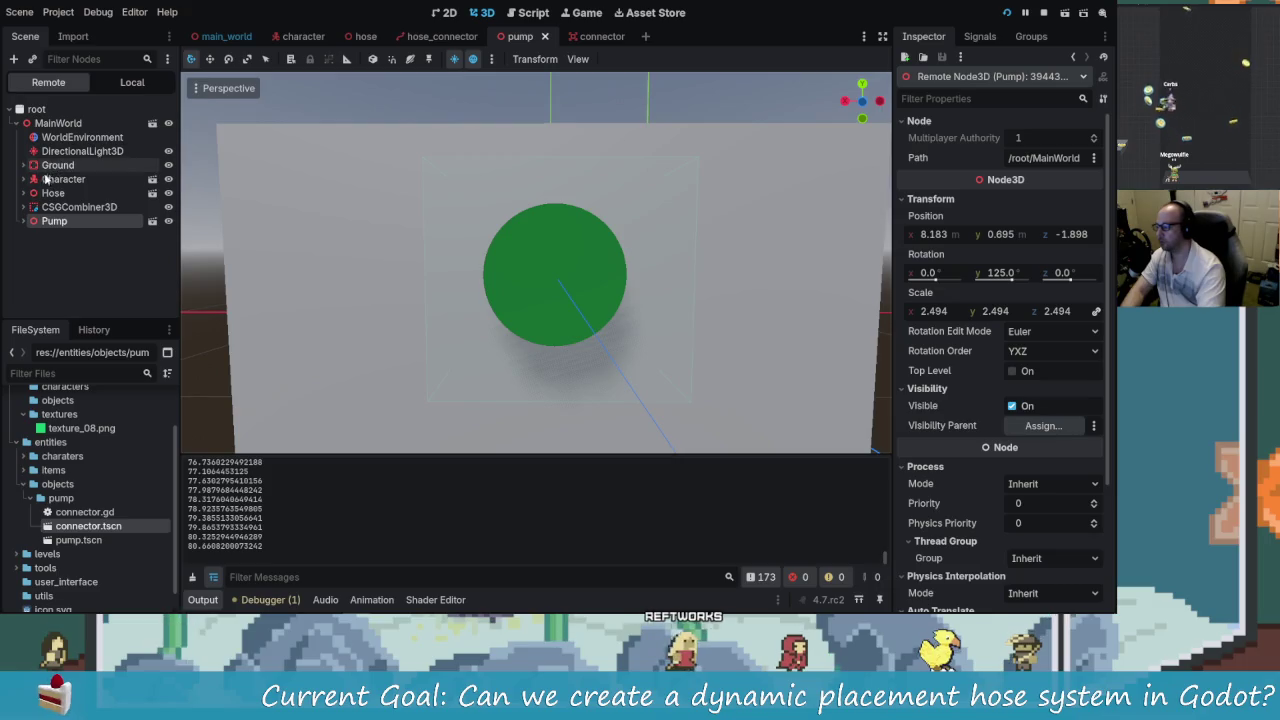
left_click(105, 82)
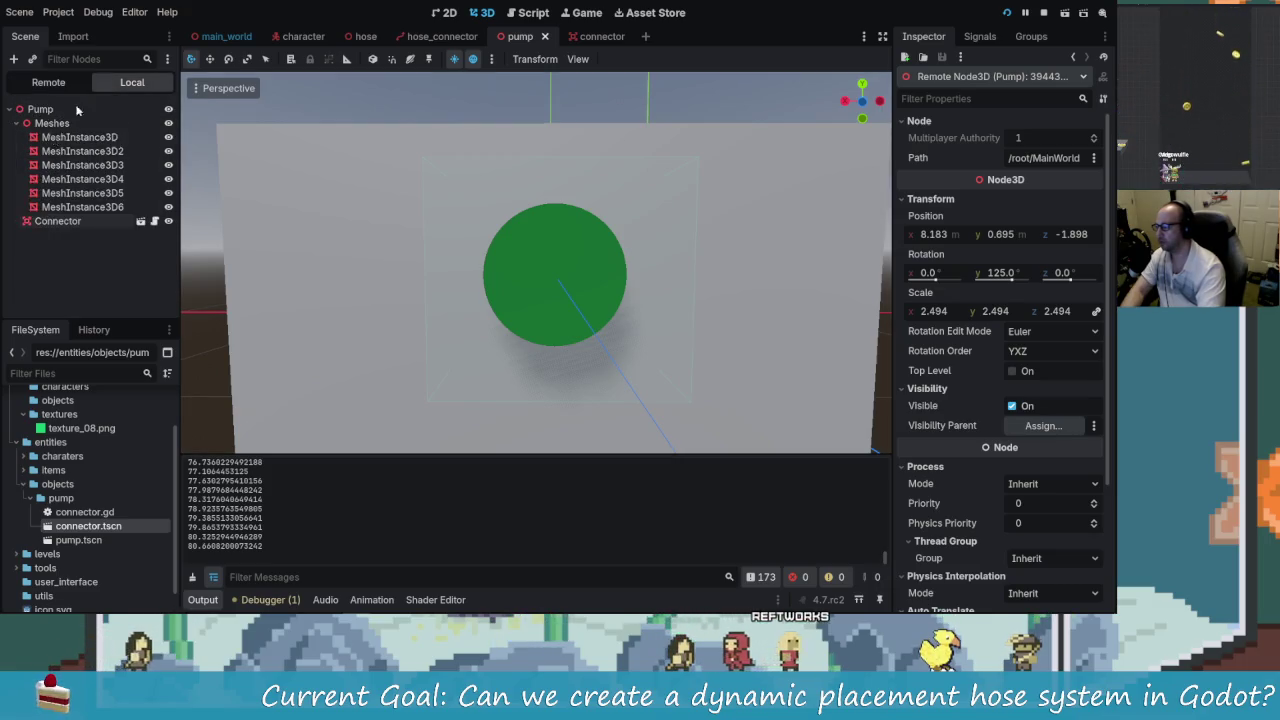
left_click(67, 221)
mouse_move(600, 290)
left_mouse_down()
mouse_move(702, 292)
mouse_move(620, 298)
left_mouse_up()
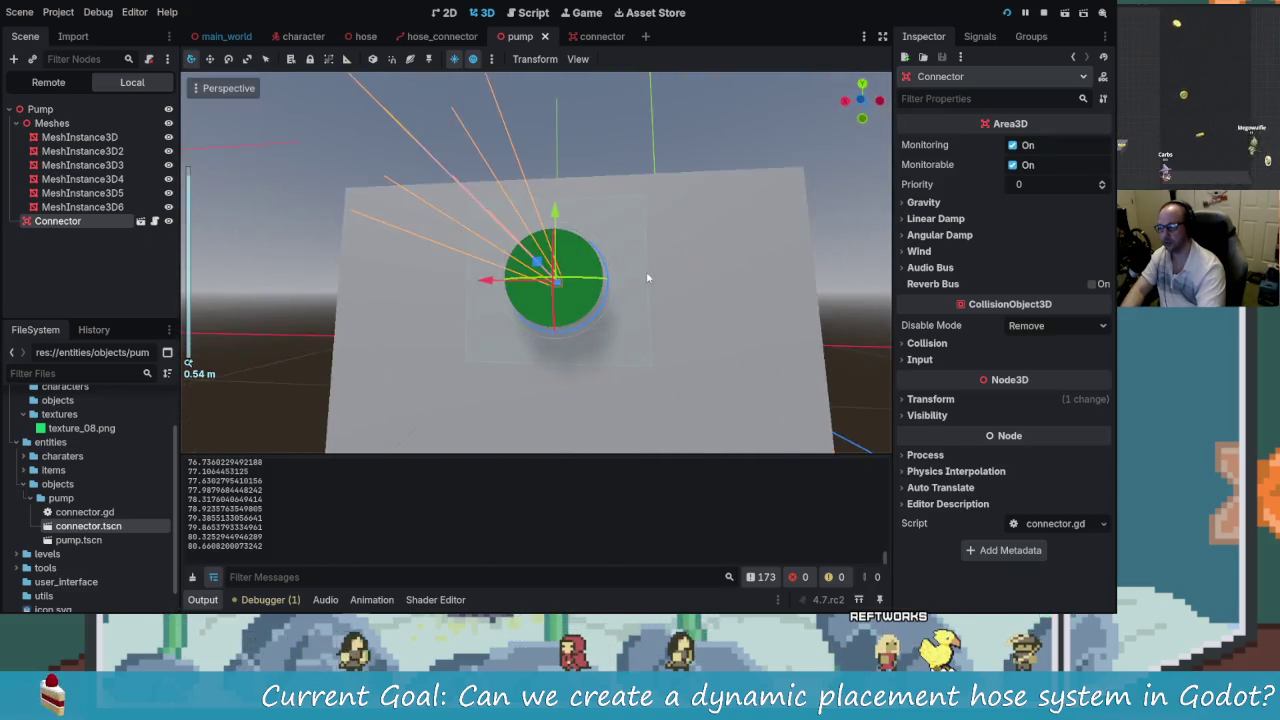
scroll(620, 298, "up", 4)
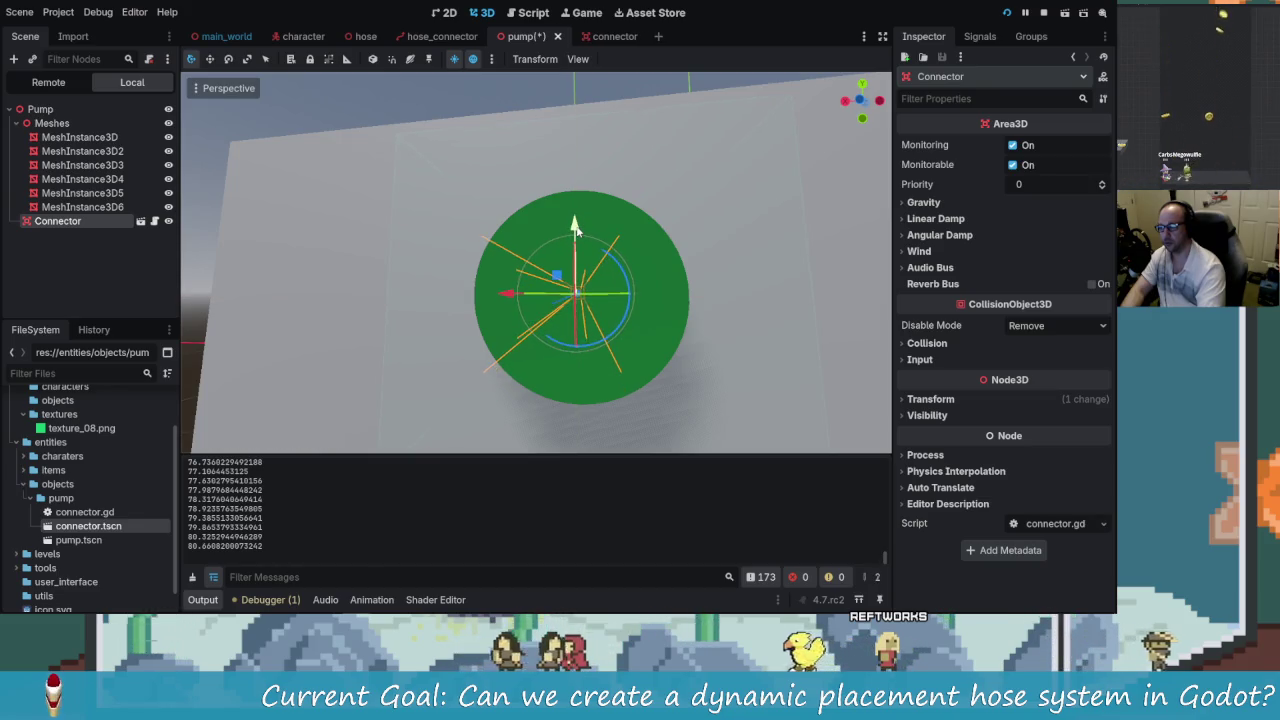
- Rotate the pump's Connector, save the pump scene, and relaunch the game with F5
key("alt+Tab")
key("alt+Tab")
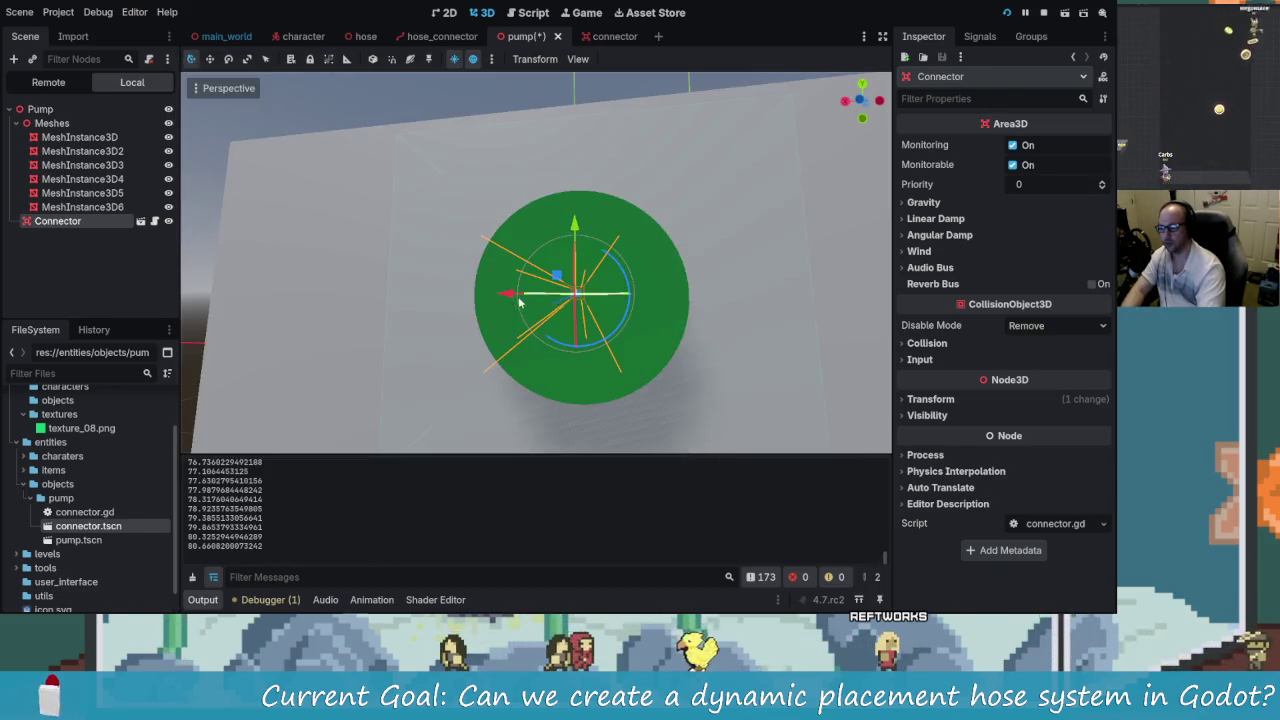
key("ctrl+s")
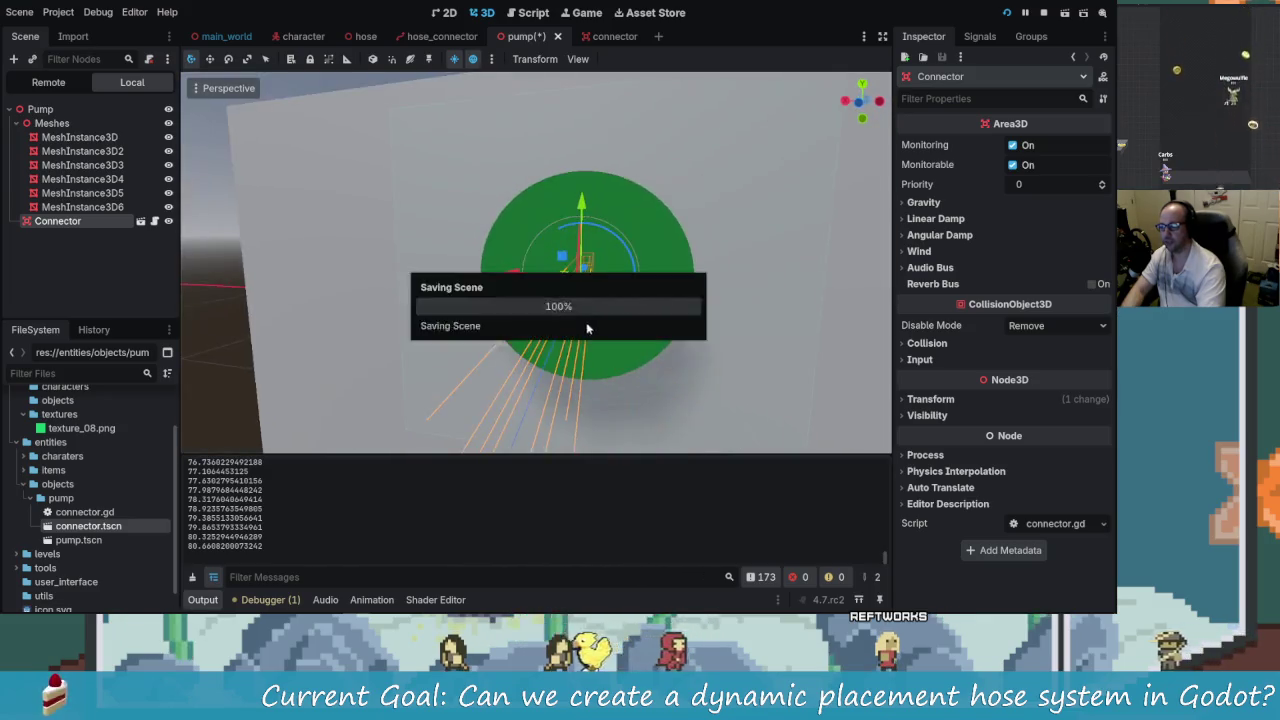
key("F5")
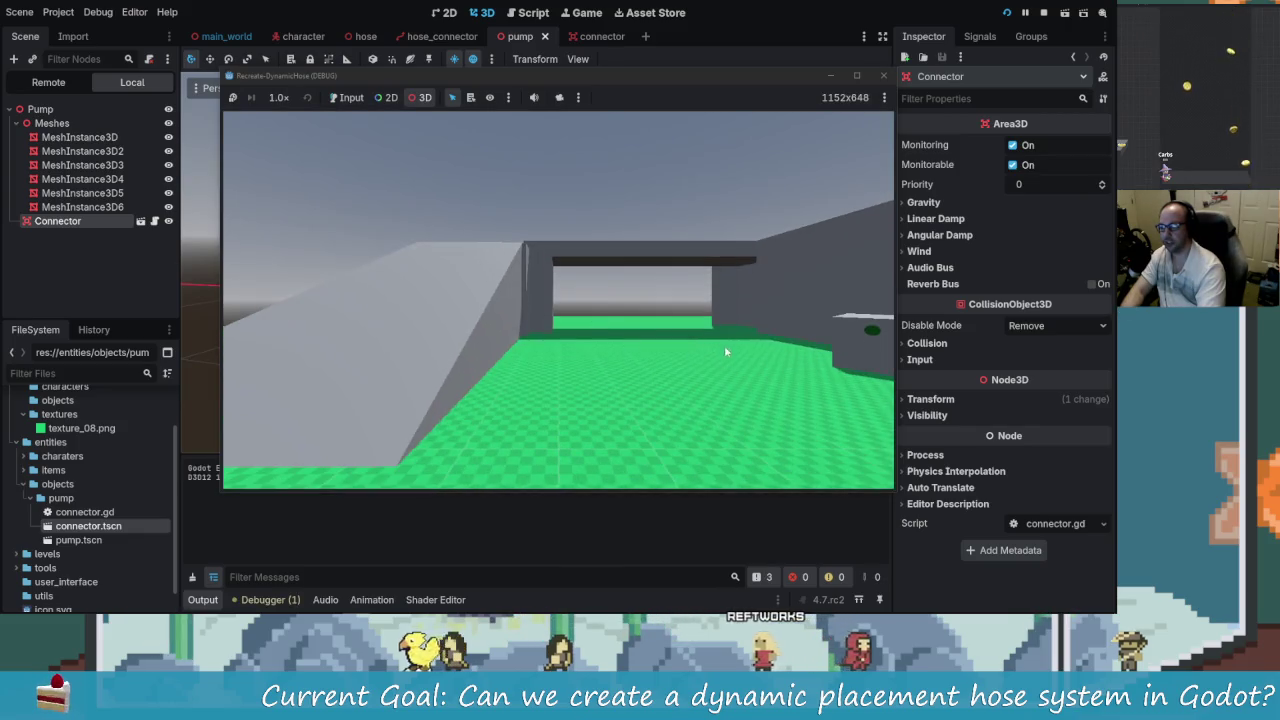
- Enable game input and attach a hose to the pump connector in-game
left_click(588, 337)
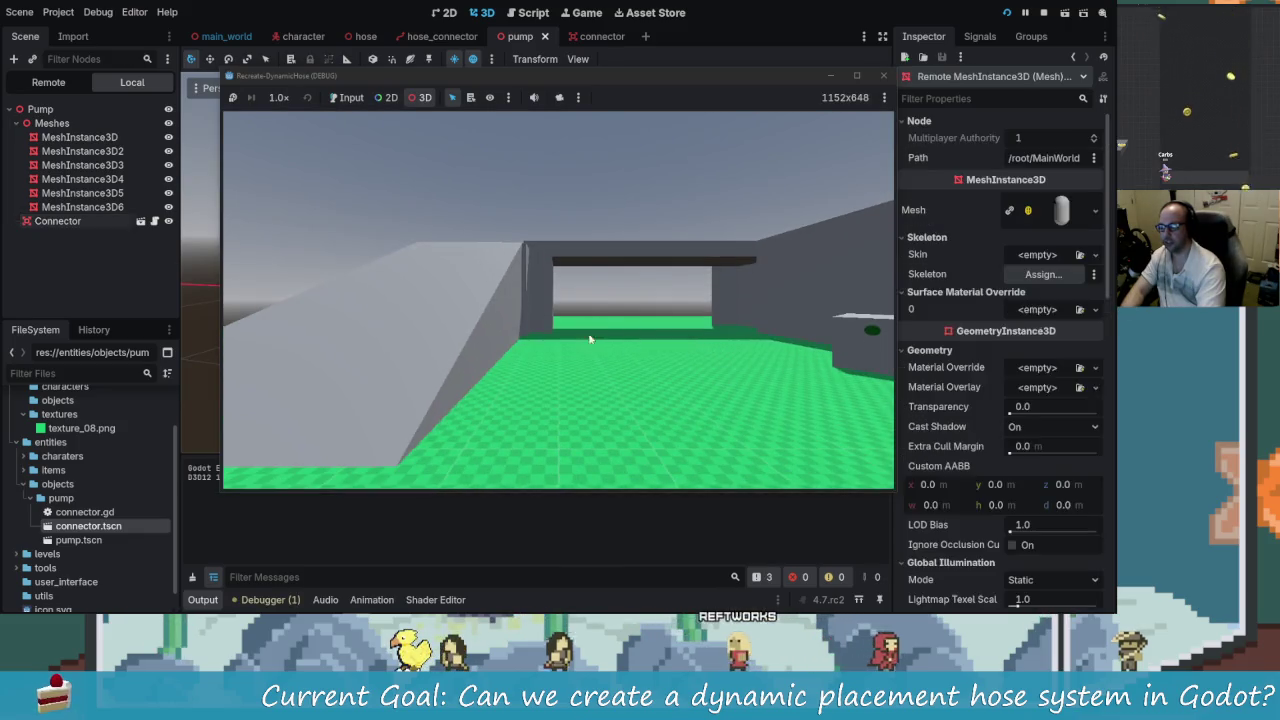
left_click(350, 97)
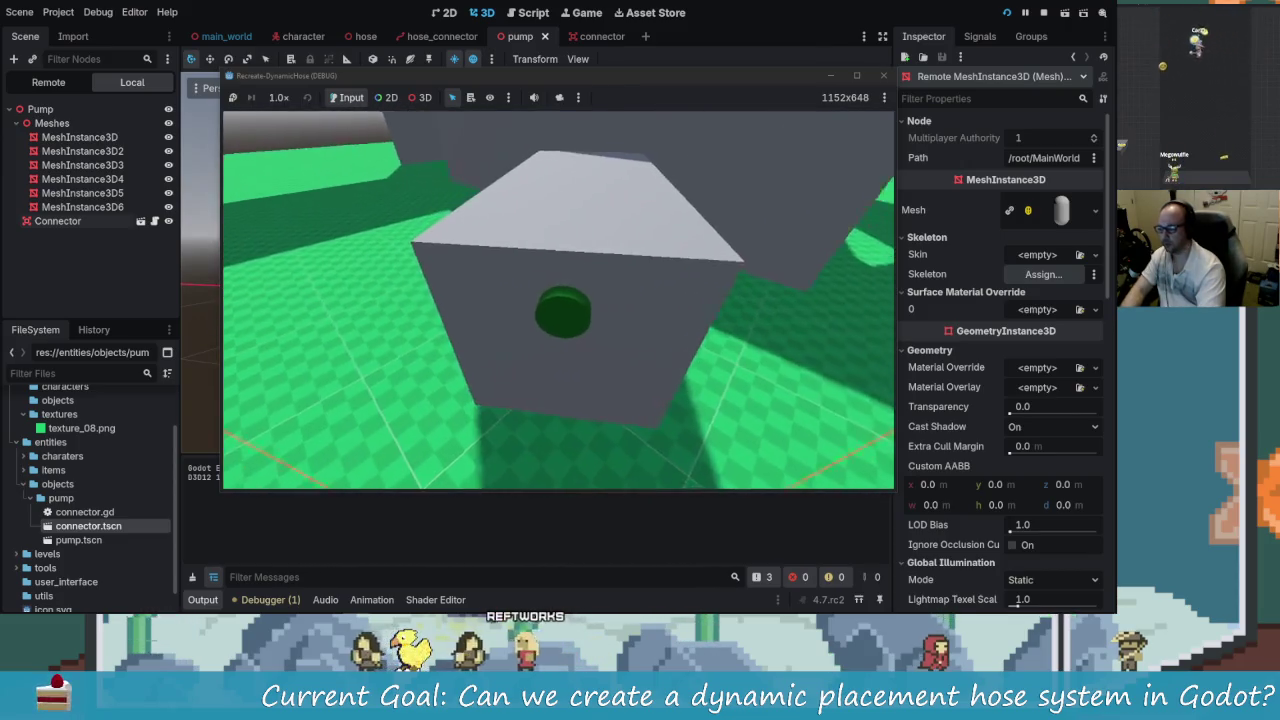
key("e")
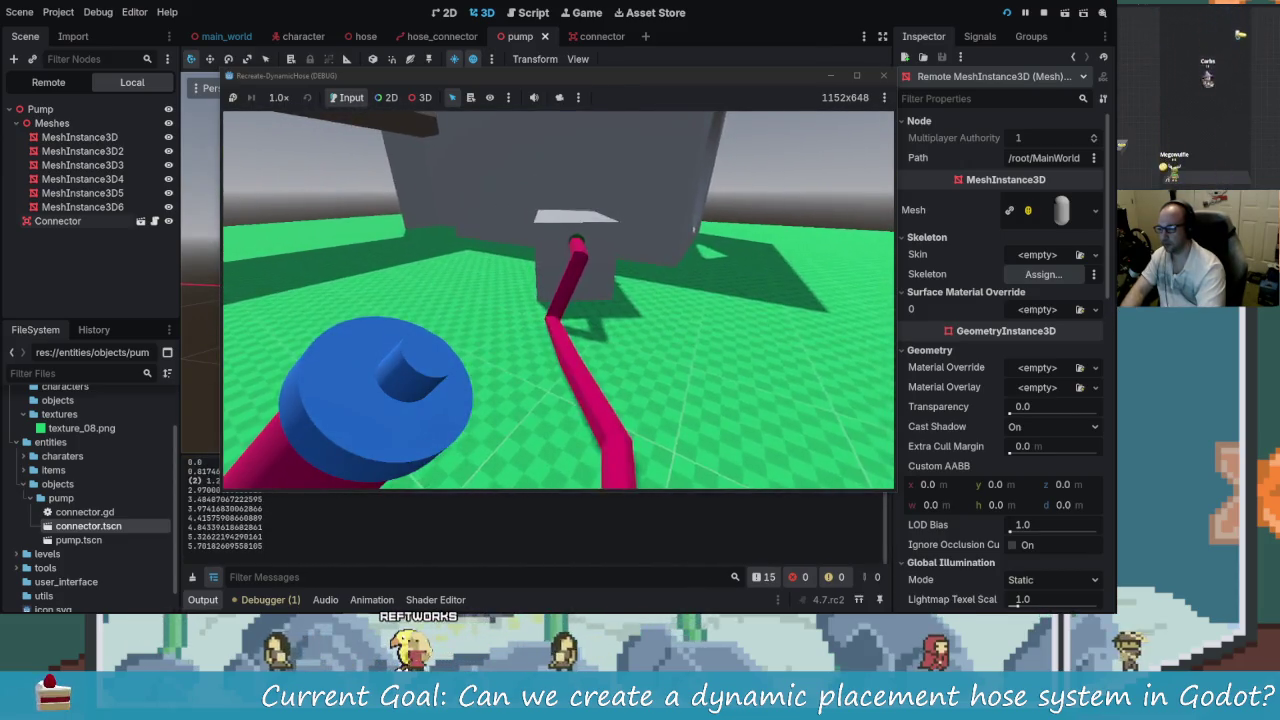
key("alt+Tab")
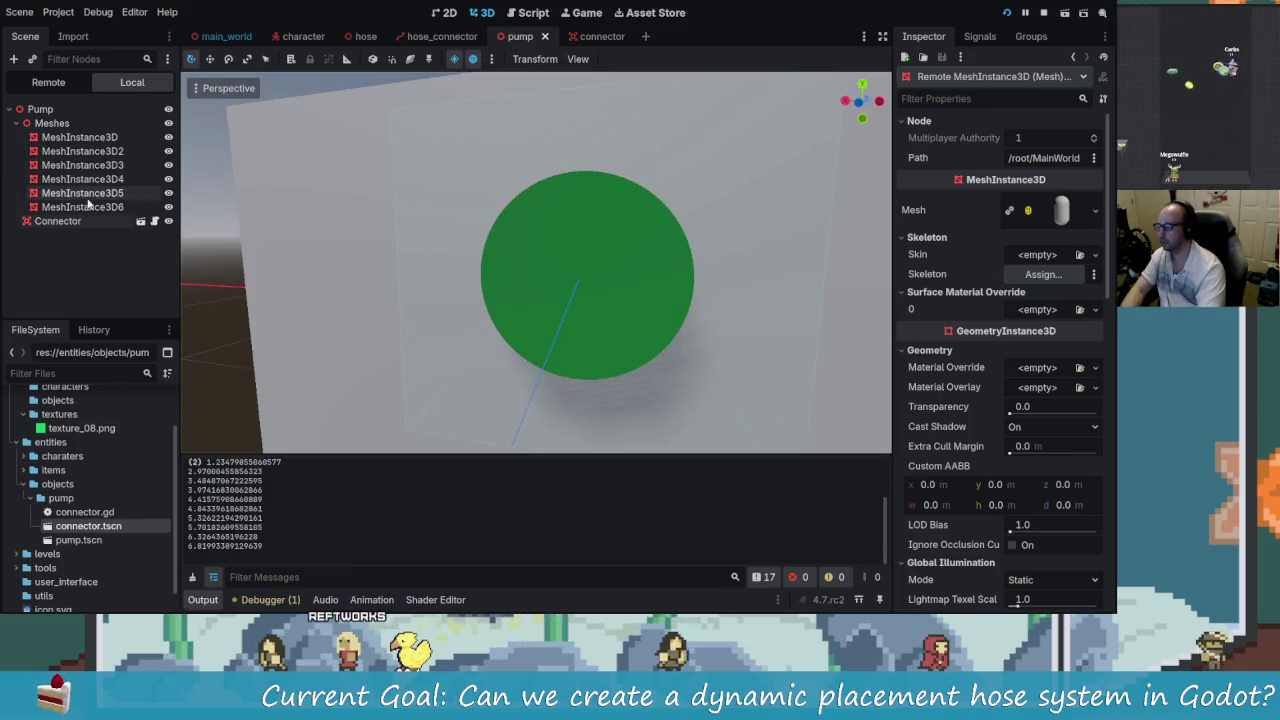
- Select the green cylinder mesh MeshInstance3D2 and frame it in the viewport
left_click(60, 221)
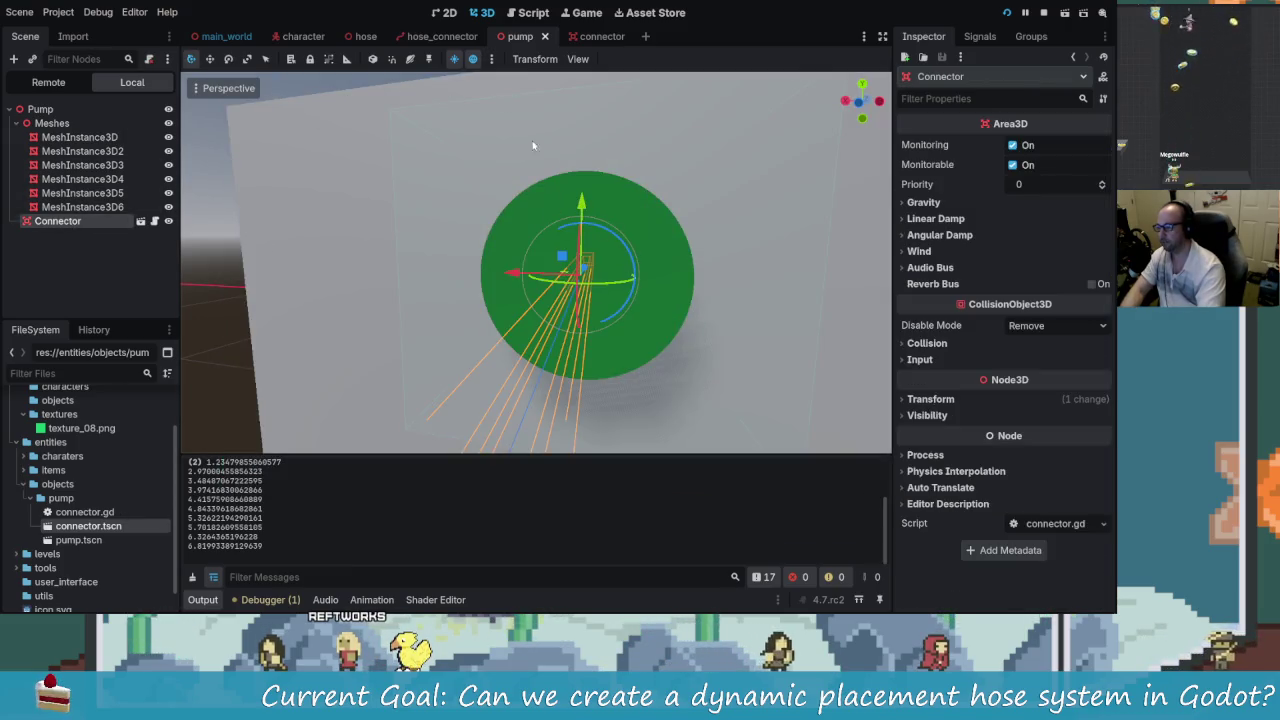
left_click(491, 58)
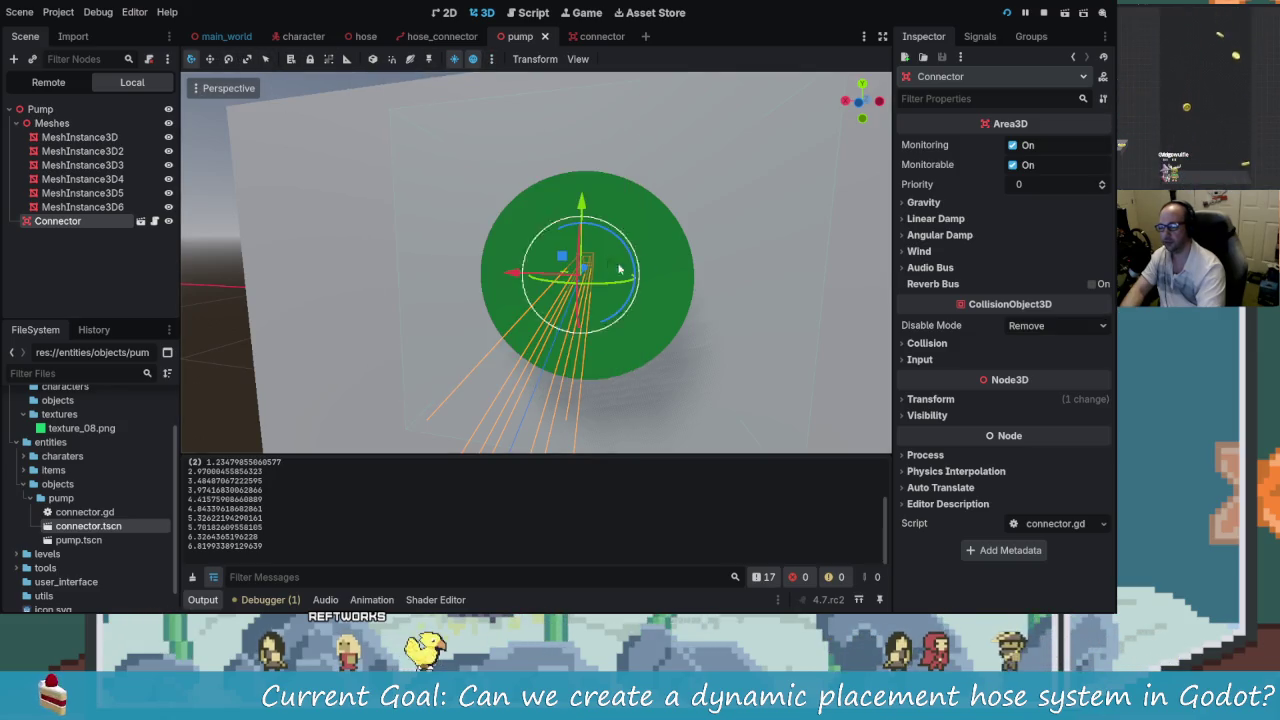
scroll(722, 306, "down", 2)
scroll(590, 286, "up", 2)
scroll(590, 286, "down", 2)
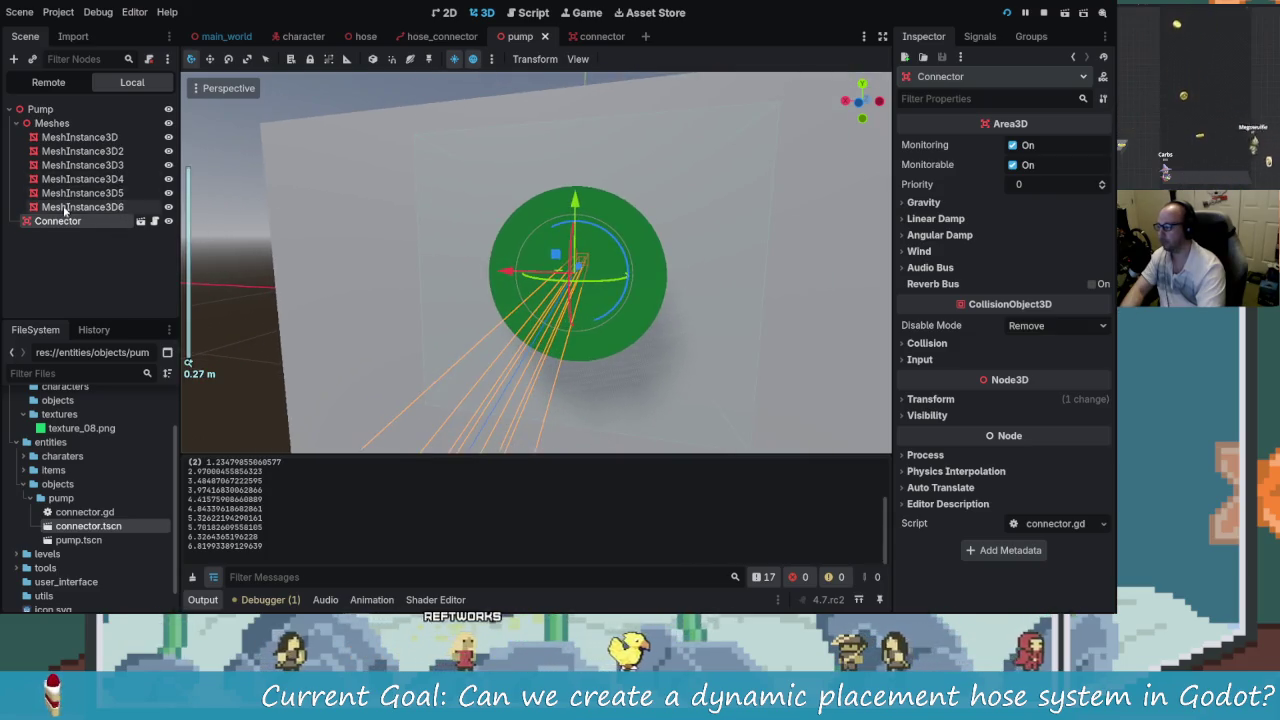
left_click(42, 109)
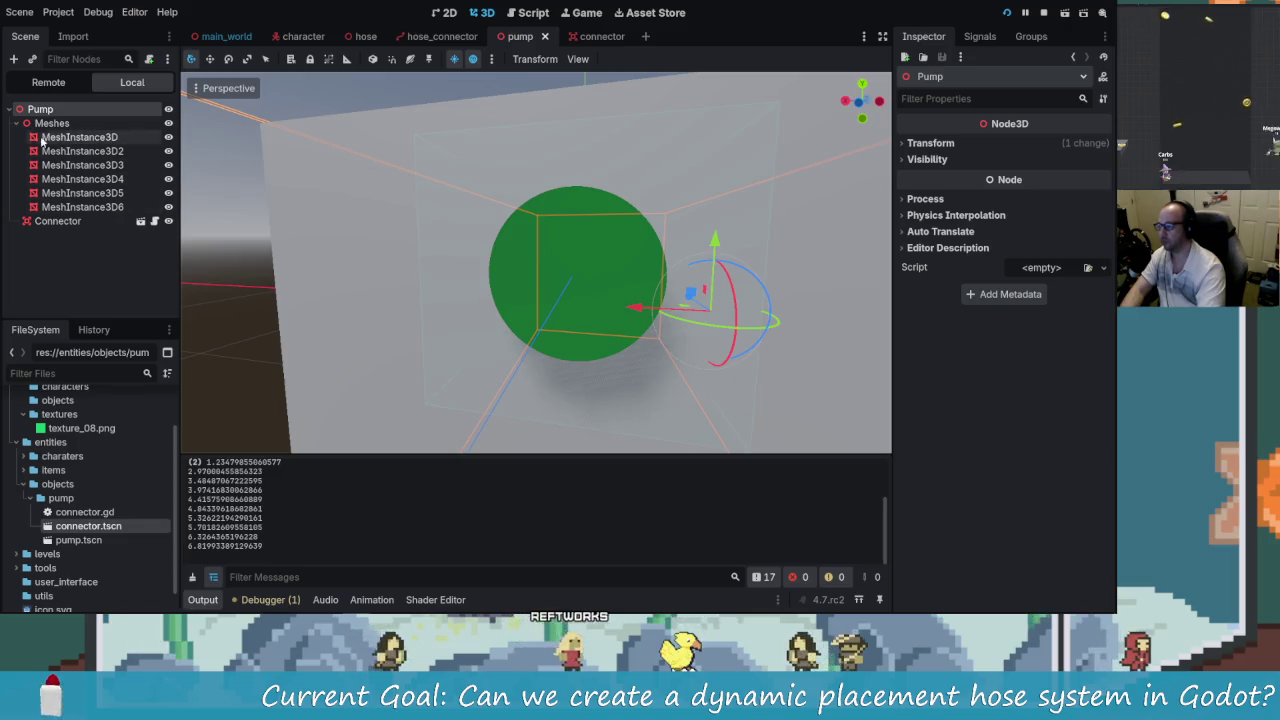
left_click(82, 151)
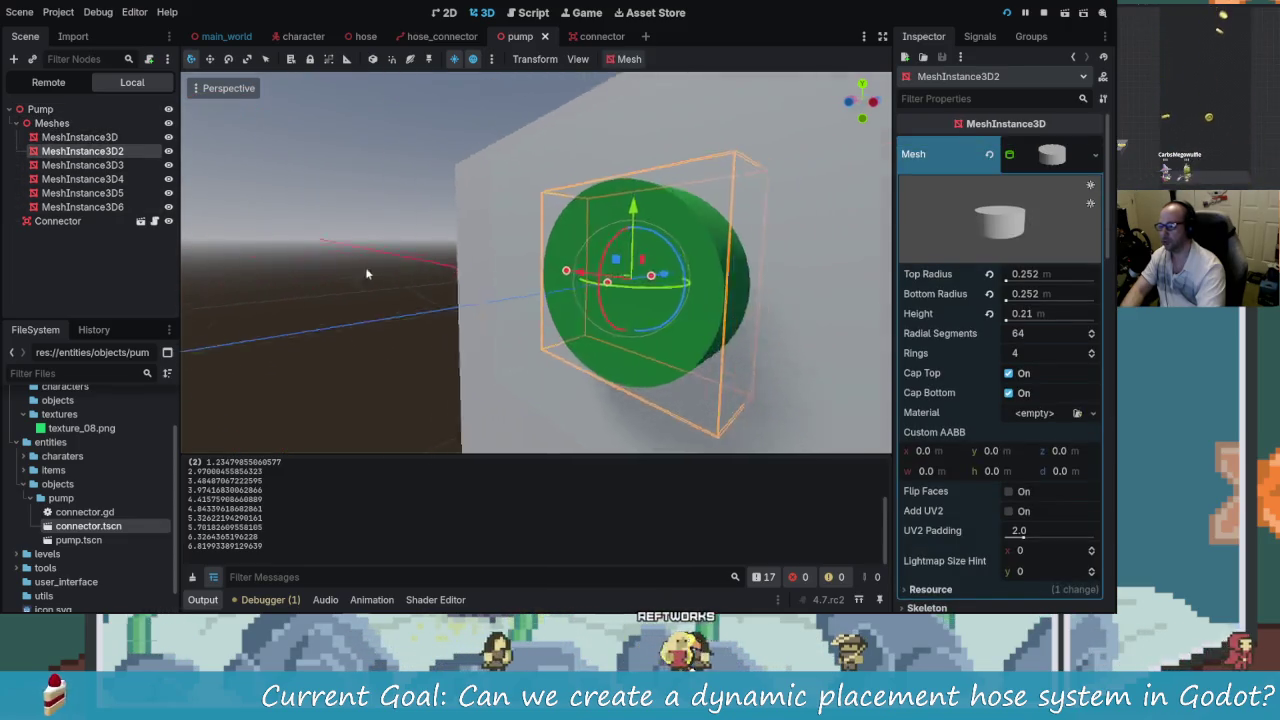
left_click_drag(372, 272, 565, 287)
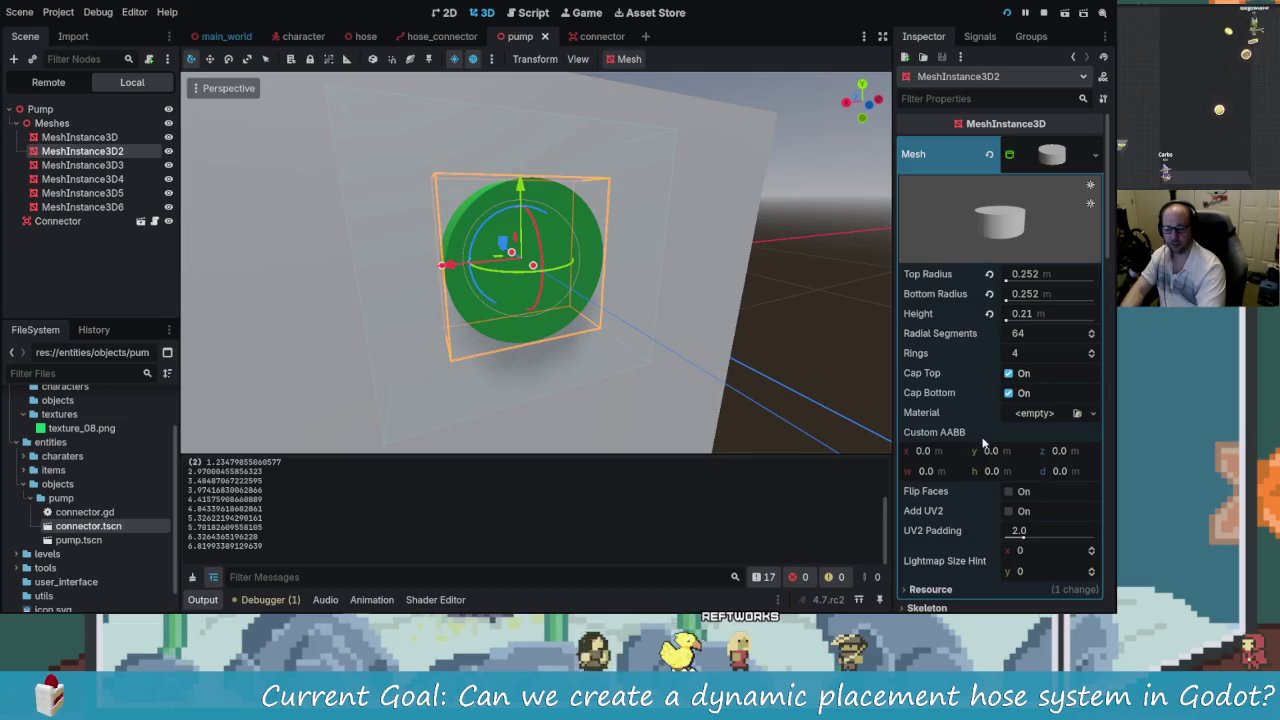
scroll(983, 440, "down", 15)
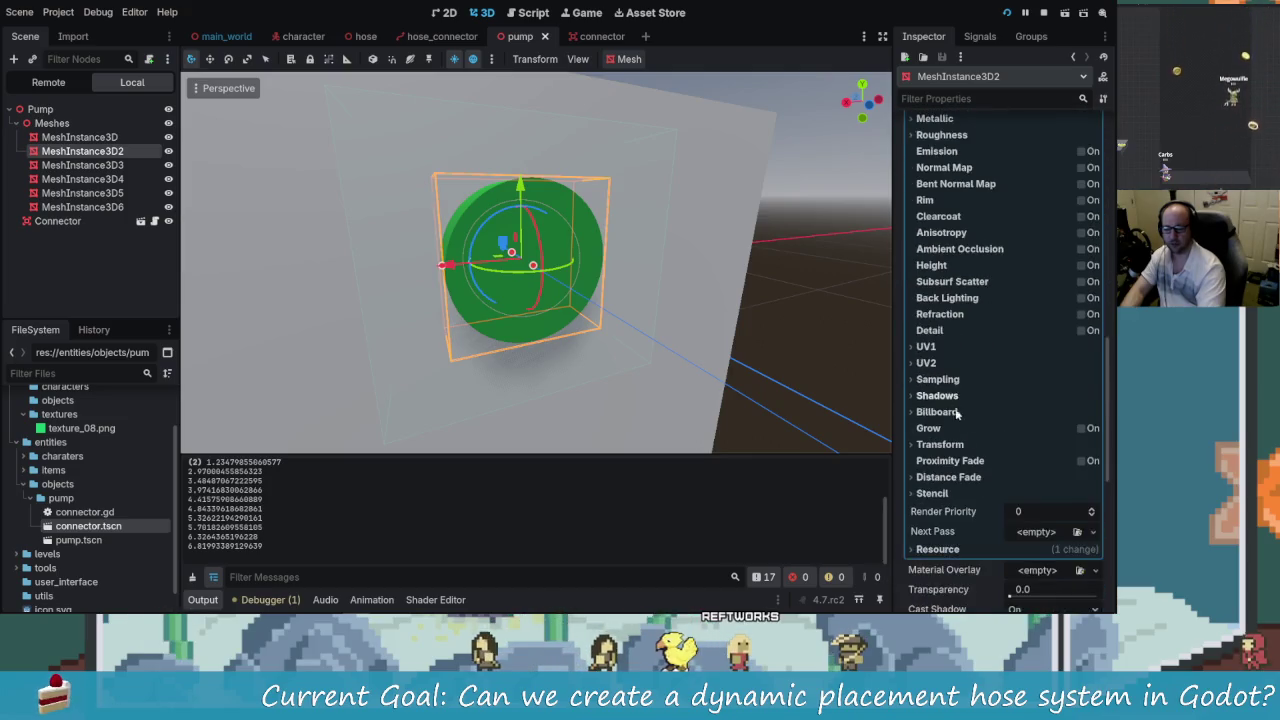
scroll(955, 410, "down", 8)
scroll(945, 358, "down", 3)
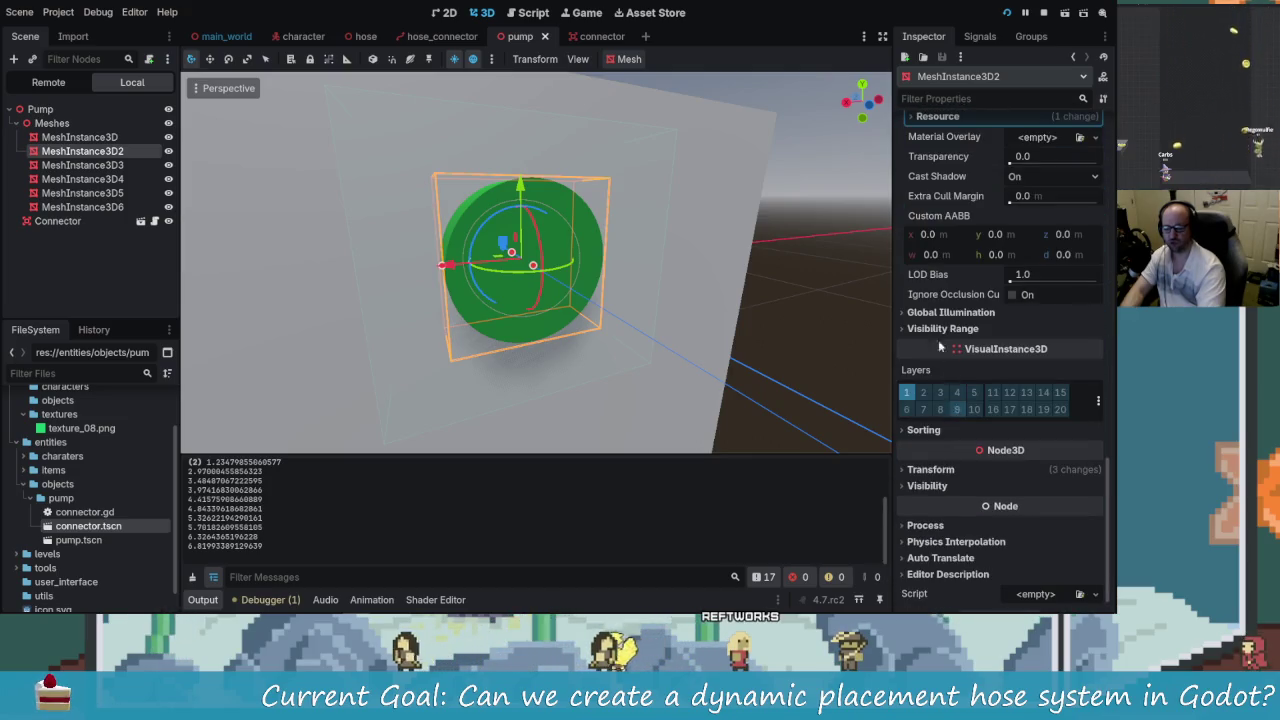
scroll(981, 450, "down", 1)
- Copy MeshInstance3D2's position onto the Connector, placing it at 0.264, 0.147, -0.509
left_click(964, 452)
right_click(932, 466)
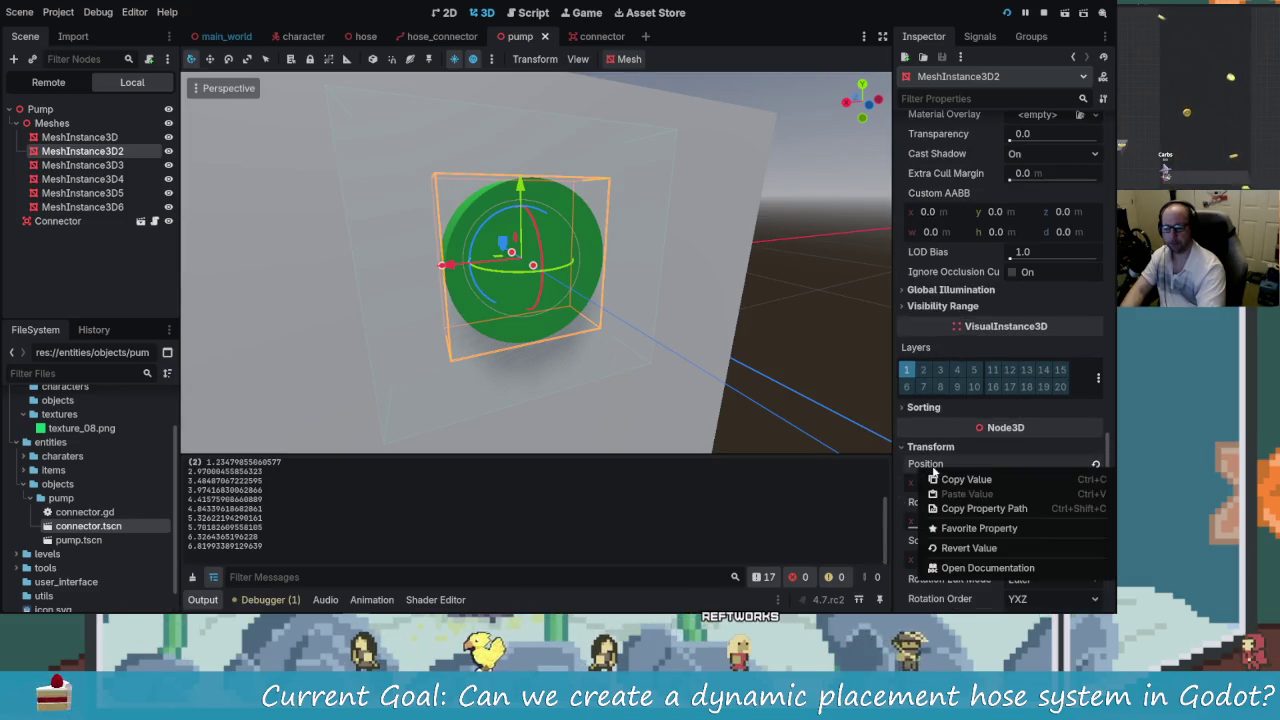
left_click(937, 480)
left_click(59, 222)
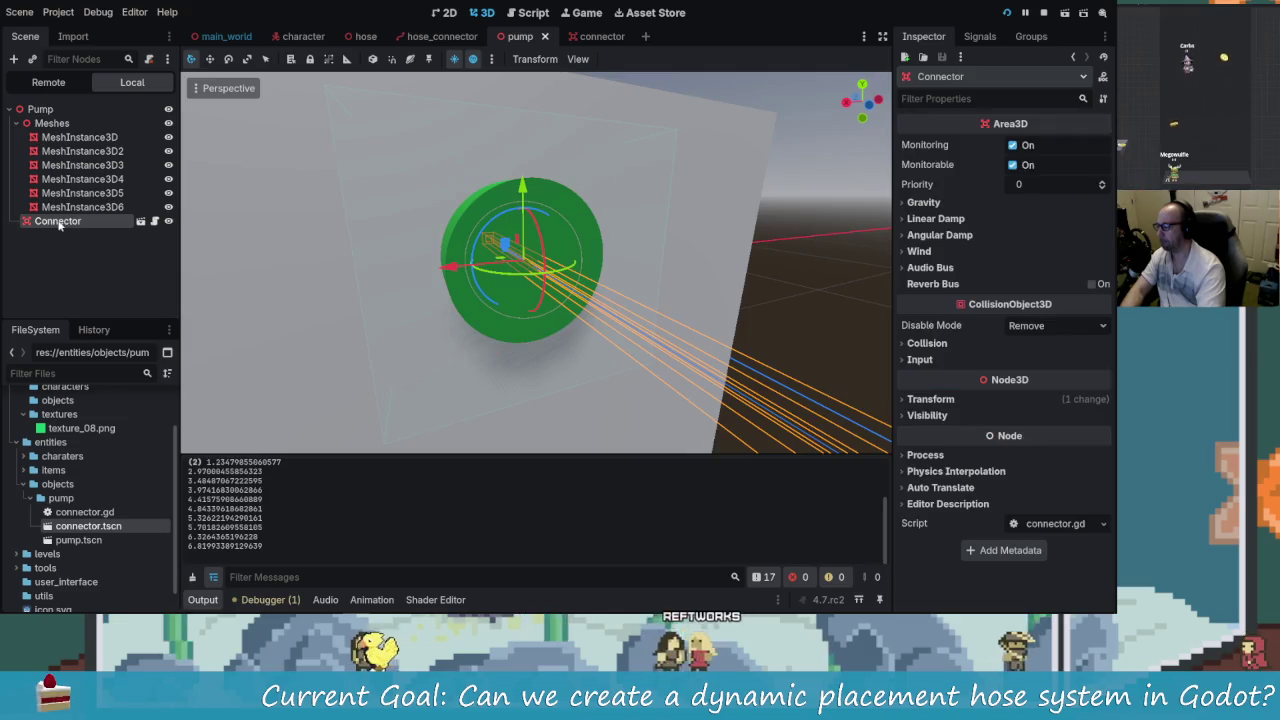
left_click(930, 399)
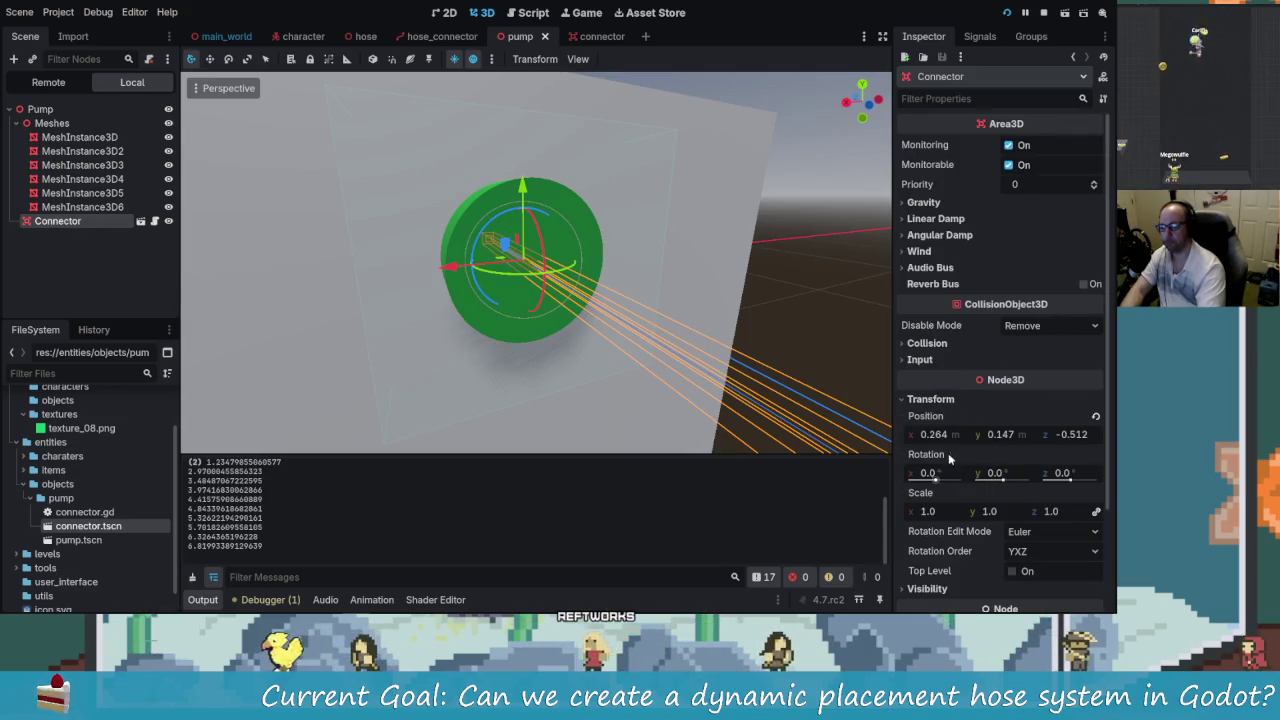
right_click(930, 418)
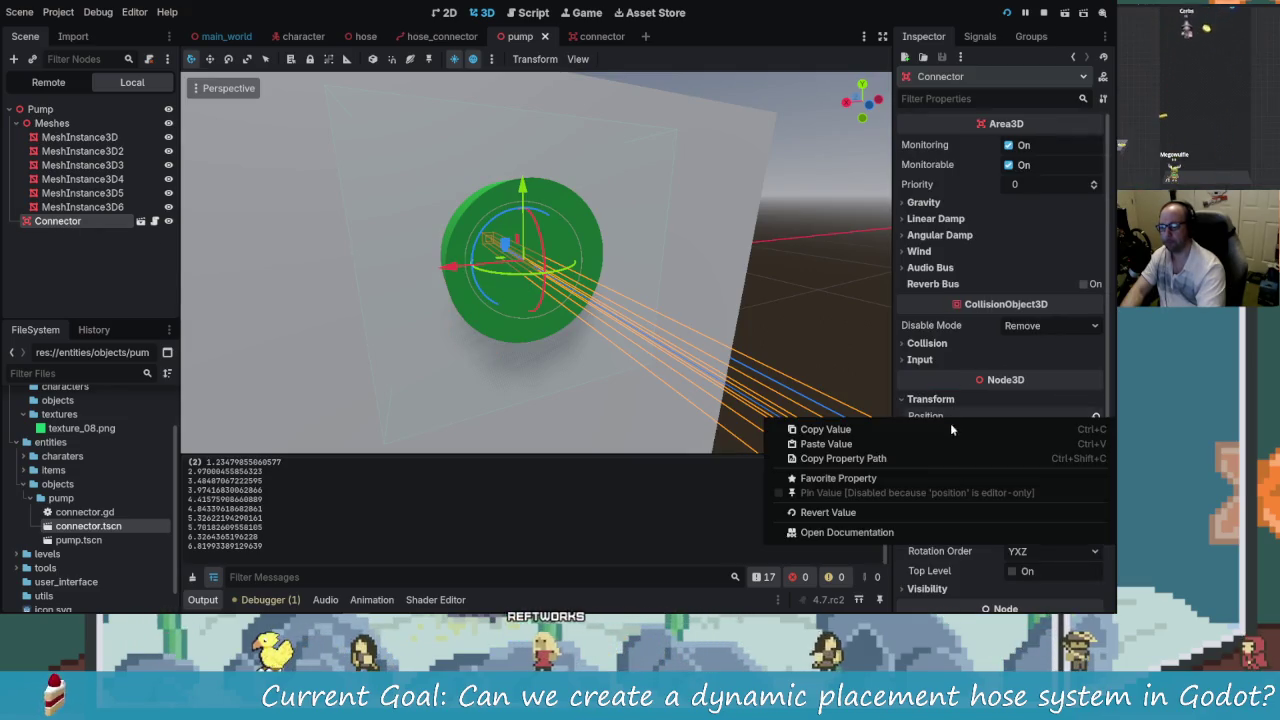
left_click(886, 443)
- Save the pump scene and run the game to test the connector
mouse_move(740, 300)
left_mouse_down()
mouse_move(564, 330)
mouse_move(745, 294)
mouse_move(668, 275)
left_mouse_up()
scroll(690, 295, "down", 2)
key("ctrl+s")
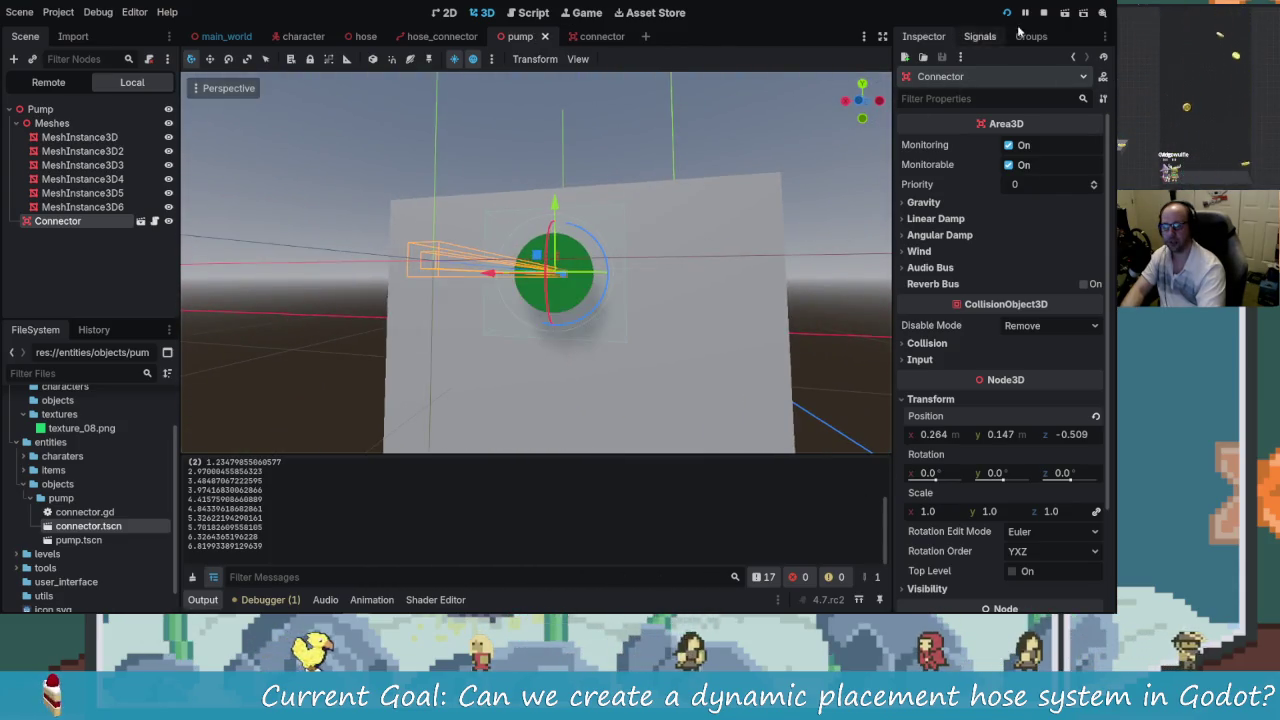
left_click(1043, 14)
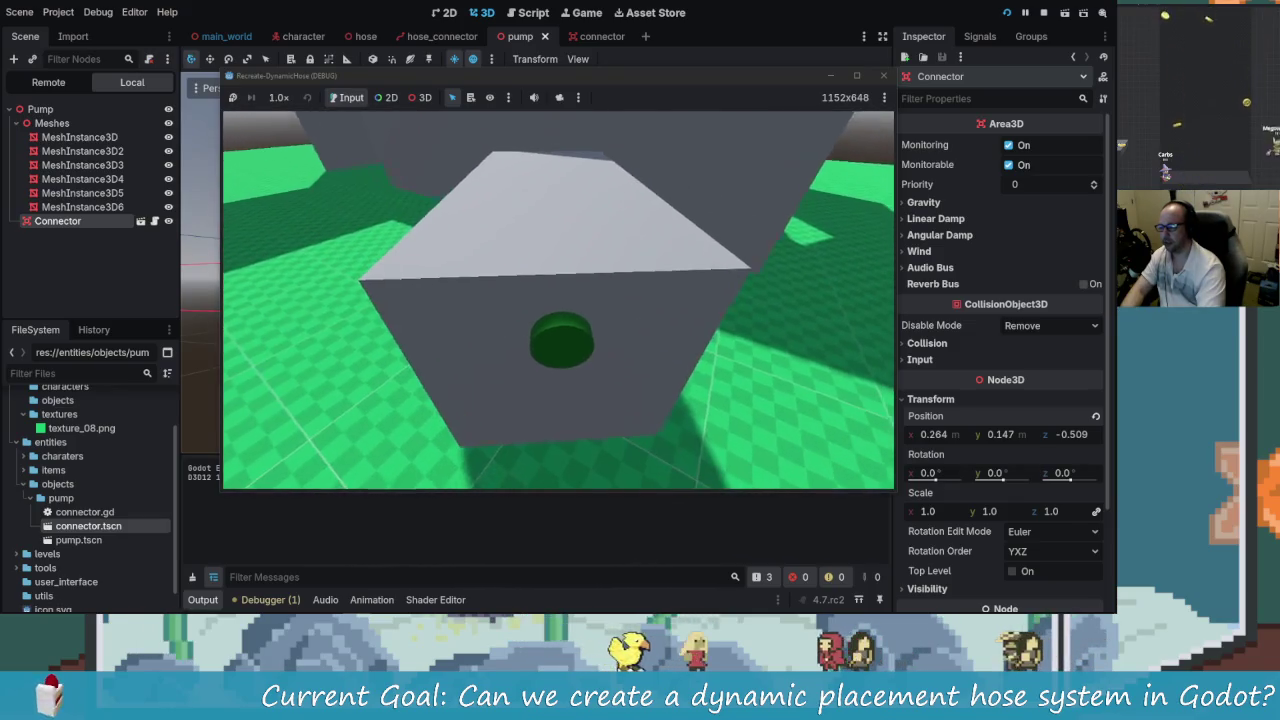
key("e")
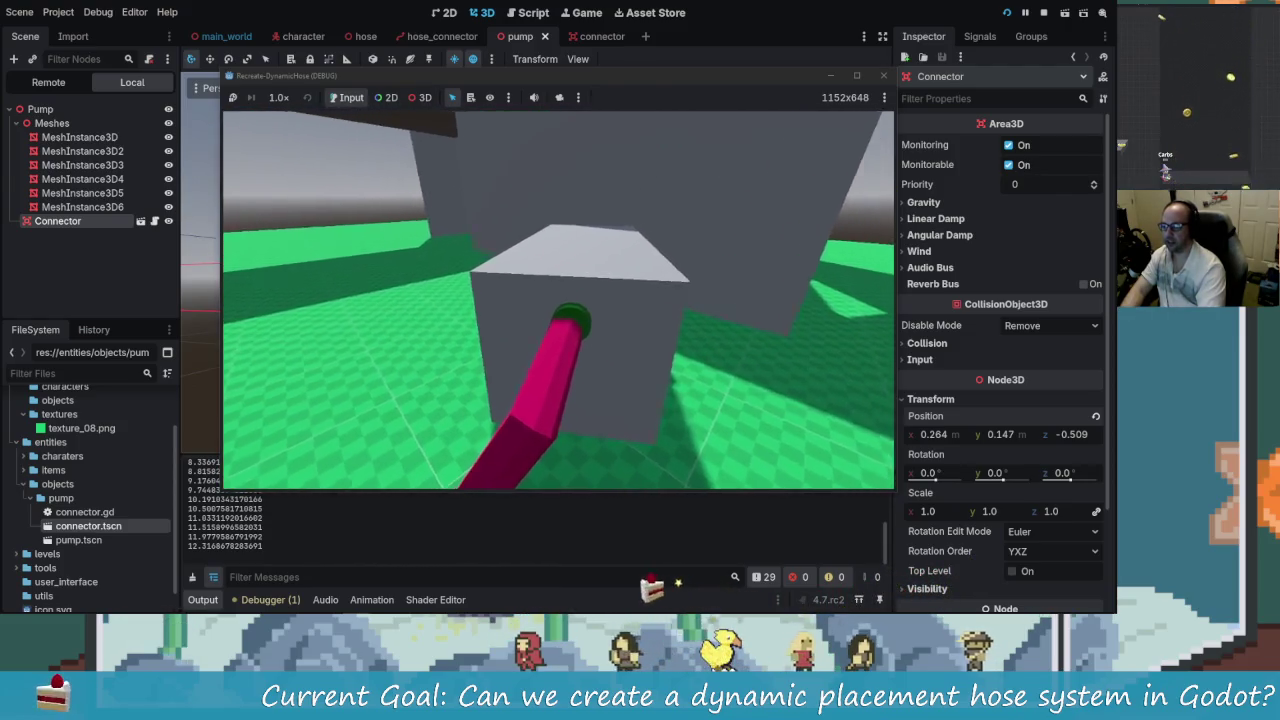
key("F8")
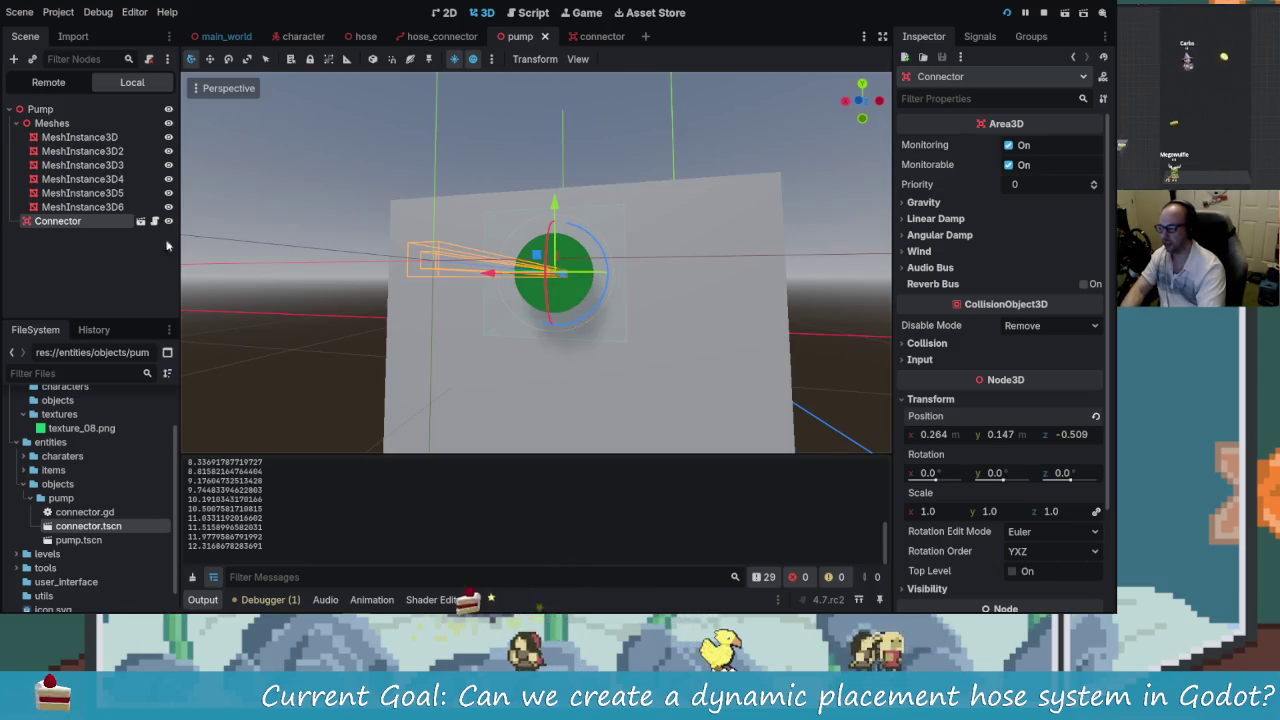
- Shrink the green sphere mesh's radius, save the pump scene and test-run it
scroll(447, 280, "up", 4)
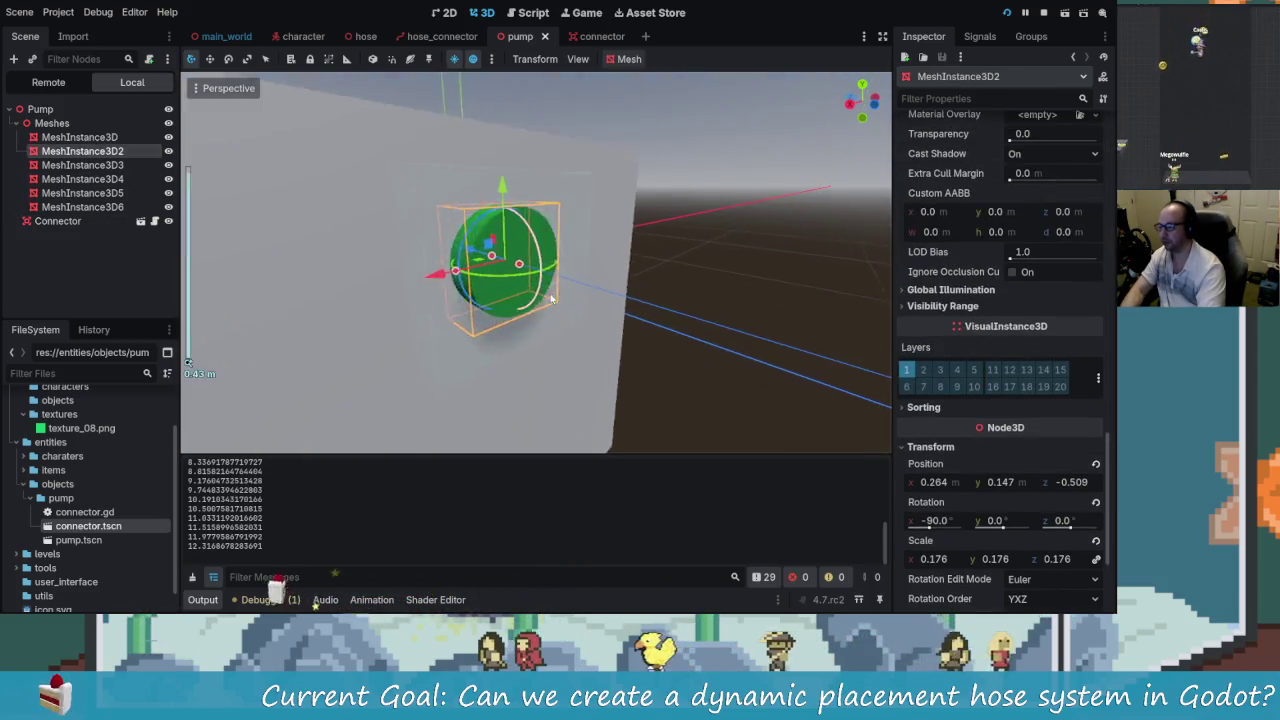
left_click_drag(372, 280, 418, 276)
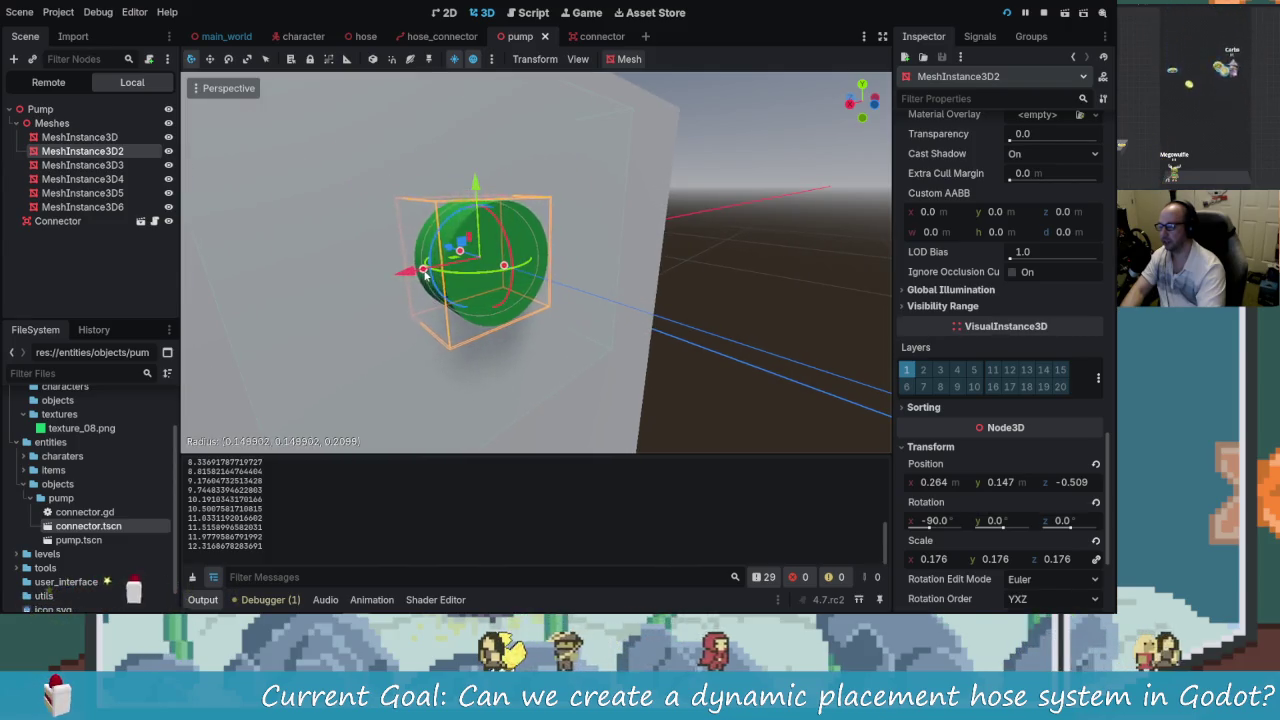
key("ctrl+s")
left_click(1007, 12)
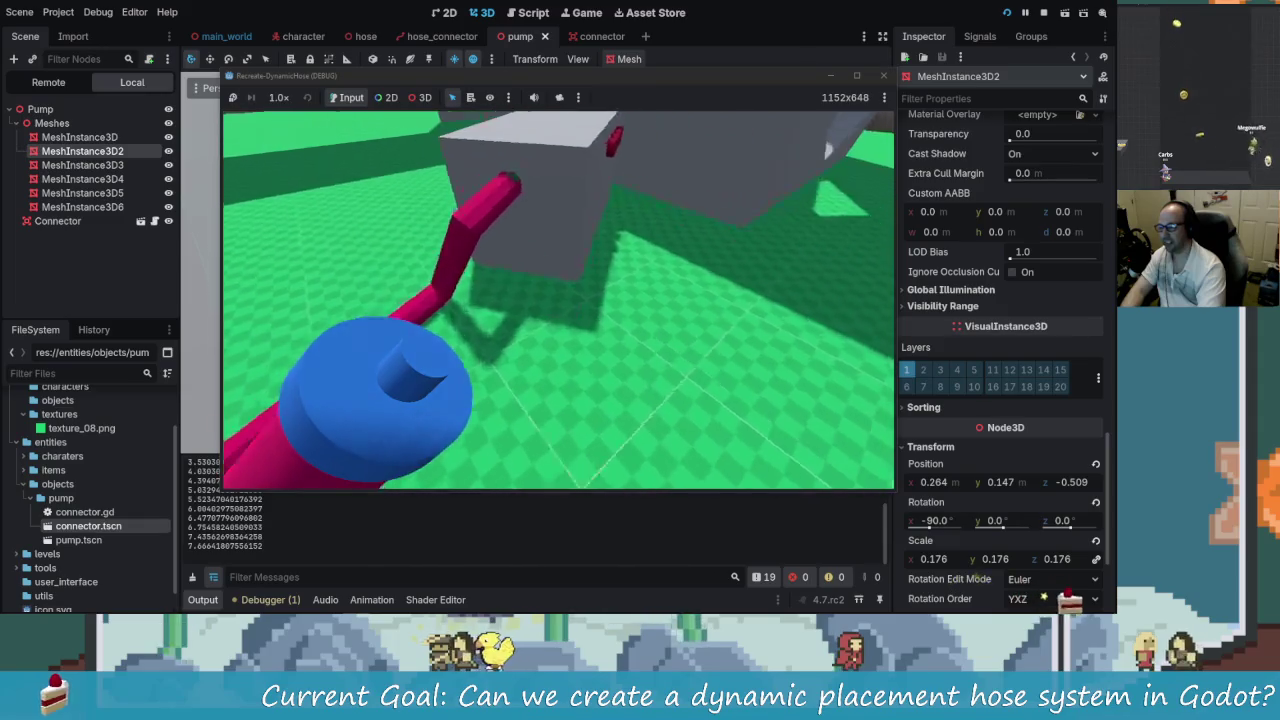
- Close the game, select the Connector and orbit to a side view of it
key("Escape")
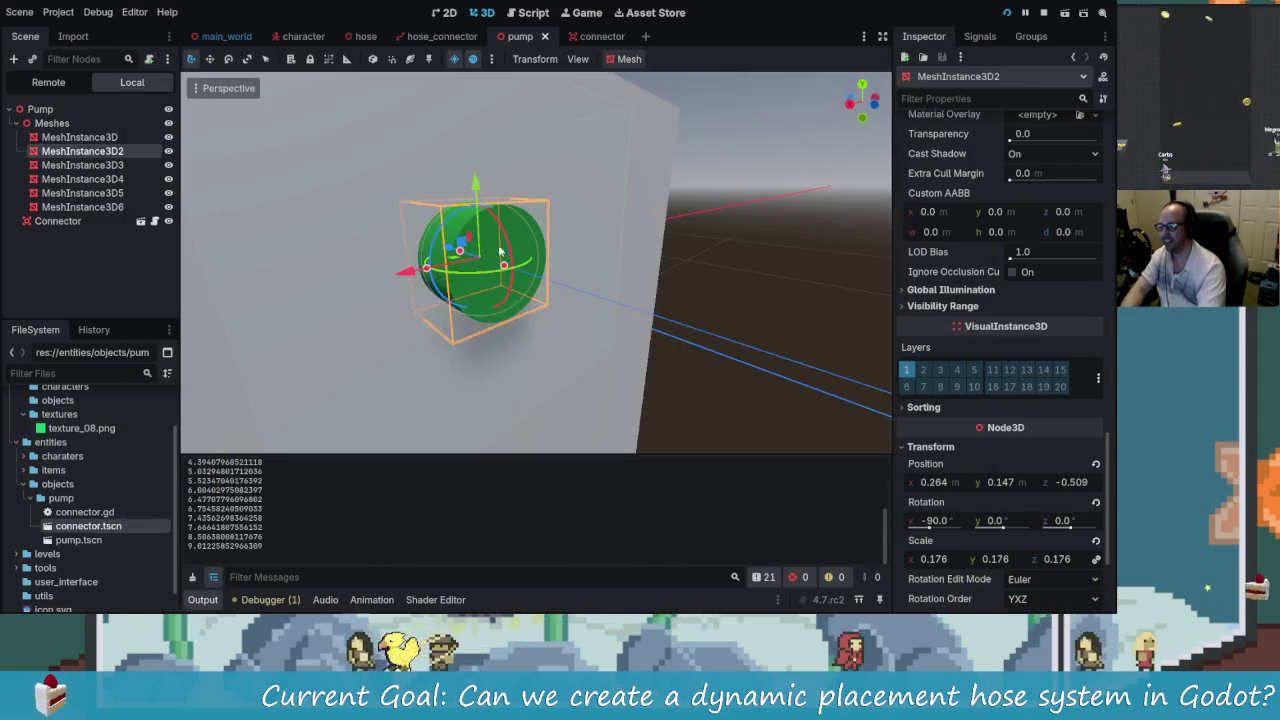
left_click(500, 265)
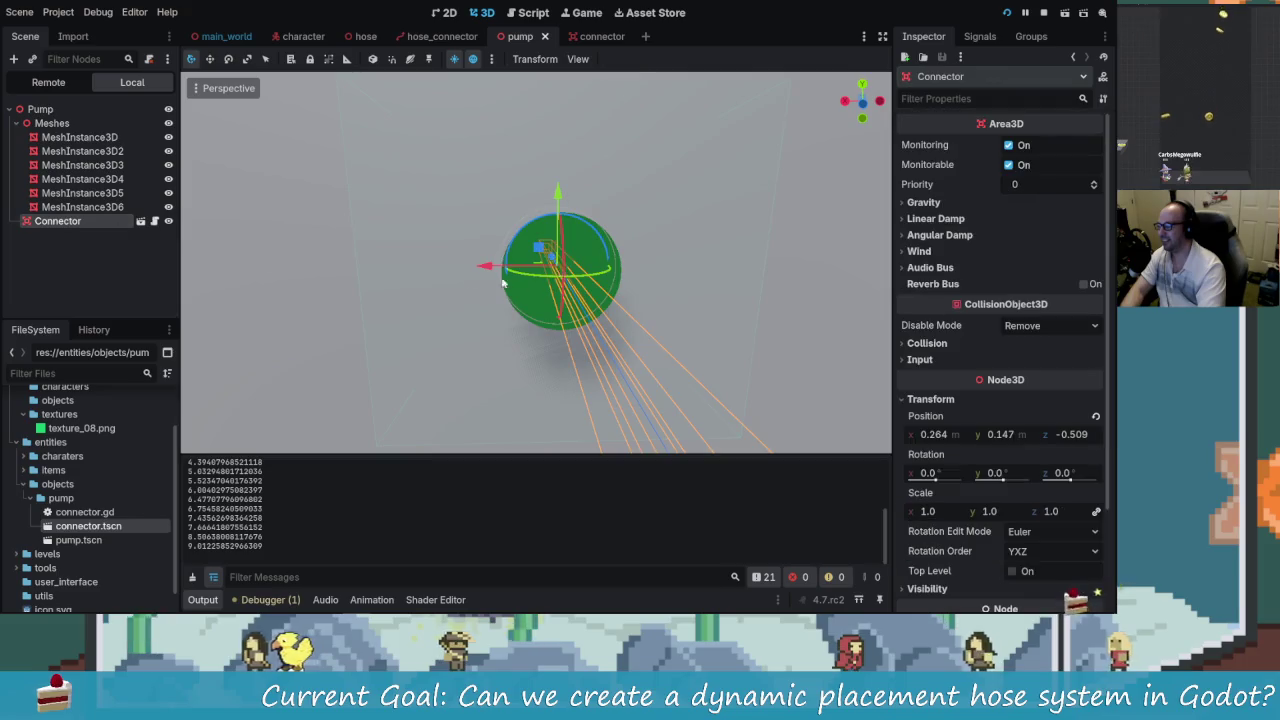
scroll(403, 287, "down", 3)
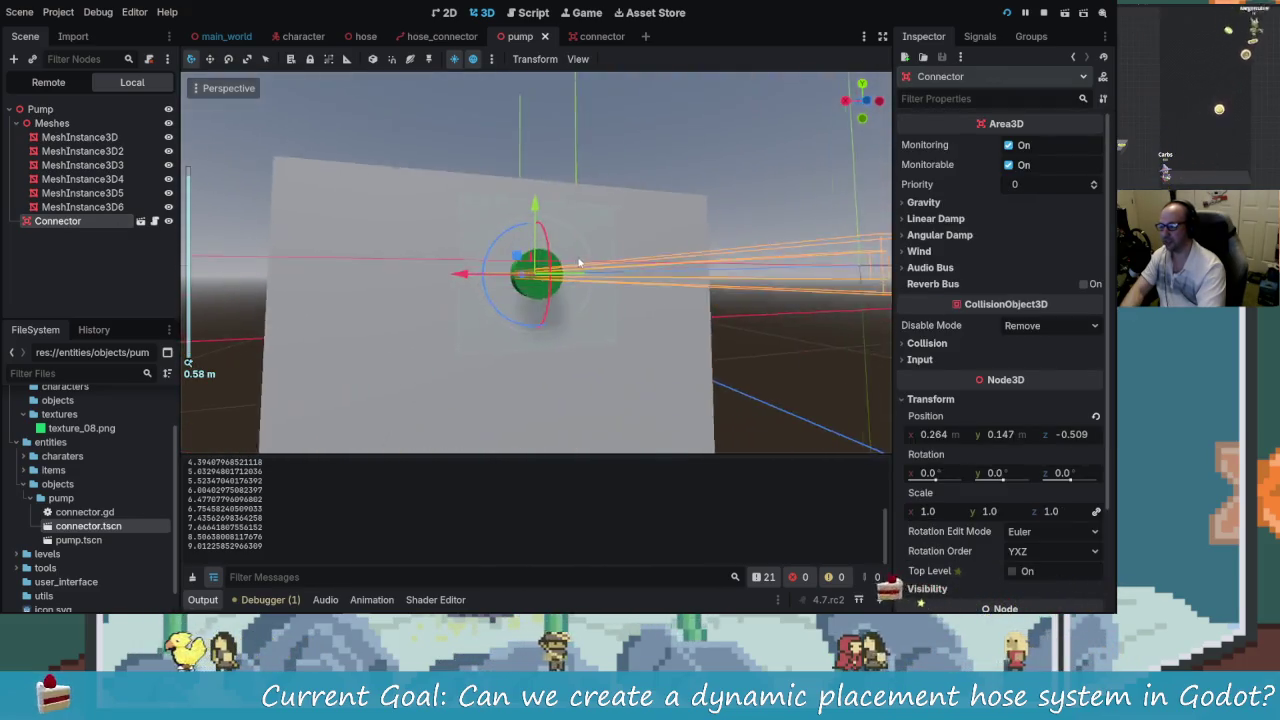
scroll(517, 260, "up", 3)
mouse_move(517, 260)
left_mouse_down()
mouse_move(531, 266)
mouse_move(372, 286)
mouse_move(614, 289)
left_mouse_up()
scroll(614, 289, "down", 2)
mouse_move(431, 278)
left_mouse_down()
mouse_move(560, 270)
mouse_move(520, 200)
mouse_move(480, 230)
mouse_move(555, 147)
left_mouse_up()
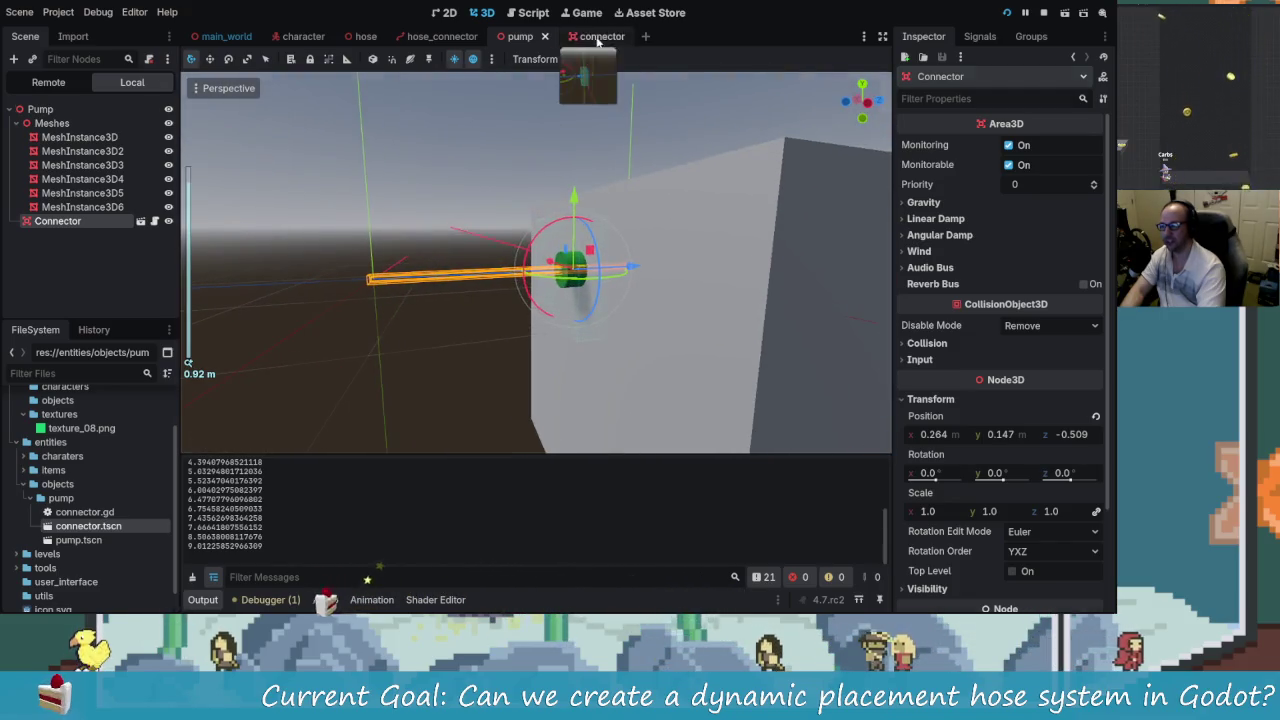
- In the connector scene, move the OutsidePoint marker farther out along its Z axis
left_click(598, 37)
left_click(339, 274)
left_click_drag(436, 306, 408, 287)
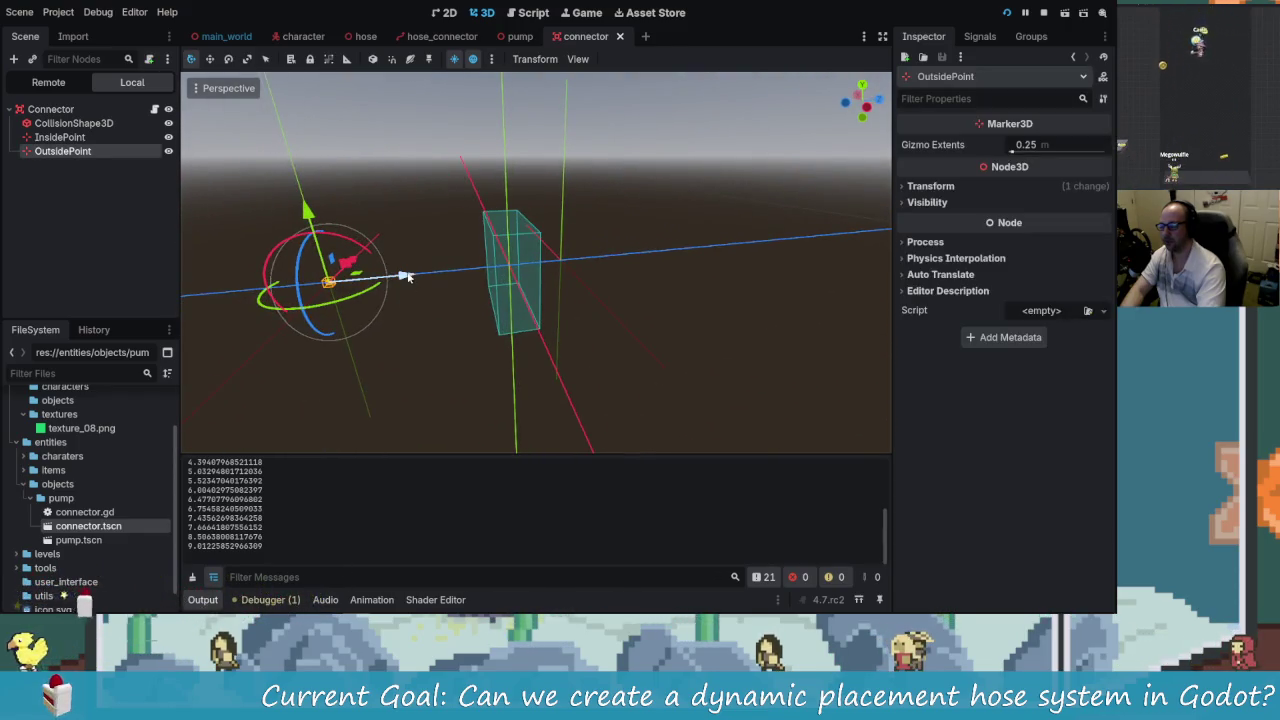
- Run the game, plug a hose into the grey box and trail it around, then stop the game
key("F5")
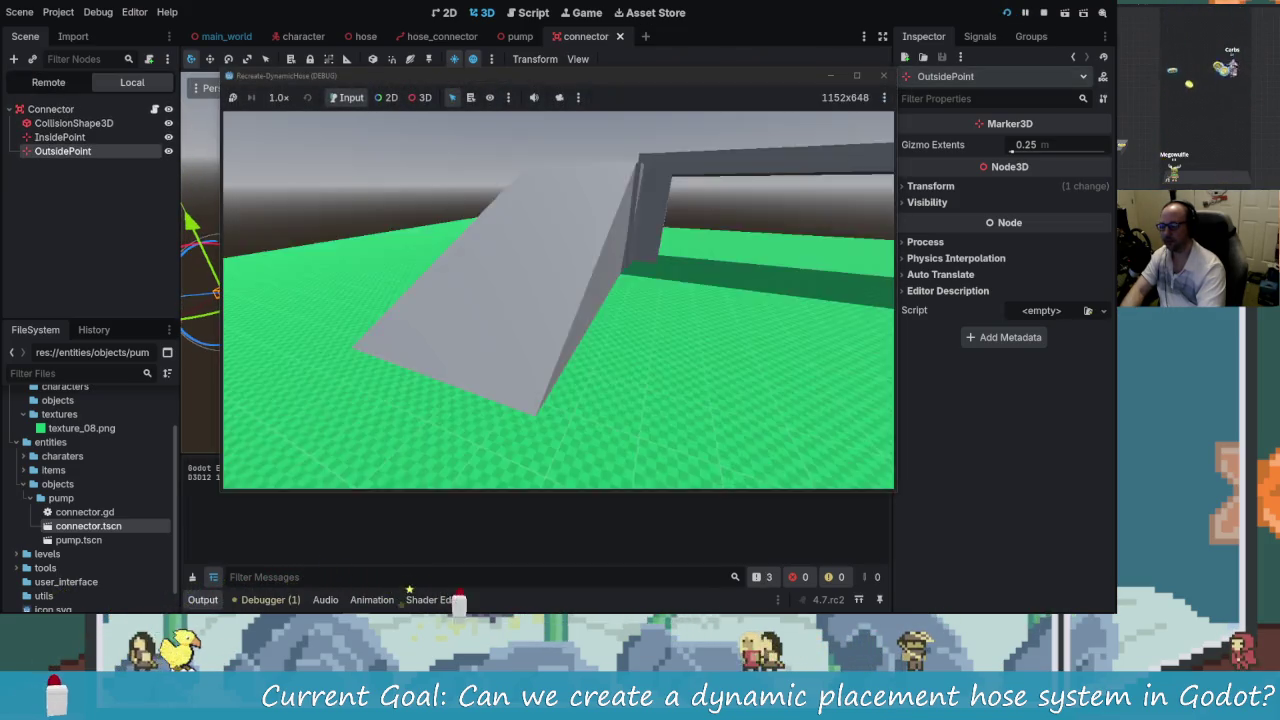
key("w")
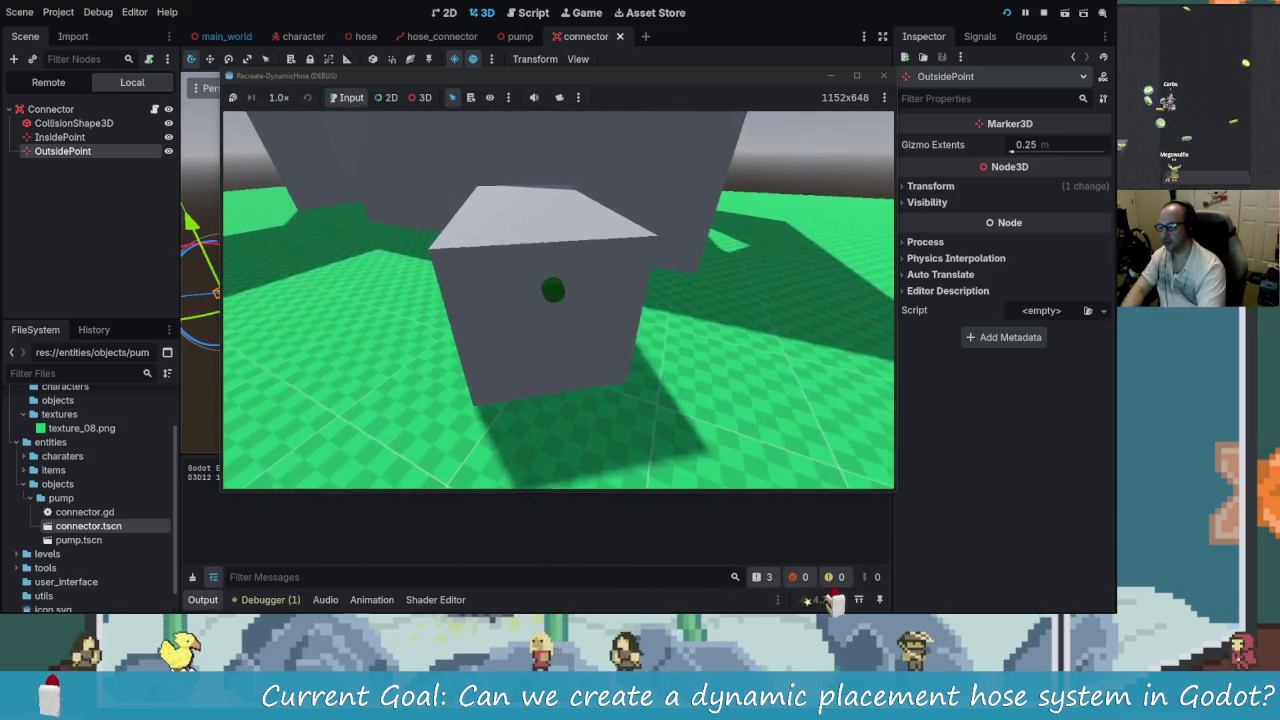
key("e")
key("s")
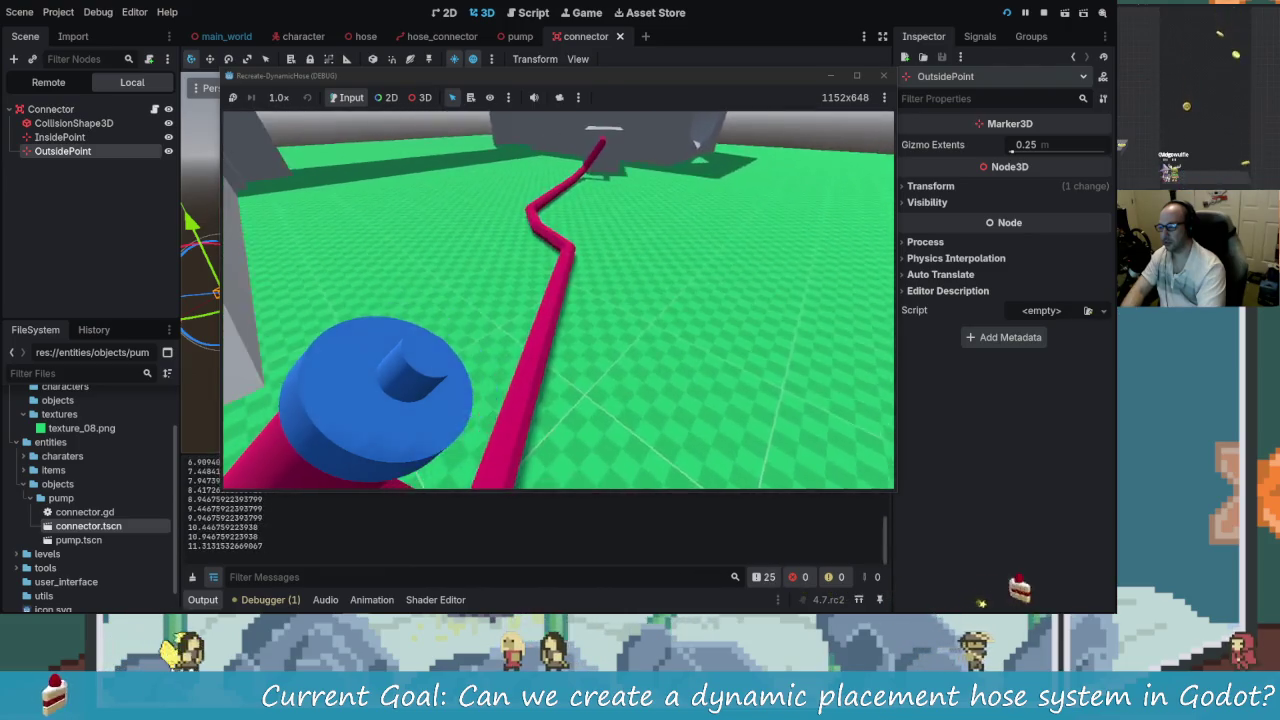
key("w")
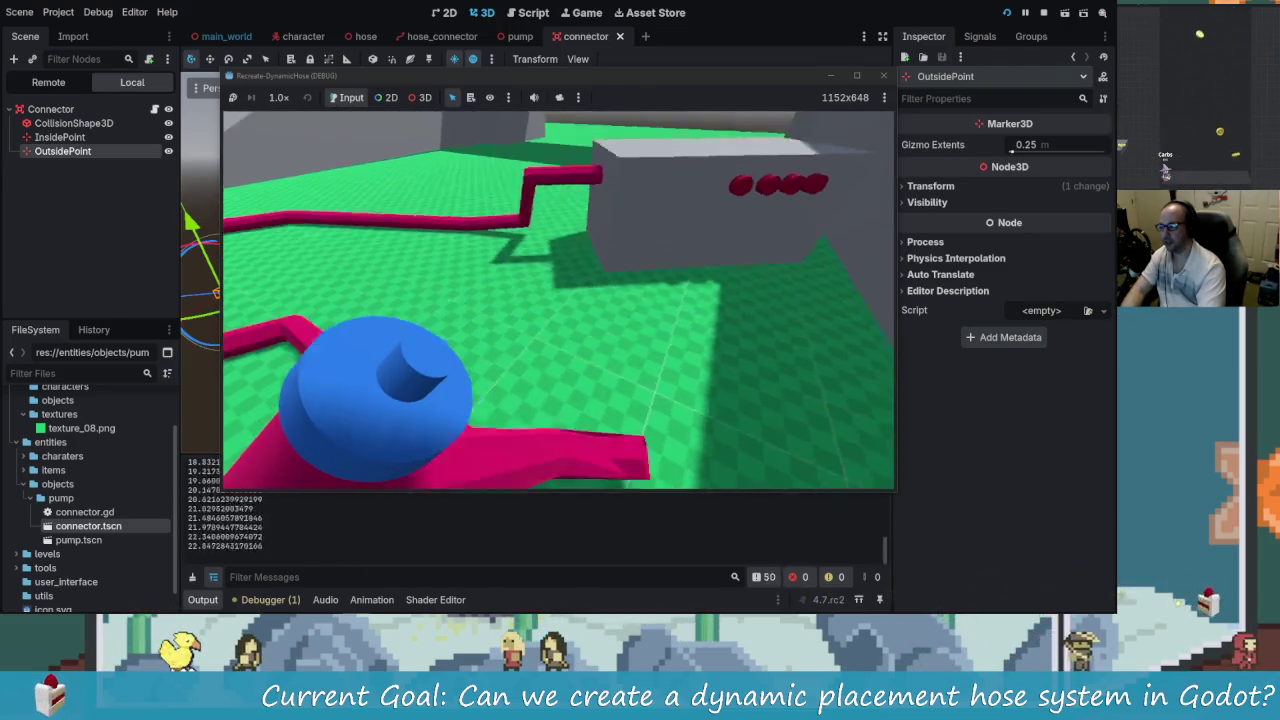
key("w")
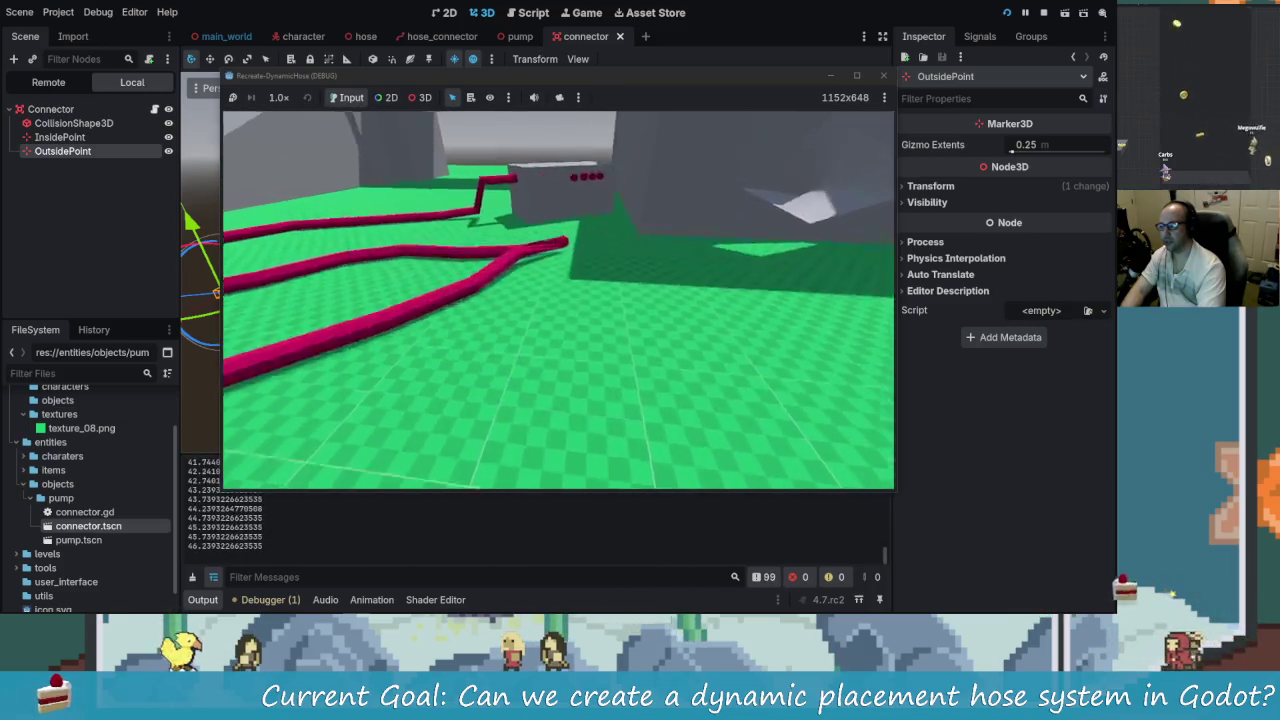
key("s")
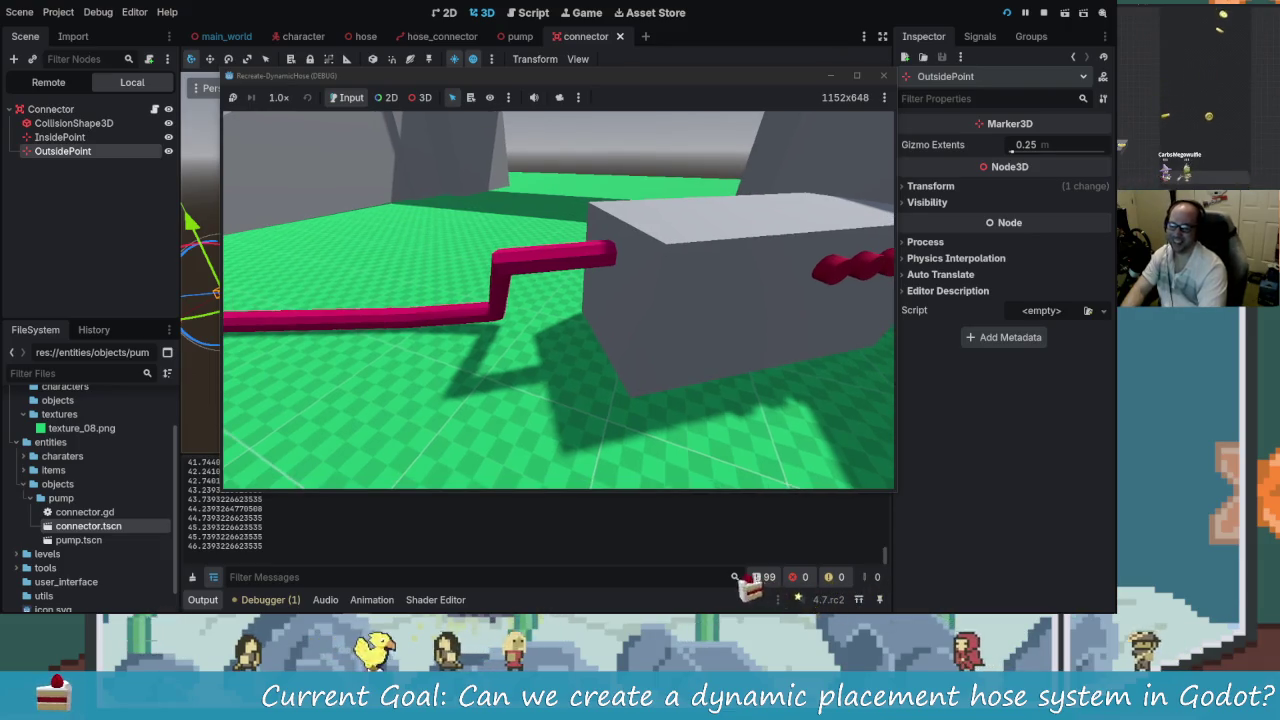
key("Escape")
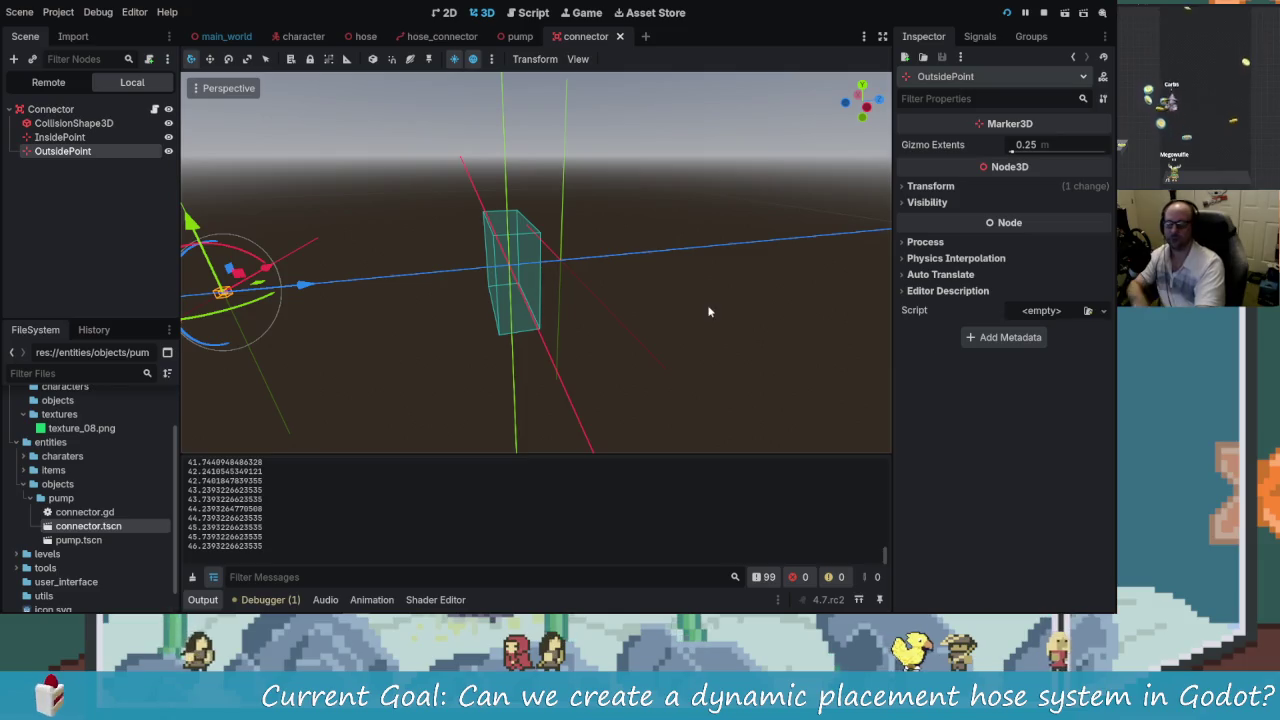
left_click(1045, 15)
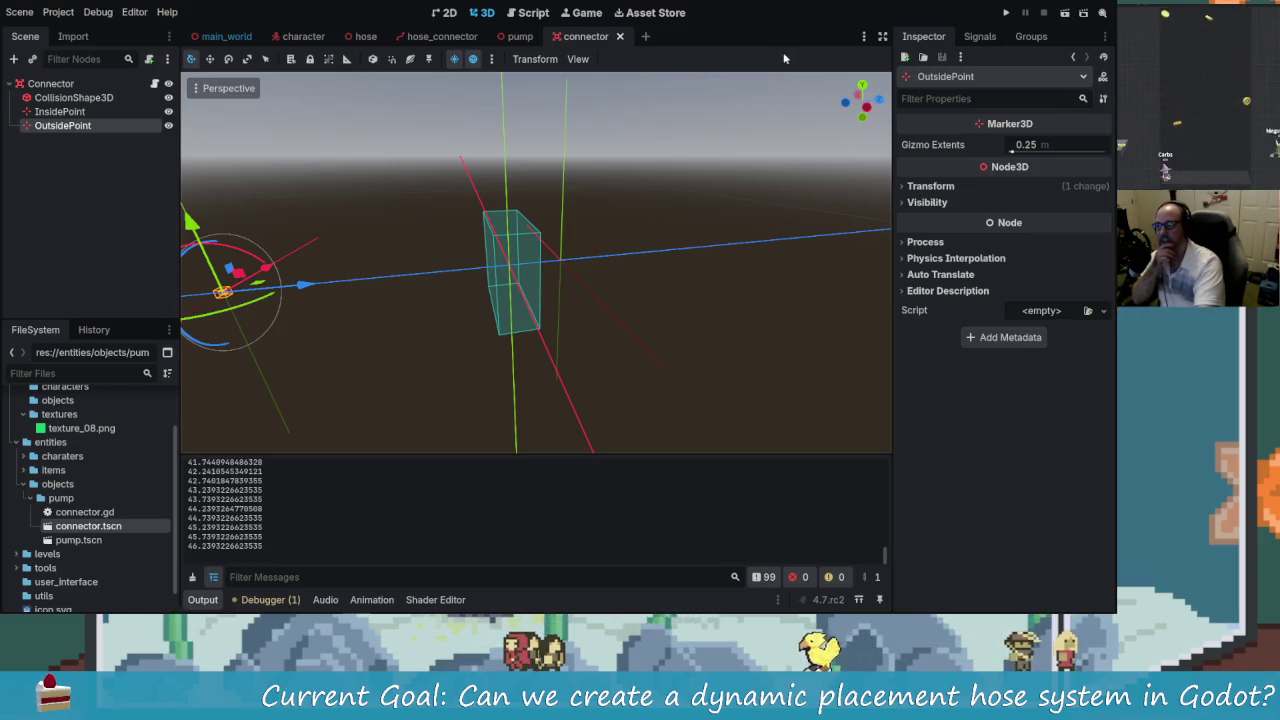
left_click_drag(474, 217, 414, 234)
key("alt+Tab")
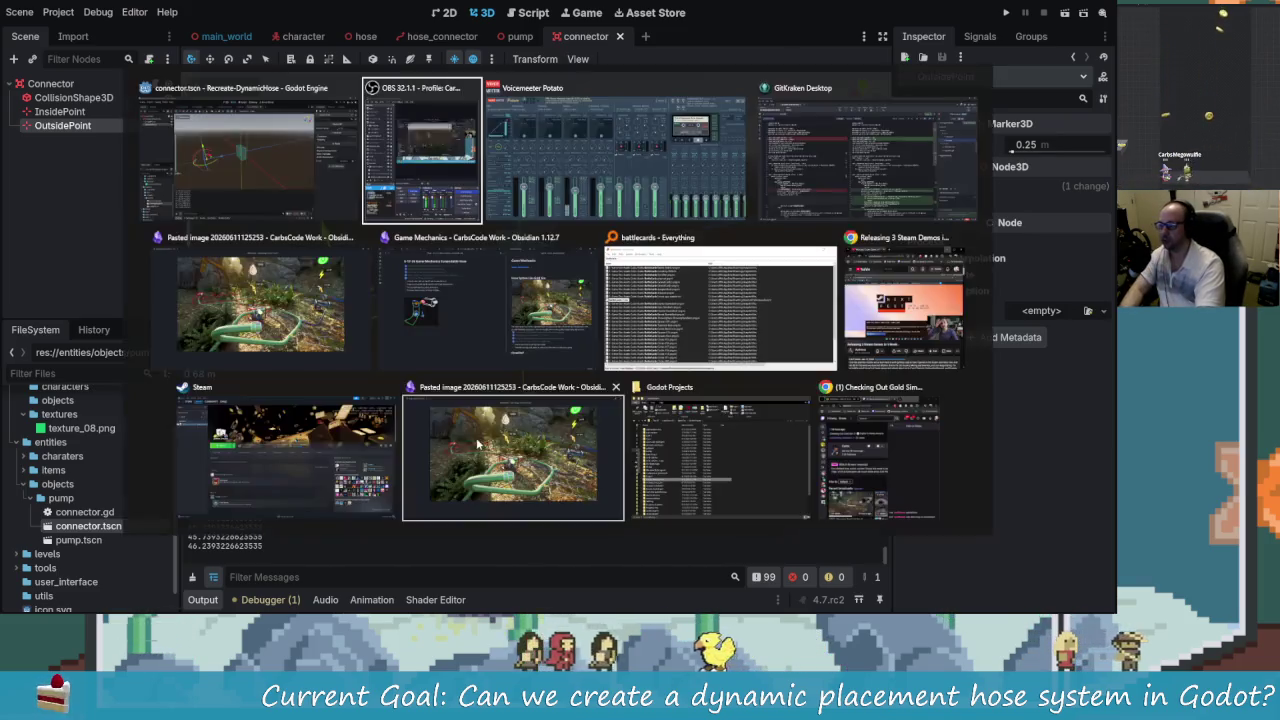
- Switch to Obsidian and review the Connectable Hose note's remaining tasks, including instancing hoses
key("Down")
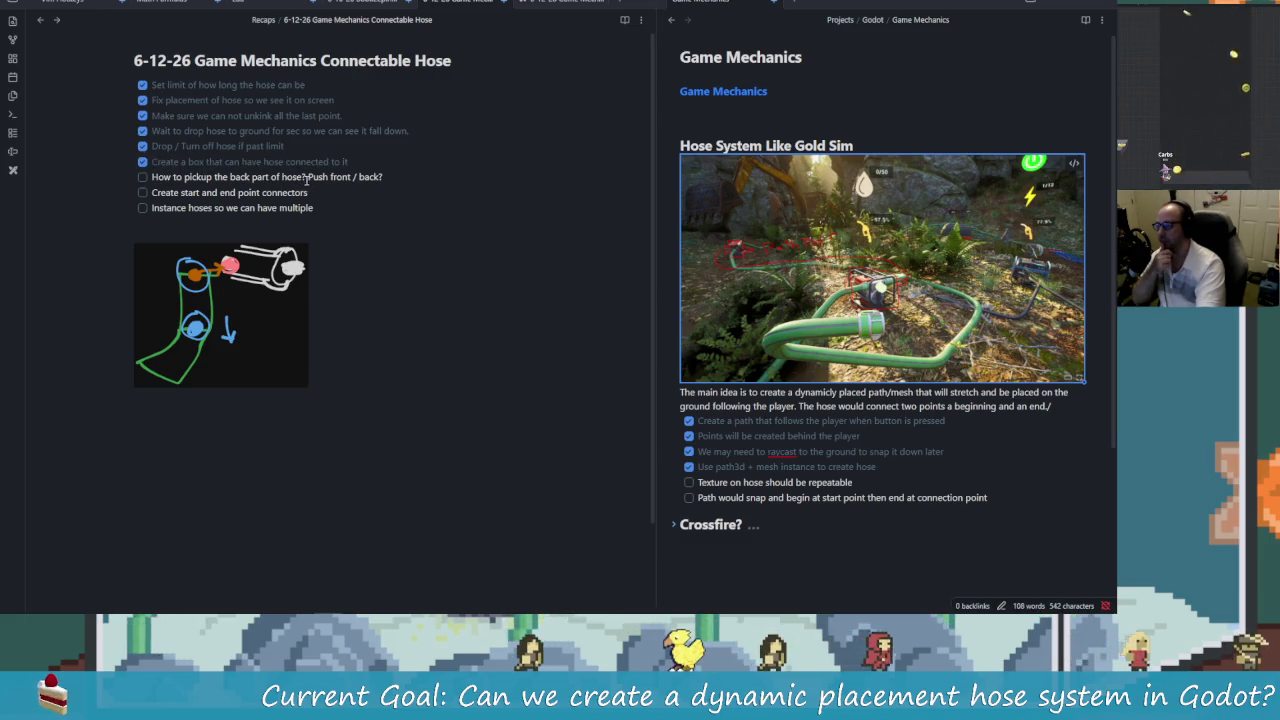
mouse_move(391, 183)
left_mouse_down()
mouse_move(180, 178)
mouse_move(314, 209)
left_mouse_up()
left_click(215, 176)
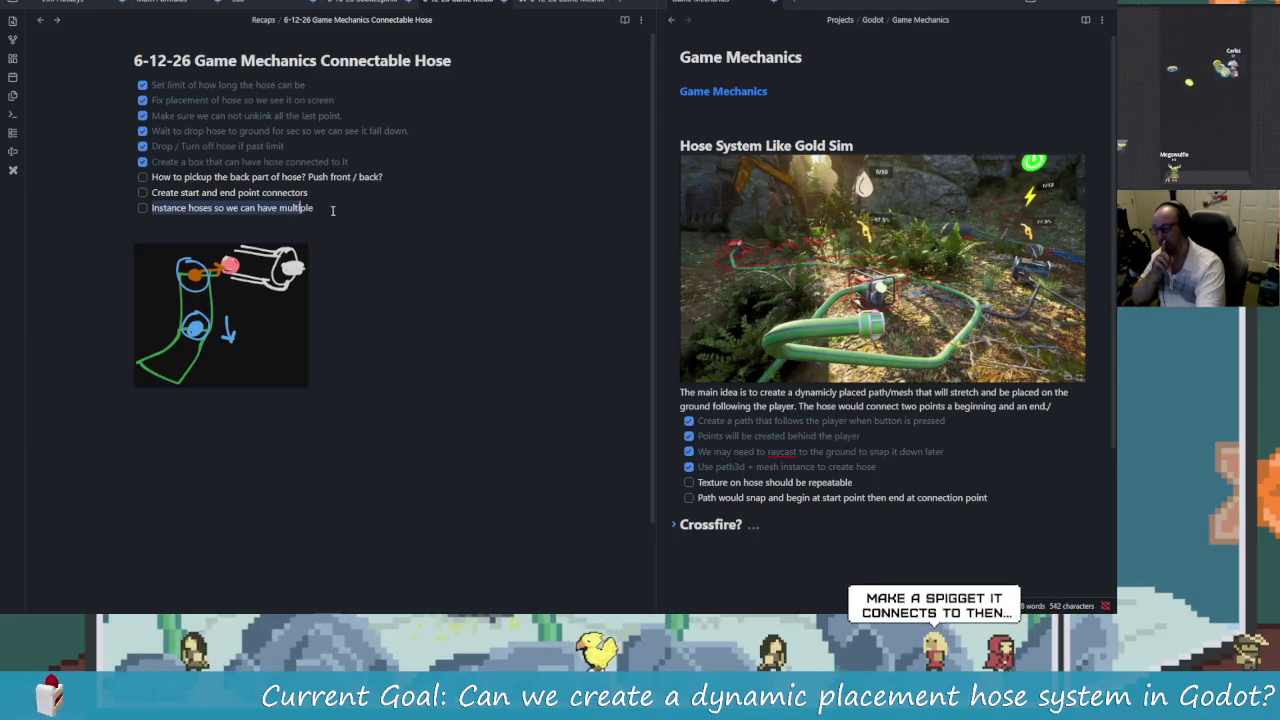
left_click(576, 225)
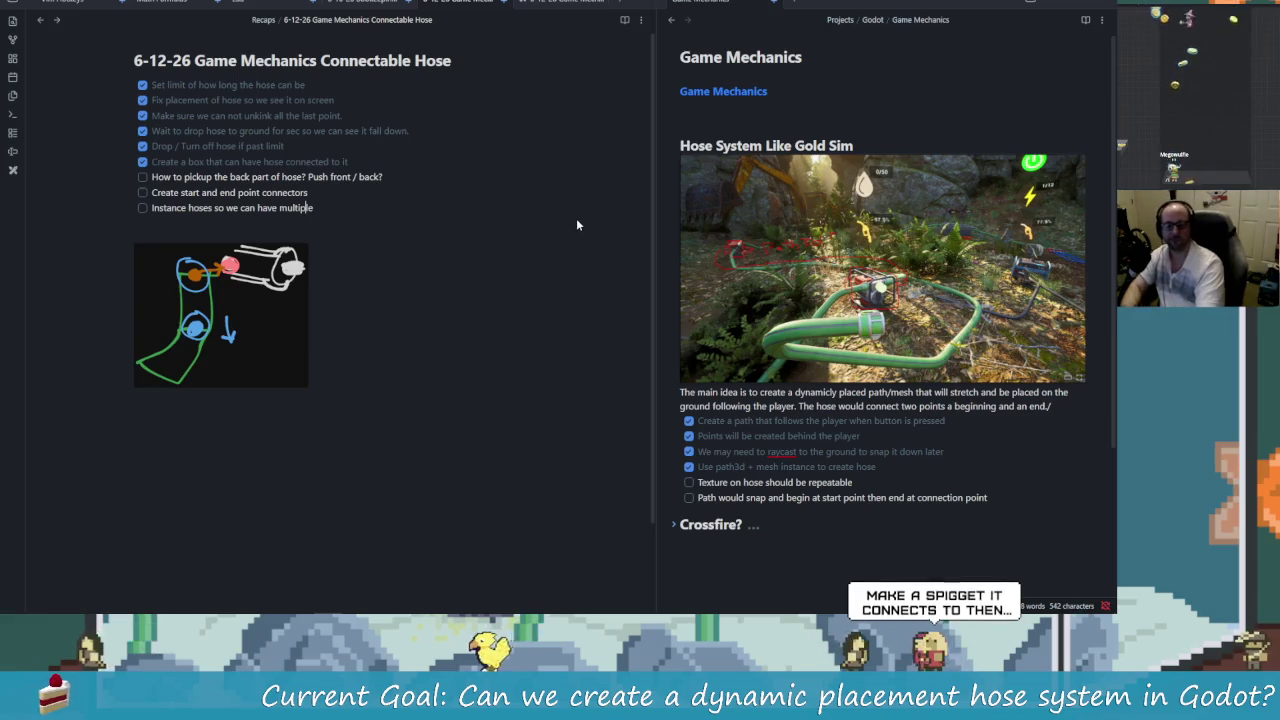
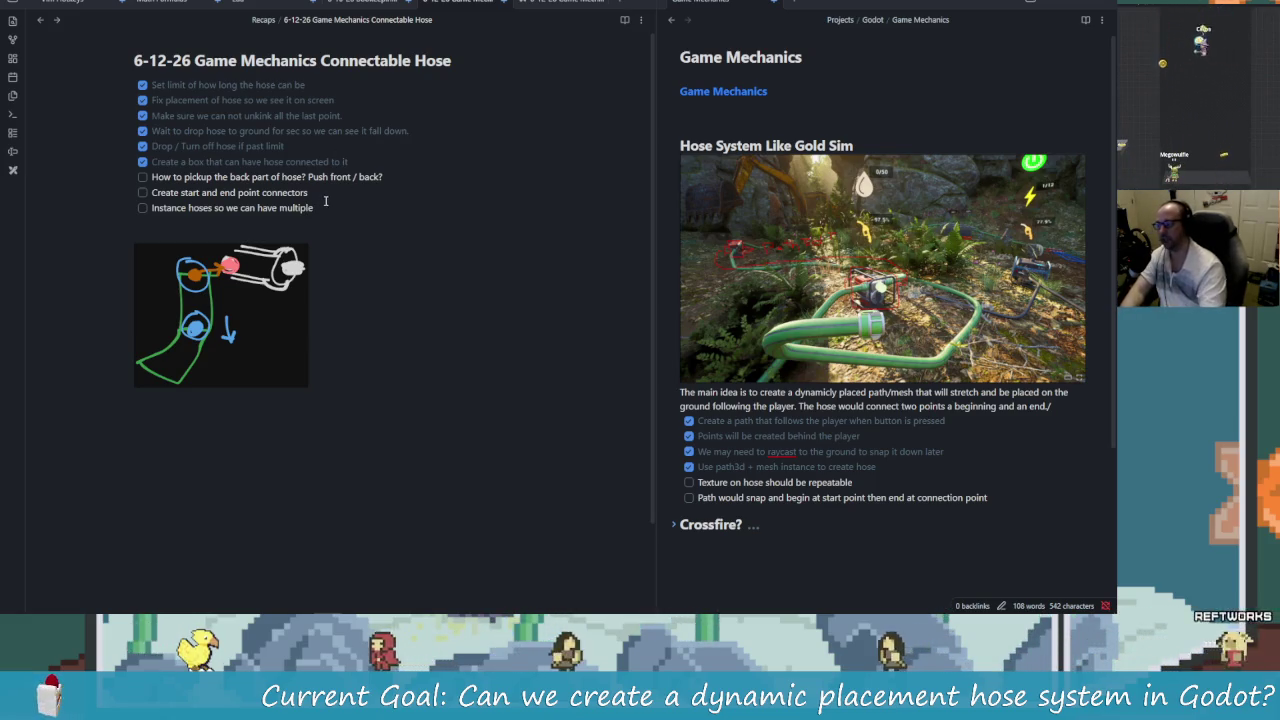
- Add an unchecked 'Unhook From Pump' item to the end of the hose recap checklist
key("Return")
type("Remov")
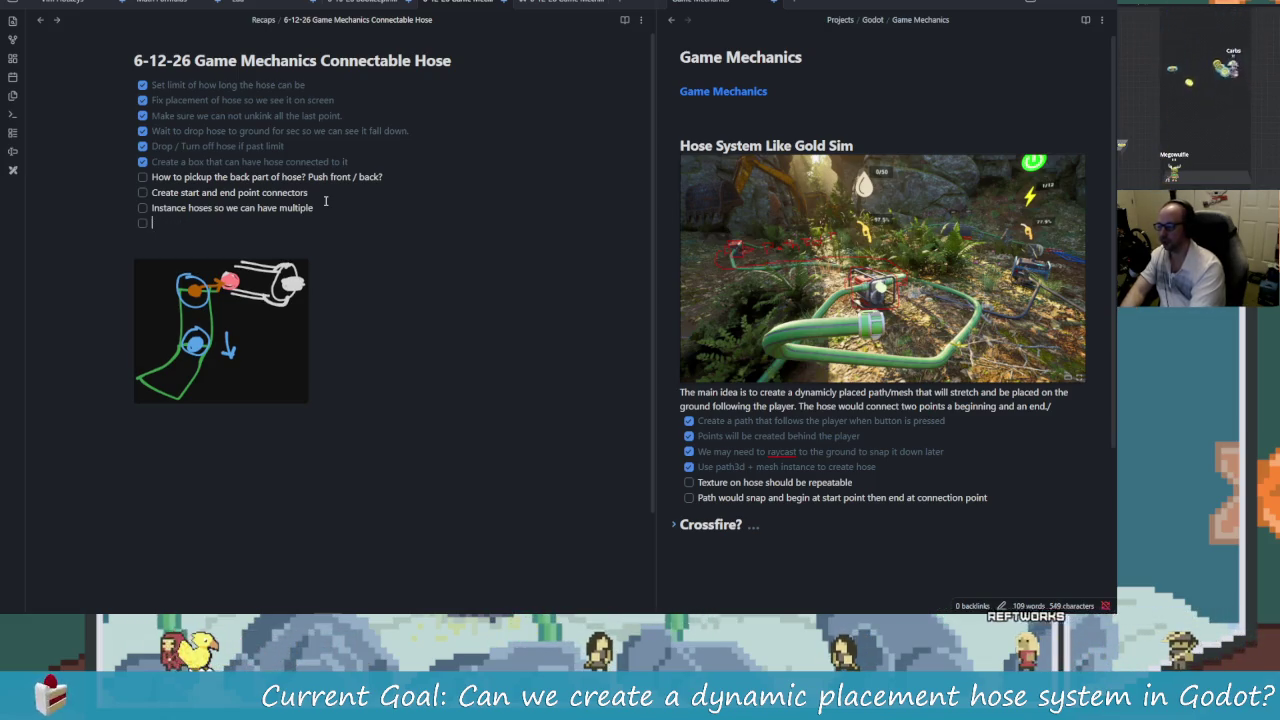
type("P")
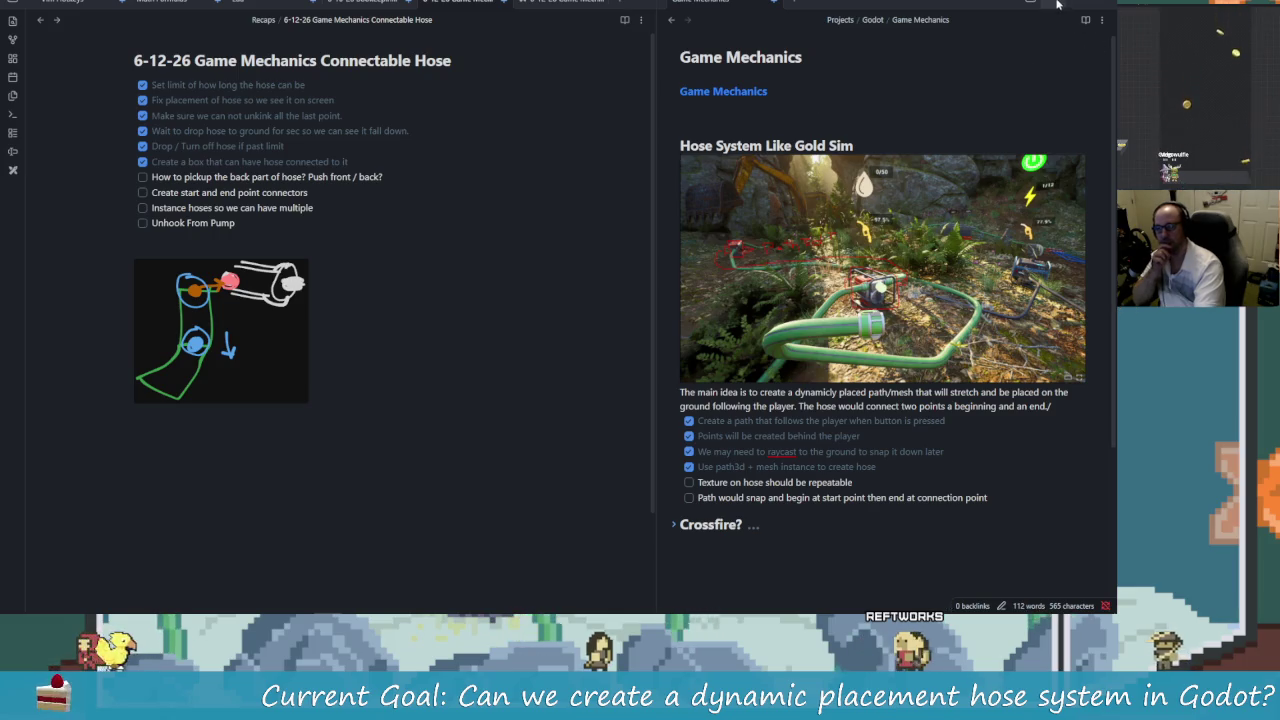
key("alt+Tab")
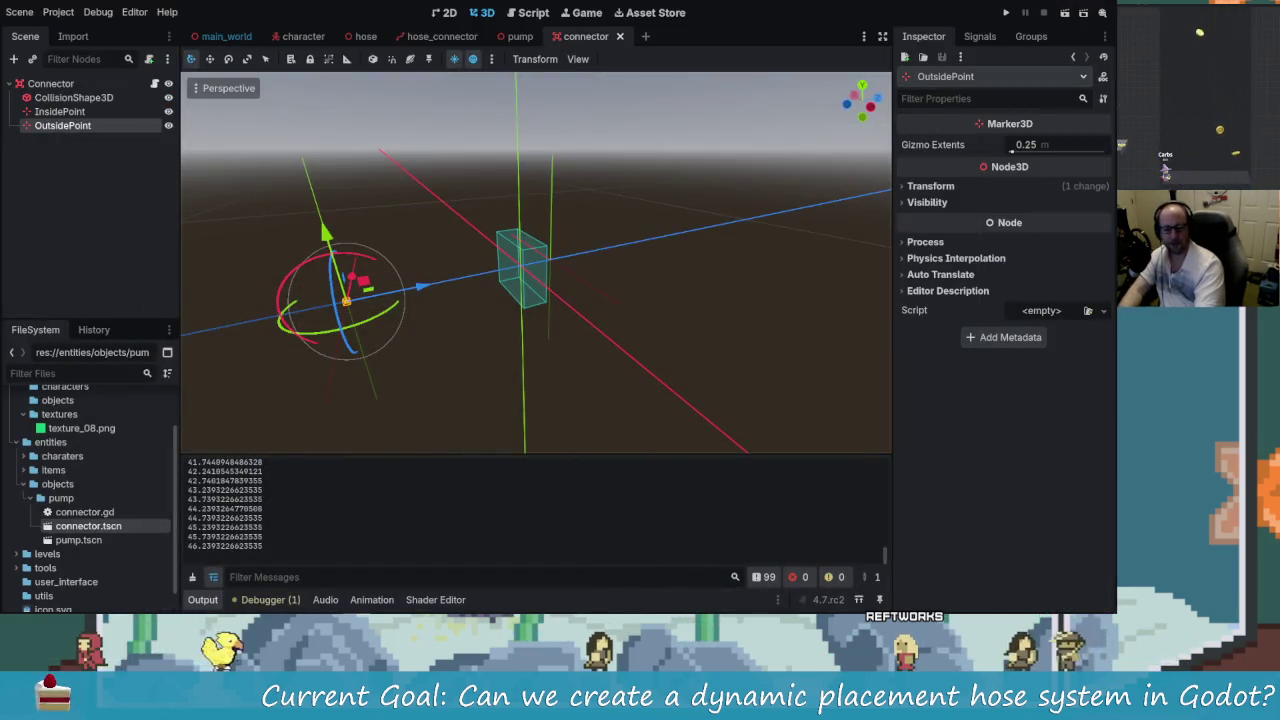
- Test-run the game to check the connector, then close it and return to the notes
key("F5")
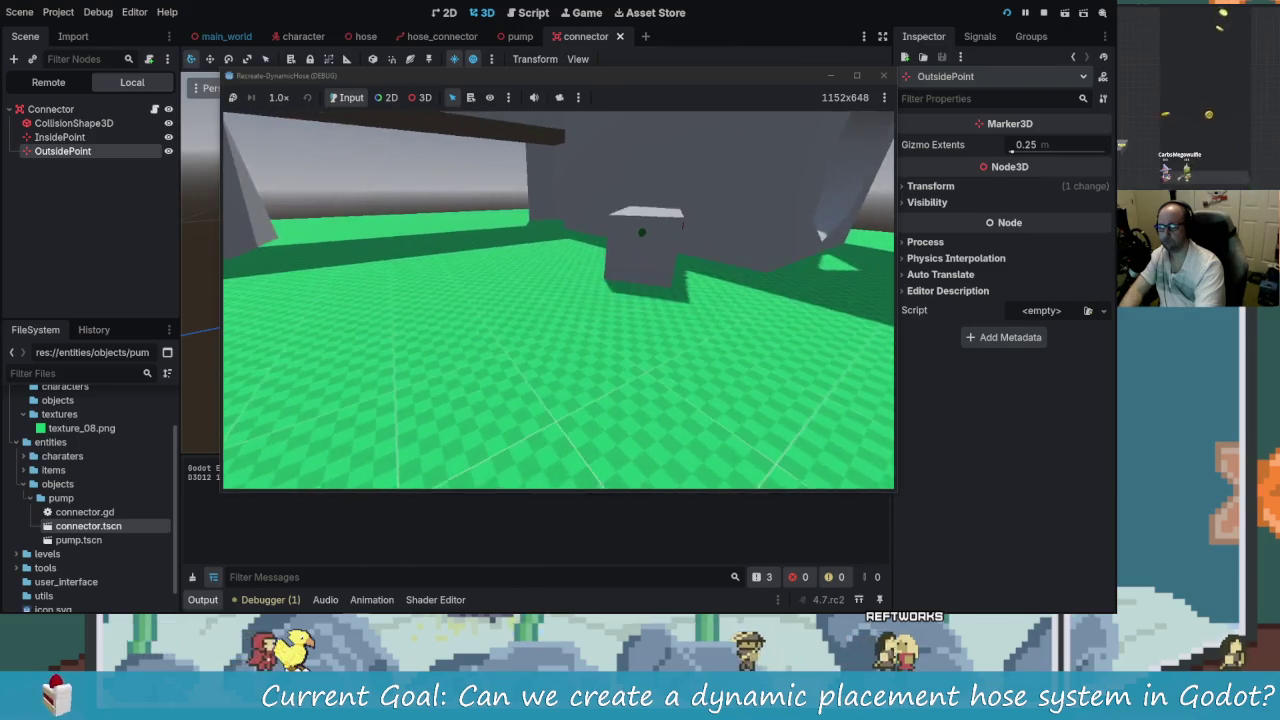
key("Escape")
key("alt+Tab")
key("alt+Tab")
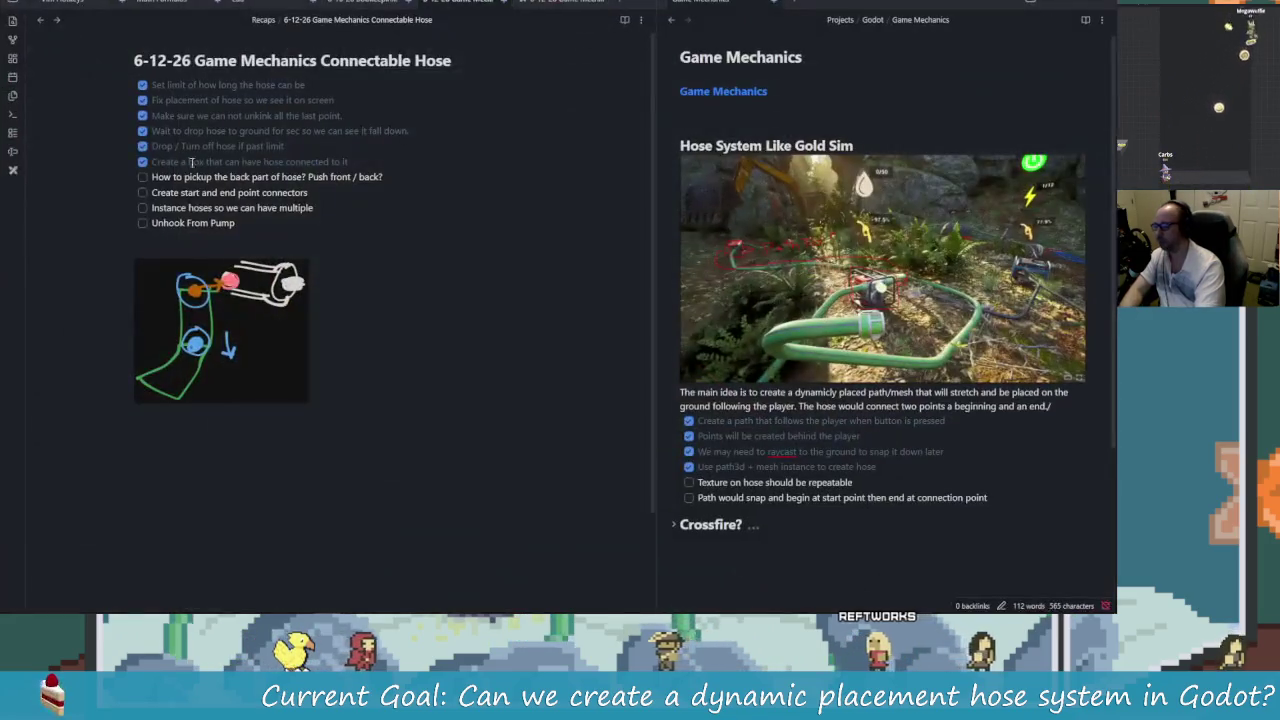
- Add the unchecked checklist item 'Interaction When Hovering on Pump', then go back to Godot
key("Return")
type("Interaction When")
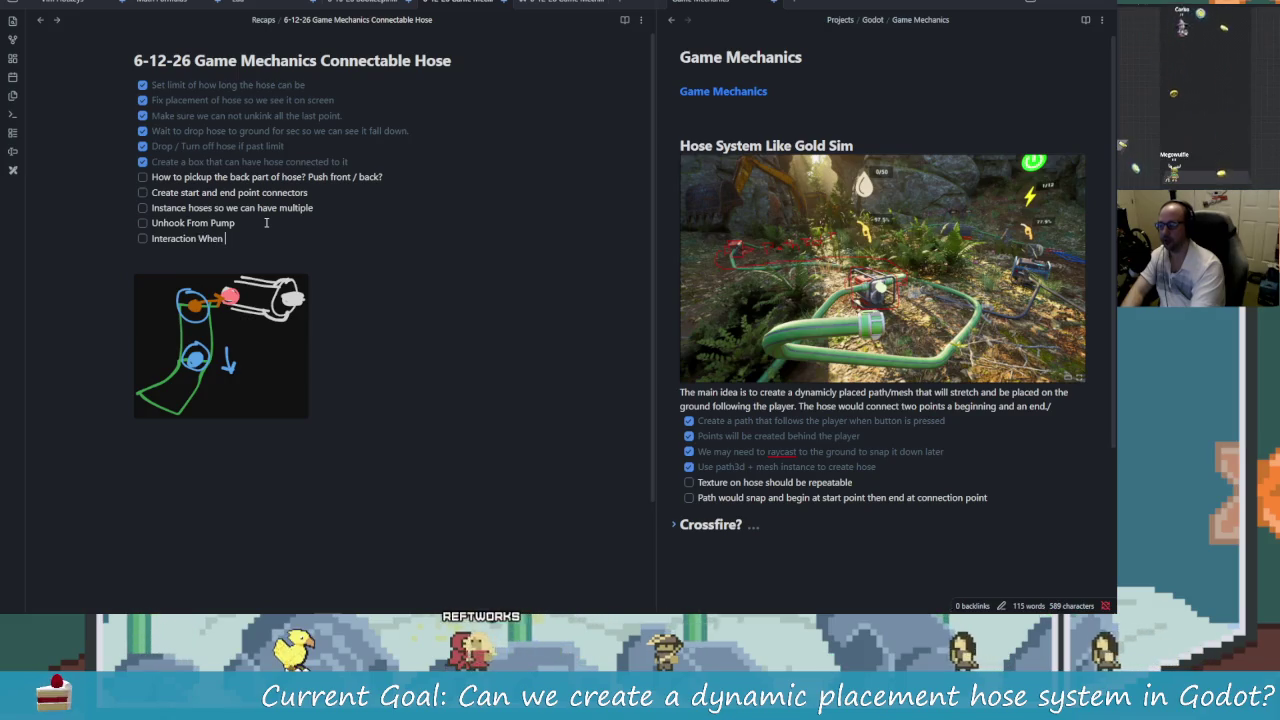
type("Hovering on ")
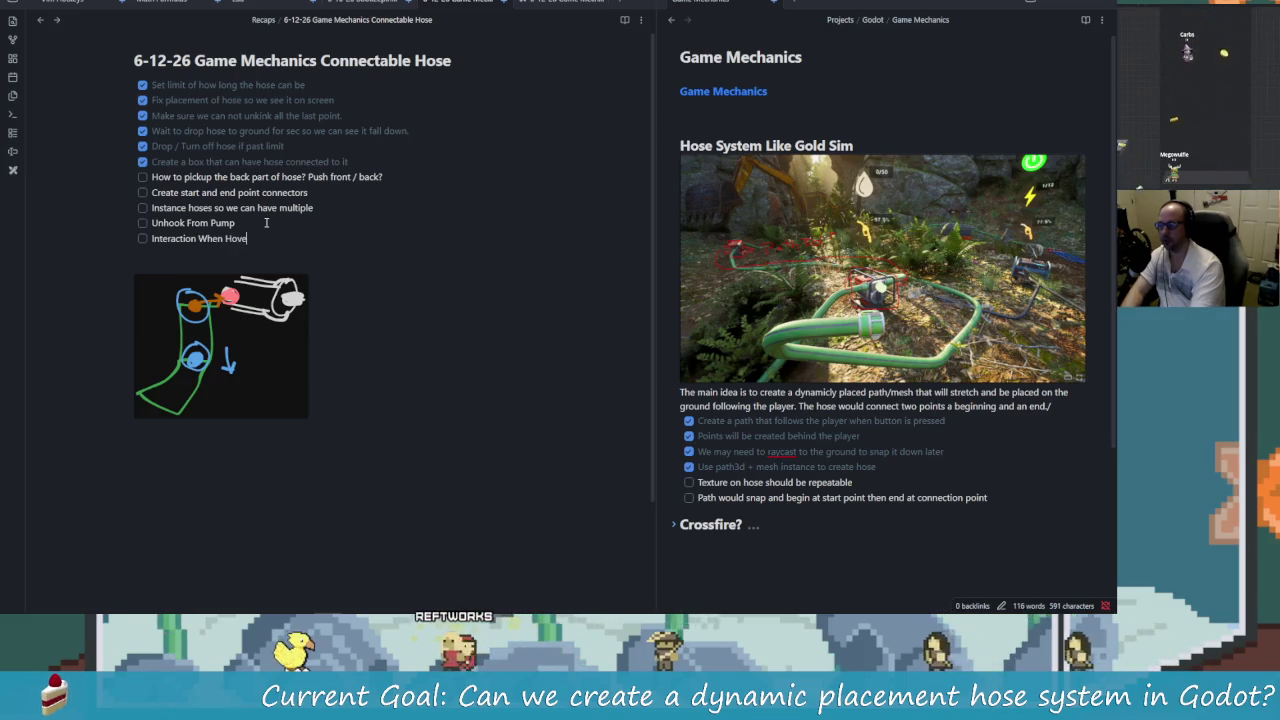
type("Pump")
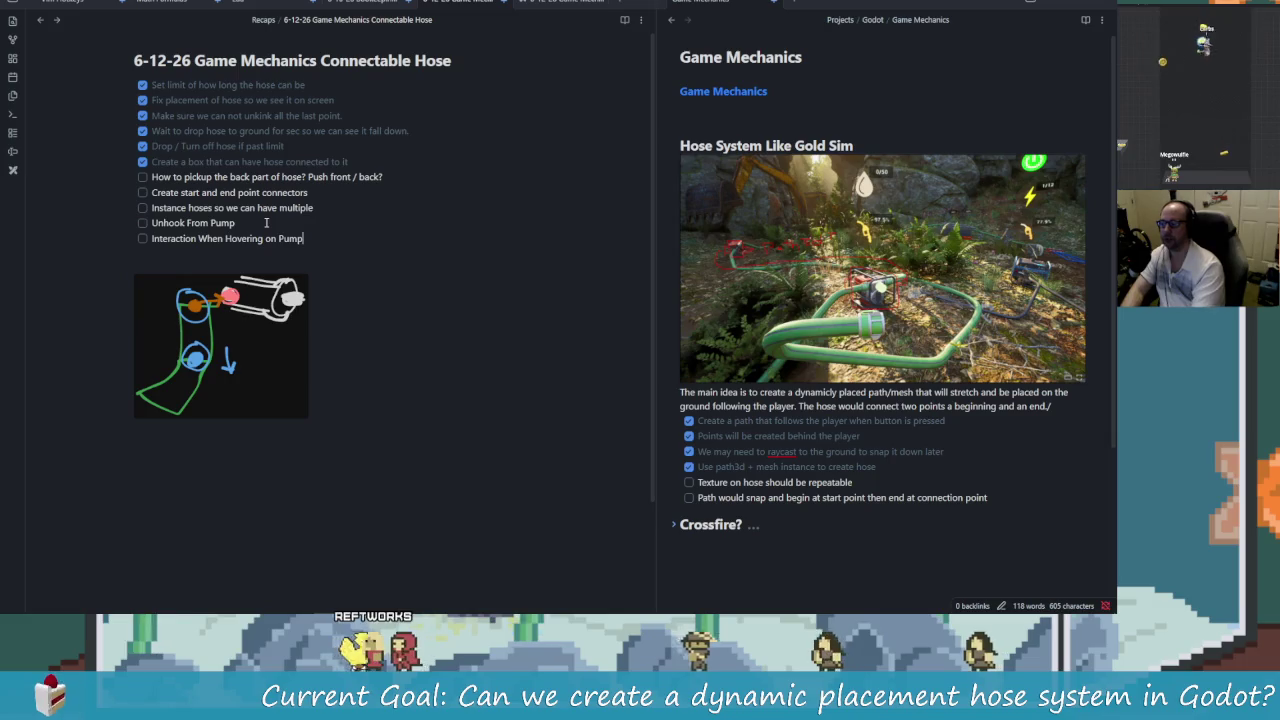
key("alt+Tab")
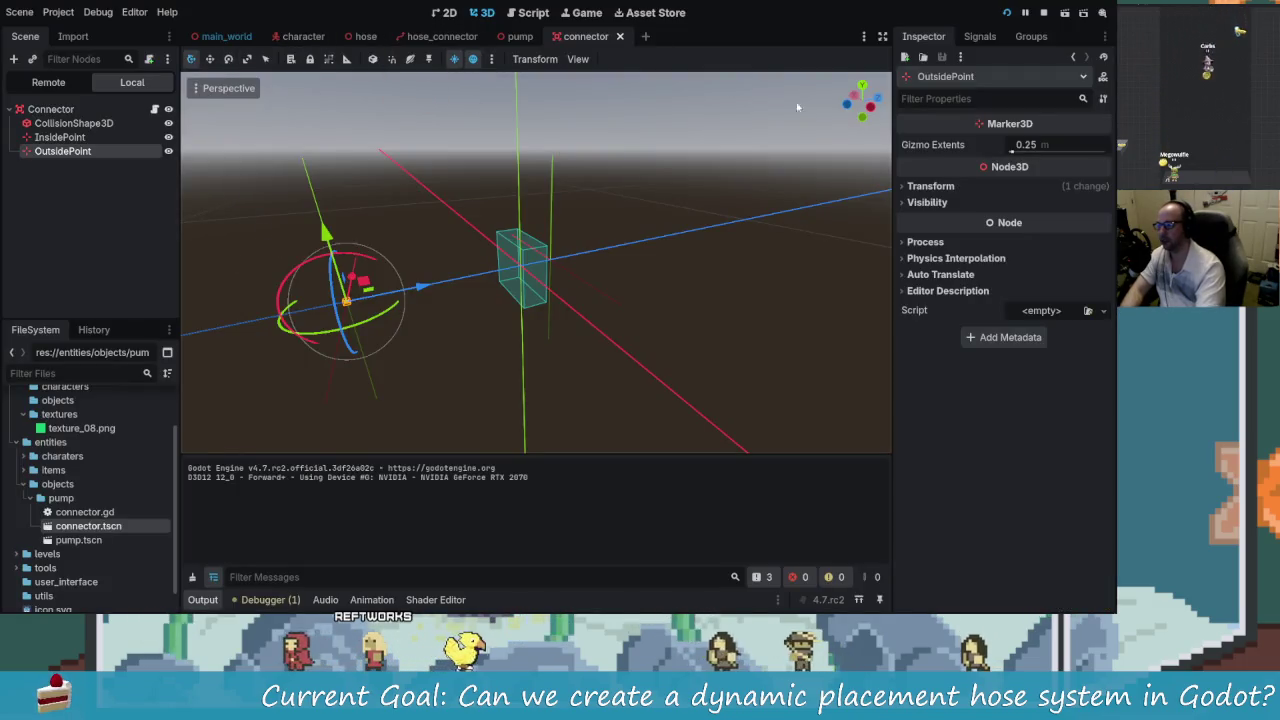
key("F8")
- Look over the pump scene, then return to the connector scene
left_click(528, 42)
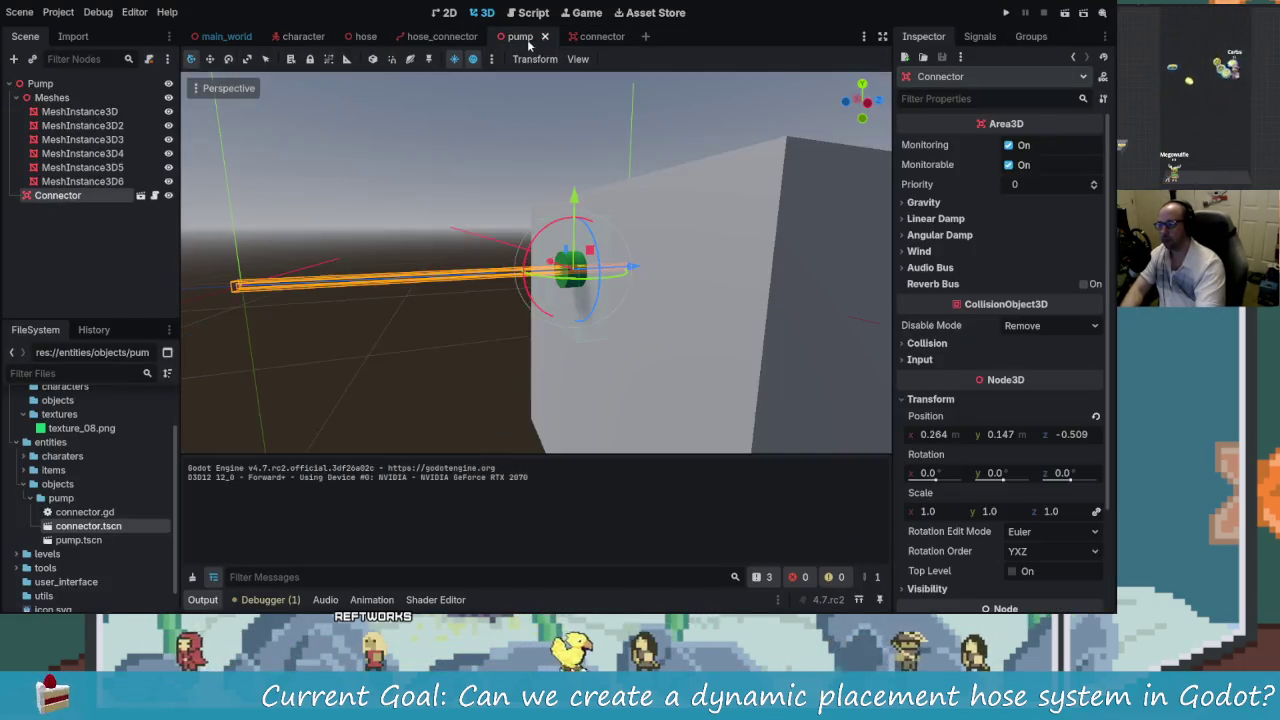
scroll(431, 237, "down", 3)
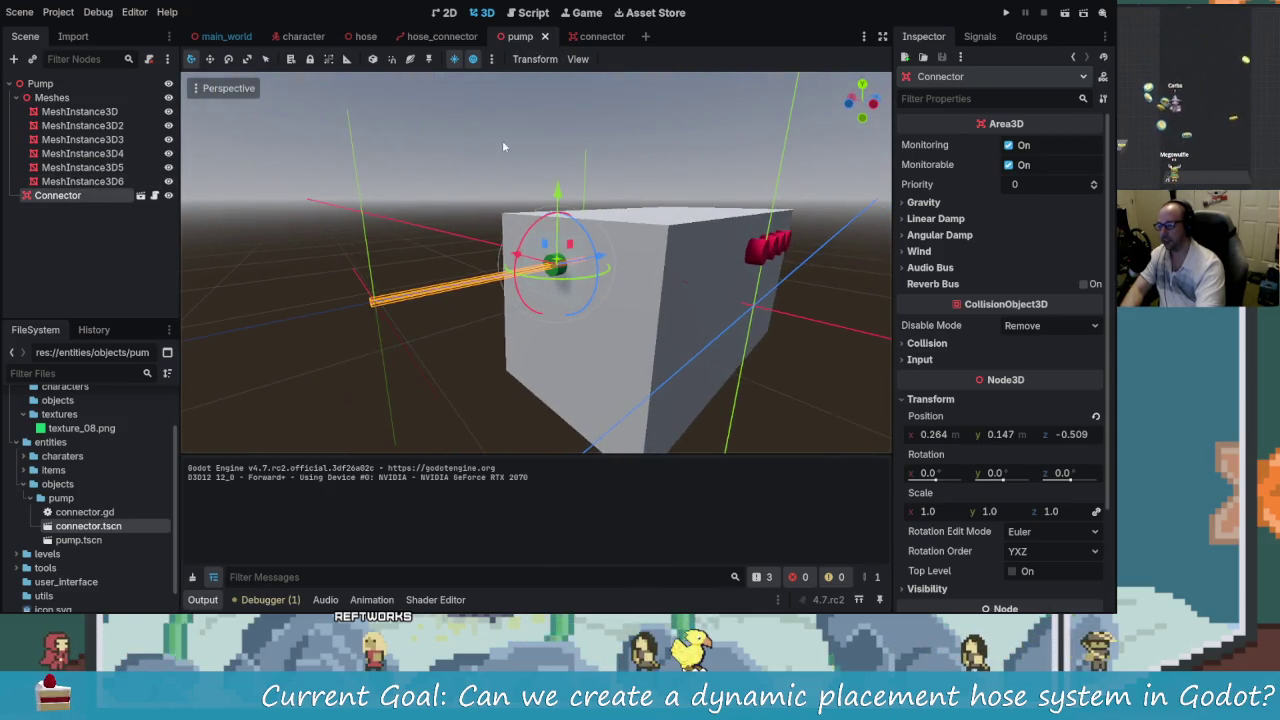
left_click(585, 36)
- Add a Label3D child node under the Connector root node
left_click(155, 163)
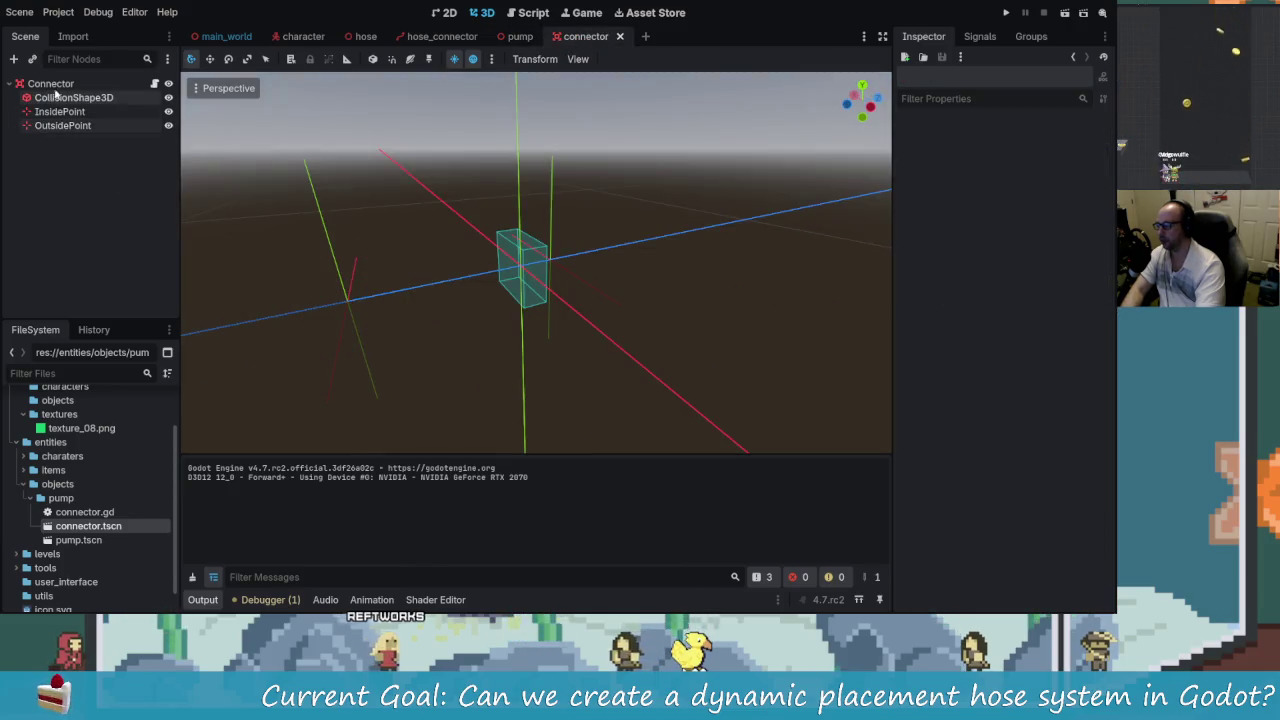
left_click(50, 83)
left_click(14, 59)
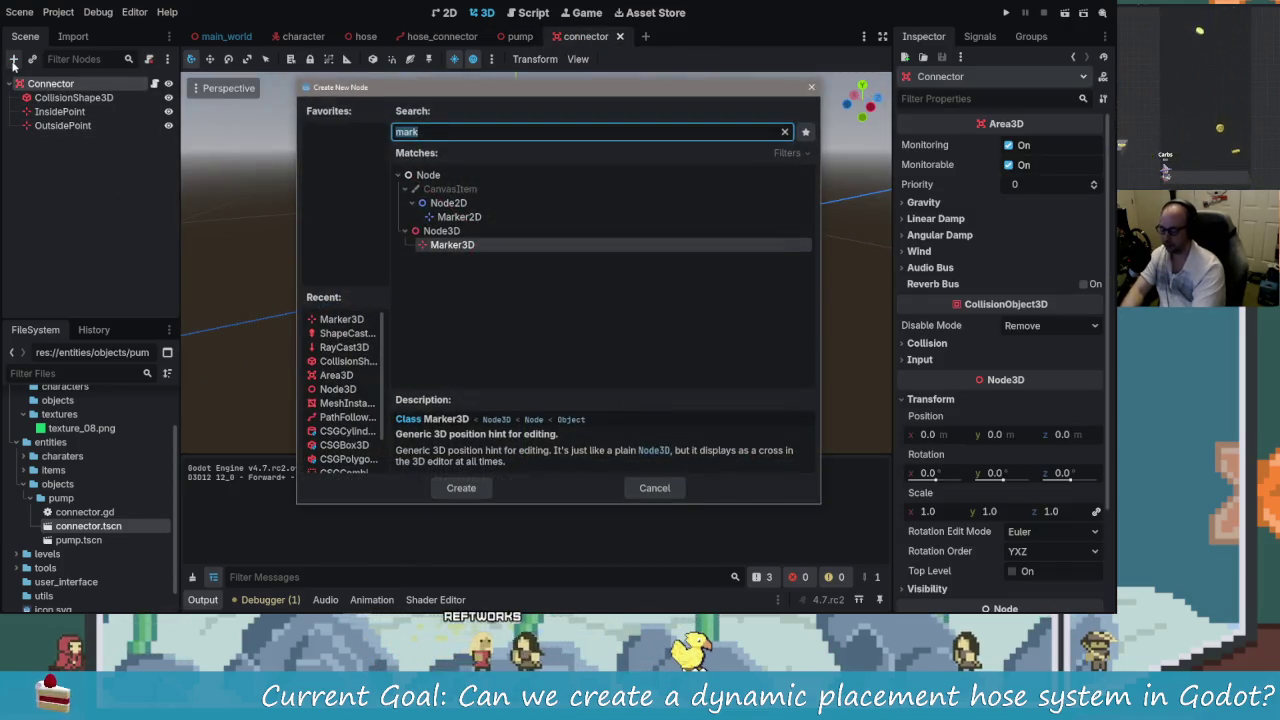
type("label")
key("Down")
key("Down")
key("Down")
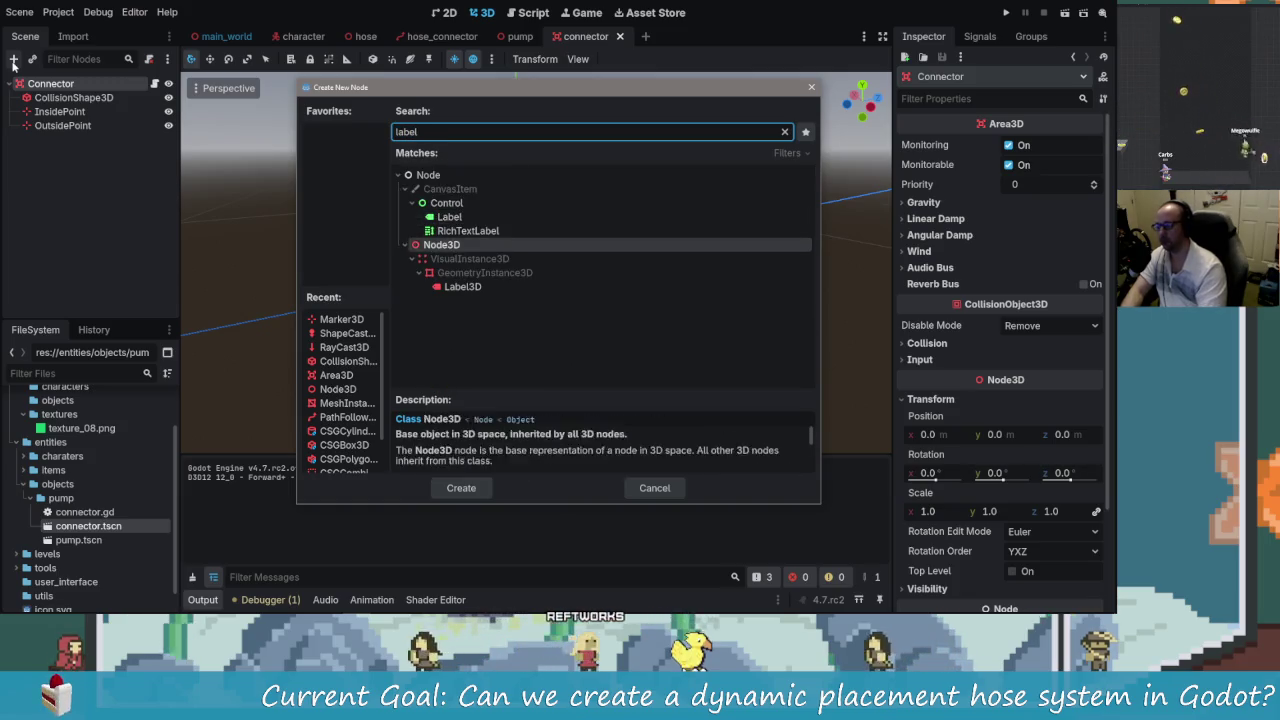
key("Return")
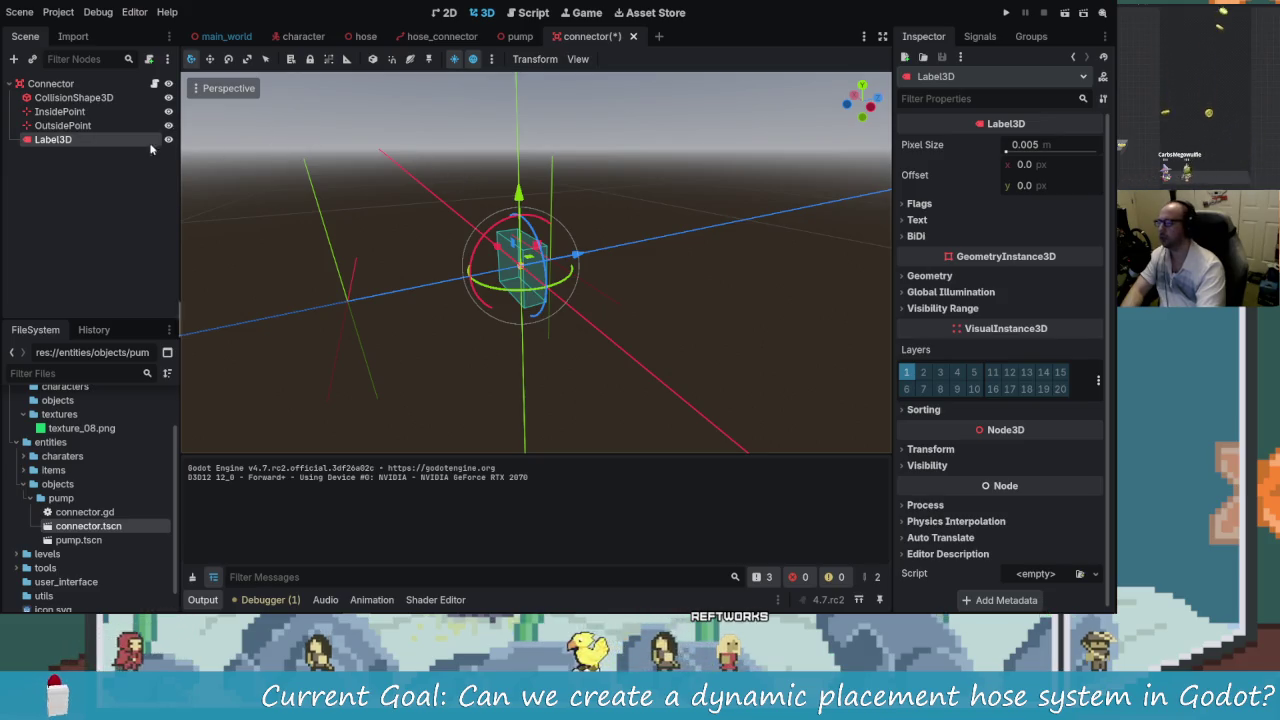
left_click(918, 220)
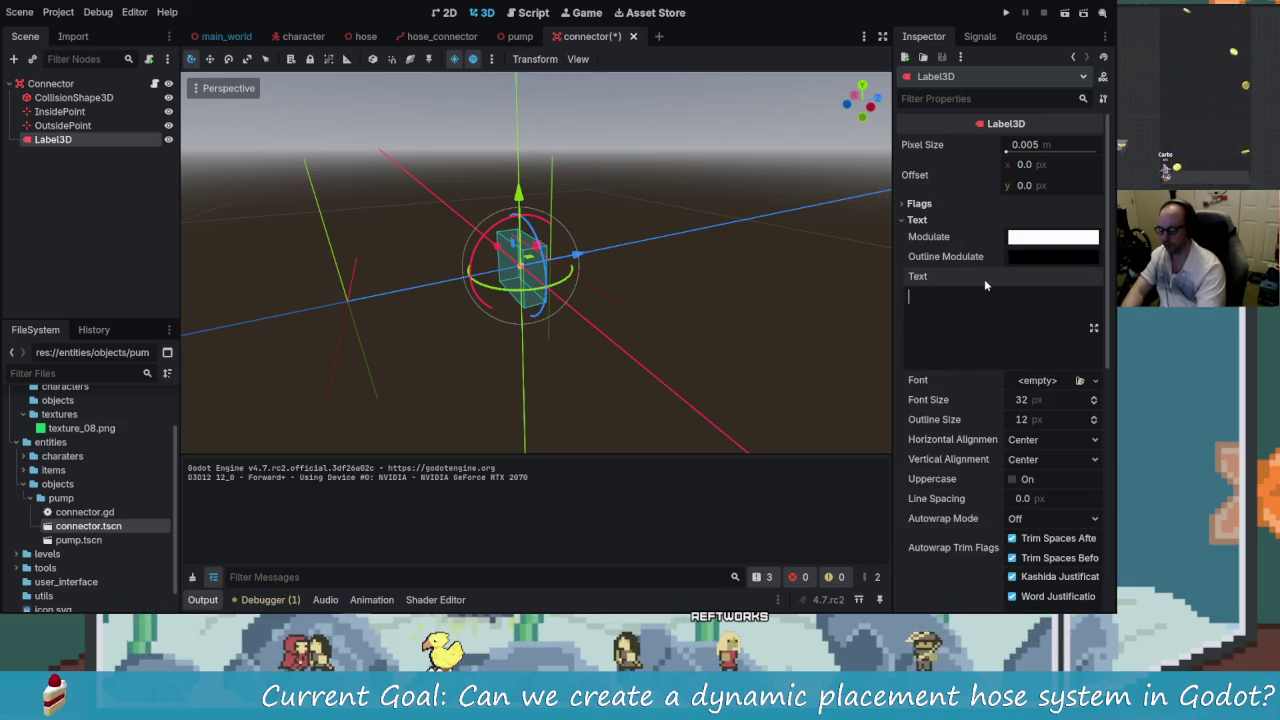
- Set the Label3D text to 'Press F To Connect' and lift it above the connector box
type("P")
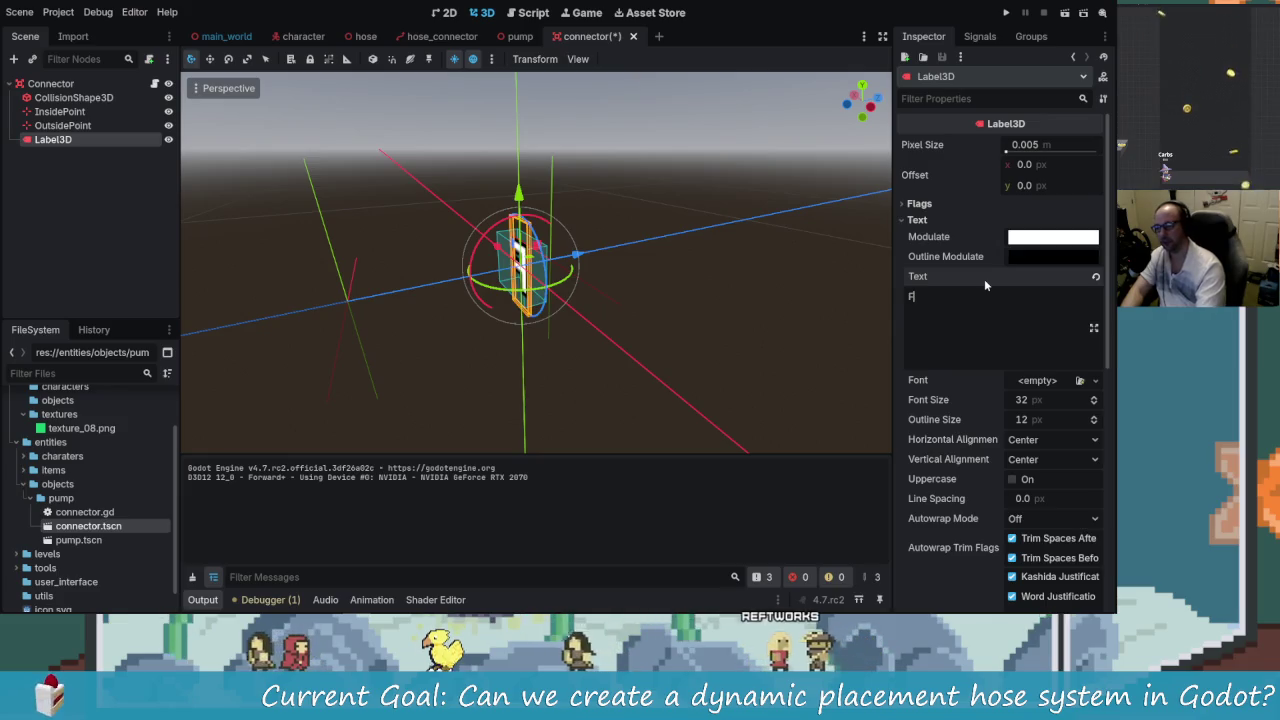
type("ress F")
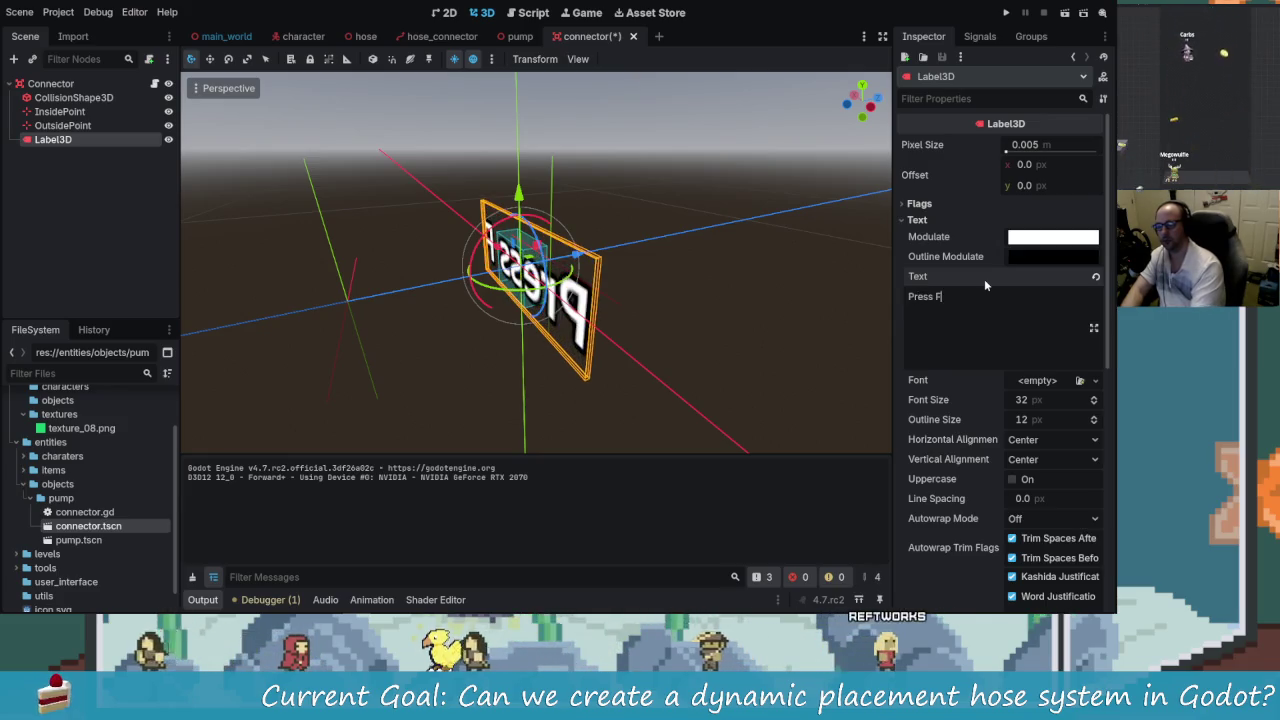
type(" To Connect")
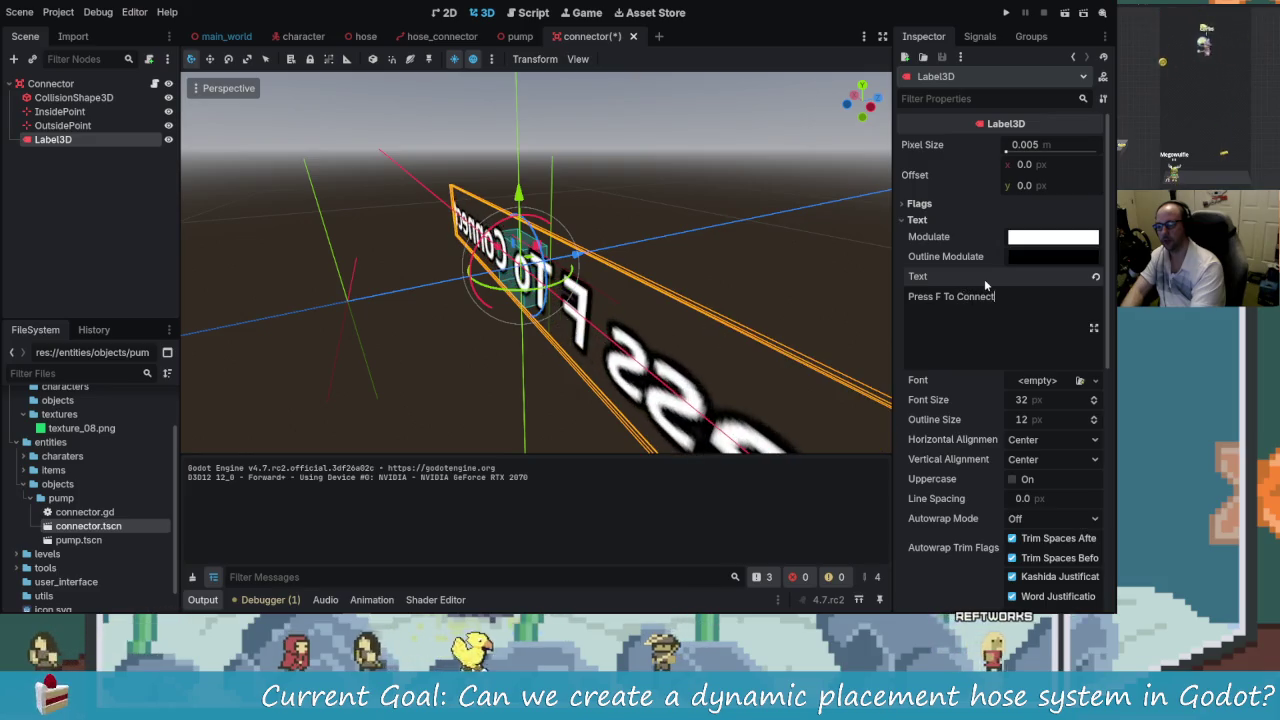
left_click_drag(730, 249, 600, 255)
scroll(600, 255, "up", 2)
scroll(562, 200, "up", 8)
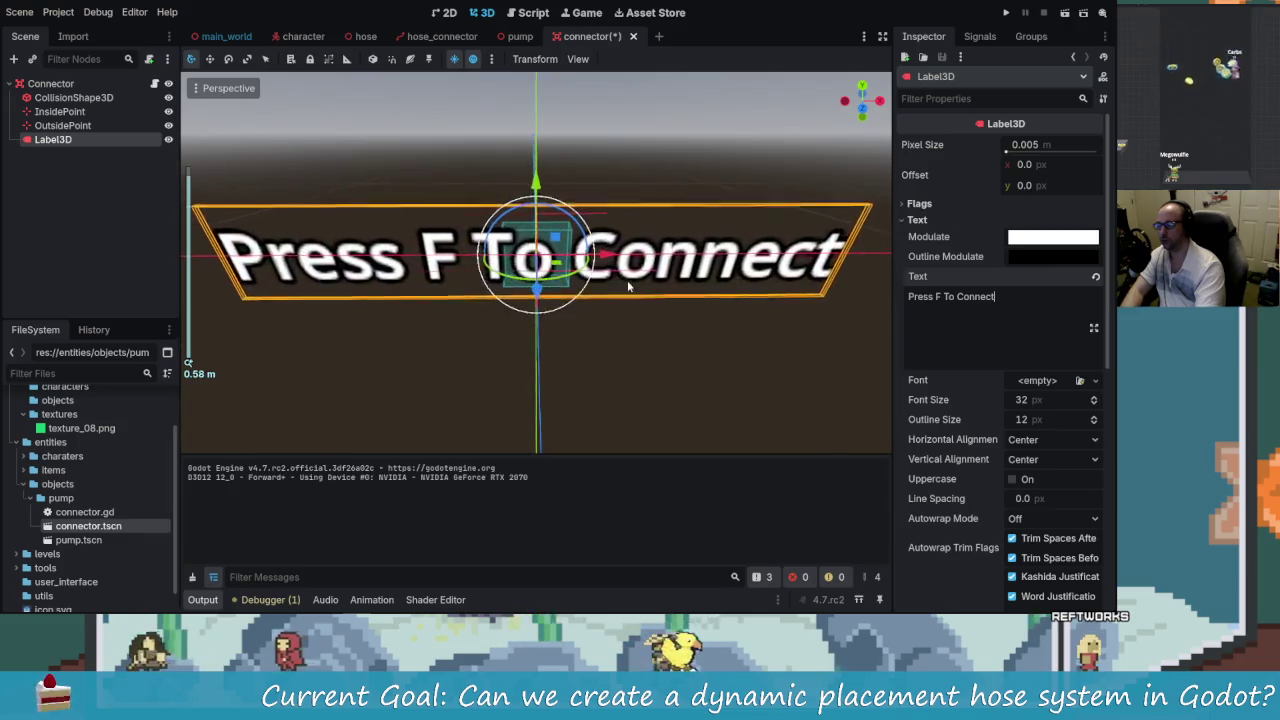
left_click_drag(540, 183, 541, 87)
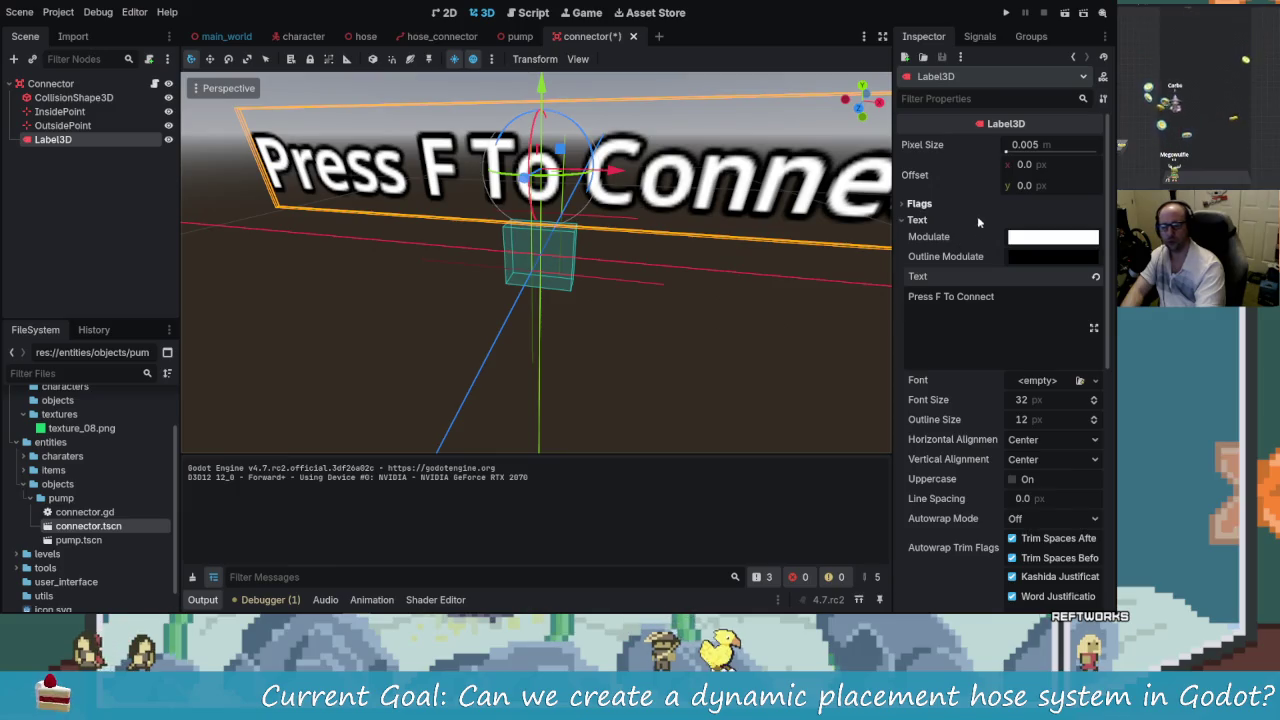
left_click(1033, 151)
type("0.00010")
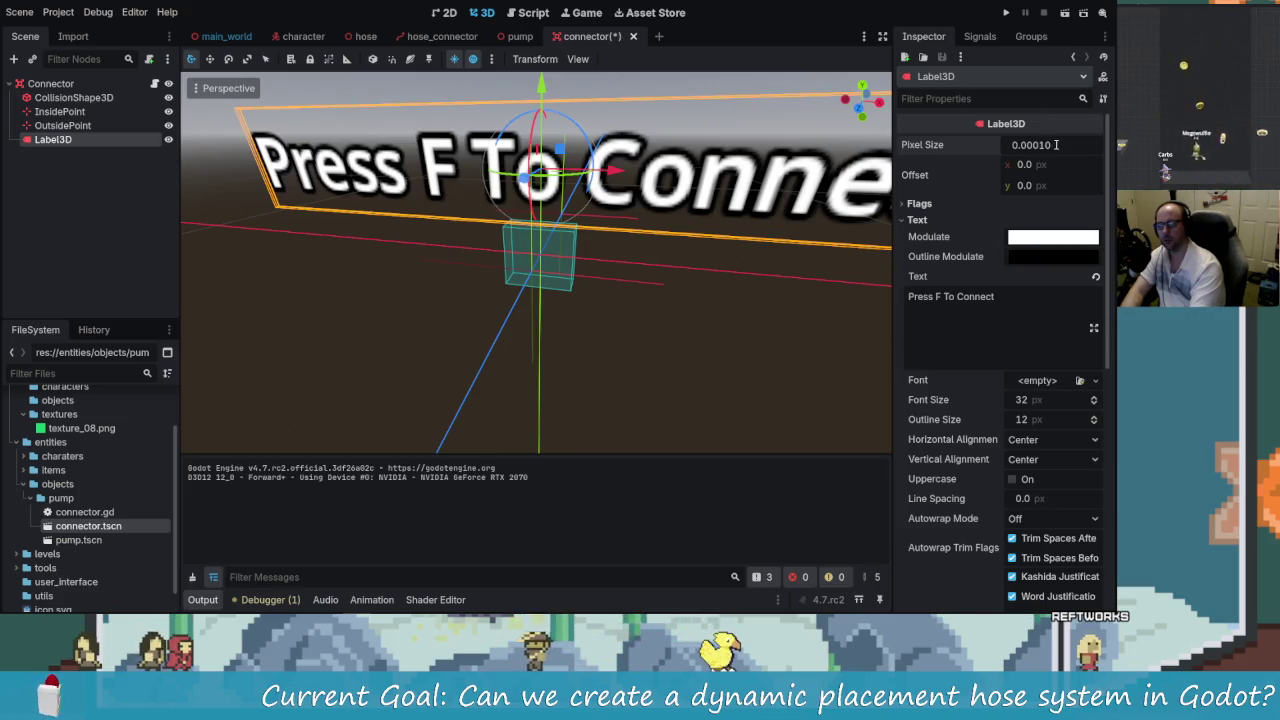
- Try several Label3D pixel sizes, settling on 0.045
key("Return")
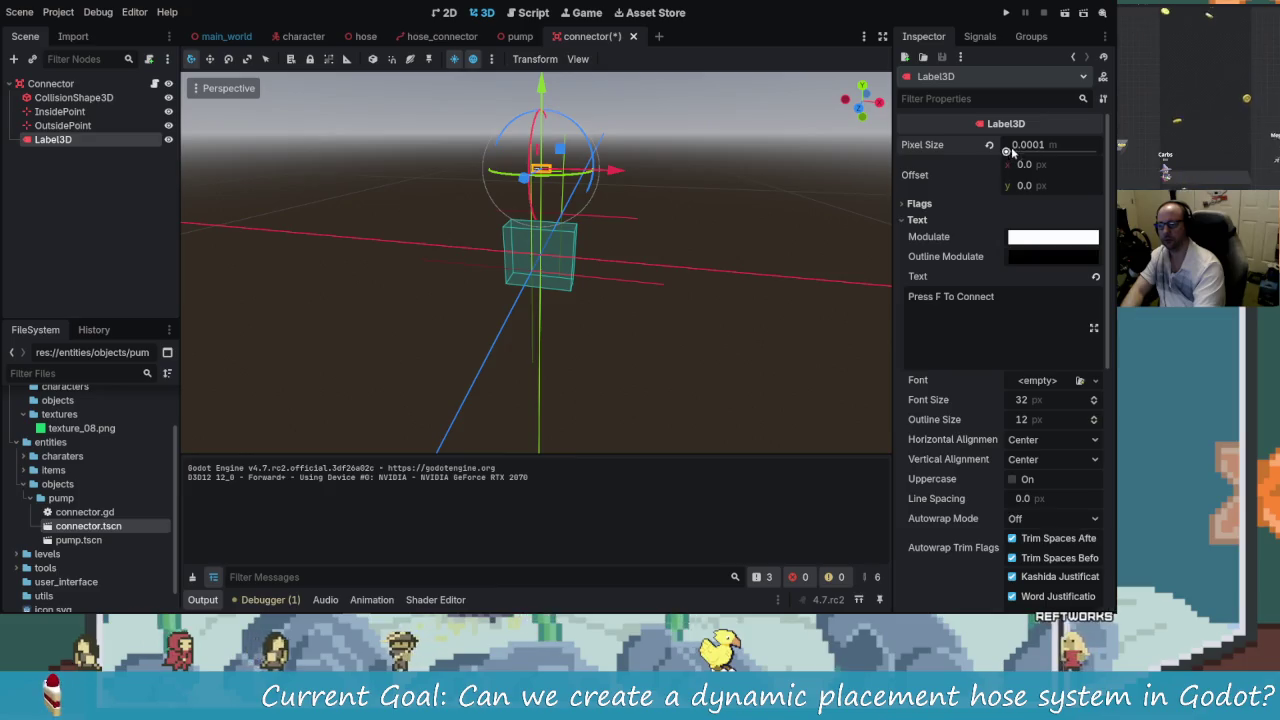
mouse_move(1007, 150)
left_mouse_down()
mouse_move(1060, 150)
mouse_move(995, 150)
left_mouse_up()
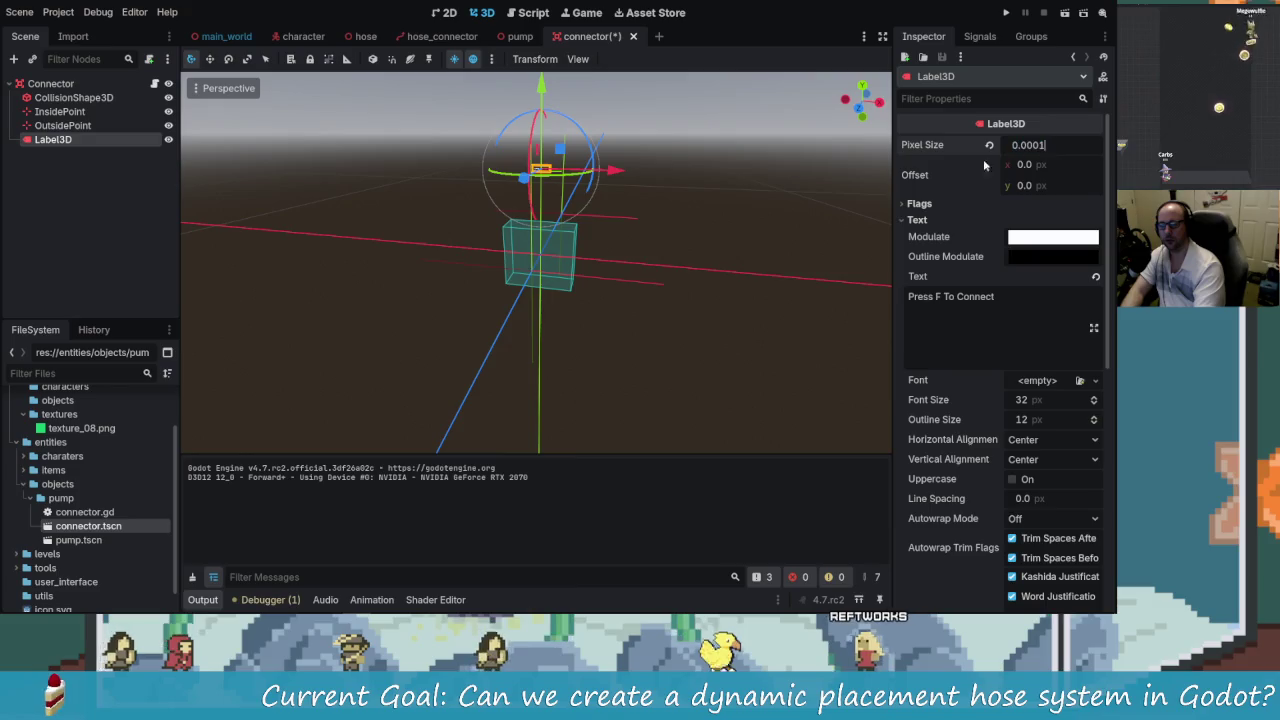
double_click(1058, 145)
key("BackSpace")
type("0.")
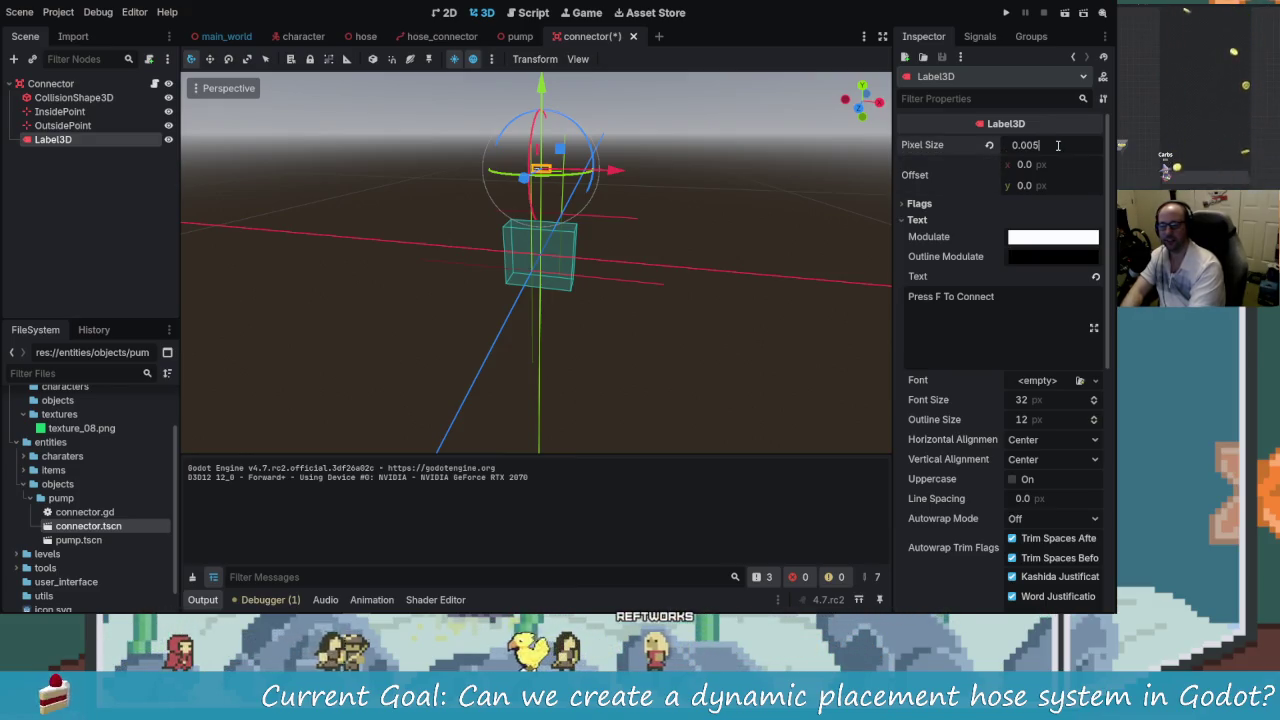
key("Return")
left_click(1040, 144)
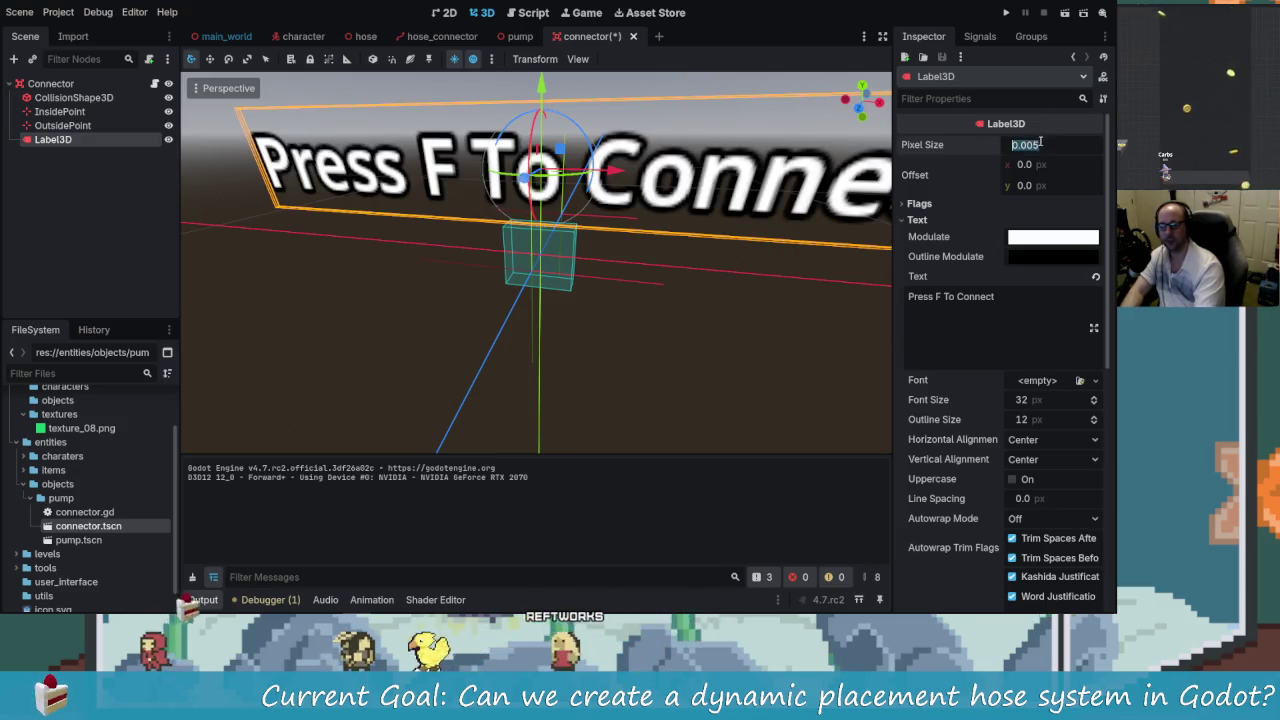
type("5")
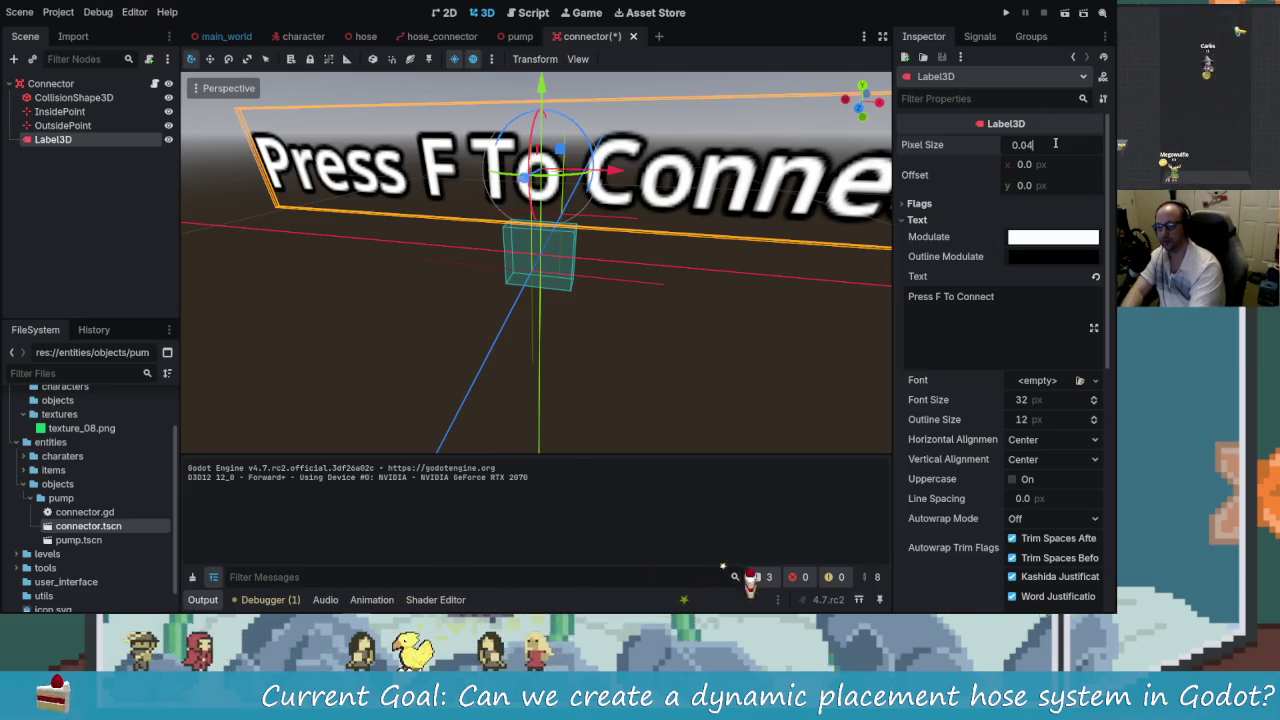
type("5")
key("Return")
key("BackSpace")
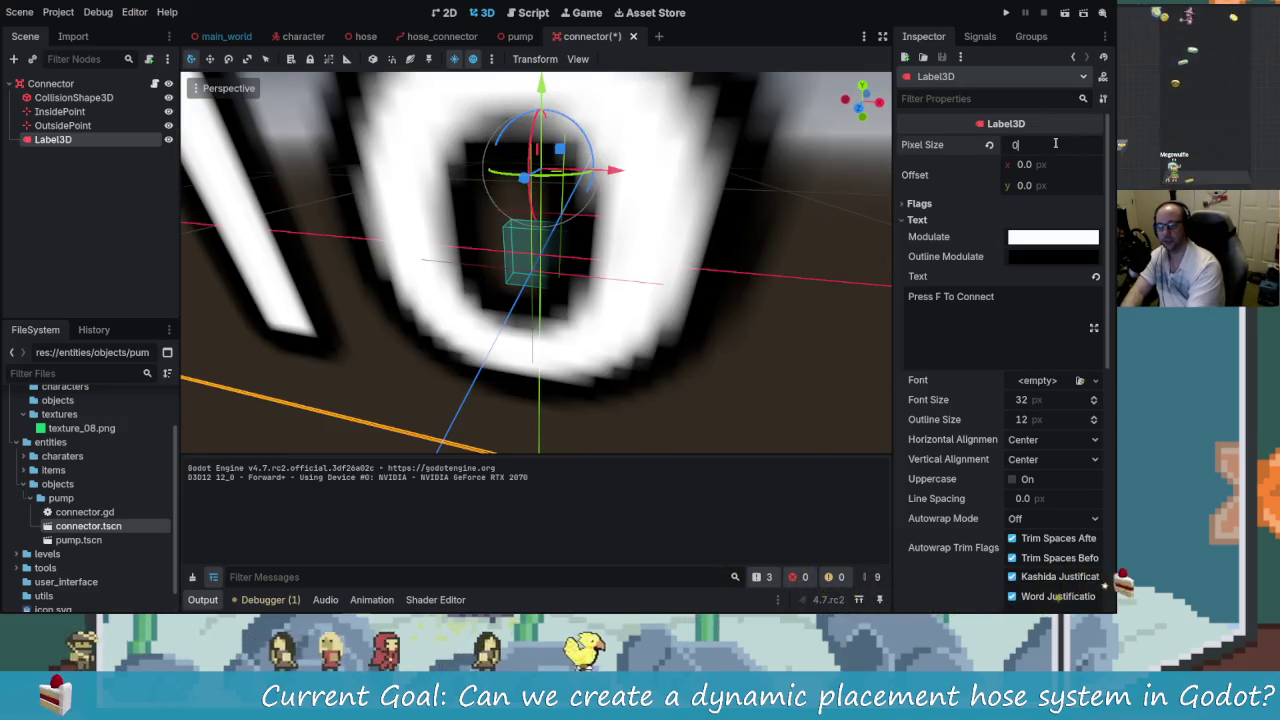
type("0.")
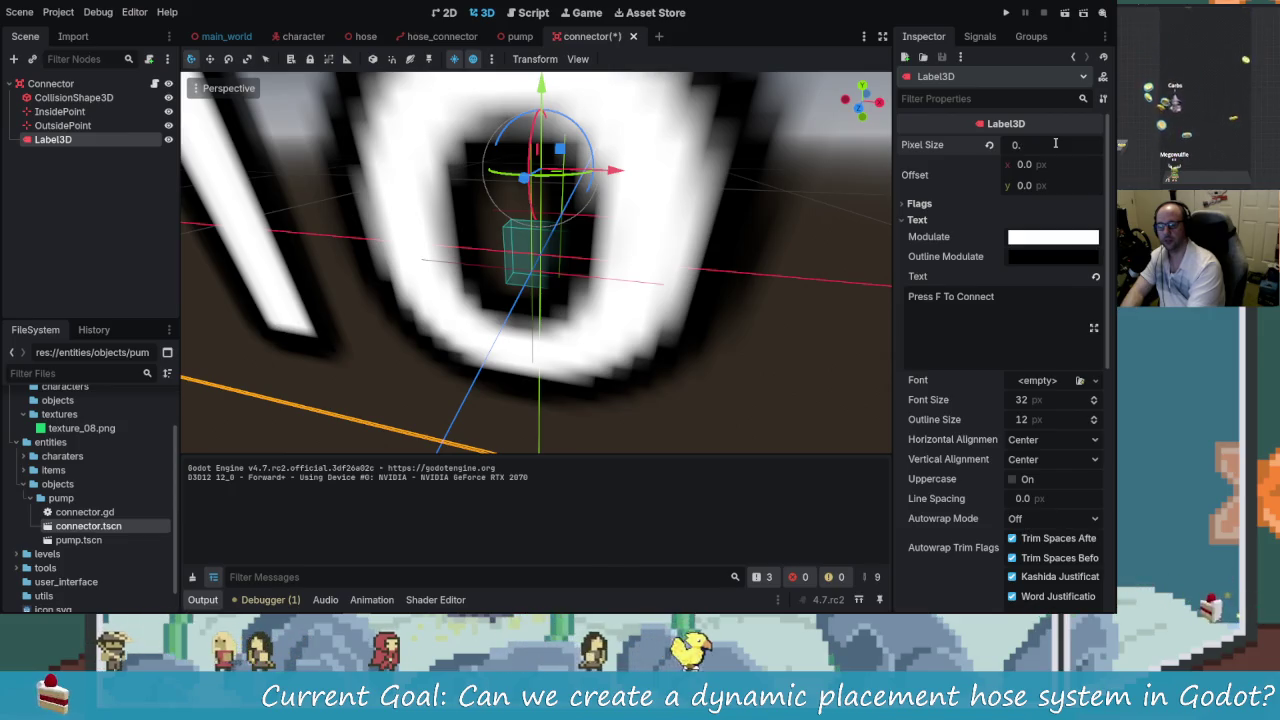
type("045")
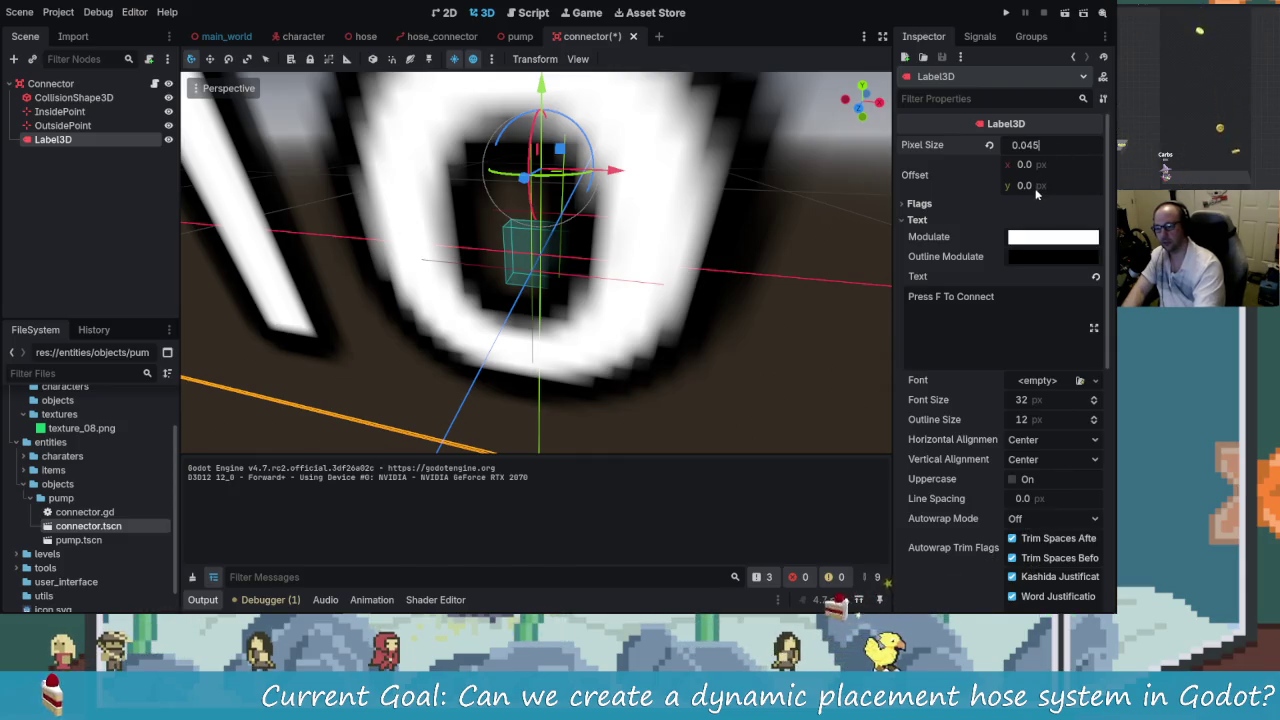
key("Return")
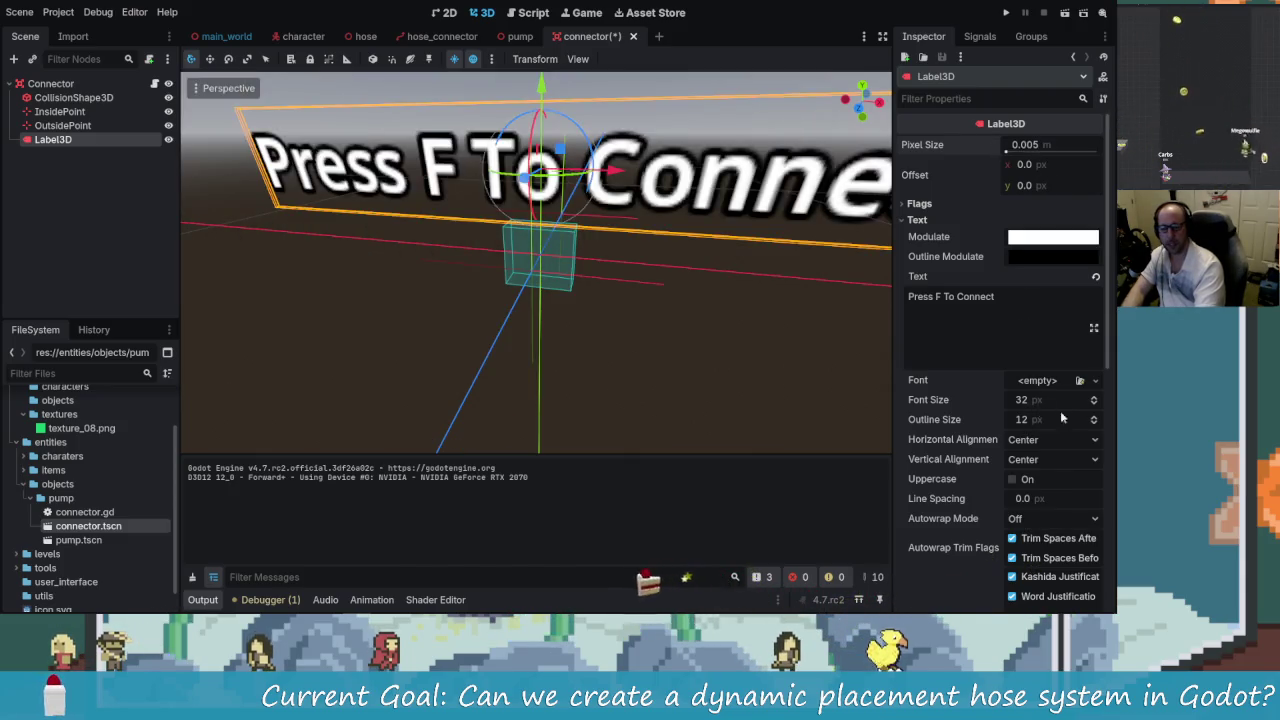
- Inspect the label from another angle and reduce its pixel size to 0.001
scroll(1094, 407, "down", 13)
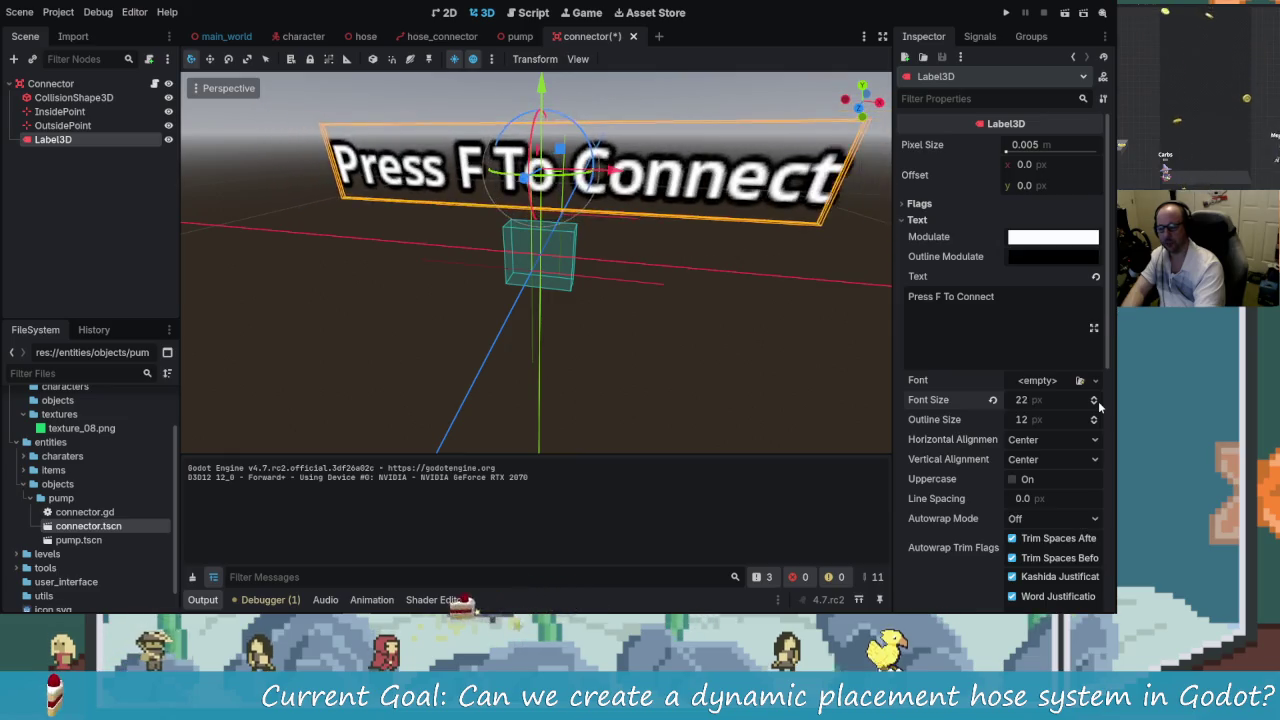
scroll(1094, 407, "down", 6)
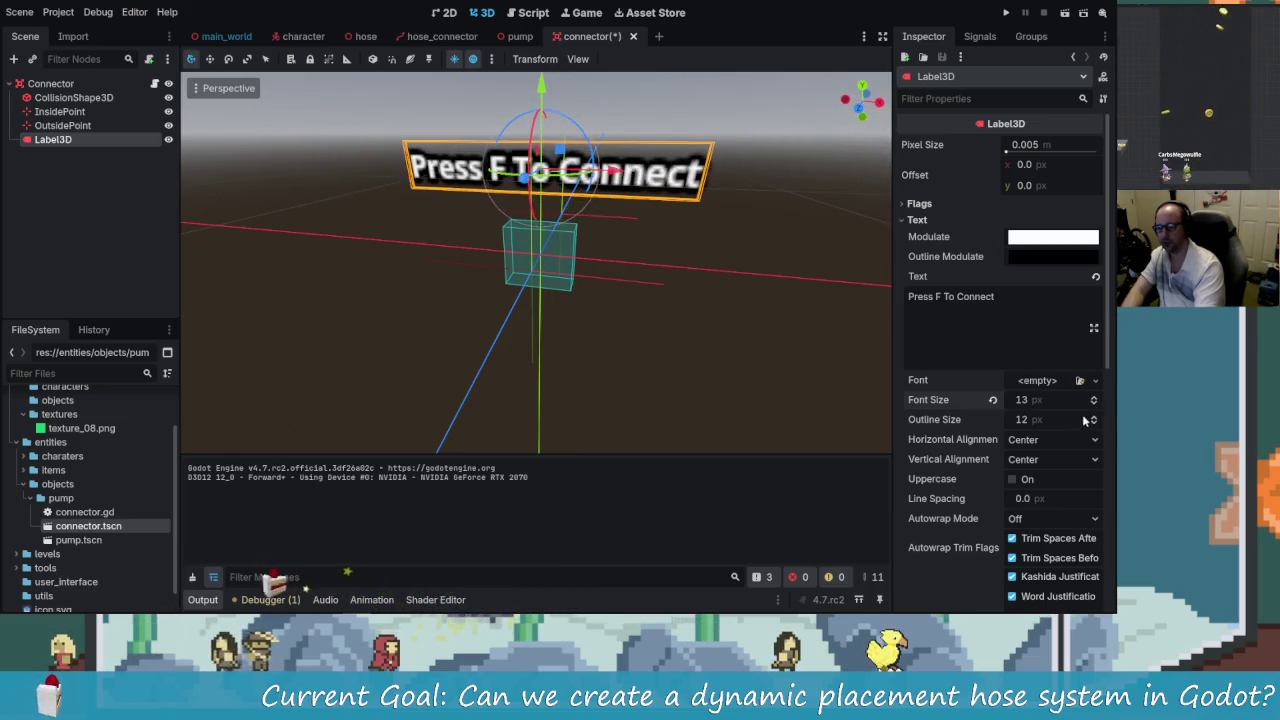
scroll(1094, 419, "down", 9)
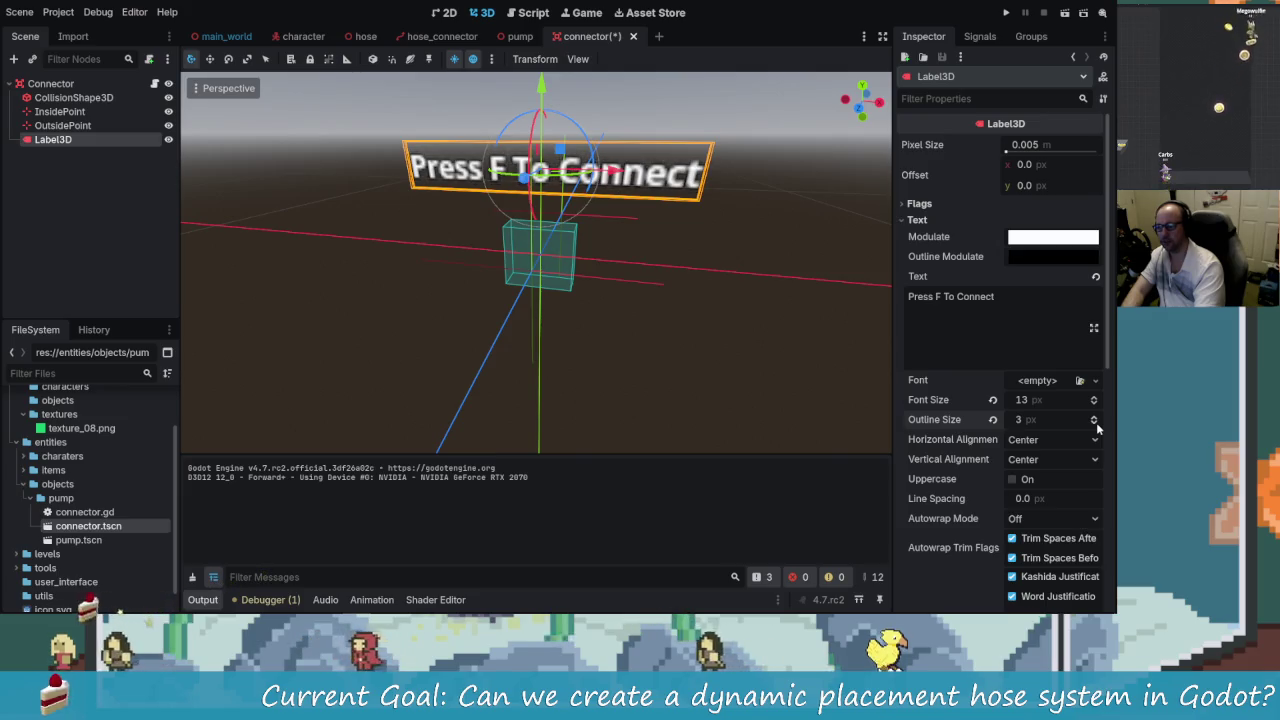
scroll(1094, 419, "up", 2)
scroll(1095, 401, "down", 1)
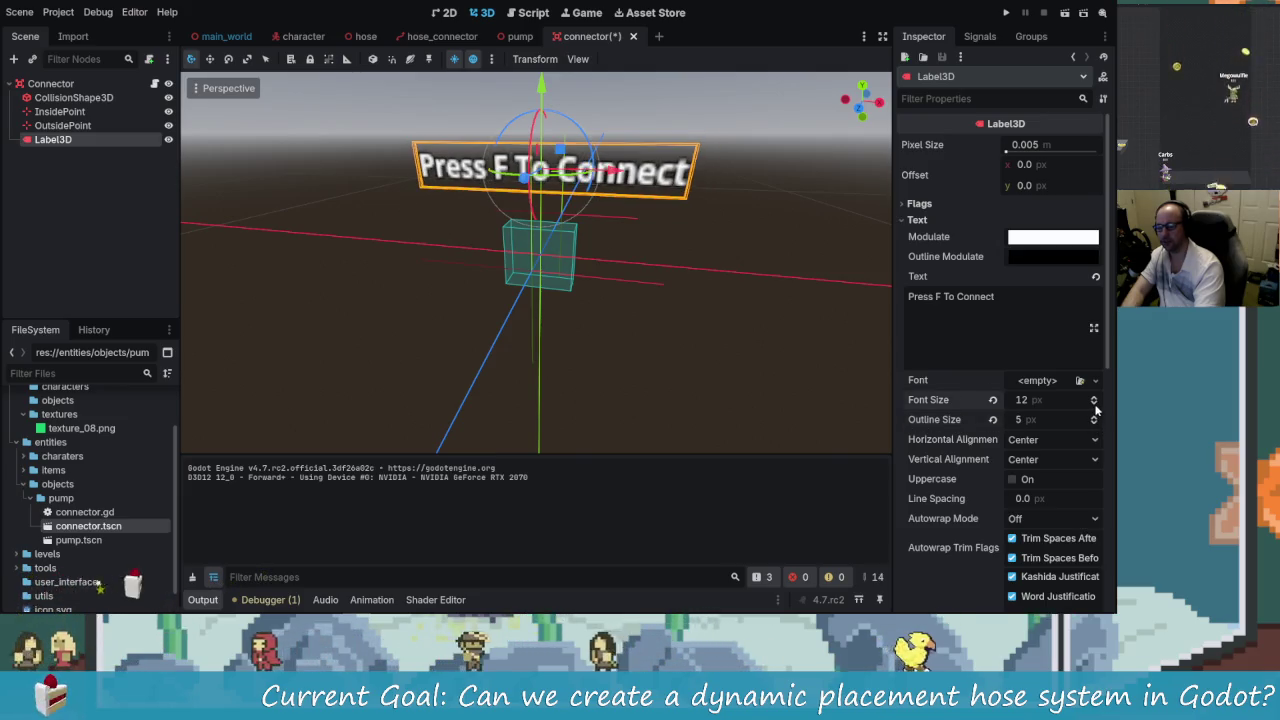
scroll(1094, 401, "up", 1)
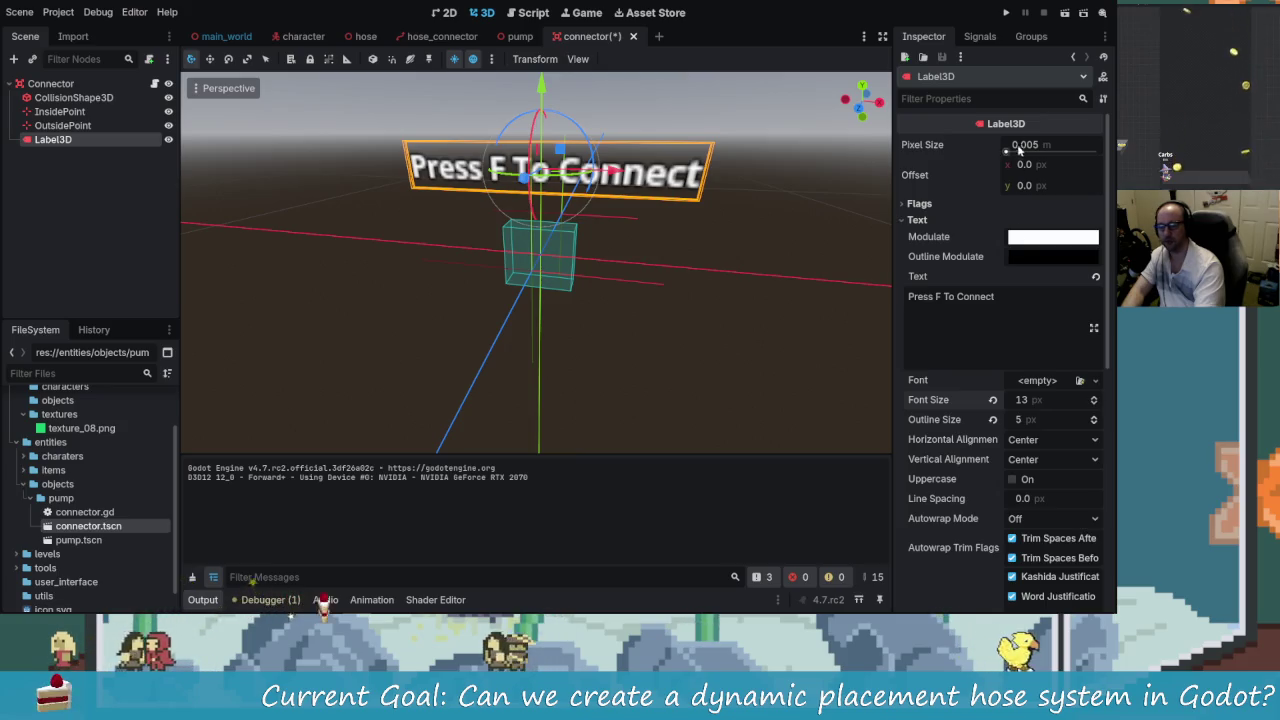
mouse_move(627, 278)
left_mouse_down()
mouse_move(677, 211)
mouse_move(663, 191)
mouse_move(908, 250)
left_mouse_up()
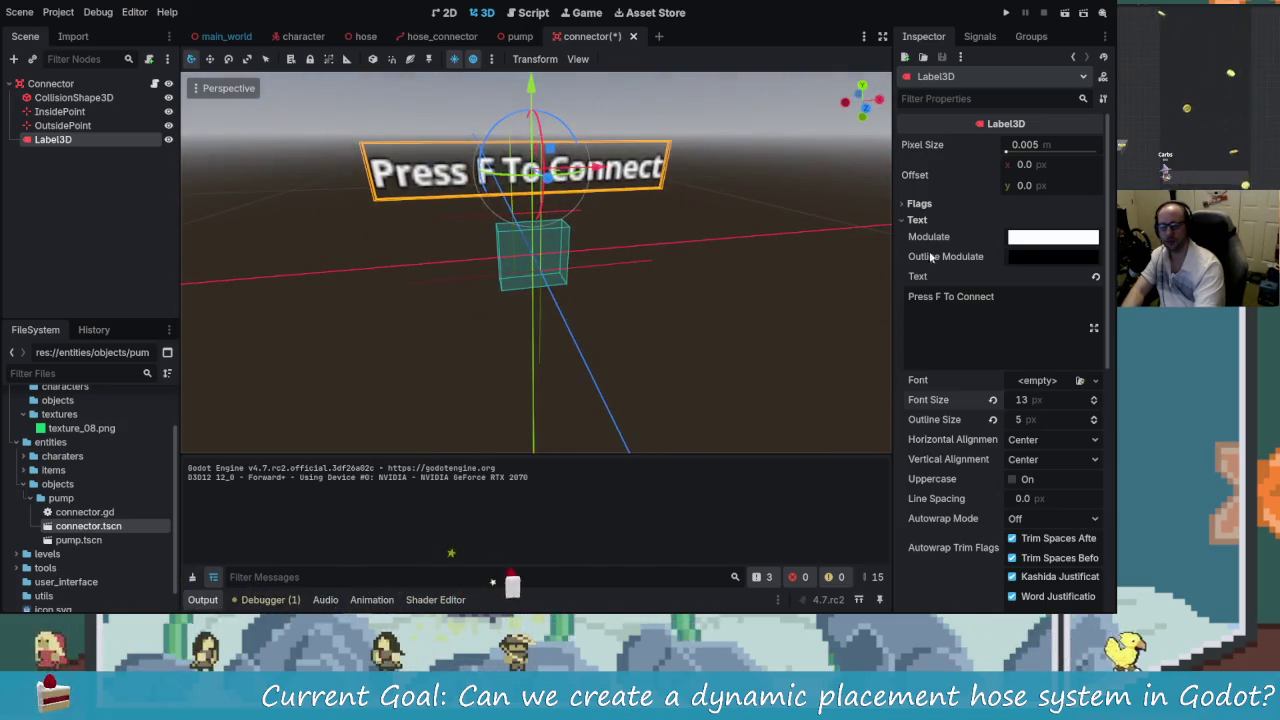
left_click(1058, 144)
left_click(1058, 144)
key("BackSpace")
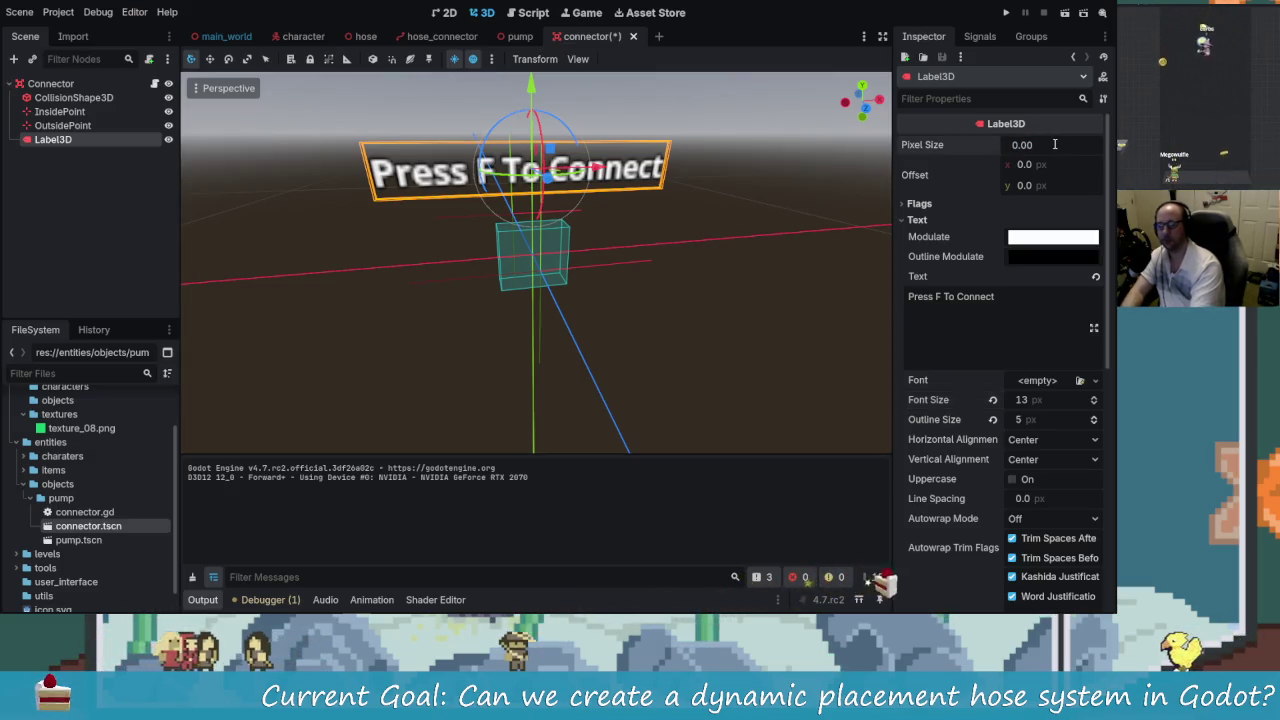
type("10")
key("Return")
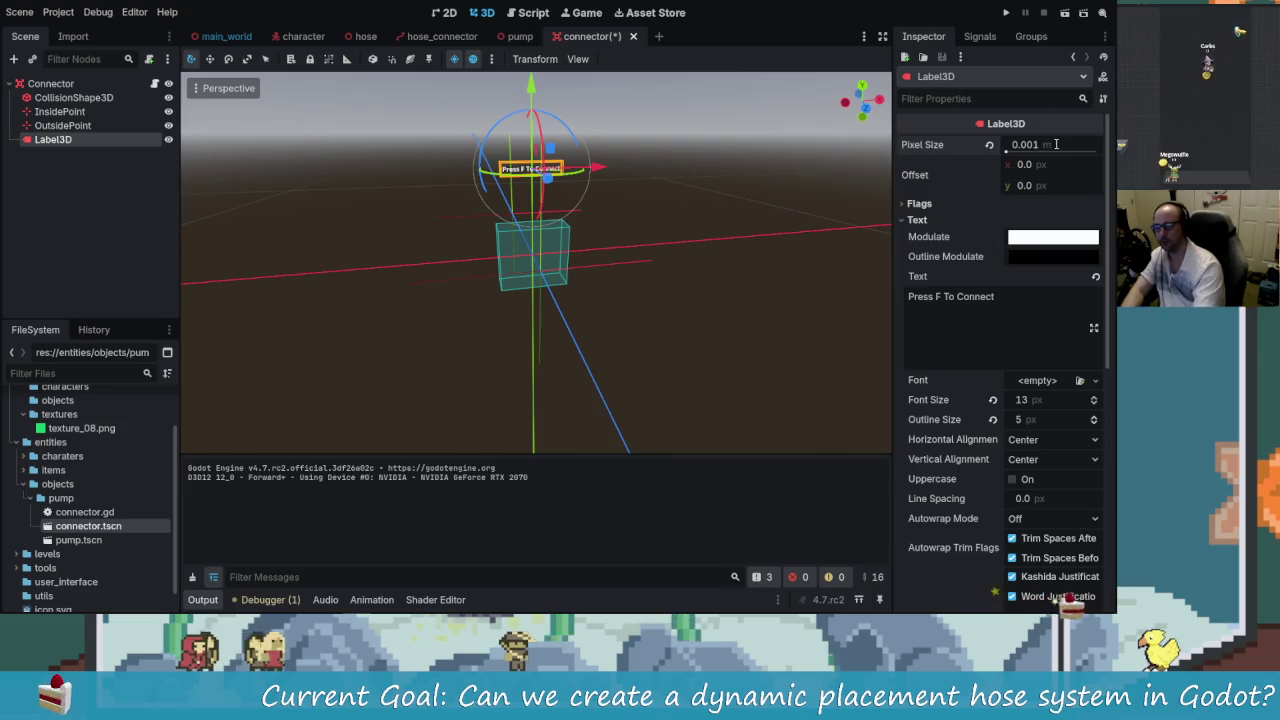
- Raise the label's font size to 25 and try pixel sizes 0.003 and 0.0003
scroll(616, 178, "up", 5)
mouse_move(588, 272)
left_mouse_down()
mouse_move(549, 212)
mouse_move(537, 302)
left_mouse_up()
left_click_drag(1093, 397, 1093, 400)
left_click(1030, 145)
key("BackSpace")
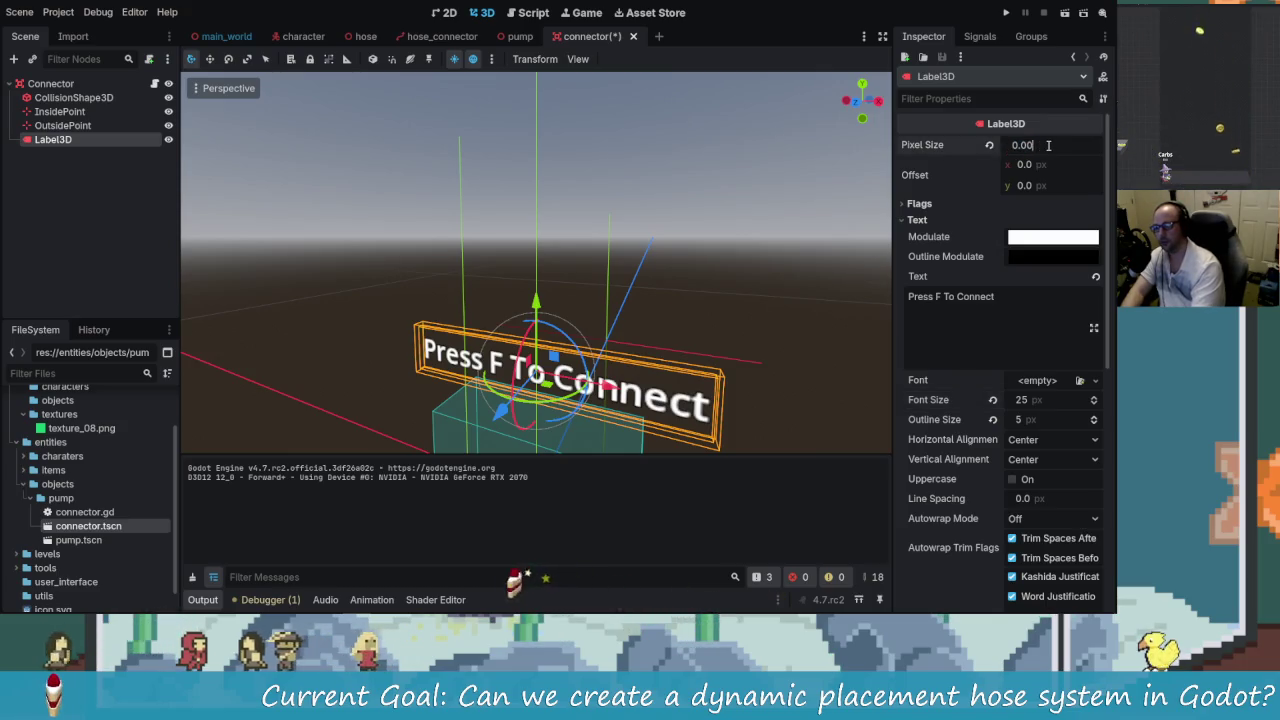
type("2")
key("BackSpace")
type("3")
key("Return")
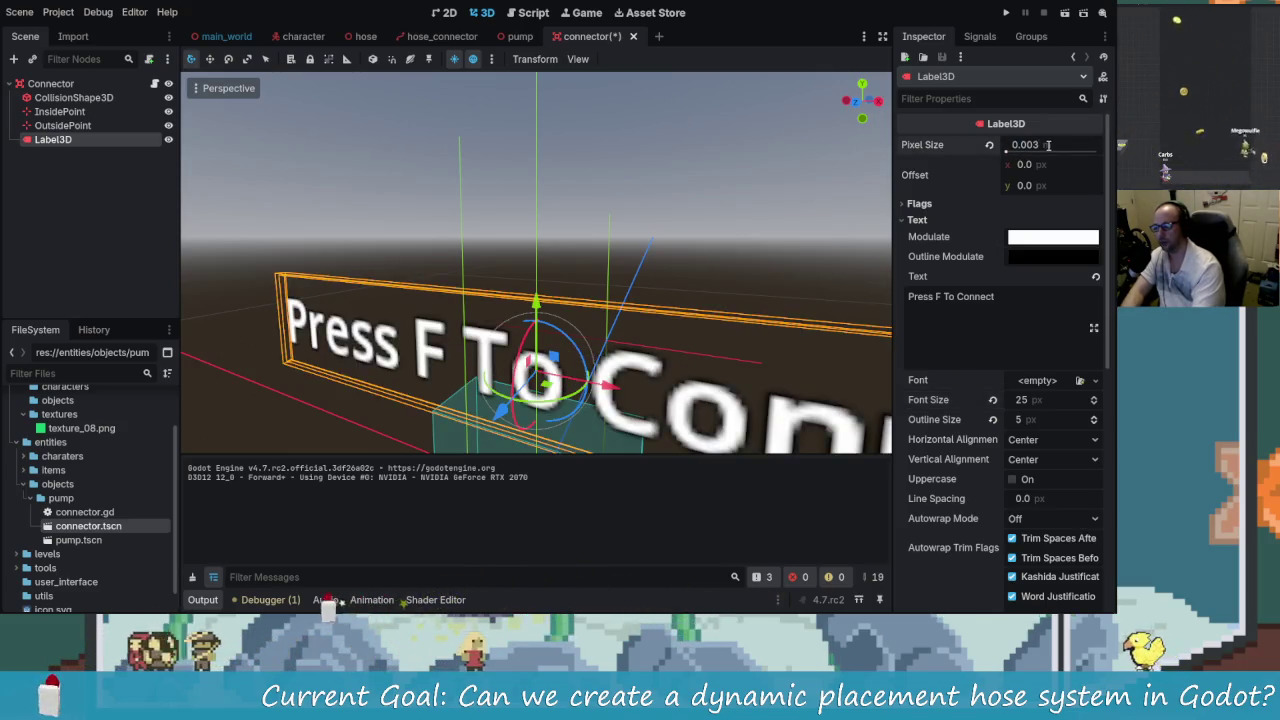
type("0.0002")
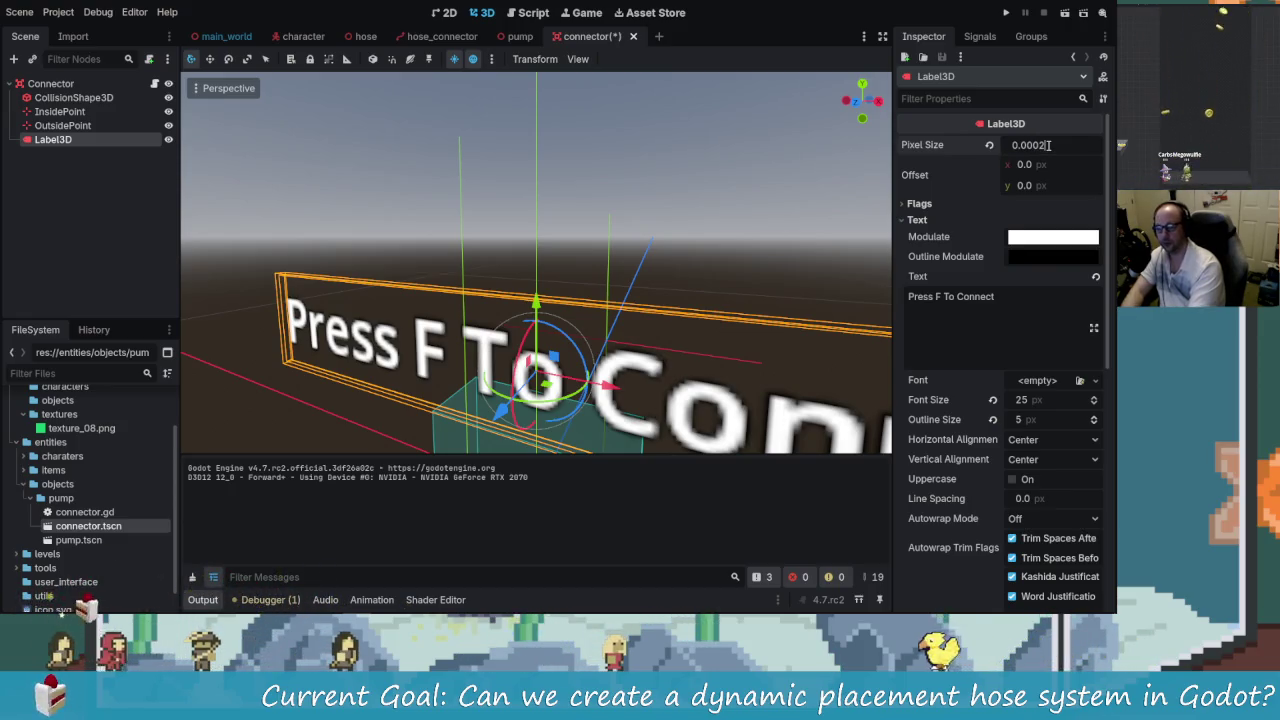
key("Return")
- Frame the label for a readable view and set its pixel size back to 0.003
key("f")
mouse_move(489, 328)
left_mouse_down()
mouse_move(687, 315)
mouse_move(583, 331)
left_mouse_up()
scroll(583, 331, "down", 2)
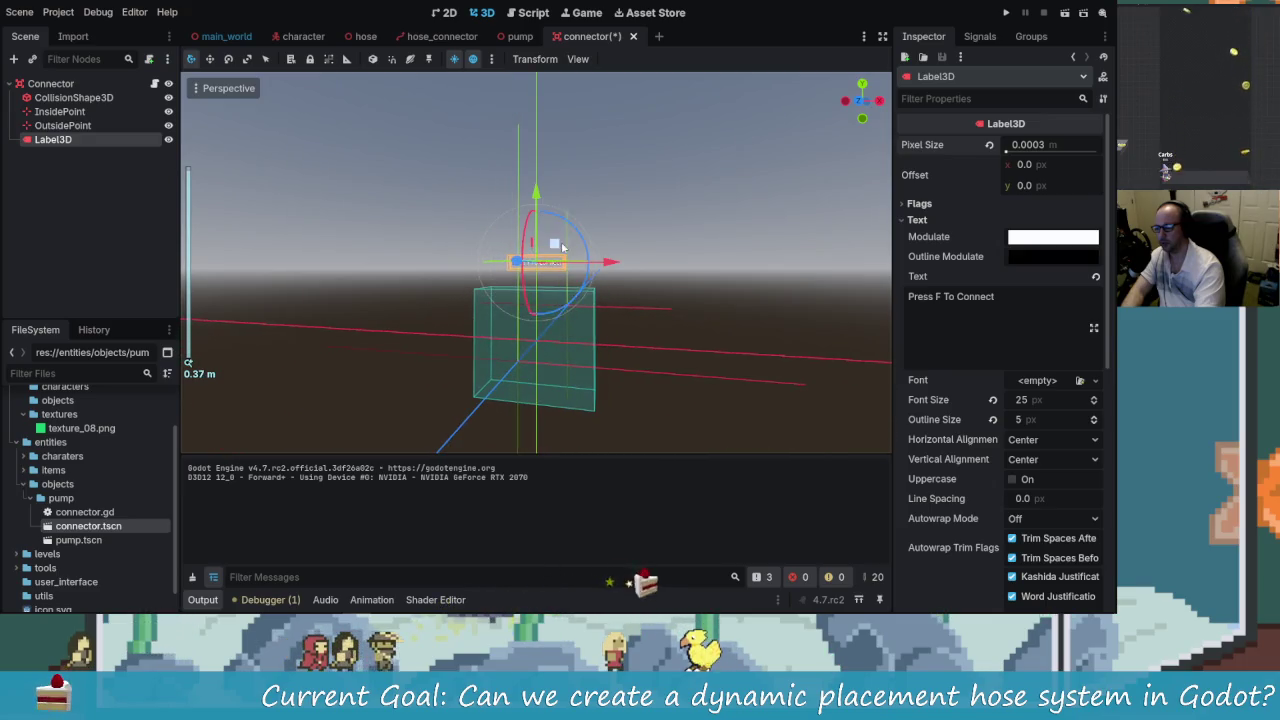
scroll(562, 246, "up", 3)
left_click_drag(570, 275, 631, 304)
mouse_move(611, 442)
left_mouse_down()
mouse_move(586, 344)
mouse_move(640, 360)
left_mouse_up()
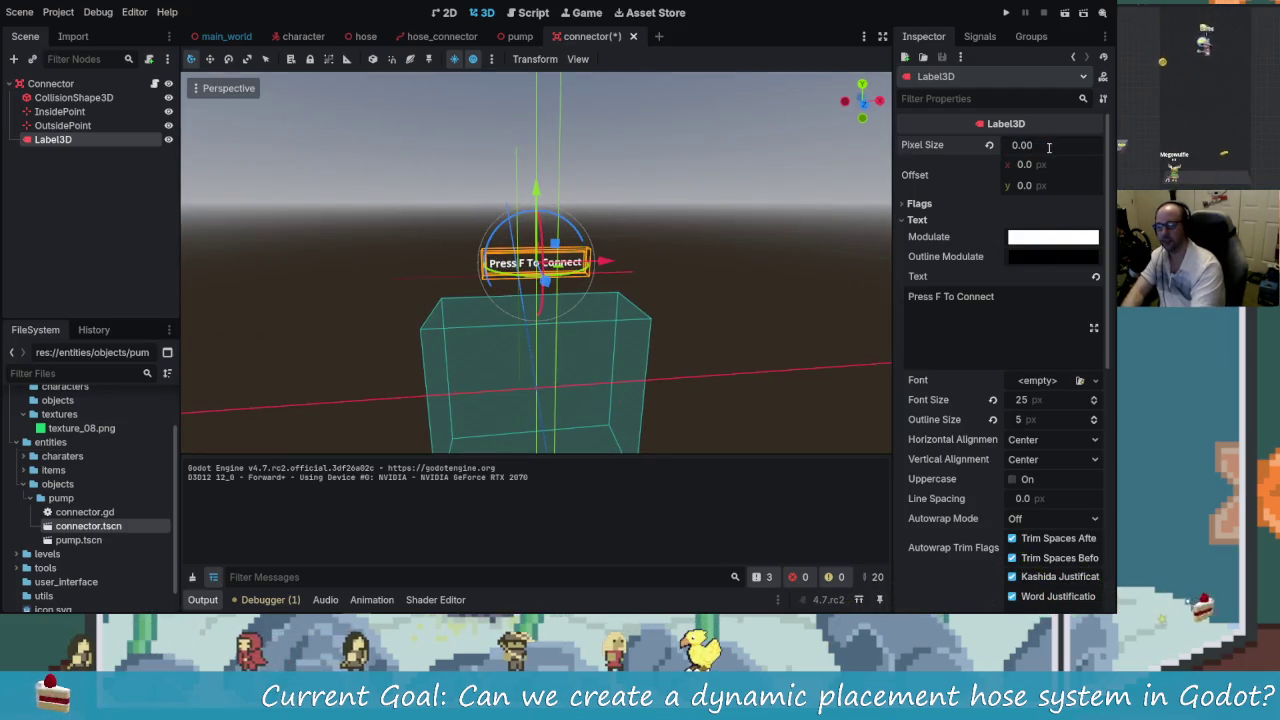
type("3")
key("Return")
- Raise the label 0.1 m above the box and set its outline size to 10
scroll(575, 230, "down", 4)
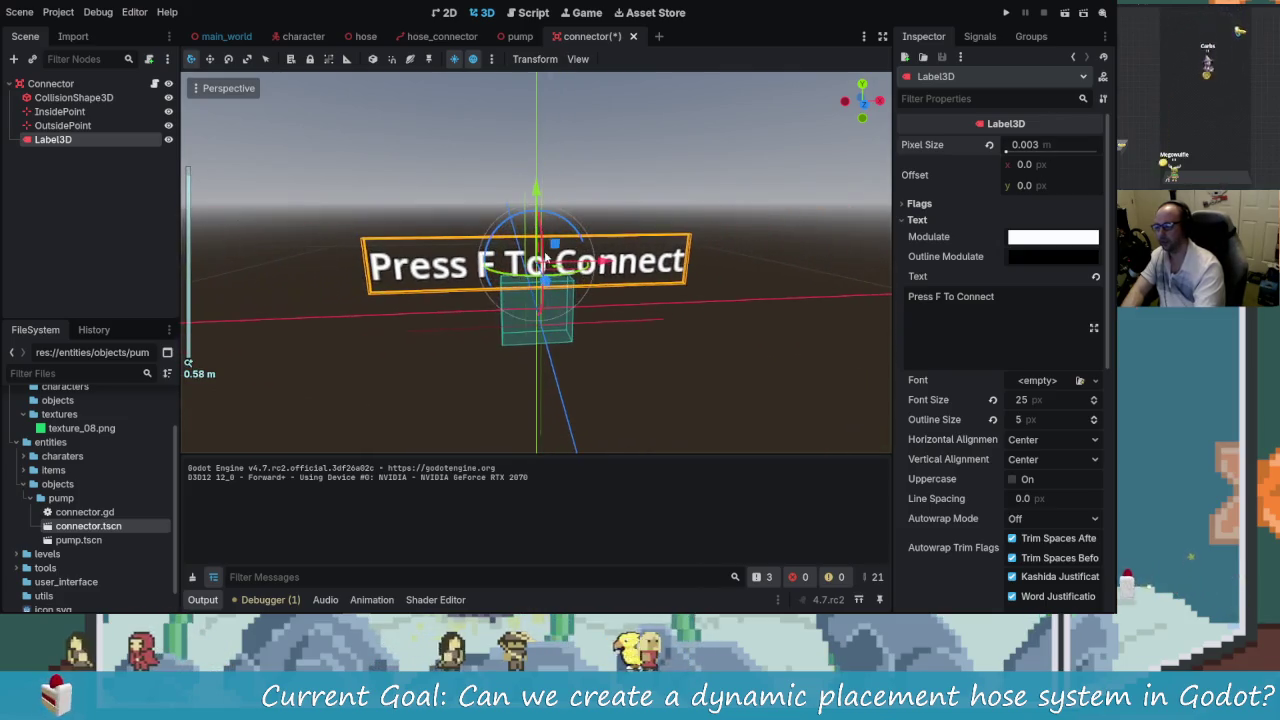
left_click_drag(536, 190, 536, 120)
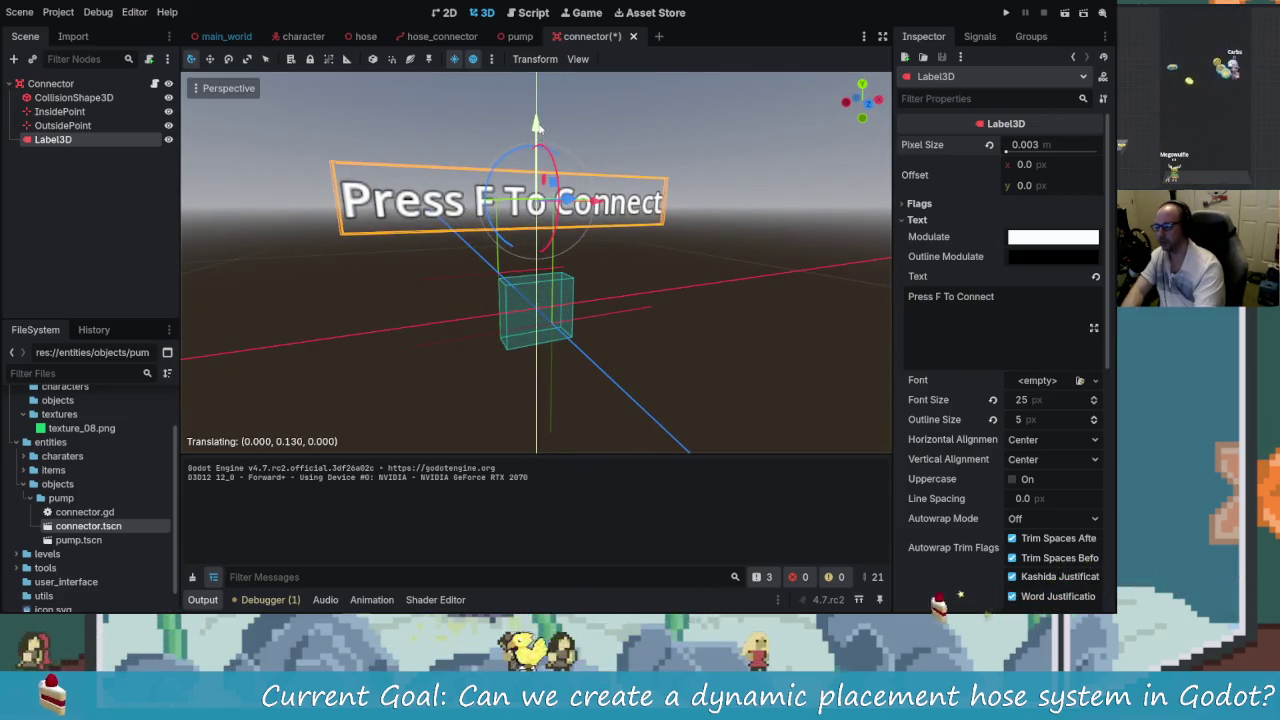
left_click_drag(1094, 419, 1095, 400)
- Lower the font size to 30 and change the text to 'Press [ F ] To Connect'
left_click(1094, 404)
left_click(1094, 404)
left_click(1094, 404)
left_click(1095, 405)
left_click(1095, 405)
left_click(938, 297)
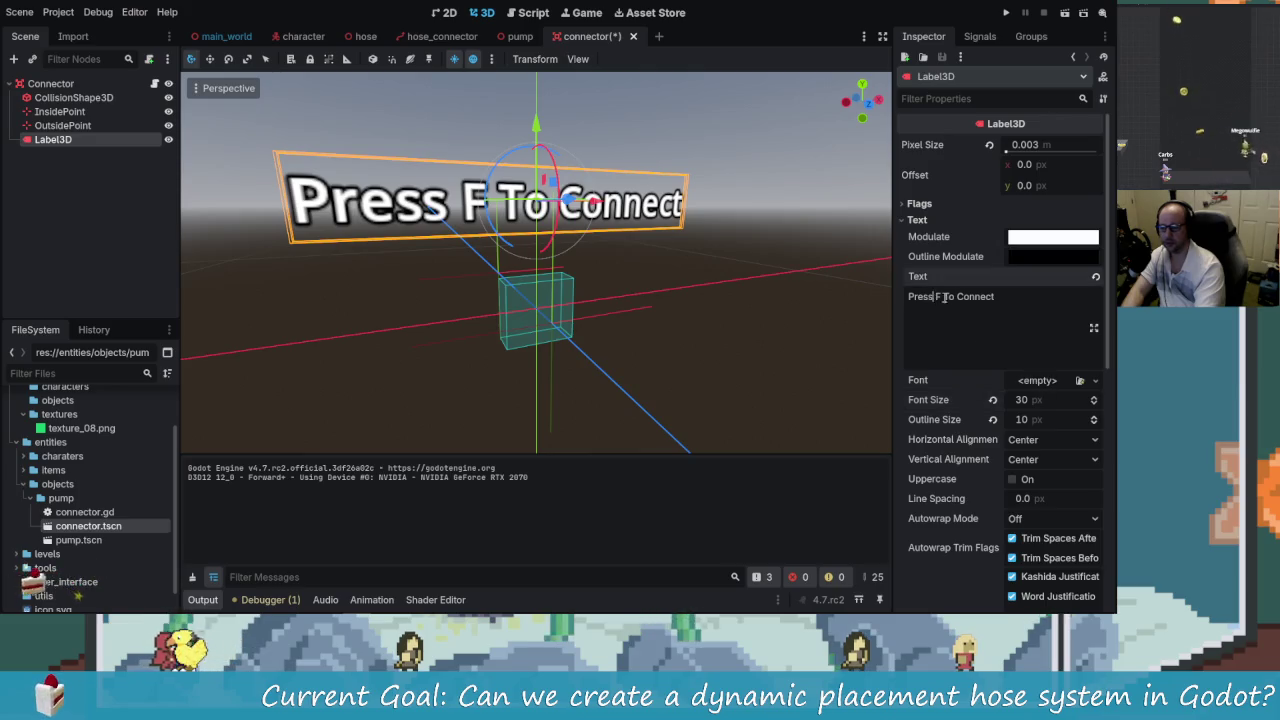
type("[")
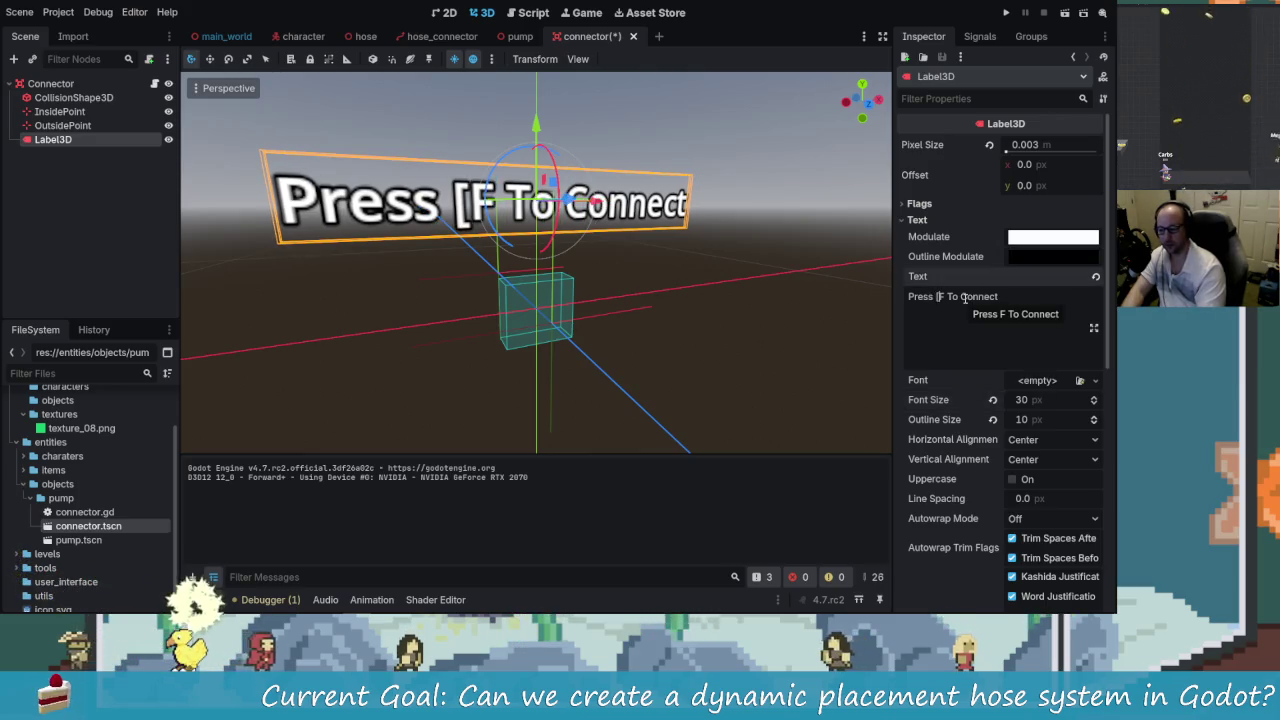
key("Right")
type("]")
key("Left")
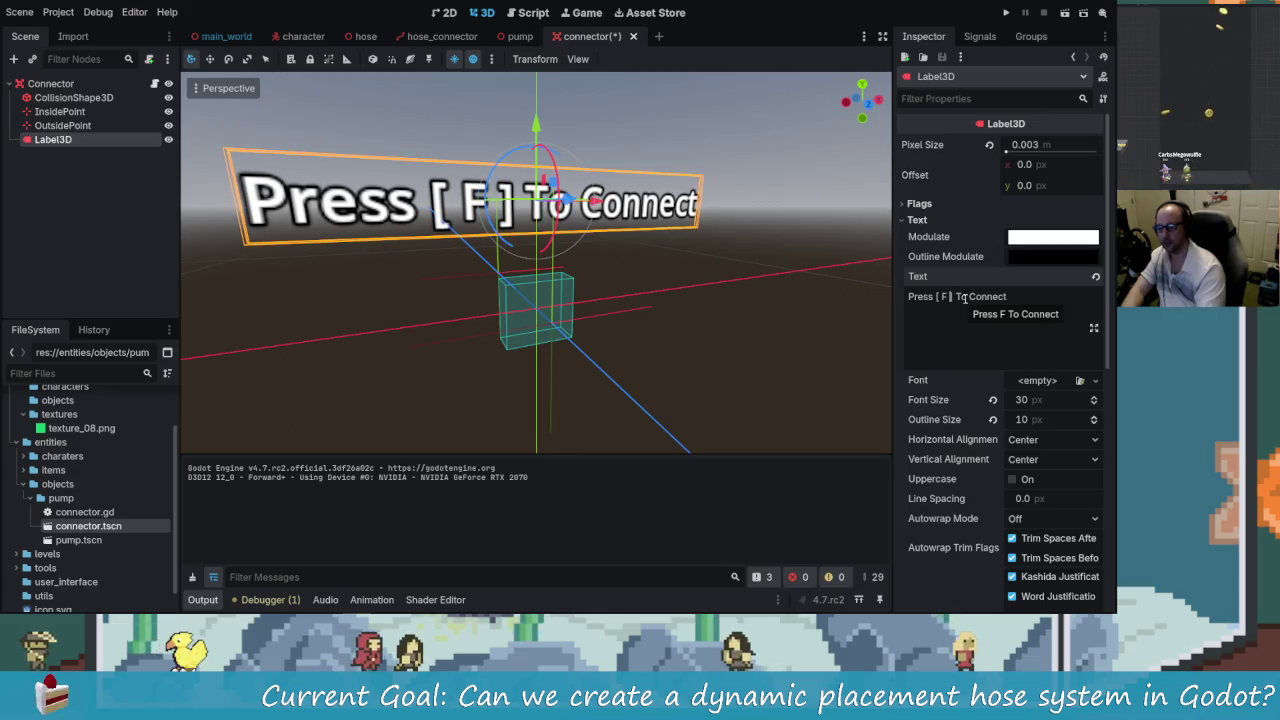
- Save the connector scene and test-run the game, walking toward the connector
key("ctrl+s")
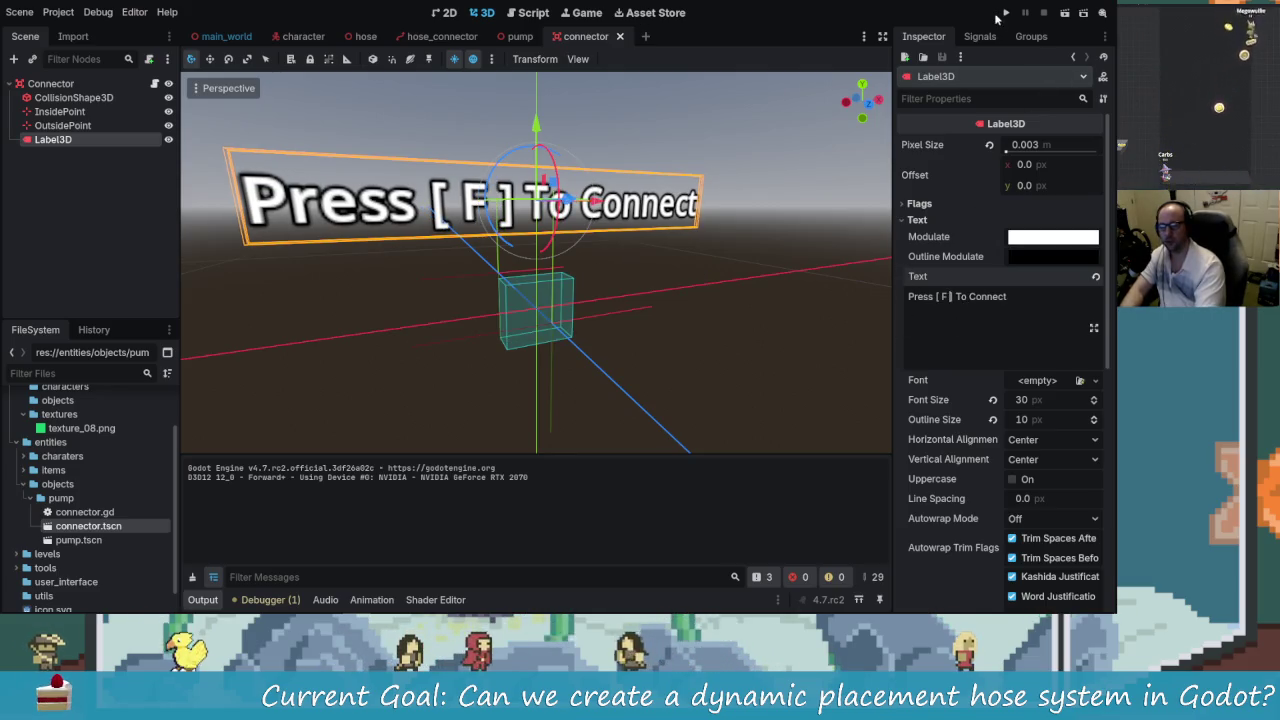
left_click(1004, 14)
key("w")
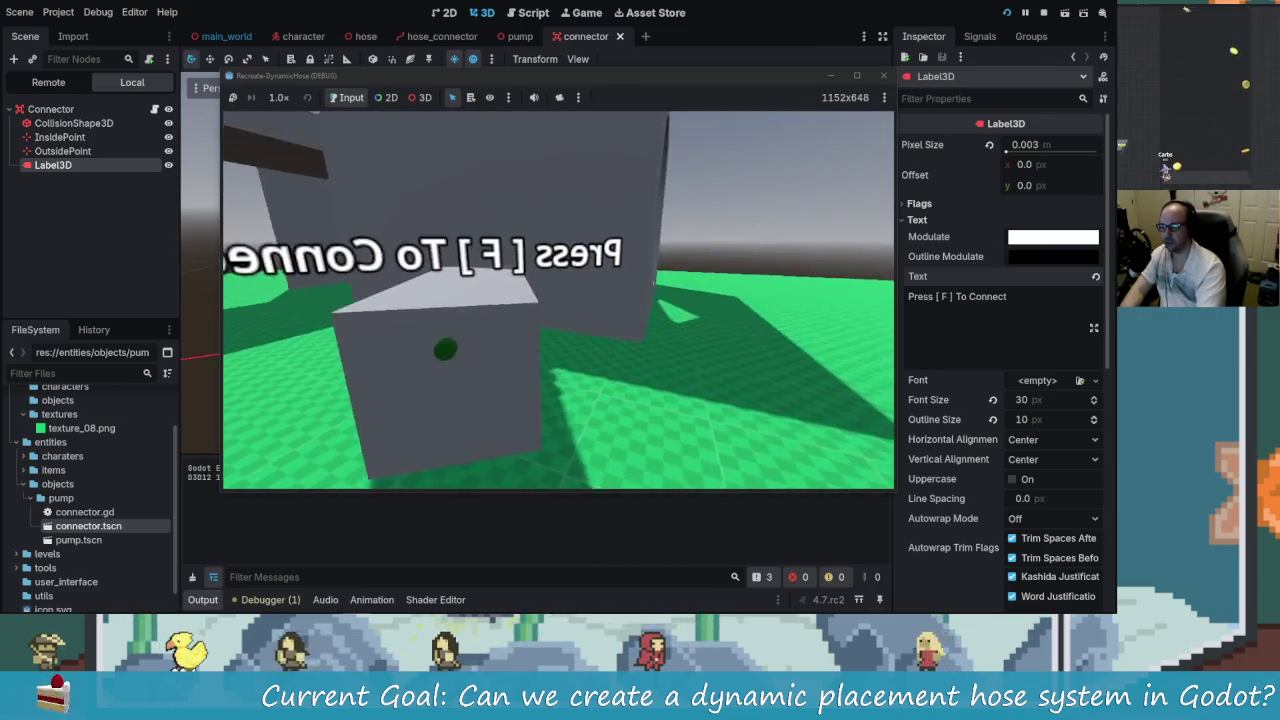
key("Escape")
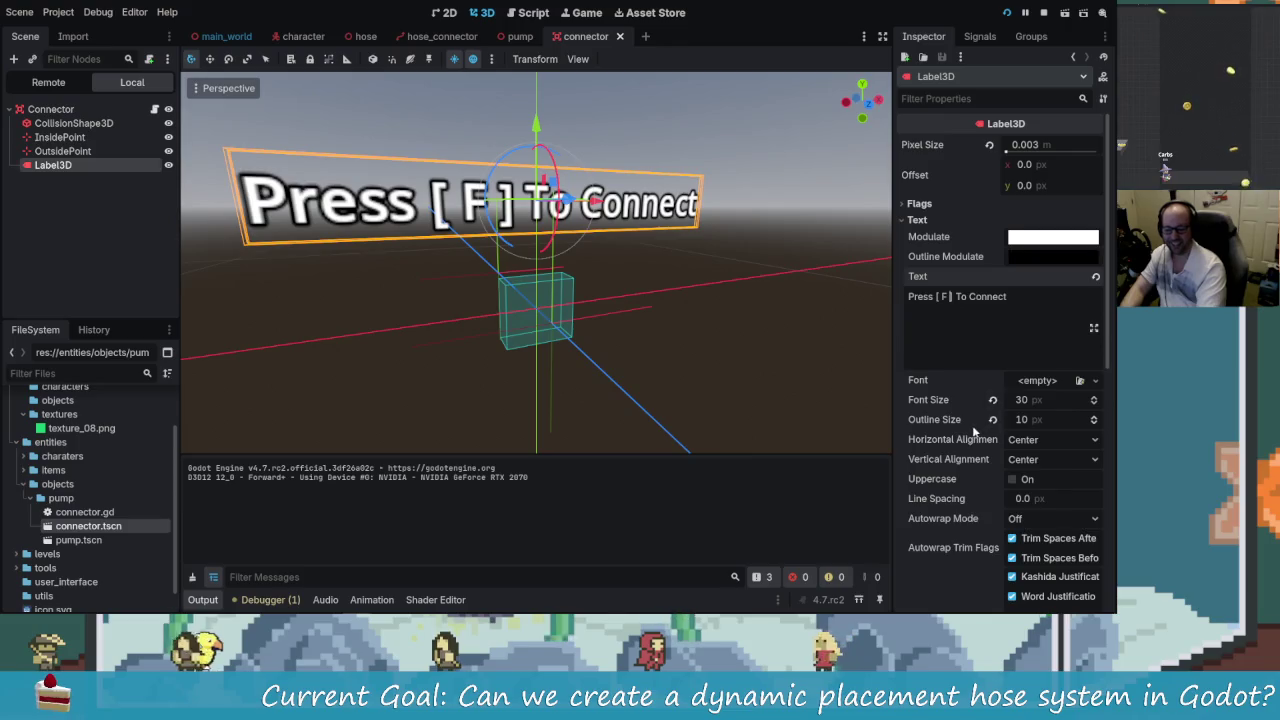
- Set the label's Billboard flag to Enabled and save the connector scene
scroll(987, 340, "down", 3)
scroll(947, 424, "down", 6)
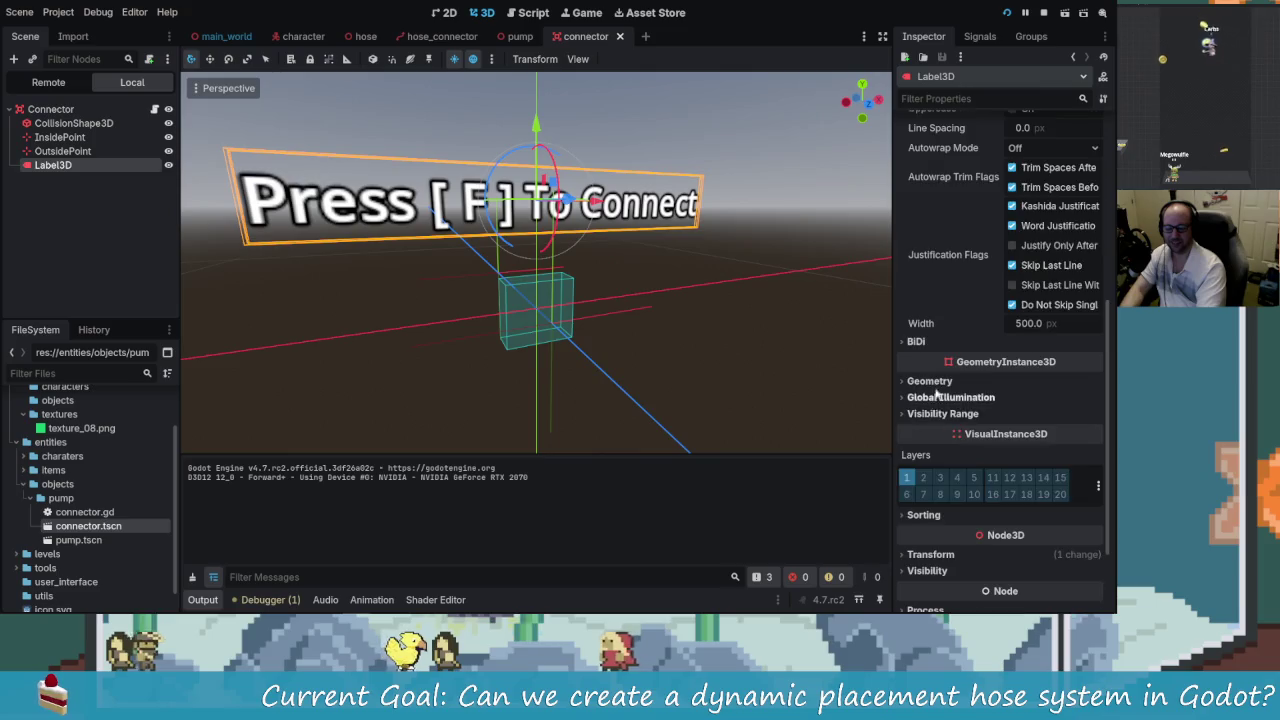
scroll(940, 380, "up", 9)
left_click(919, 204)
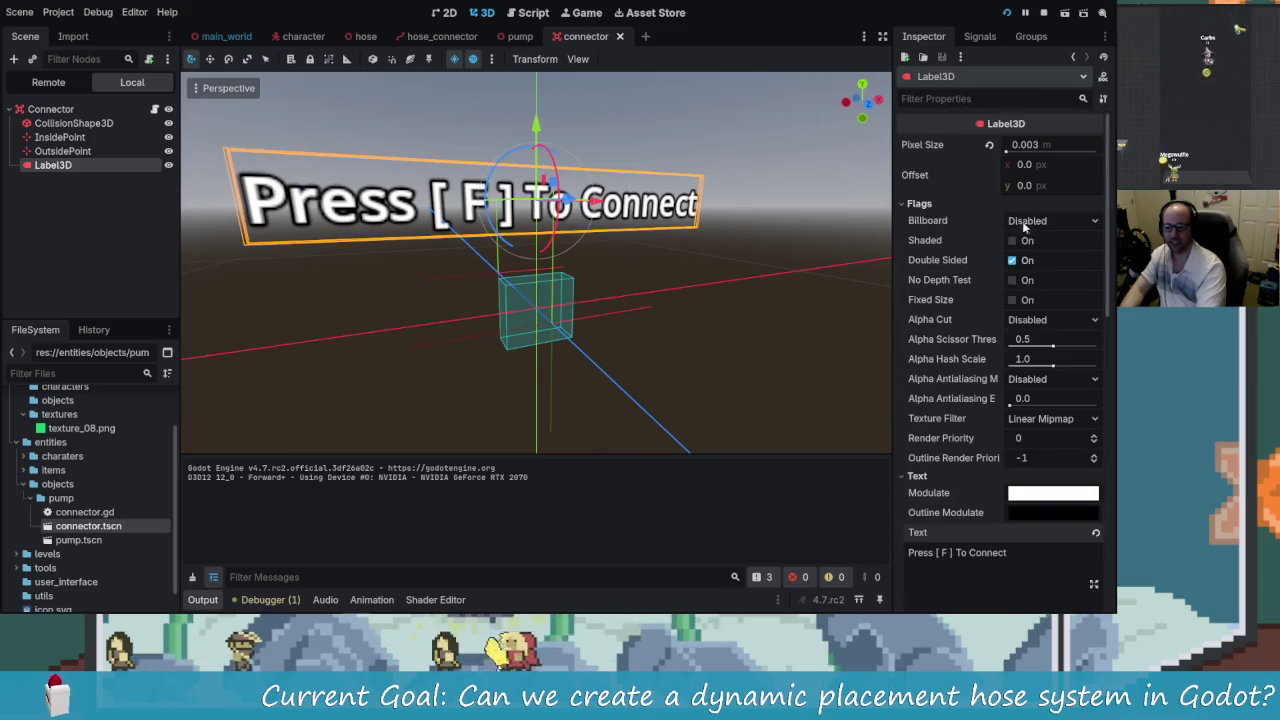
left_click(1018, 221)
left_click(1036, 259)
key("ctrl+s")
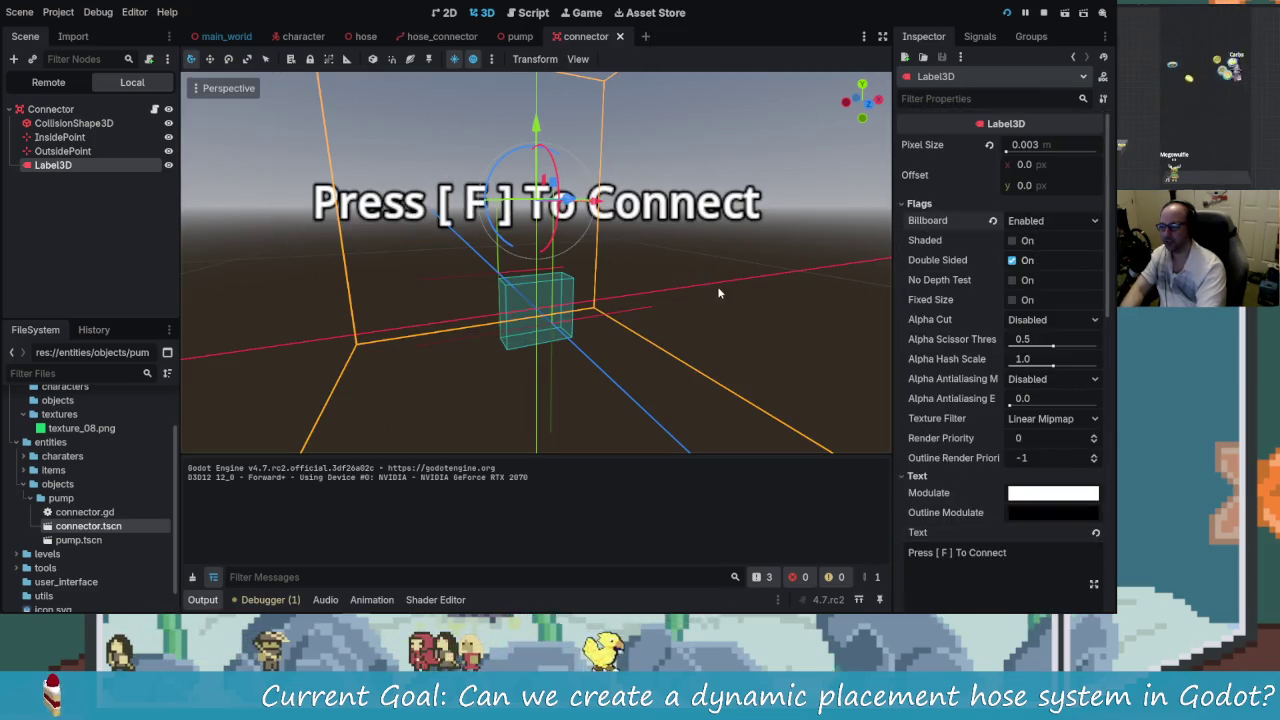
scroll(538, 258, "down", 5)
left_click_drag(538, 258, 470, 265)
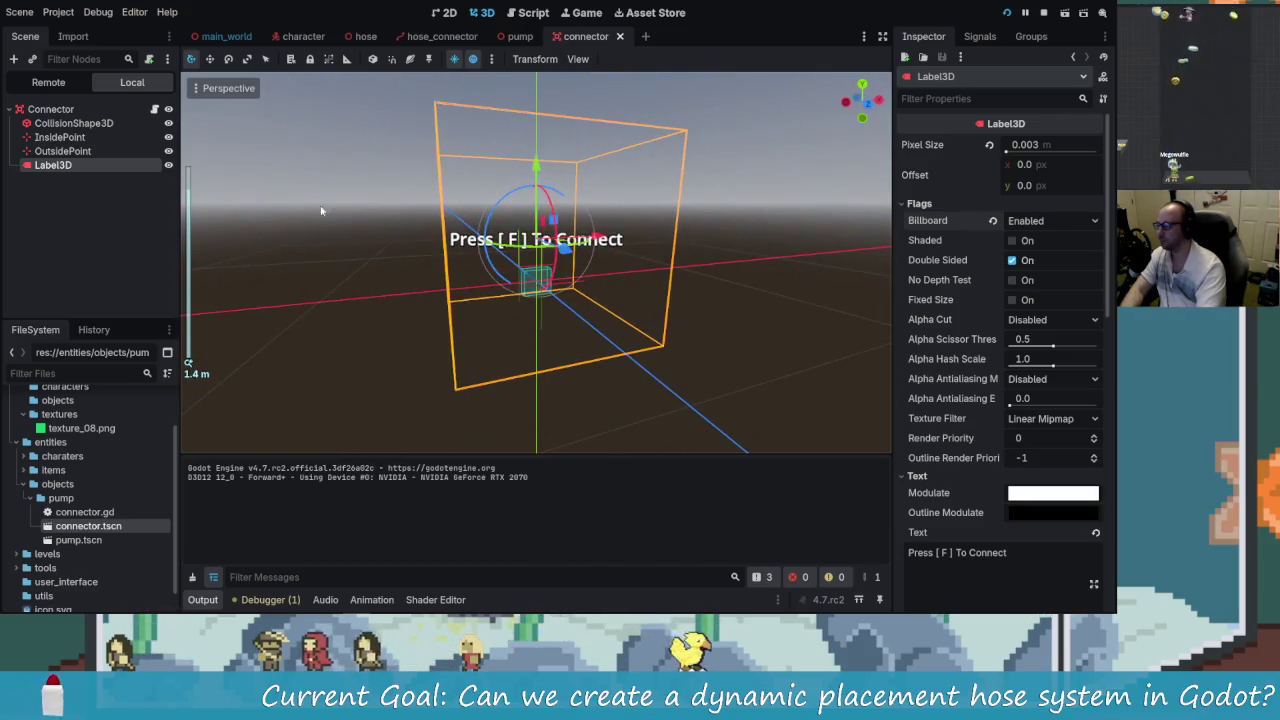
left_click(154, 109)
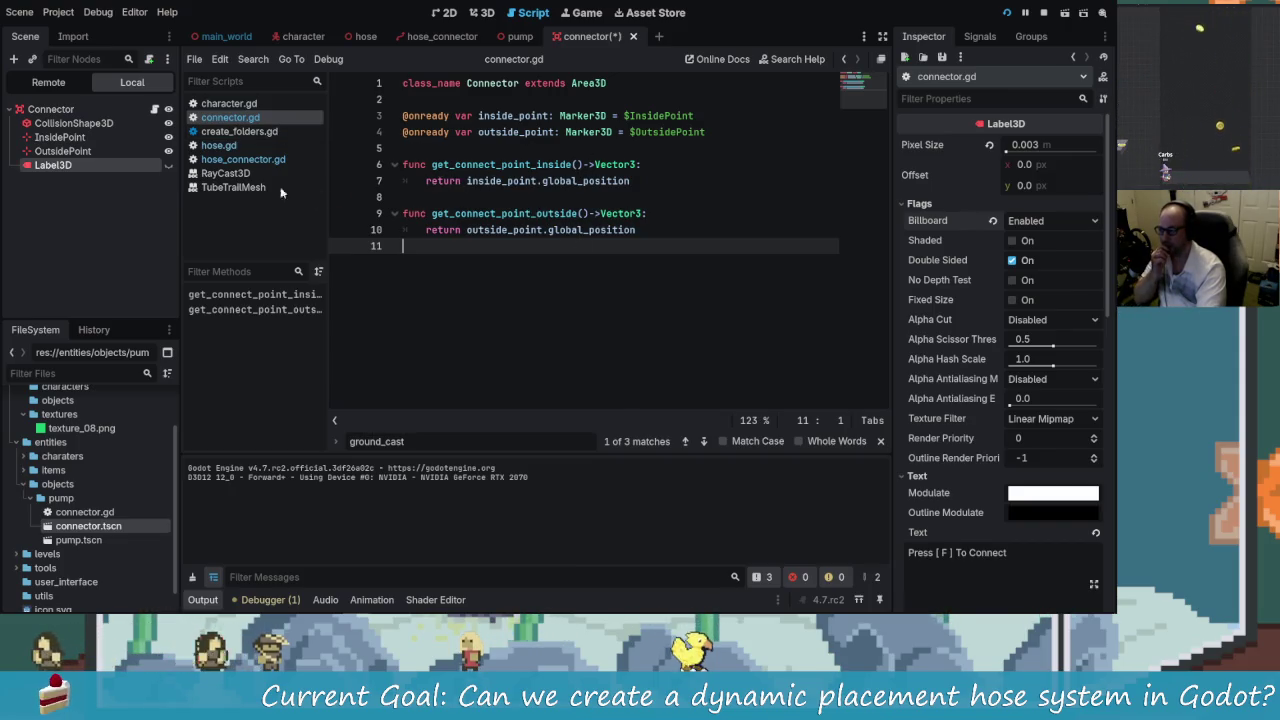
- Draft a trial show/toggle function line in connector.gd, then delete it again
left_click(448, 148)
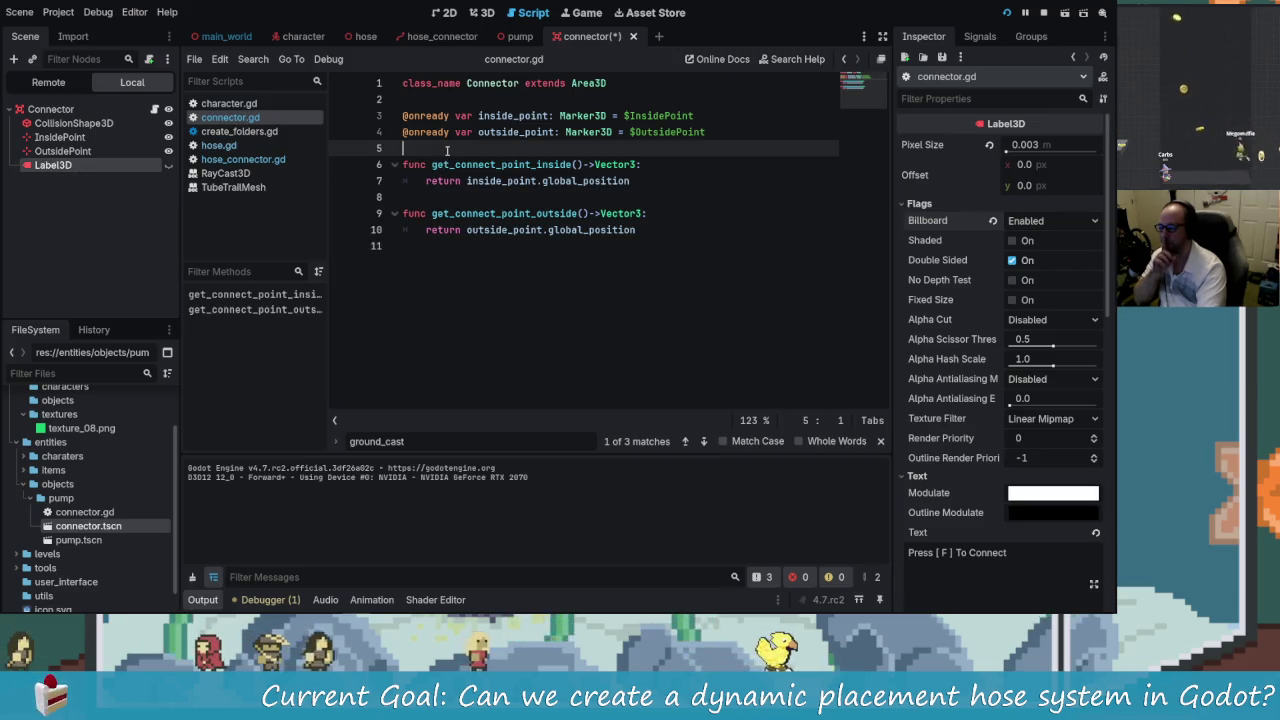
key("Return")
key("Return")
key("Up")
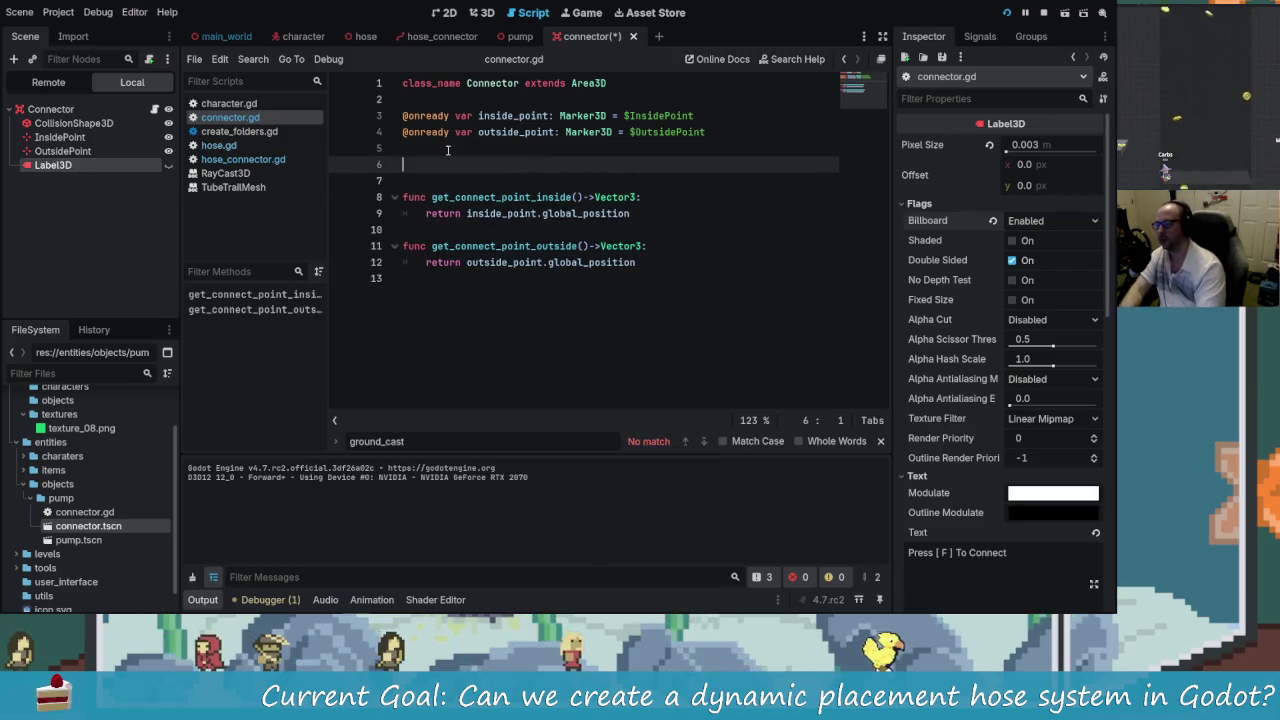
type("fuy")
key("BackSpace")
key("BackSpace")
key("BackSpace")
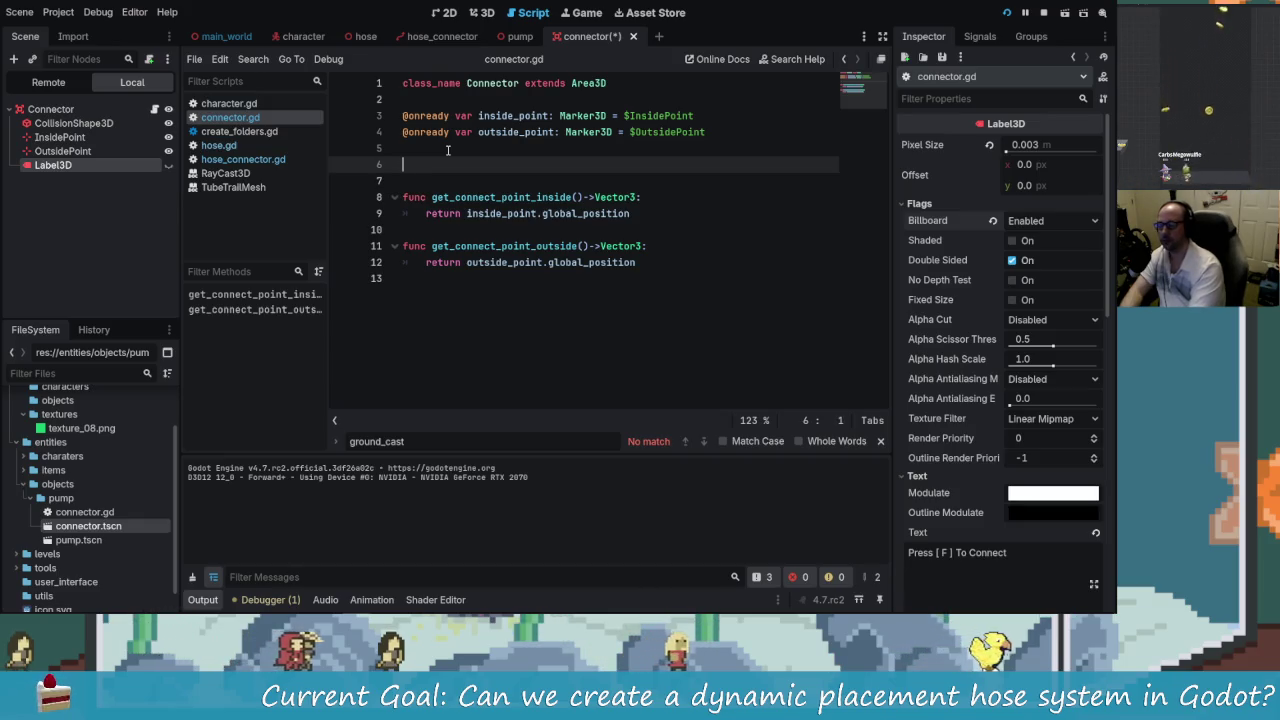
type("func")
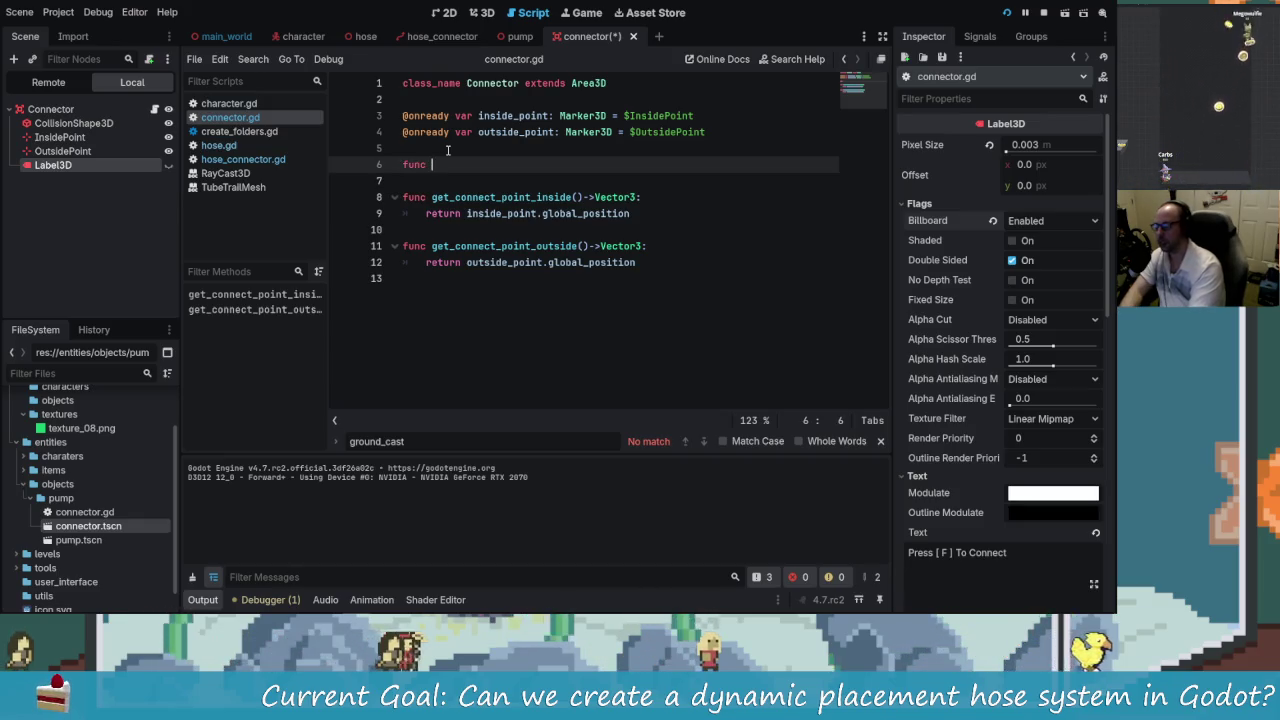
key("BackSpace")
key("BackSpace")
key("BackSpace")
type("func ")
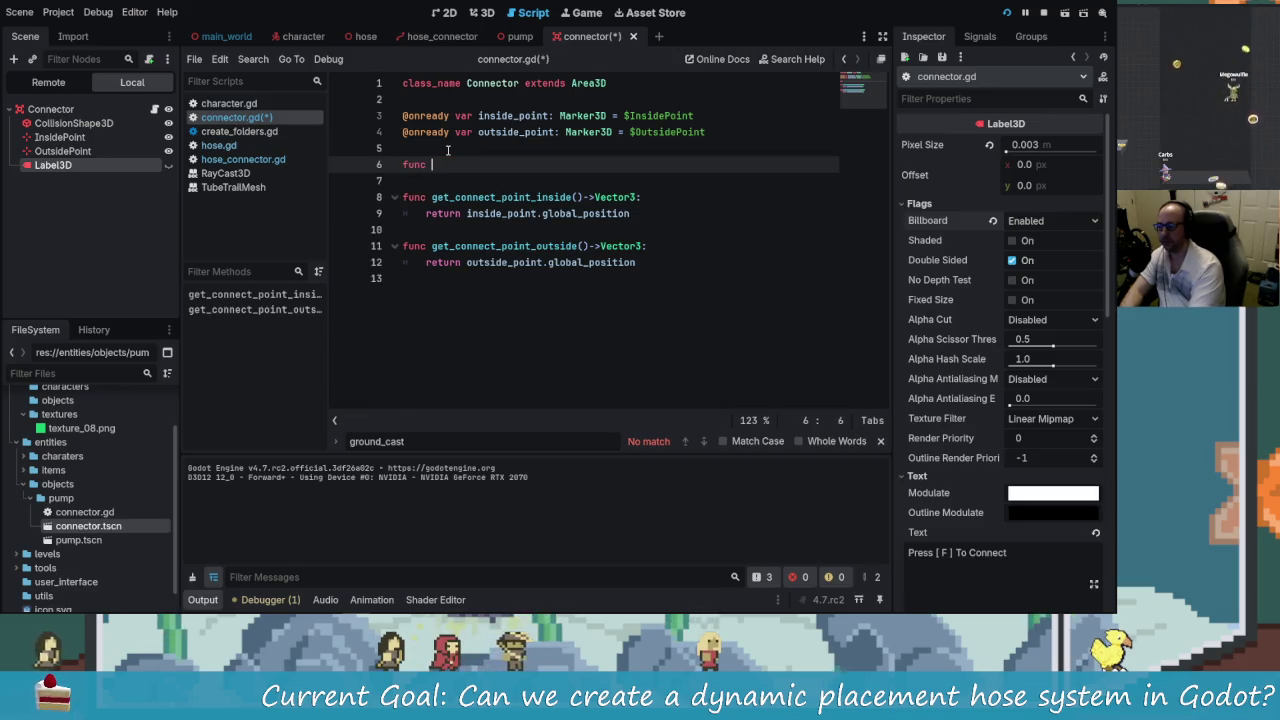
type("show_")
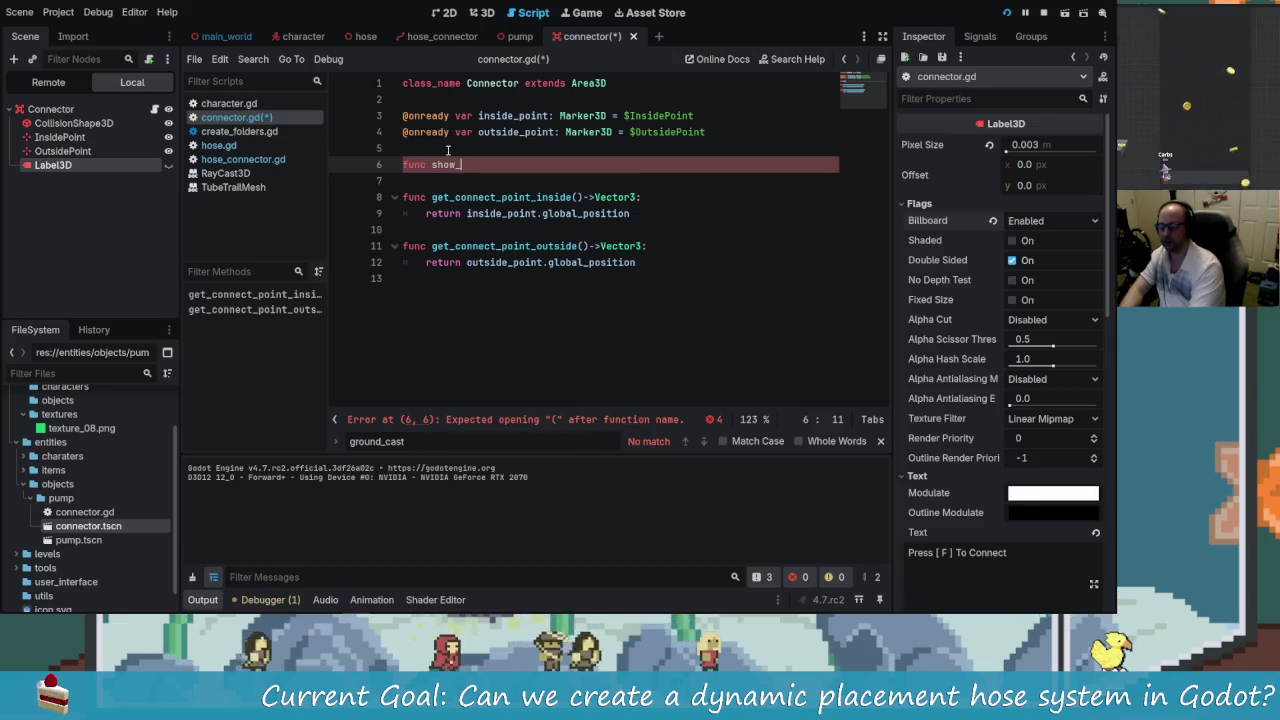
key("BackSpace")
key("BackSpace")
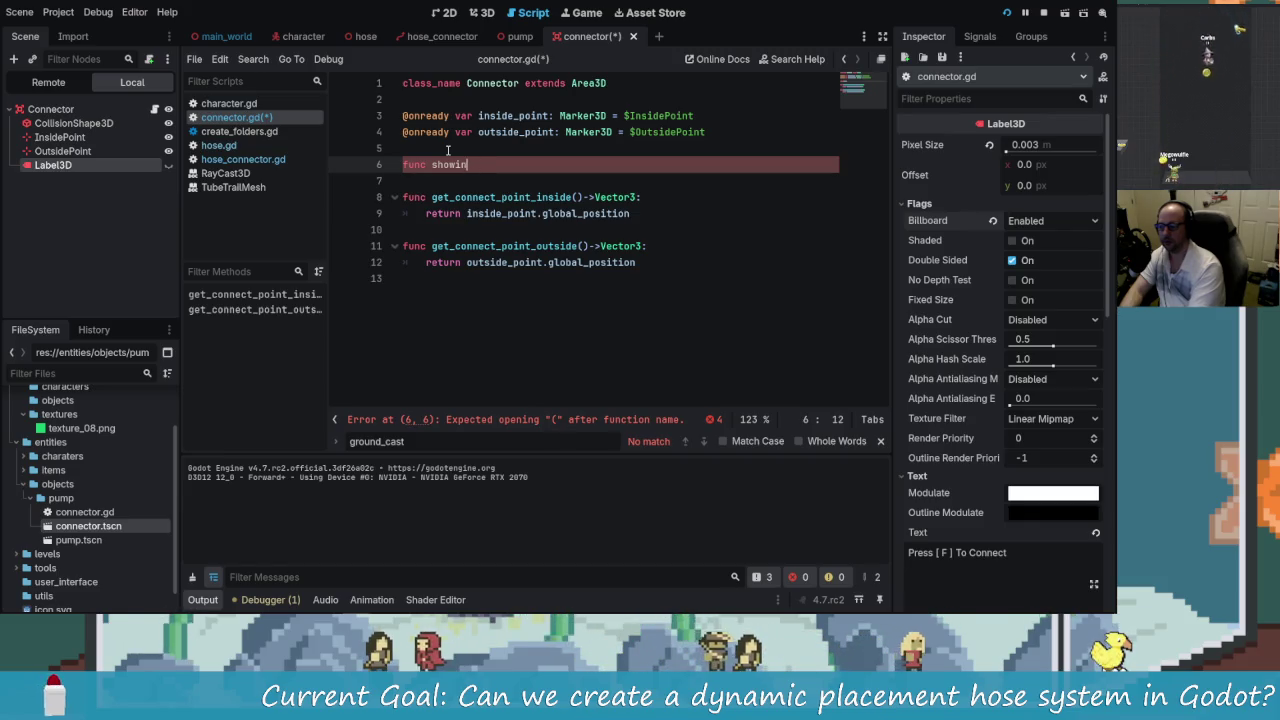
type("toggle")
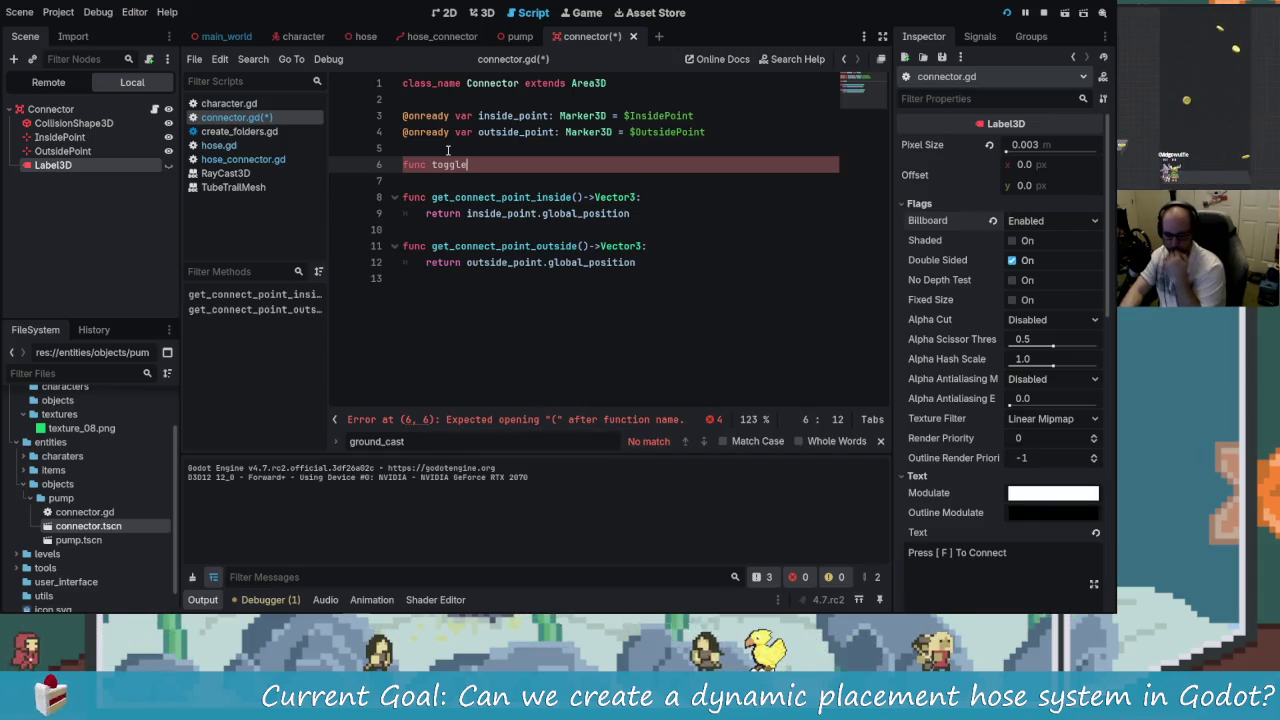
key("BackSpace")
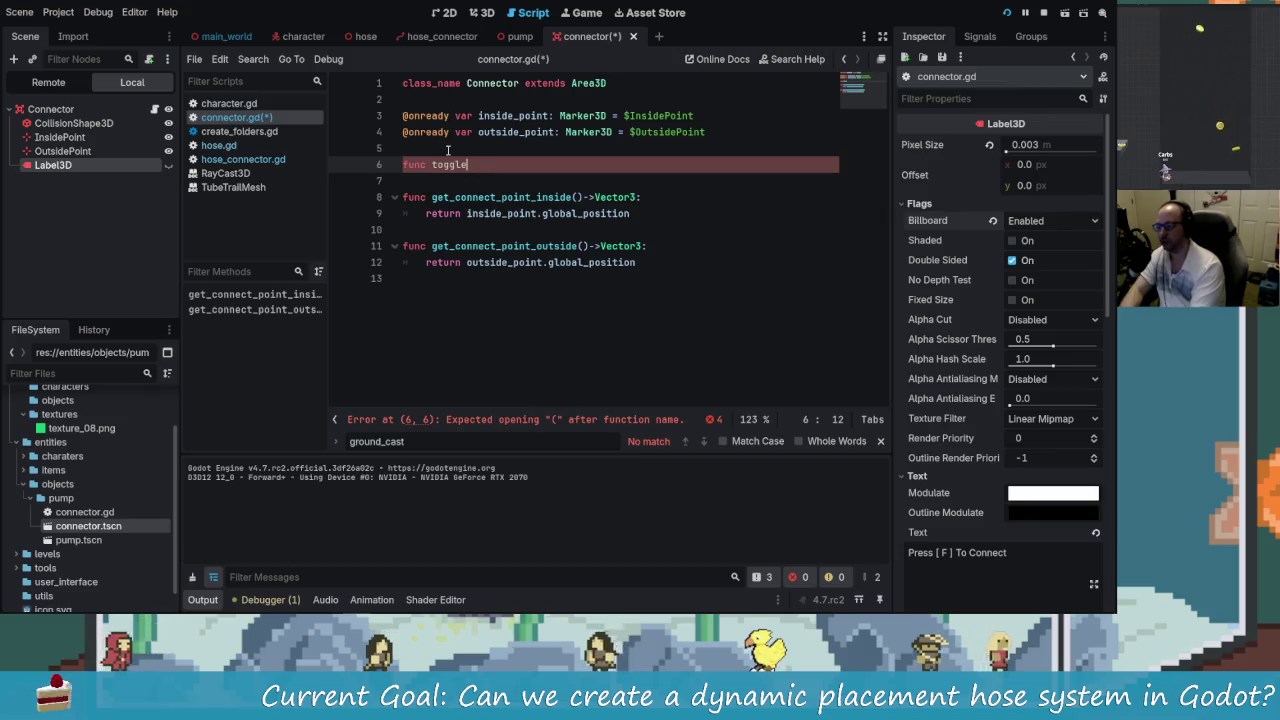
key("BackSpace")
key("BackSpace")
key("BackSpace")
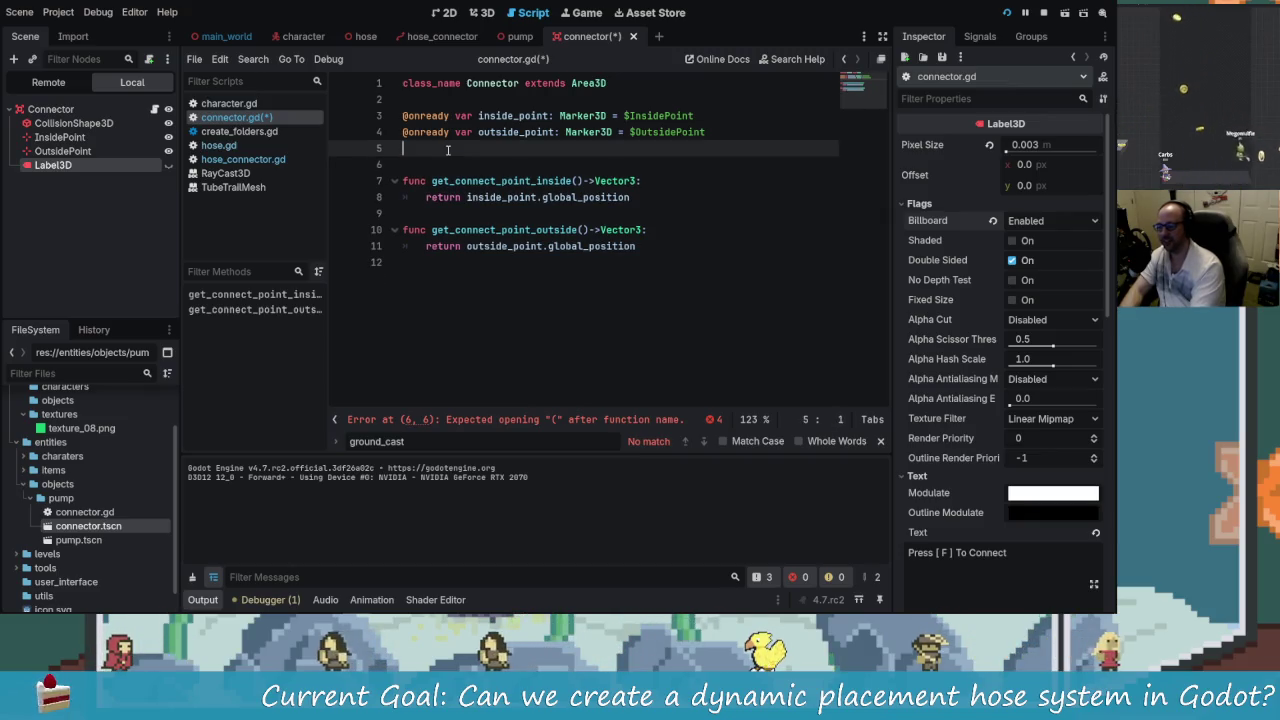
key("BackSpace")
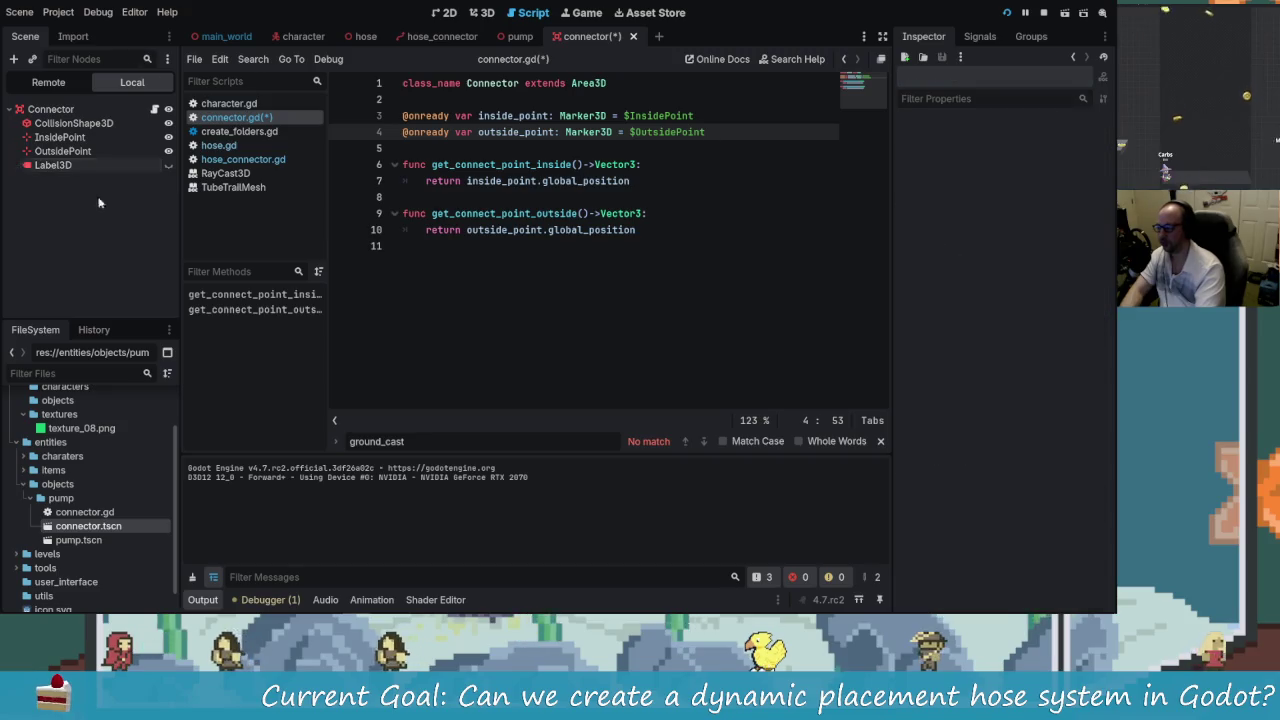
- Select the Connector node and add blank lines after the marker declarations
left_click(55, 111)
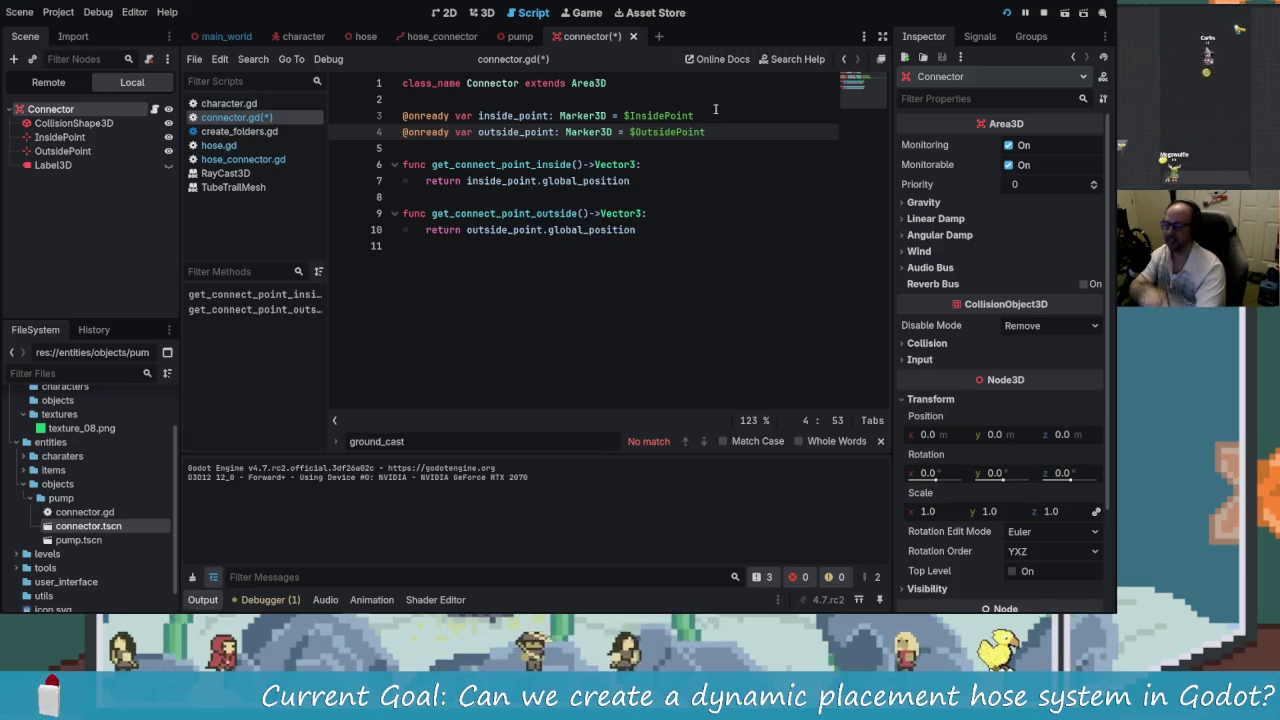
key("Return")
key("Return")
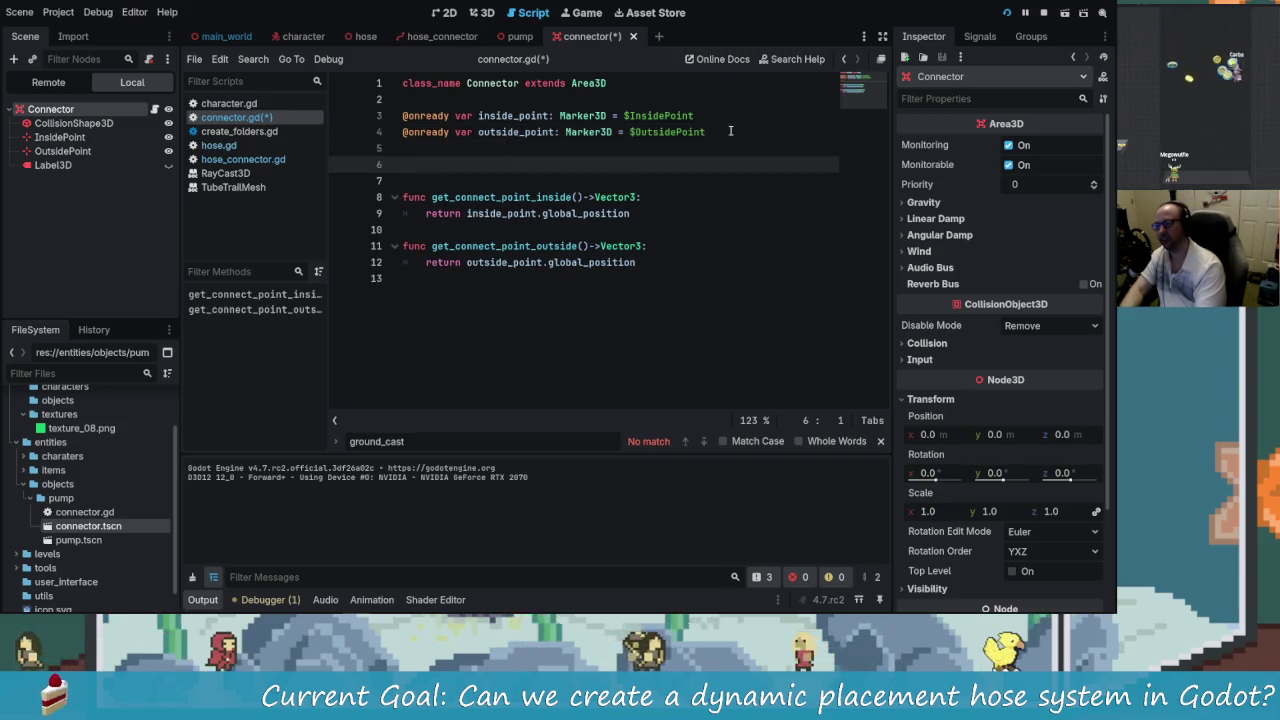
key("Down")
key("Up")
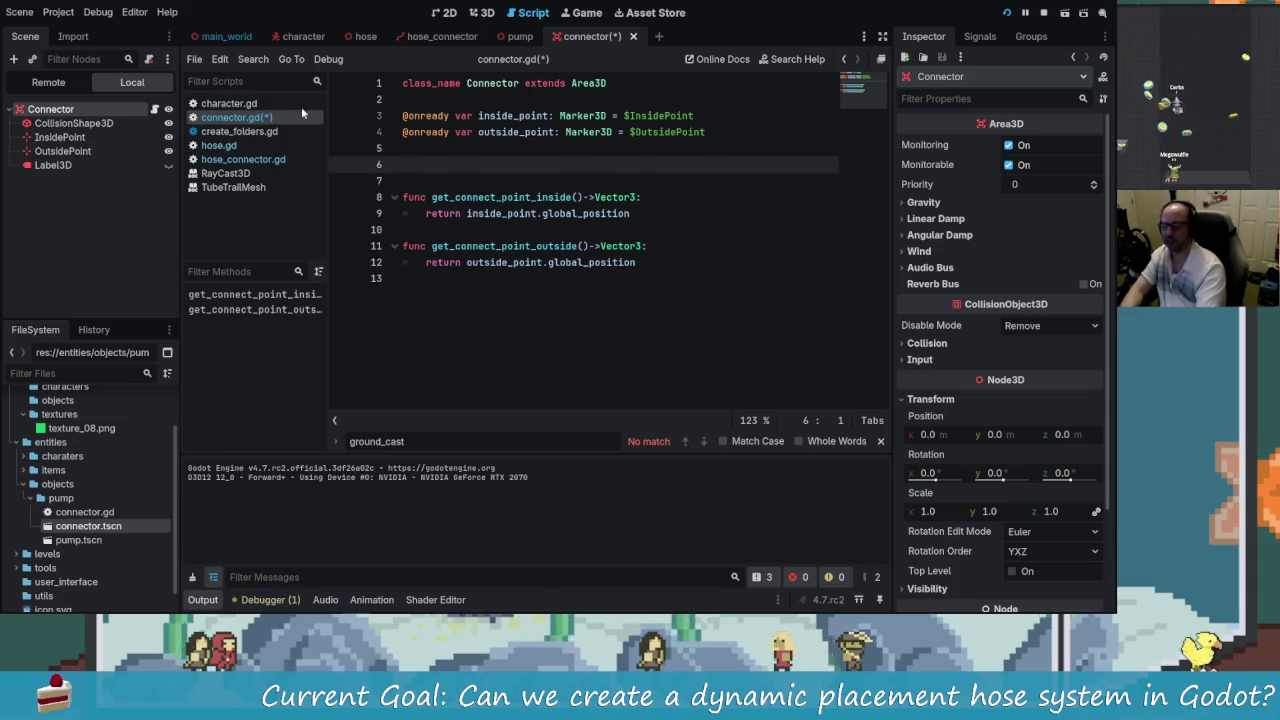
right_click(62, 110)
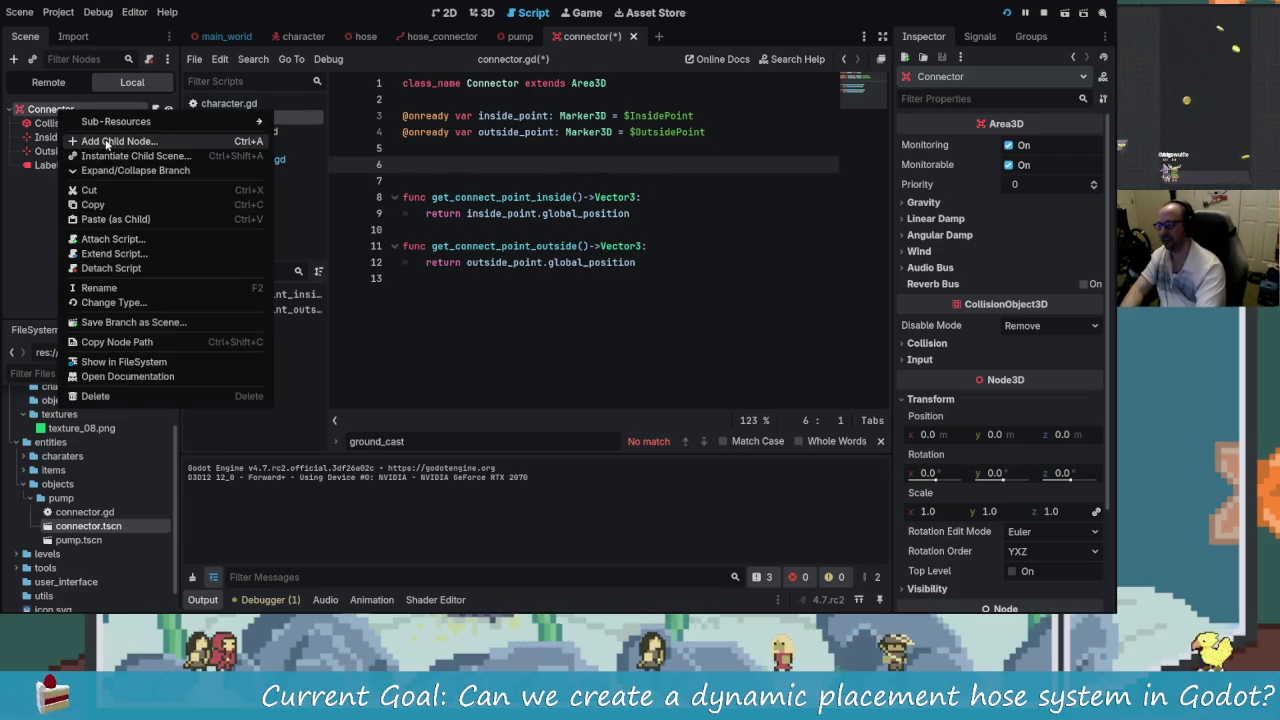
- Add a Timer child under Connector and drag it into connector.gd as an onready variable
left_click(106, 142)
type("timer")
key("Return")
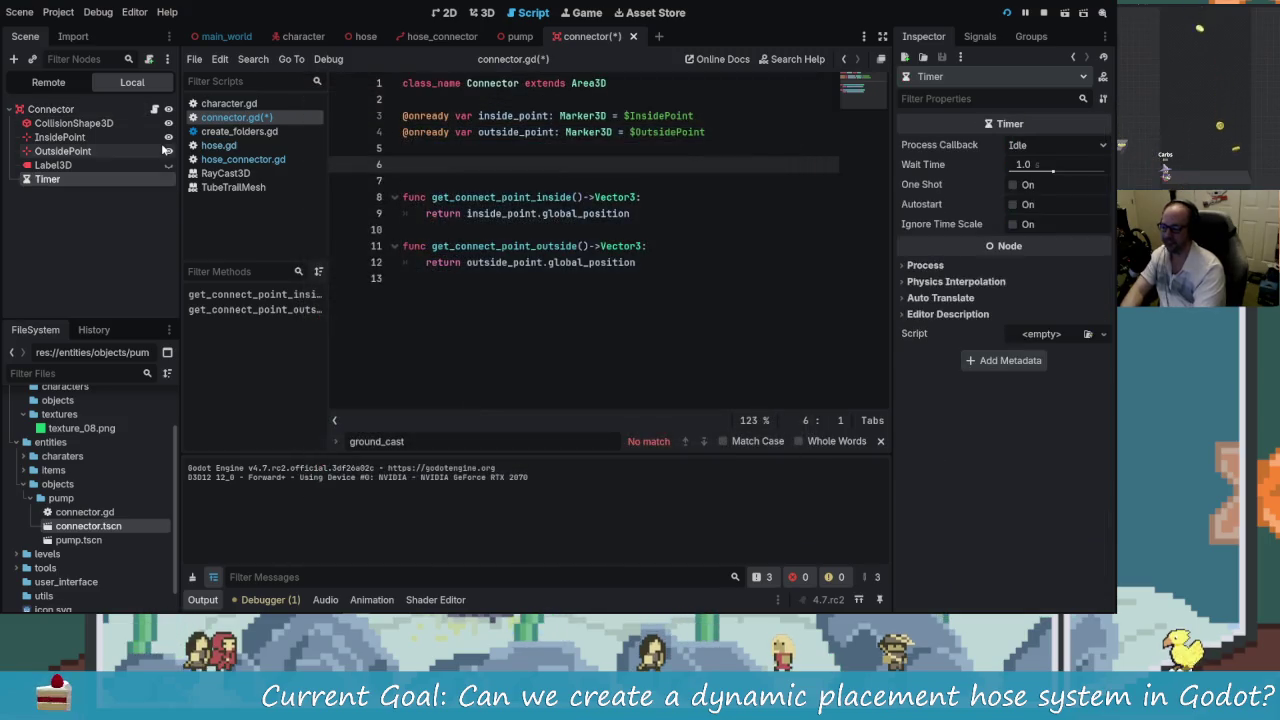
key("Down")
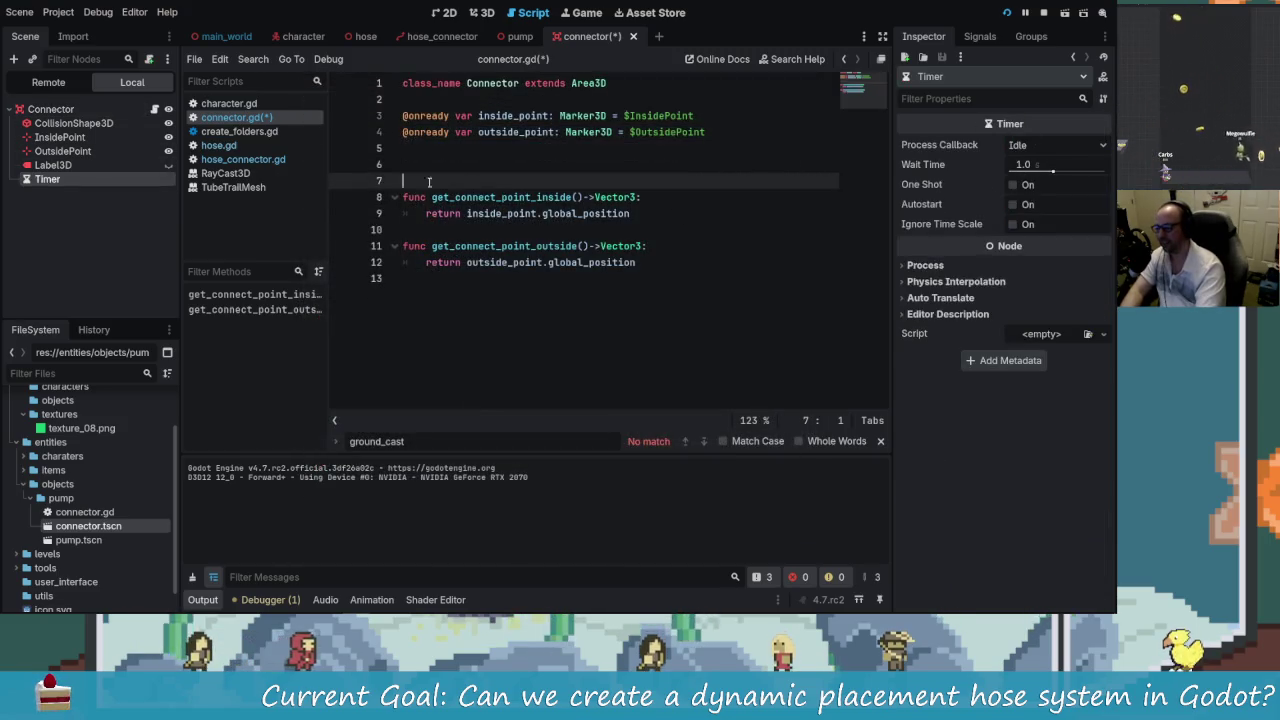
left_click_drag(47, 182, 424, 150)
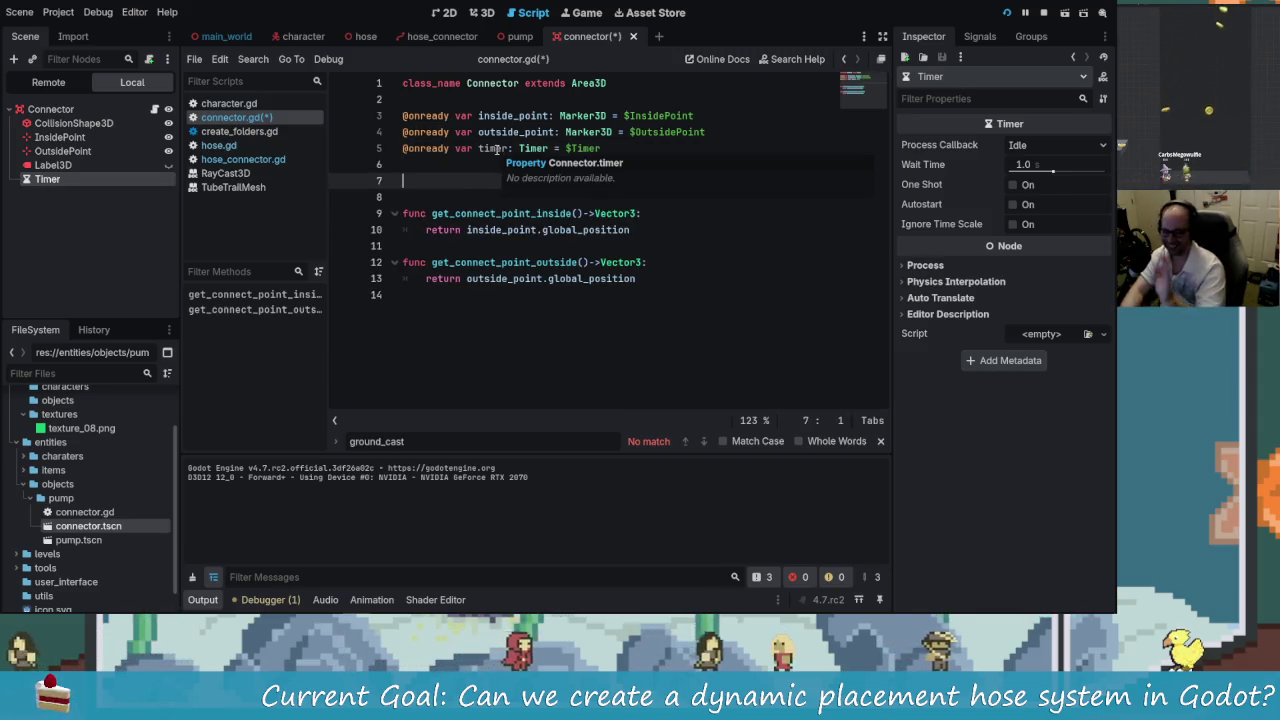
- Write an empty func show_key() -> void: stub containing pass
type("func ")
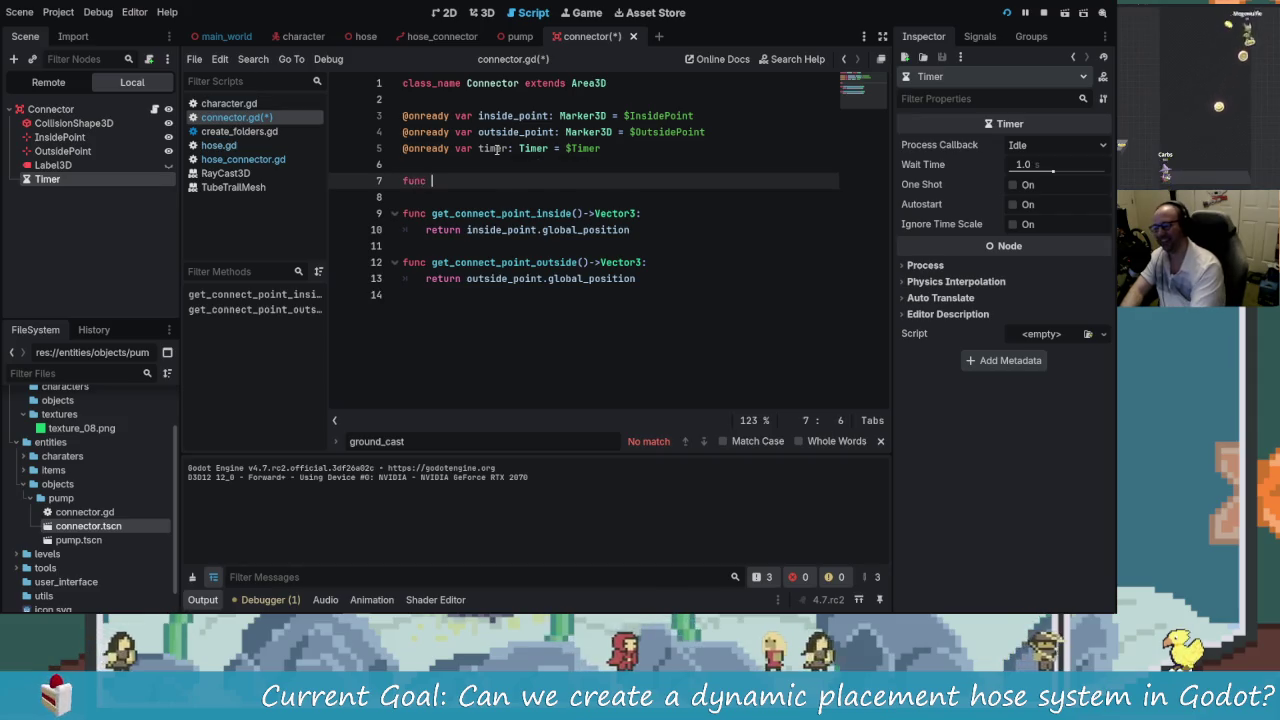
type("show_key")
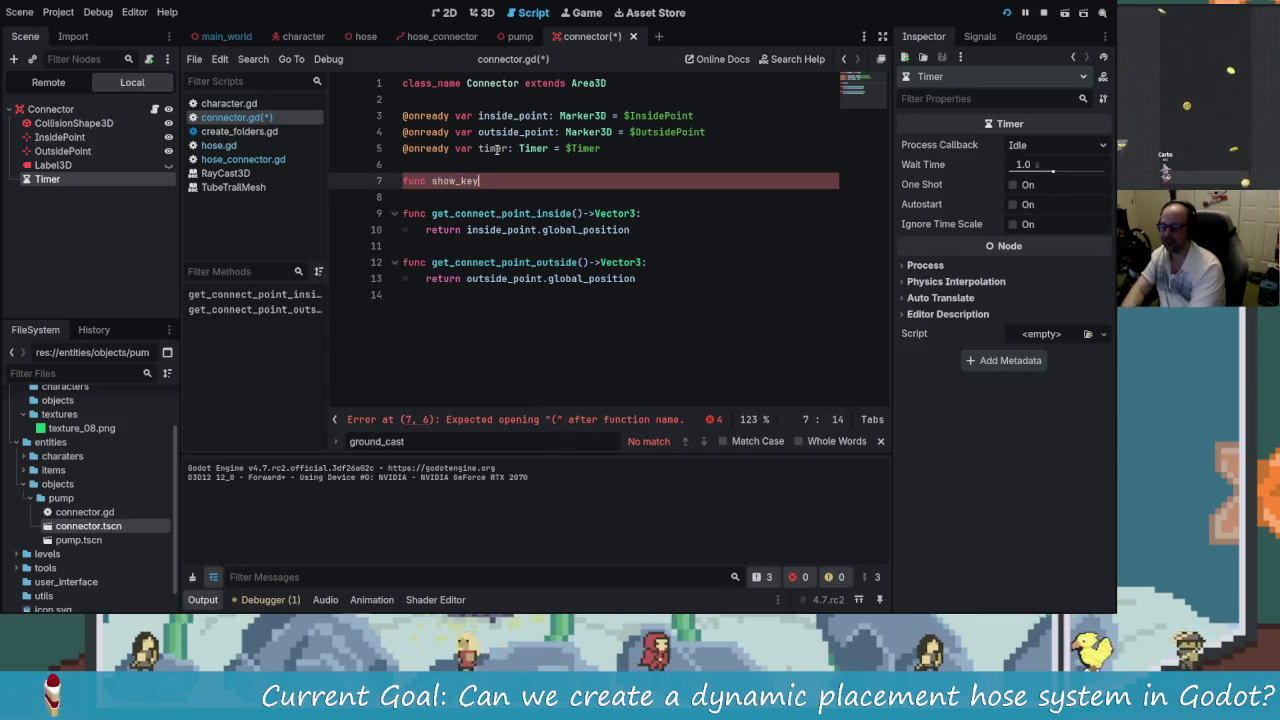
type("-?>")
type(">void:")
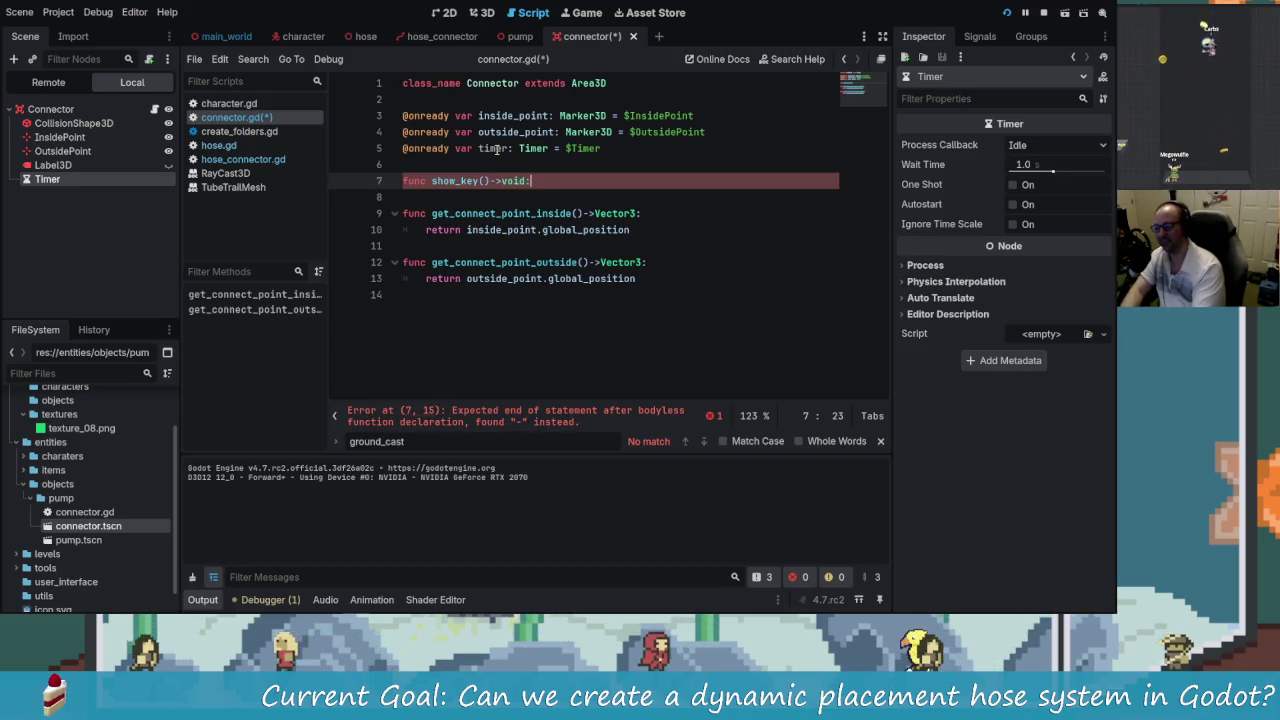
key("Return")
key("Home")
key("Return")
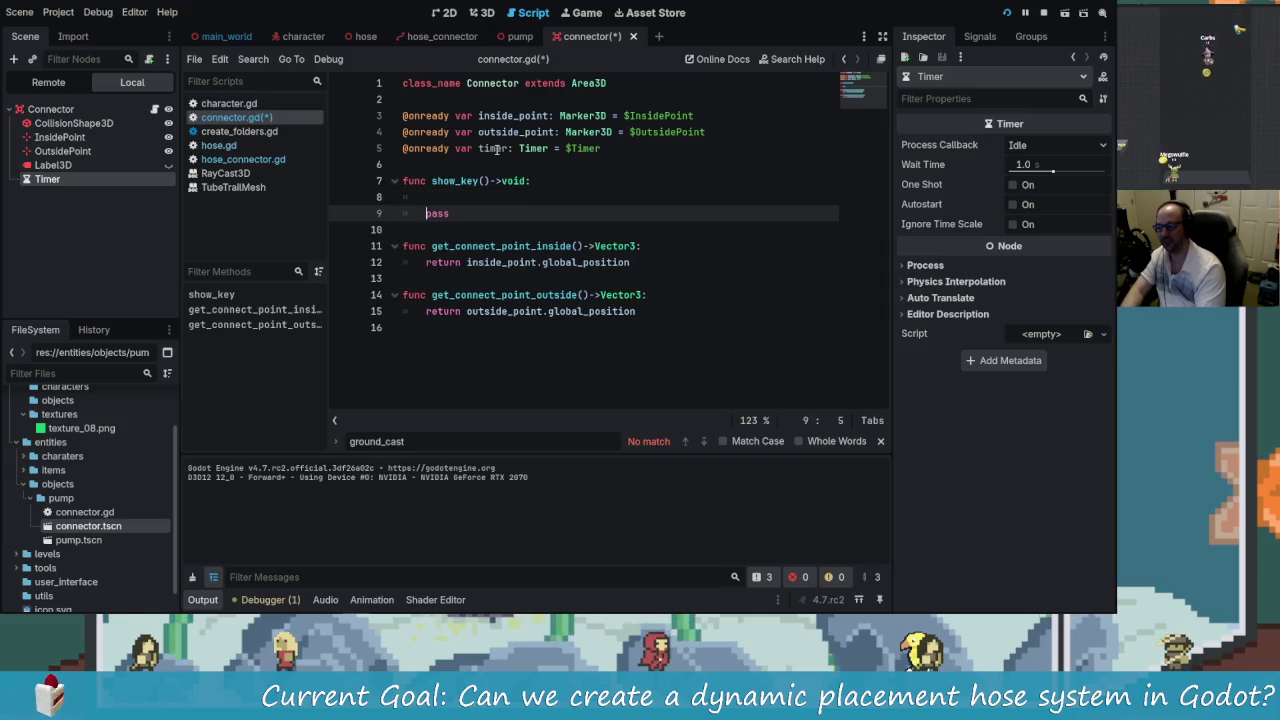
key("Up")
key("BackSpace")
key("BackSpace")
key("BackSpace")
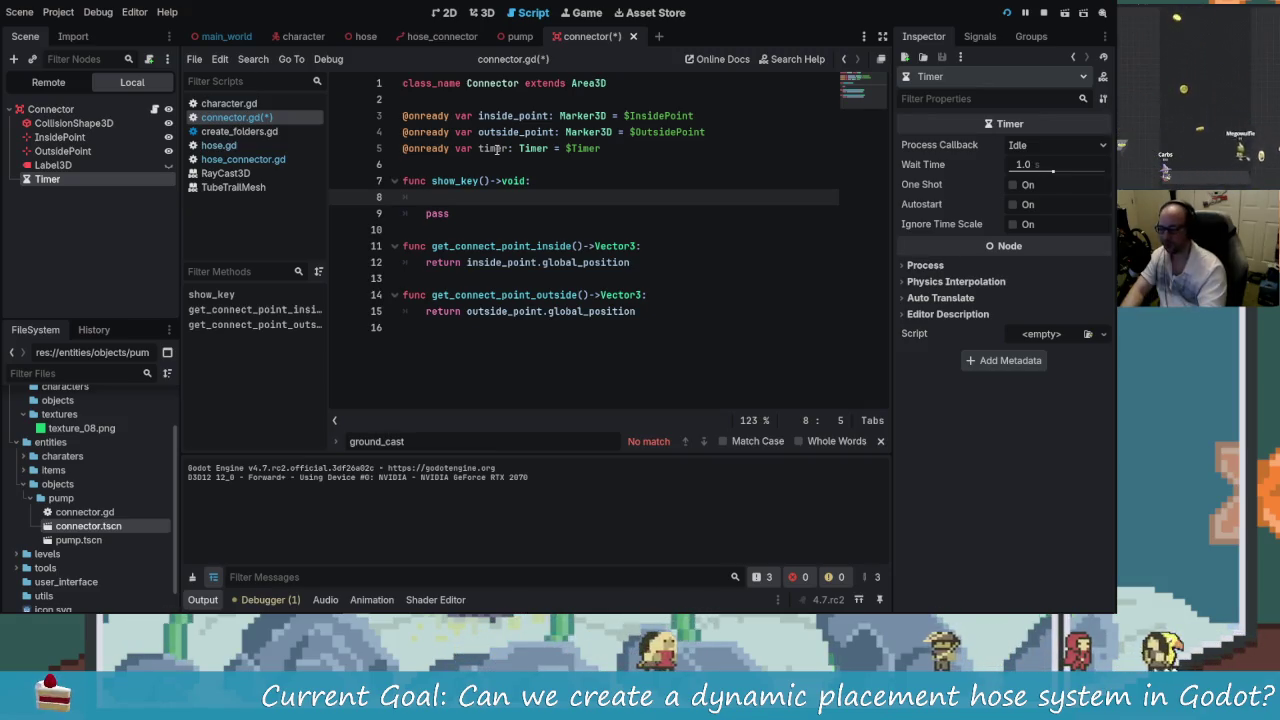
left_click(477, 214)
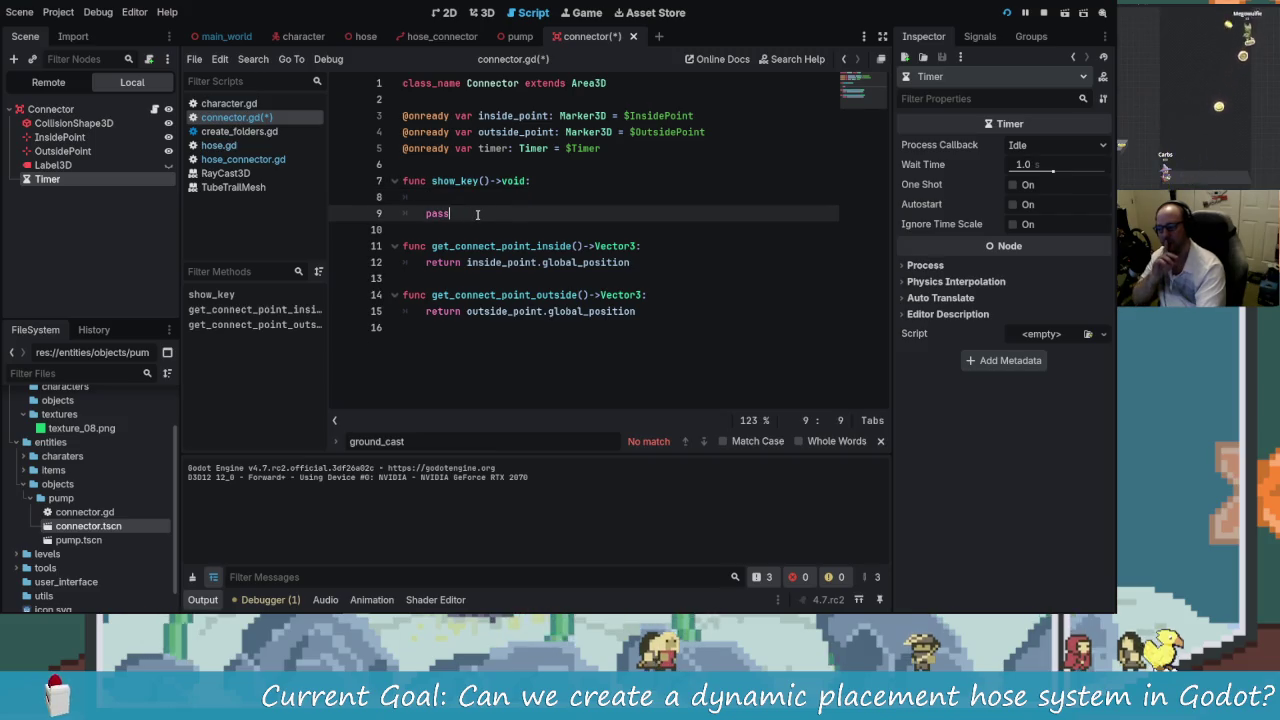
left_click_drag(470, 213, 409, 185)
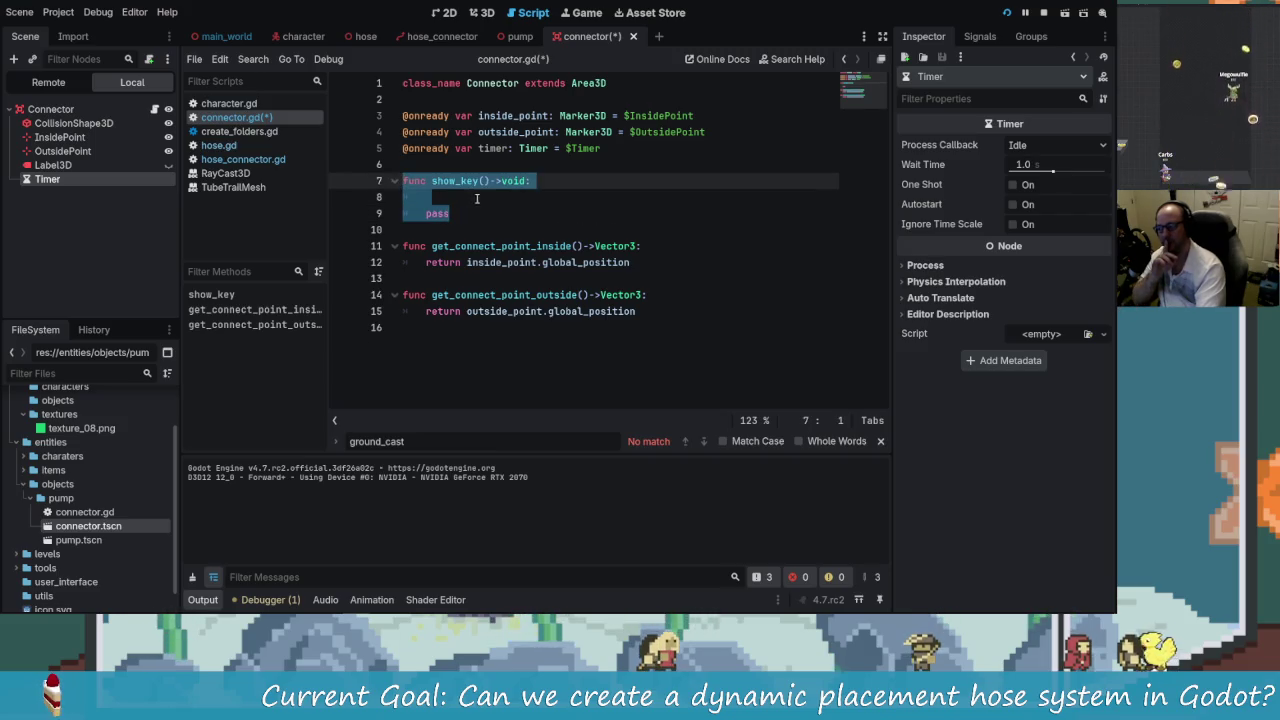
- Delete the show_key() stub and remove the Timer child node from the Connector scene
key("BackSpace")
key("BackSpace")
key("BackSpace")
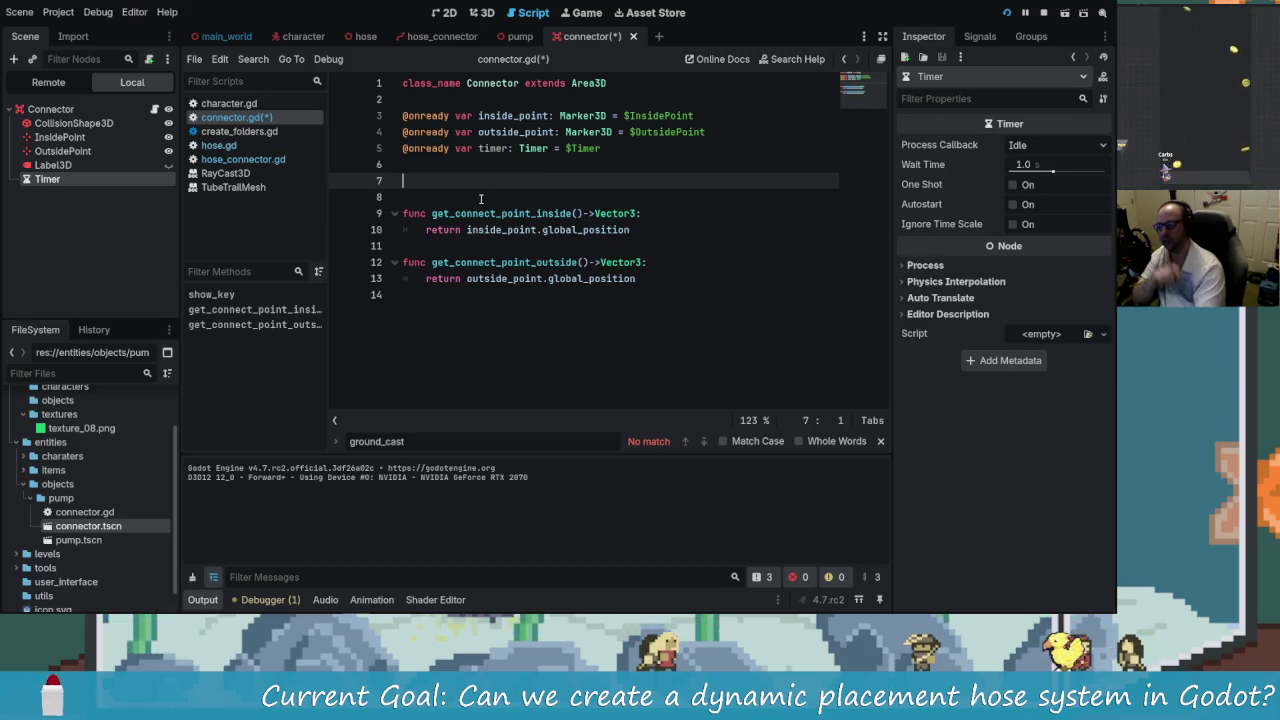
left_click(475, 206)
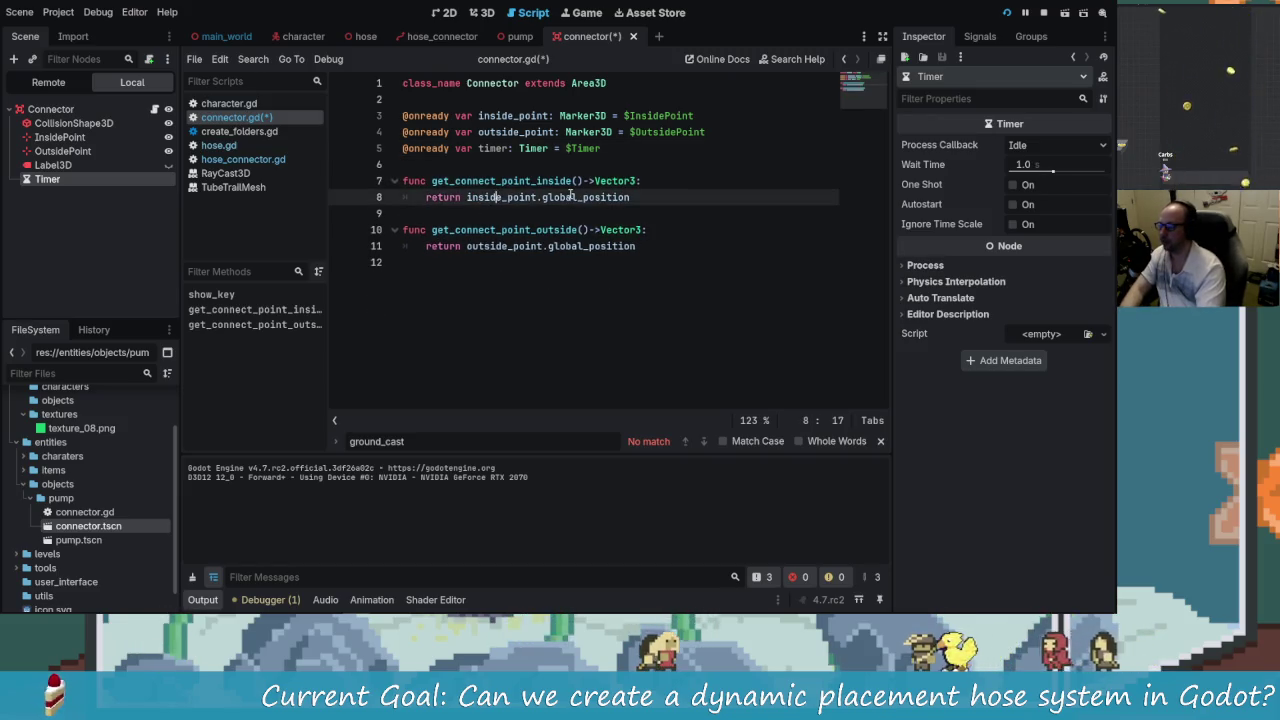
right_click(67, 180)
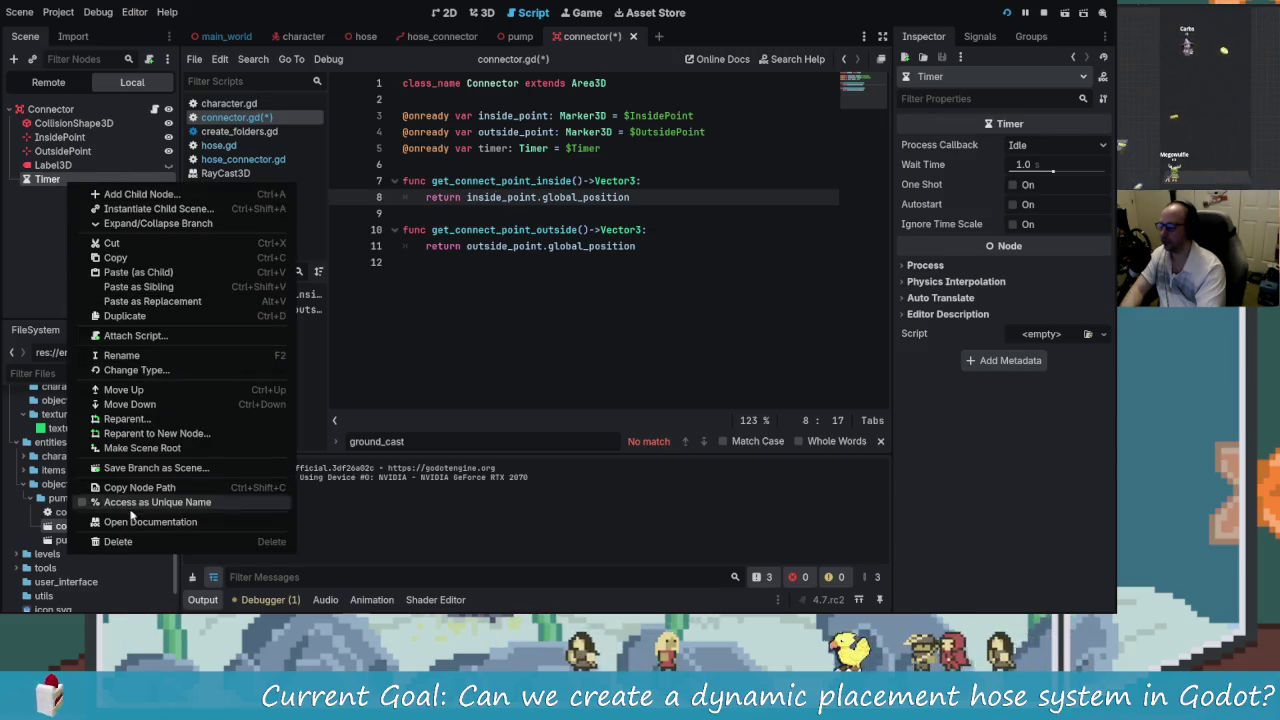
left_click(118, 541)
left_click(525, 312)
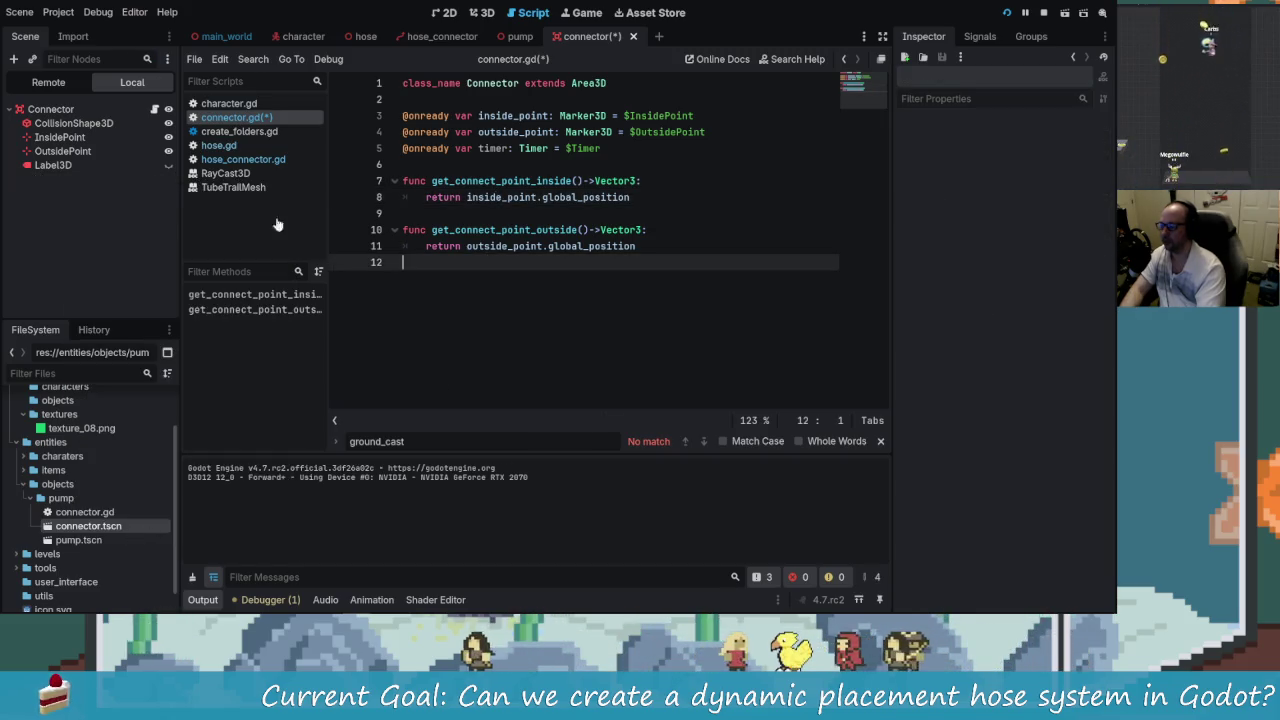
- Show the Connector's signals and select the timer variable line in connector.gd
left_click(980, 36)
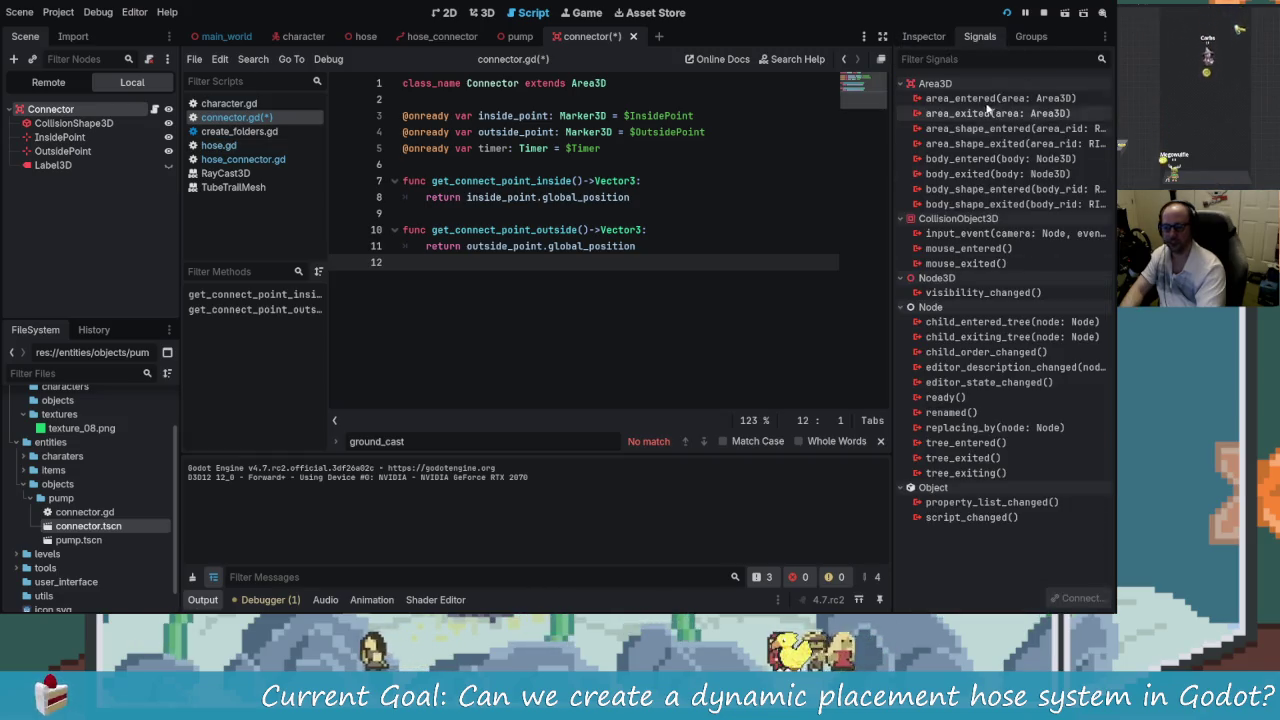
left_click(627, 213)
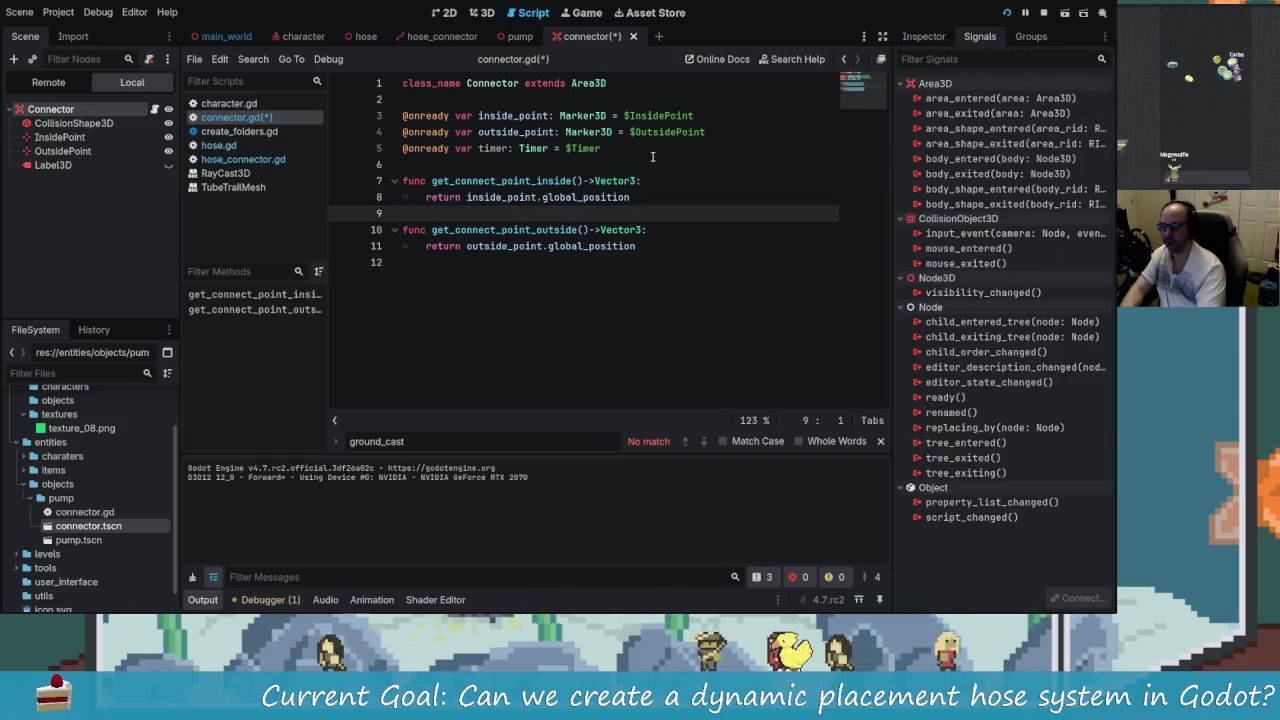
left_click(540, 164)
key("shift+Up")
- Replace the timer variable with a _ready() function calling body_entered.connect()
key("BackSpace")
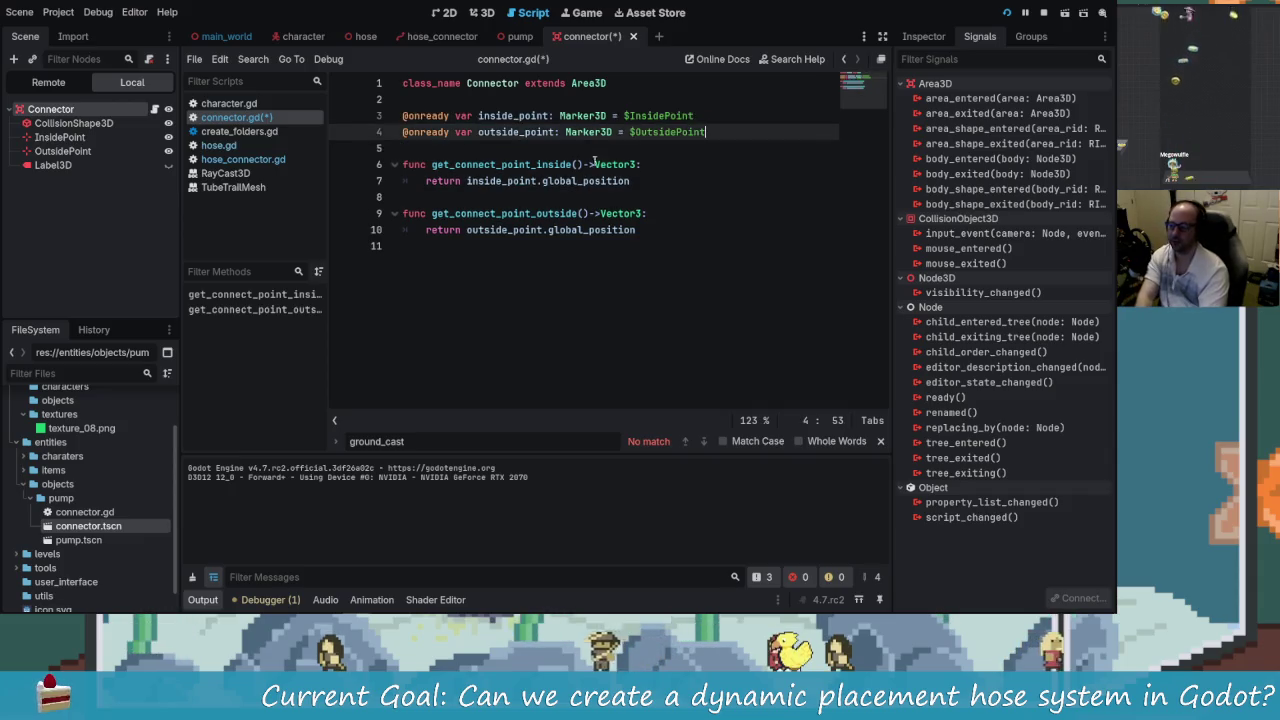
key("Return")
type("func _ready")
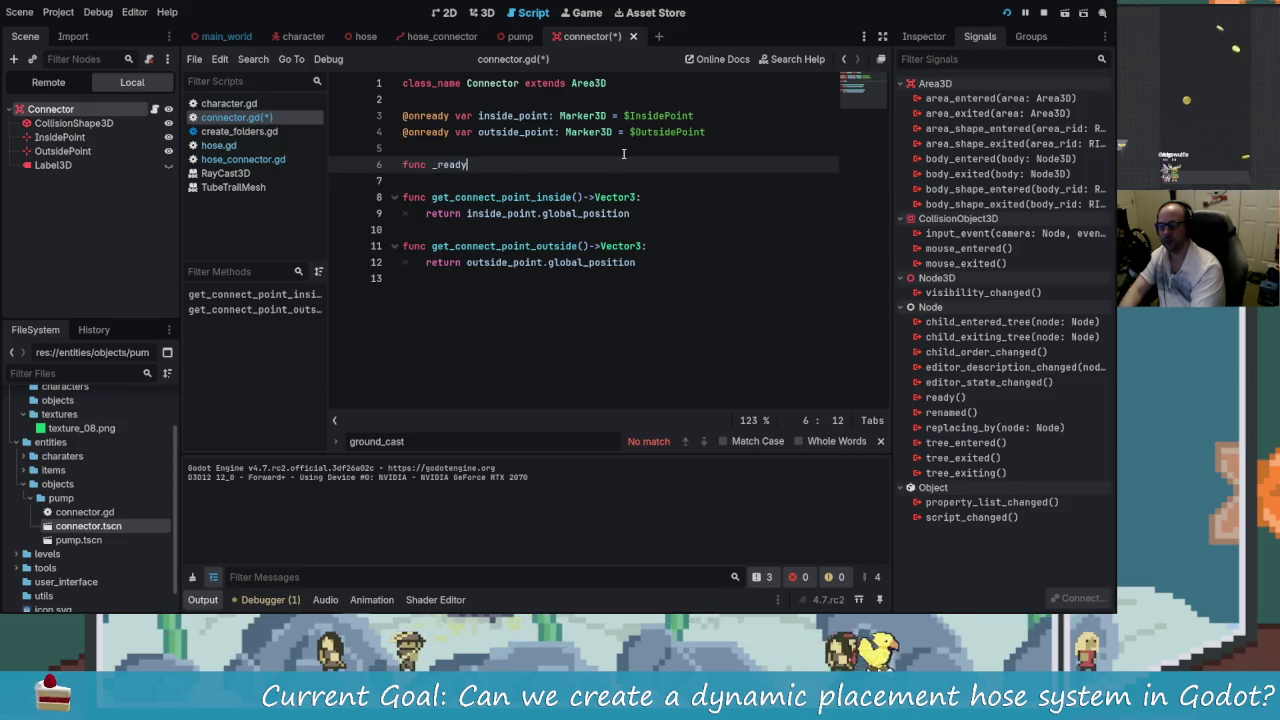
key("Return")
key("Return")
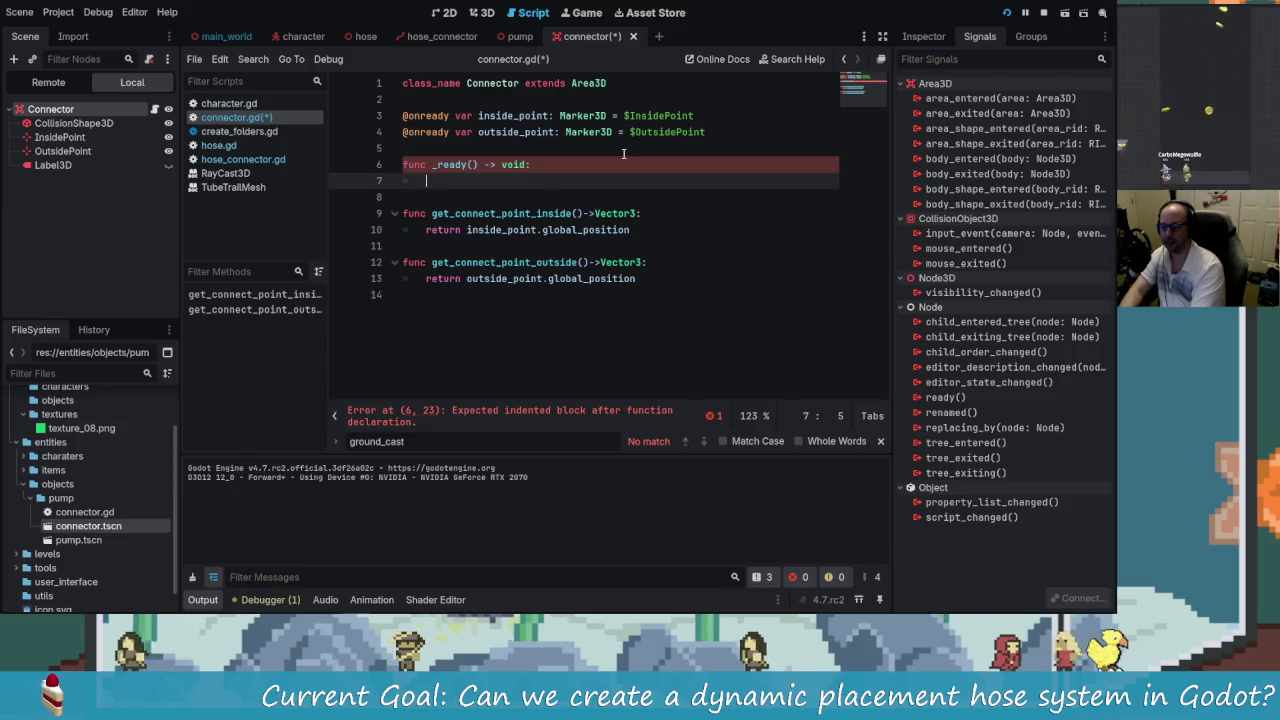
type("bod")
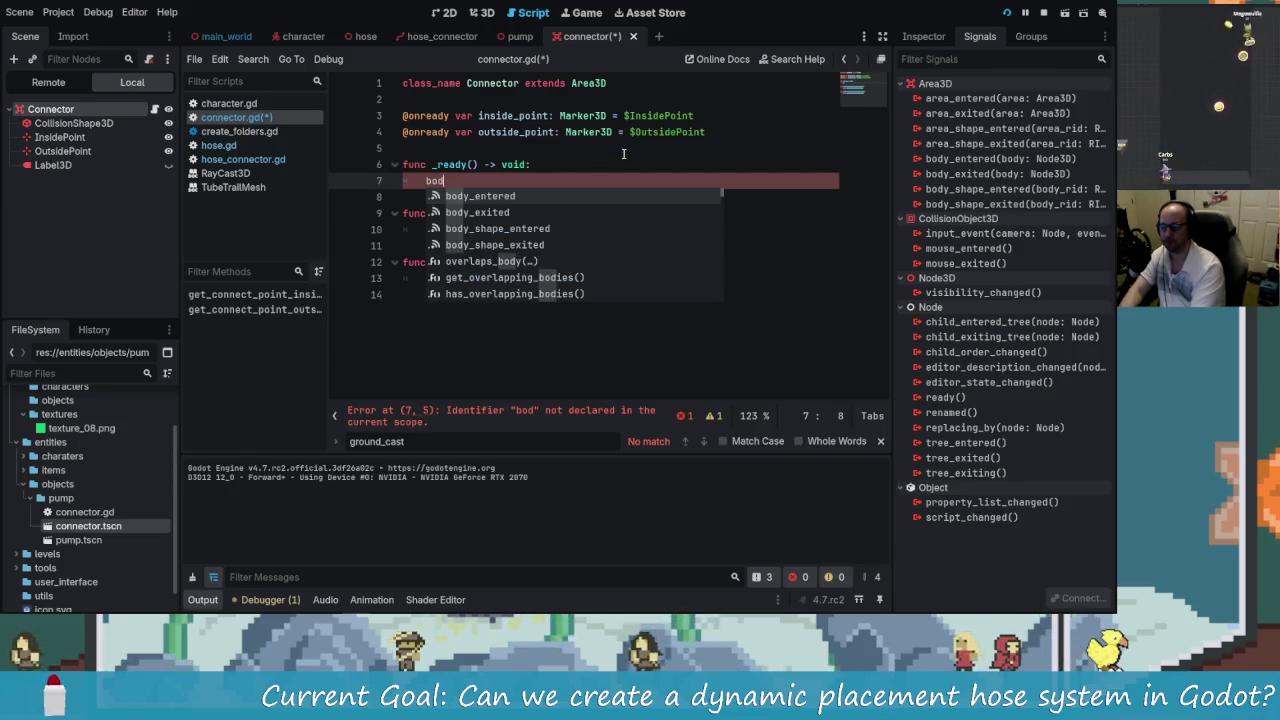
key("Return")
type(".")
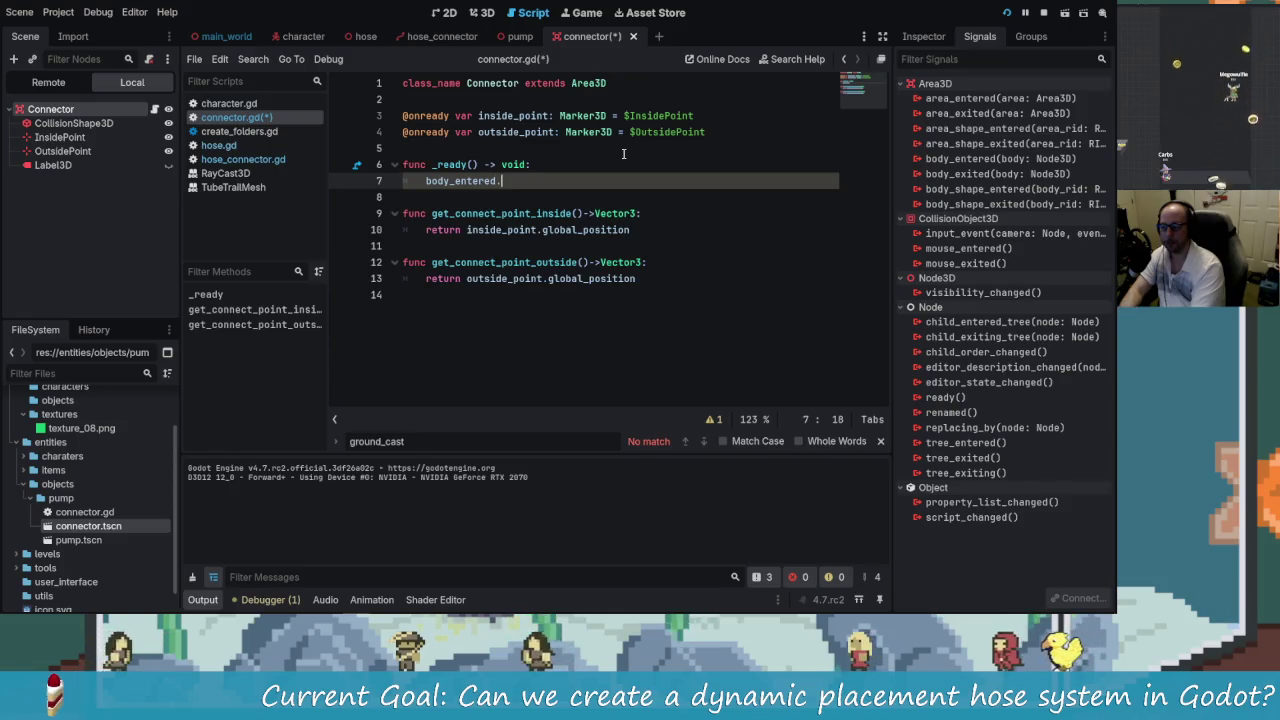
type("conn")
key("Return")
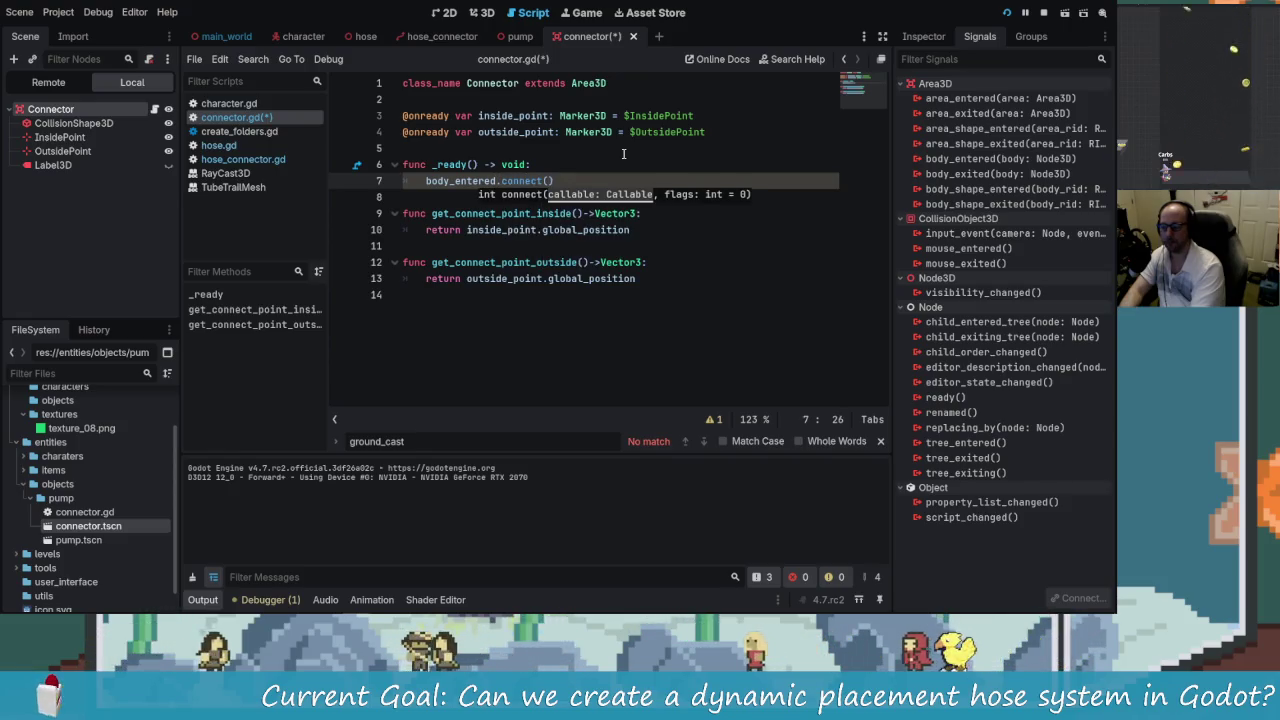
- Declare an empty show_tip() -> void function below _ready()
left_click(453, 196)
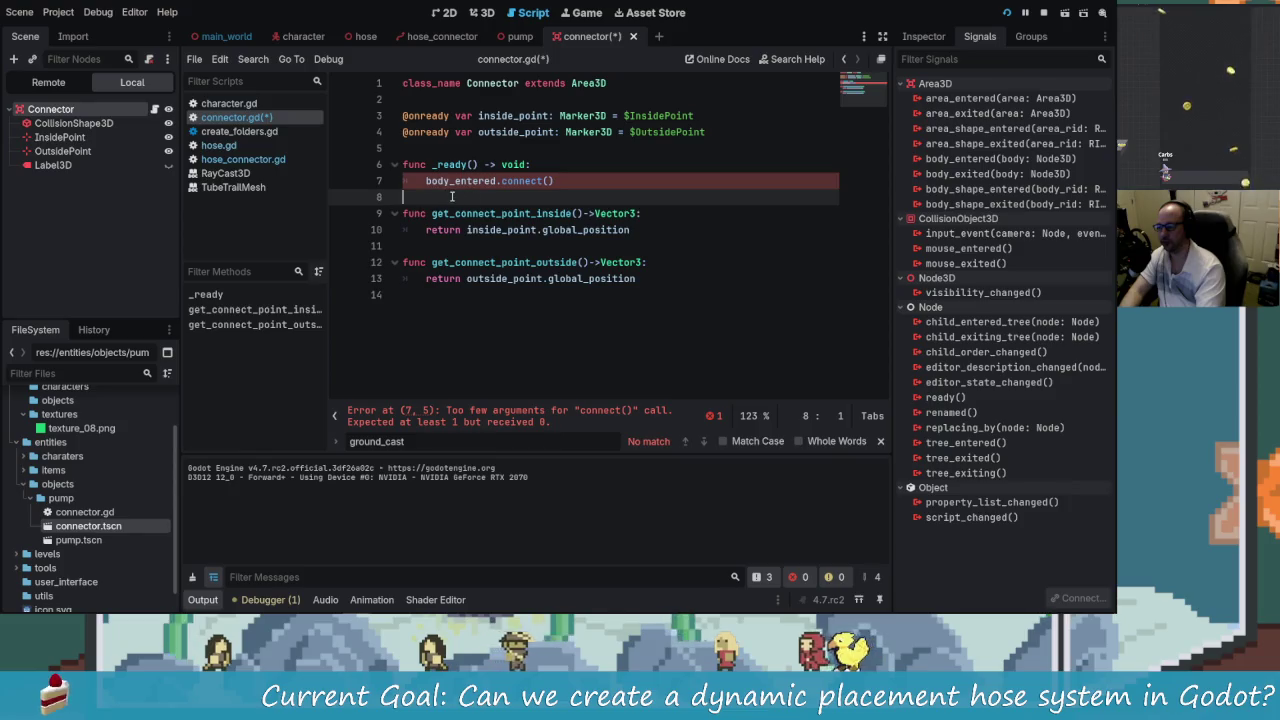
key("Return")
key("Return")
key("Up")
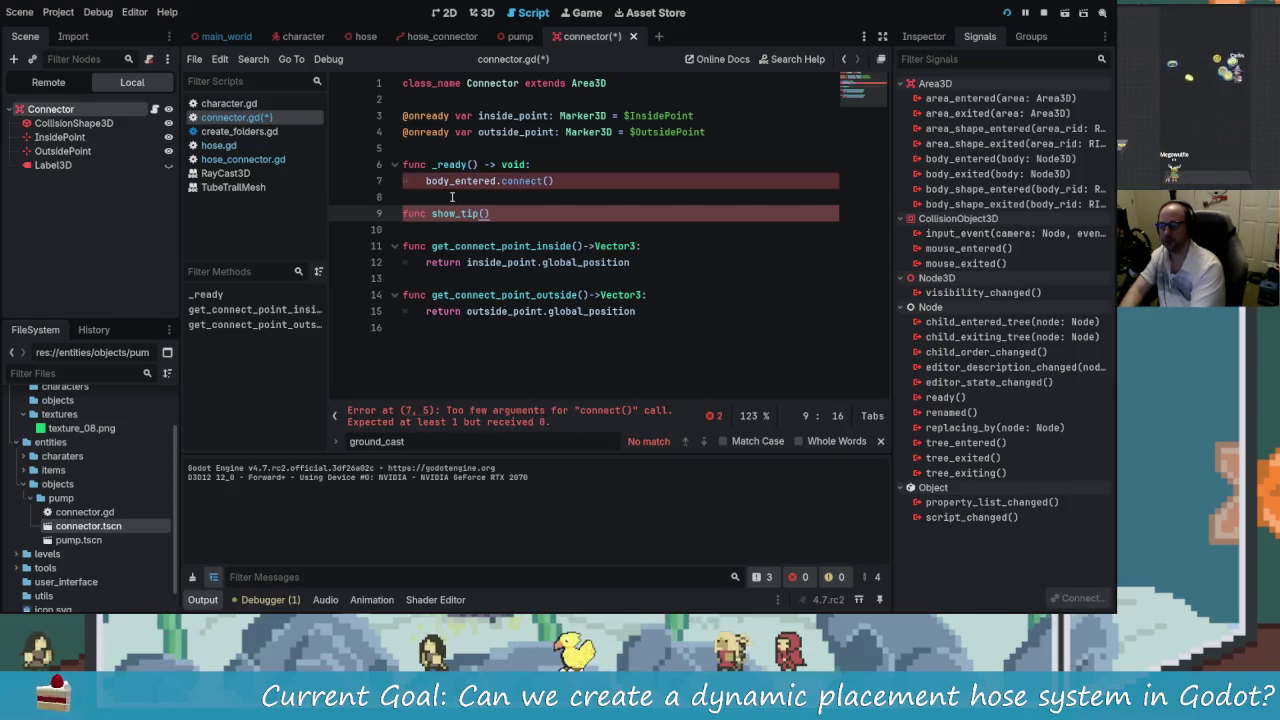
type("->void:")
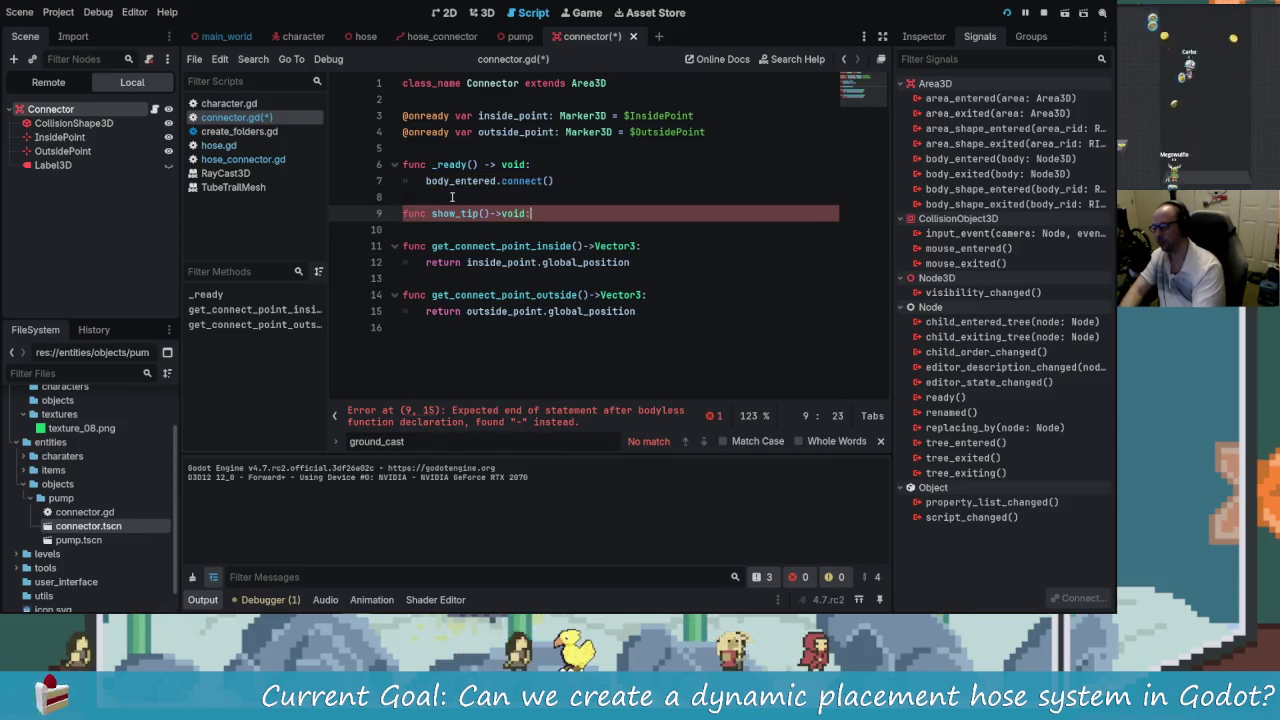
key("Return")
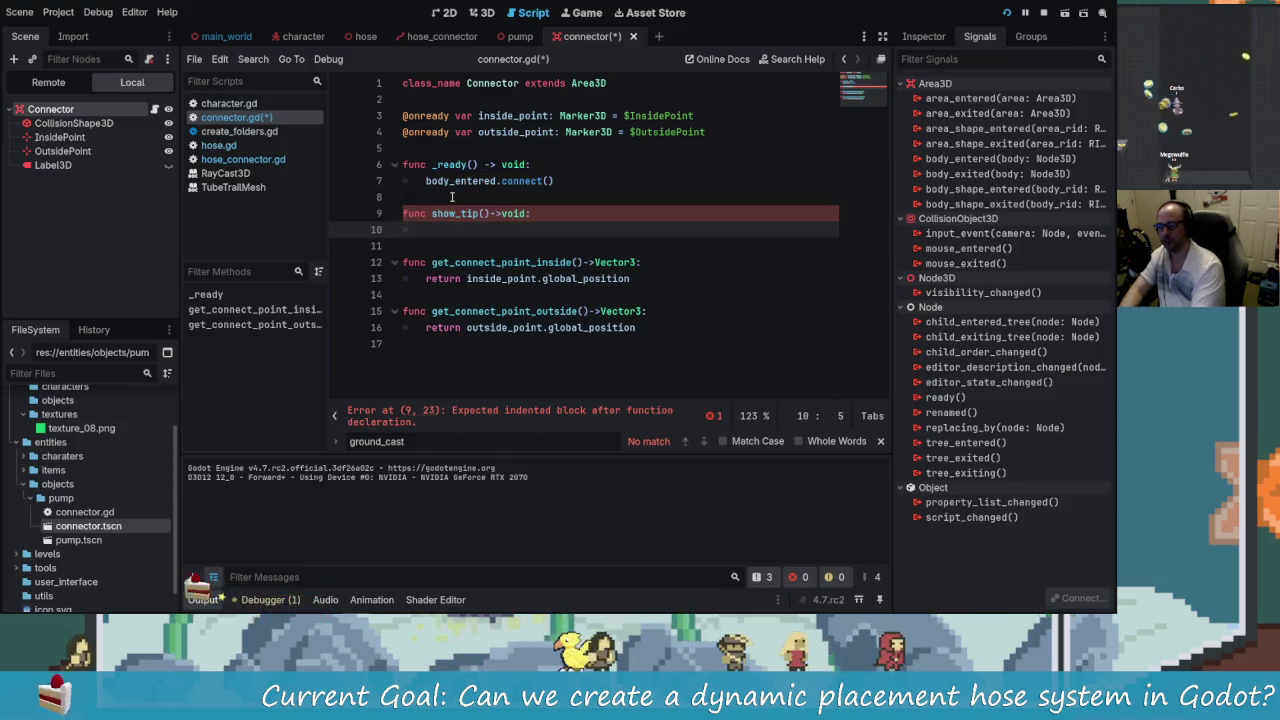
mouse_move(53, 165)
left_mouse_down()
mouse_move(412, 162)
mouse_move(423, 150)
left_mouse_up()
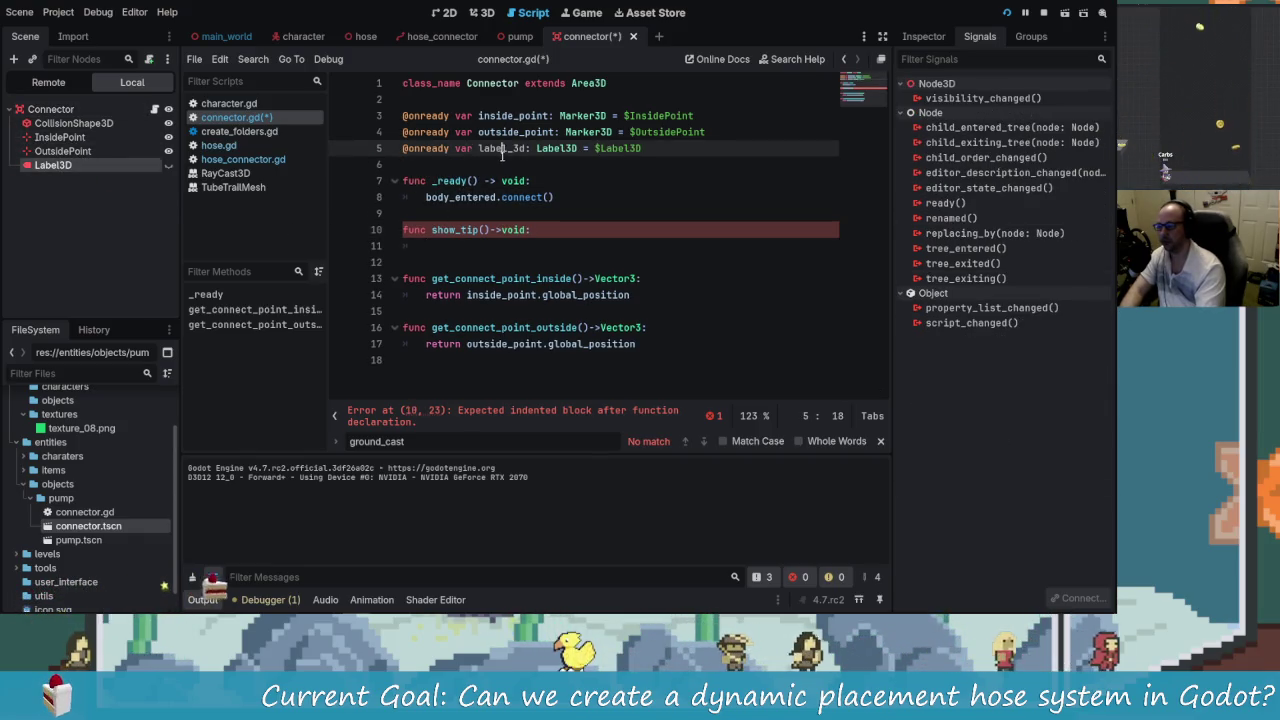
type("label_3d.show")
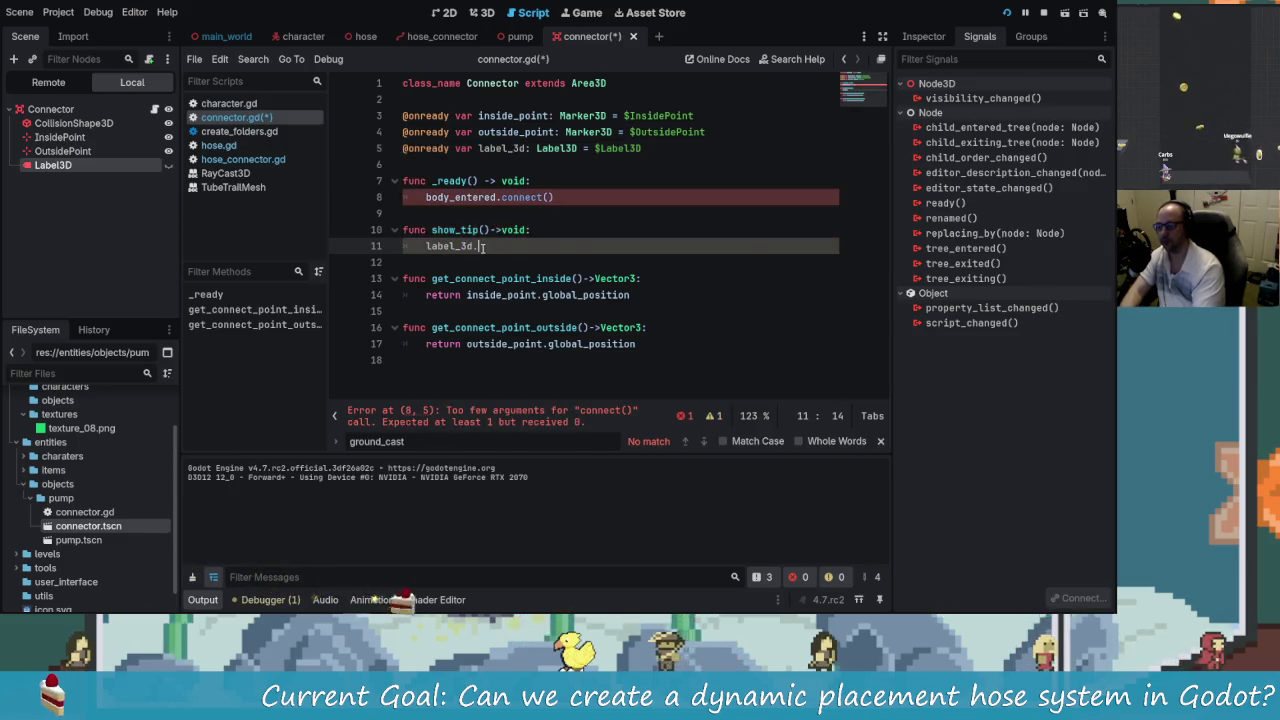
type("how")
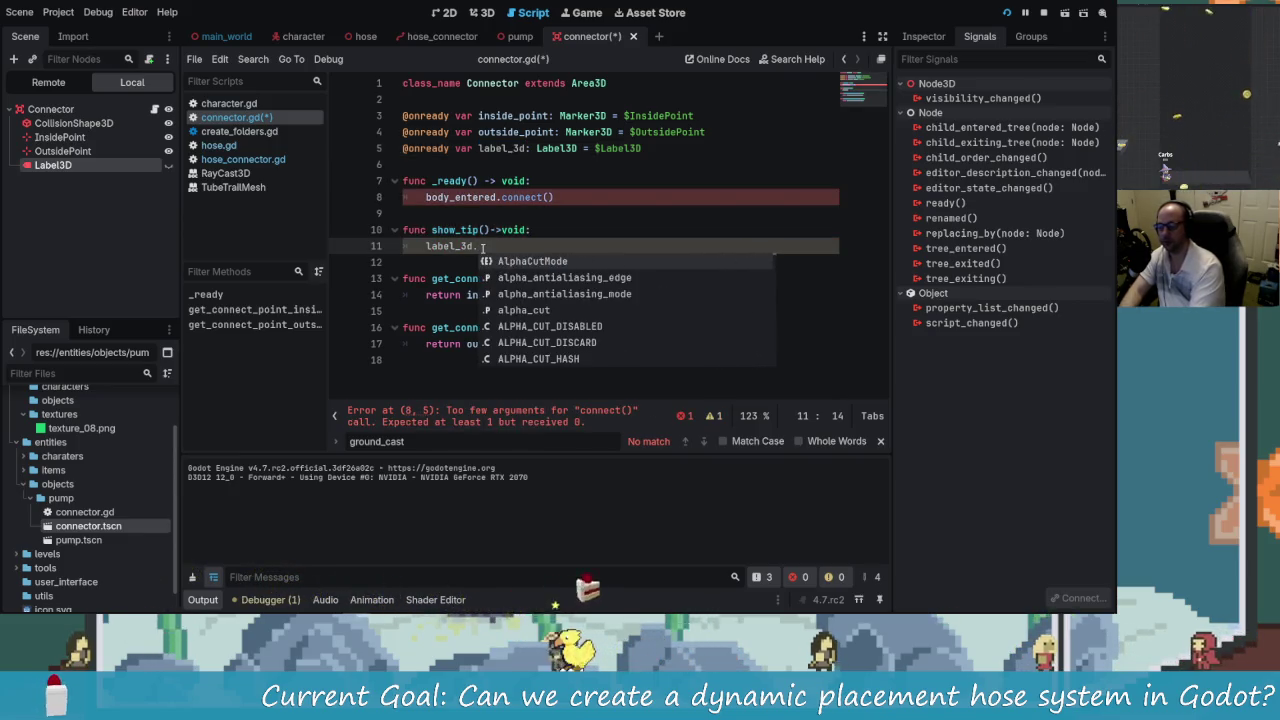
key("Return")
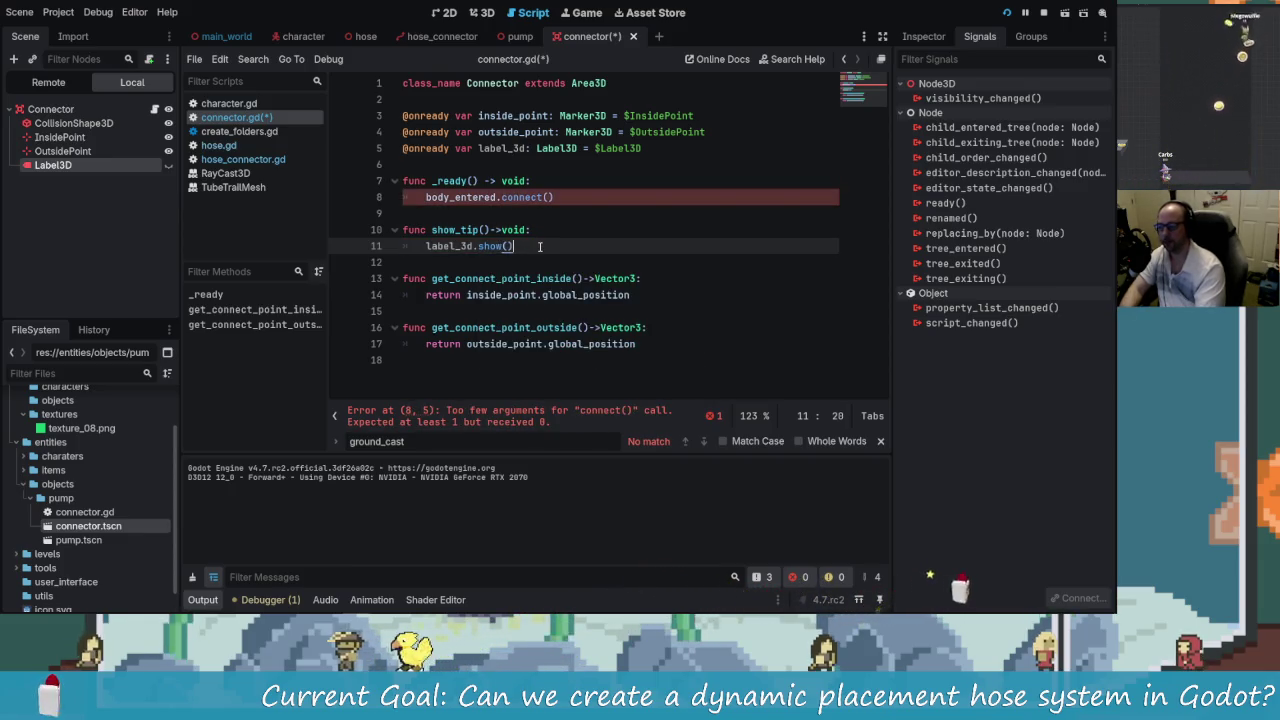
- Duplicate show_tip() below itself and rename the copy to hide_tip()
left_click_drag(529, 245, 400, 225)
key("ctrl+c")
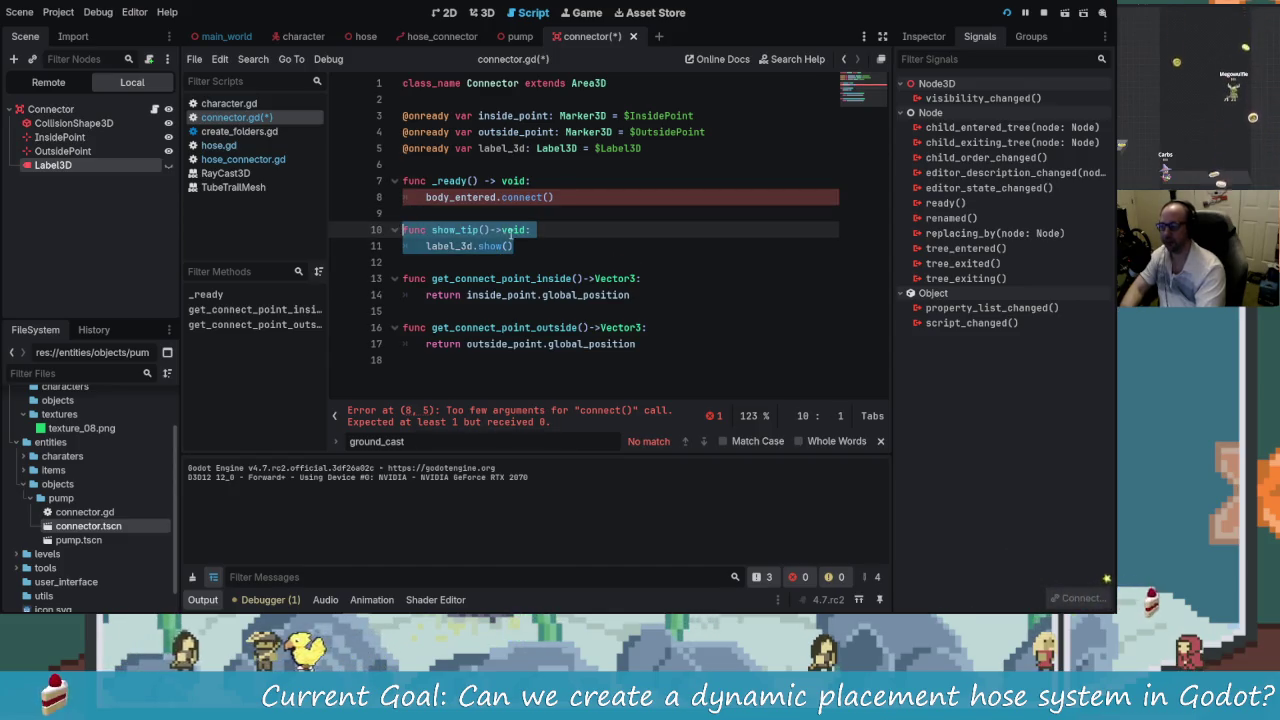
left_click(539, 237)
key("Down")
key("Return")
key("Return")
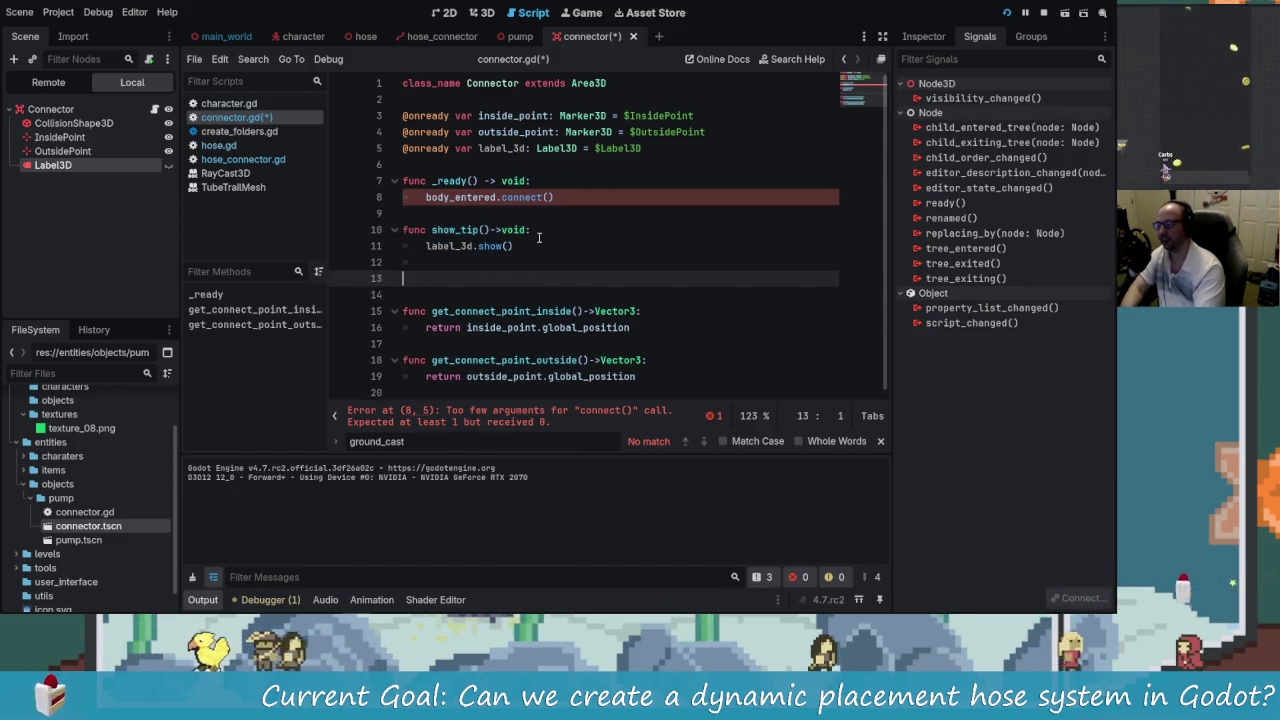
key("ctrl+v")
key("Up")
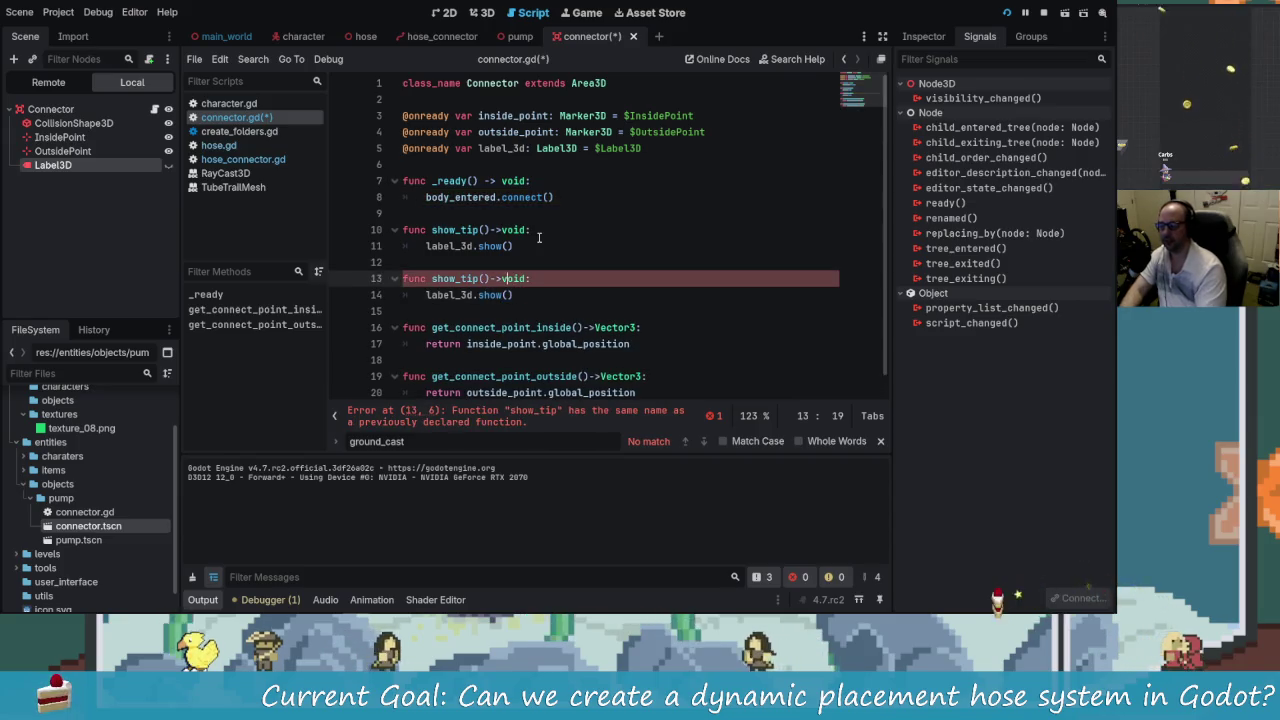
key("Left")
key("Left")
key("Left")
key("BackSpace")
key("BackSpace")
key("BackSpace")
type("hide")
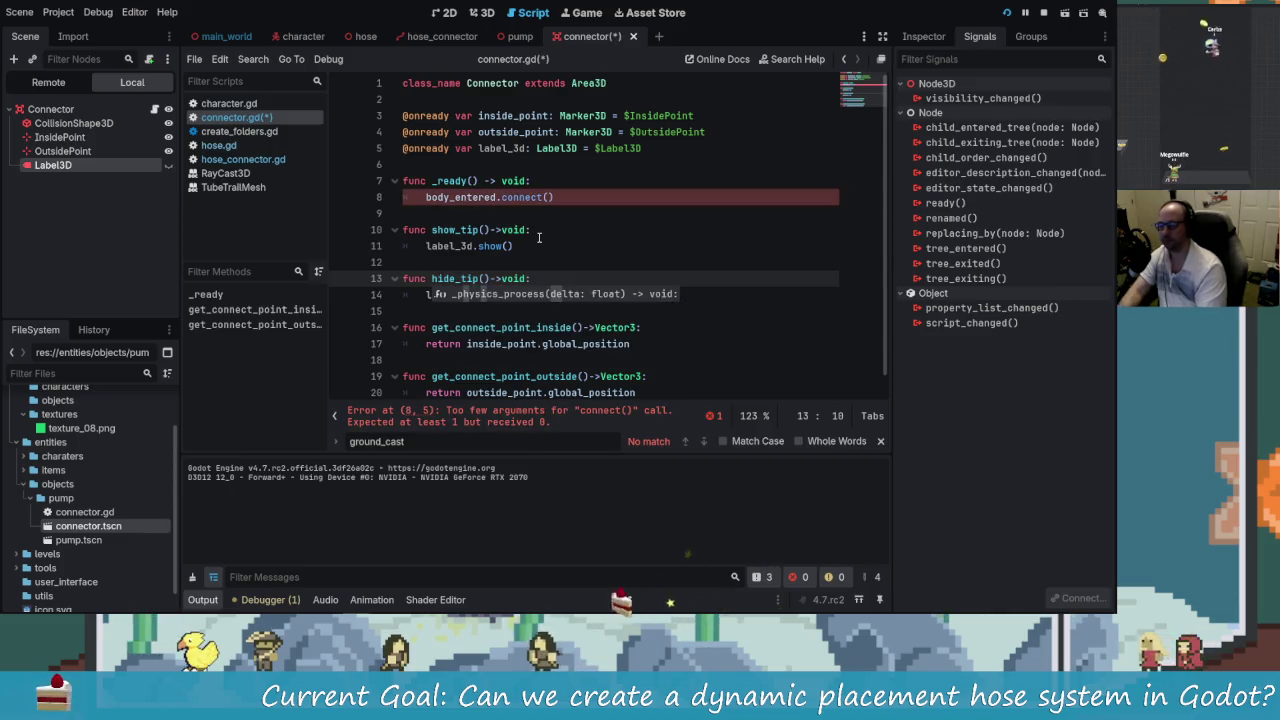
key("Escape")
- Change hide_tip()'s body to label_3d.hide() and save connector.gd
key("Down")
key("Right")
key("Right")
key("Right")
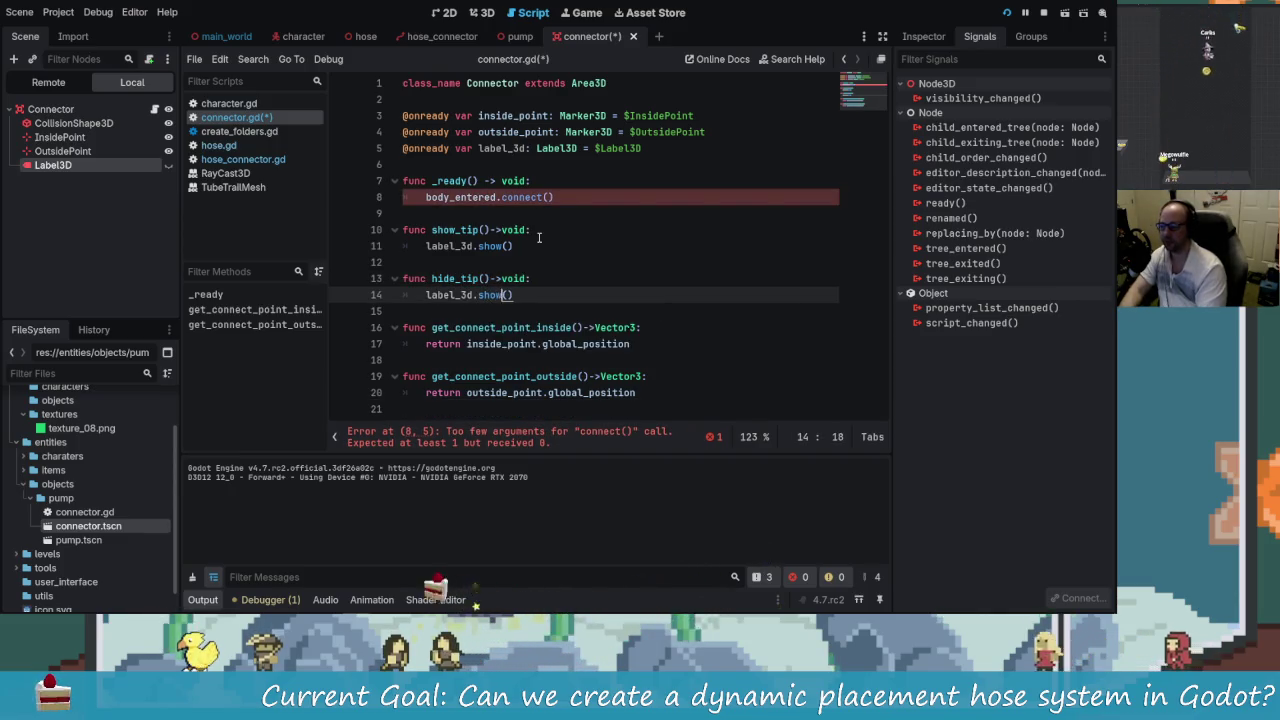
key("Delete")
key("Delete")
key("Delete")
key("BackSpace")
type("hide")
key("Return")
key("ctrl+s")
left_click(581, 196)
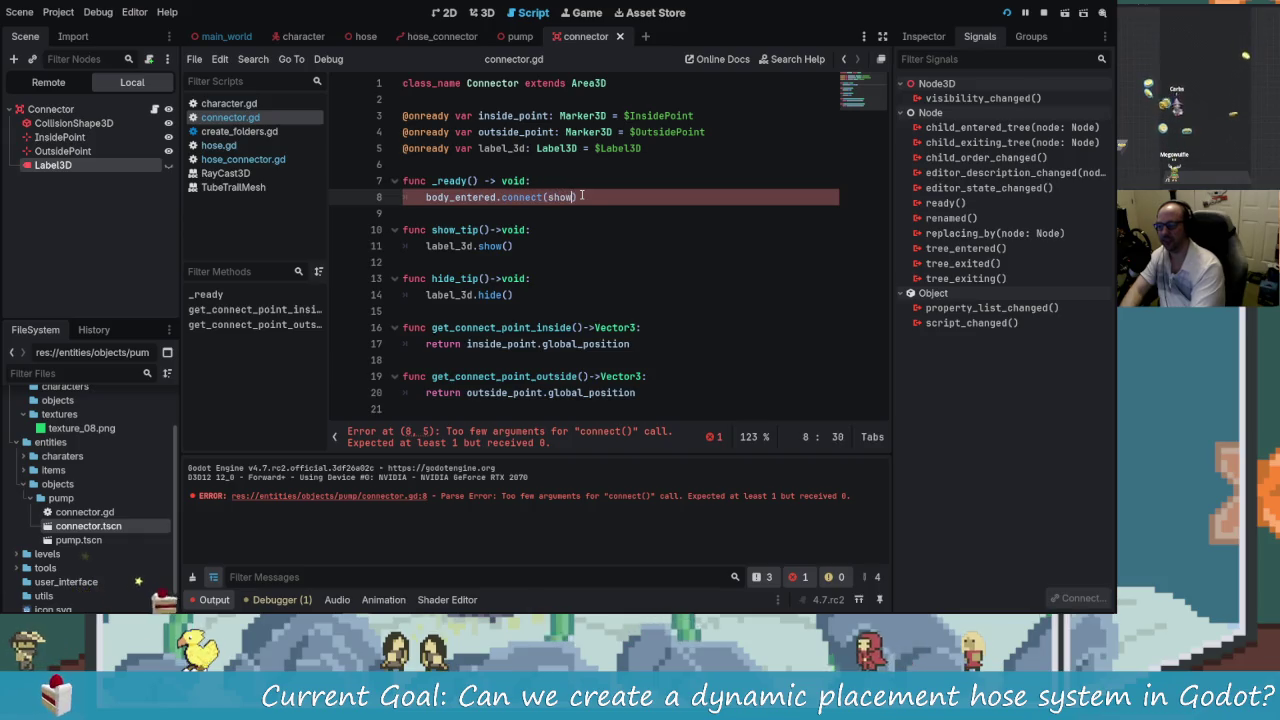
- Complete body_entered.connect(show_tip), add body_exited.connect(hide_tip), save, and run the game
type("show_tip")
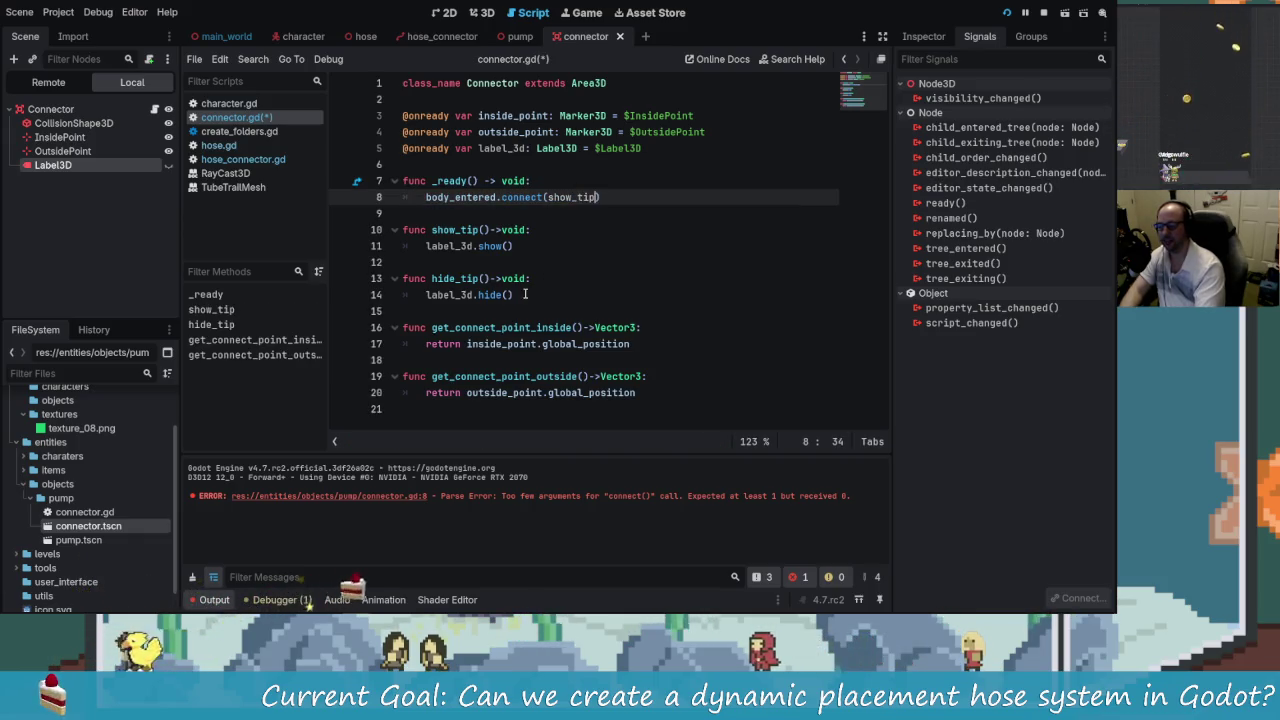
left_click(575, 294)
left_click(618, 196)
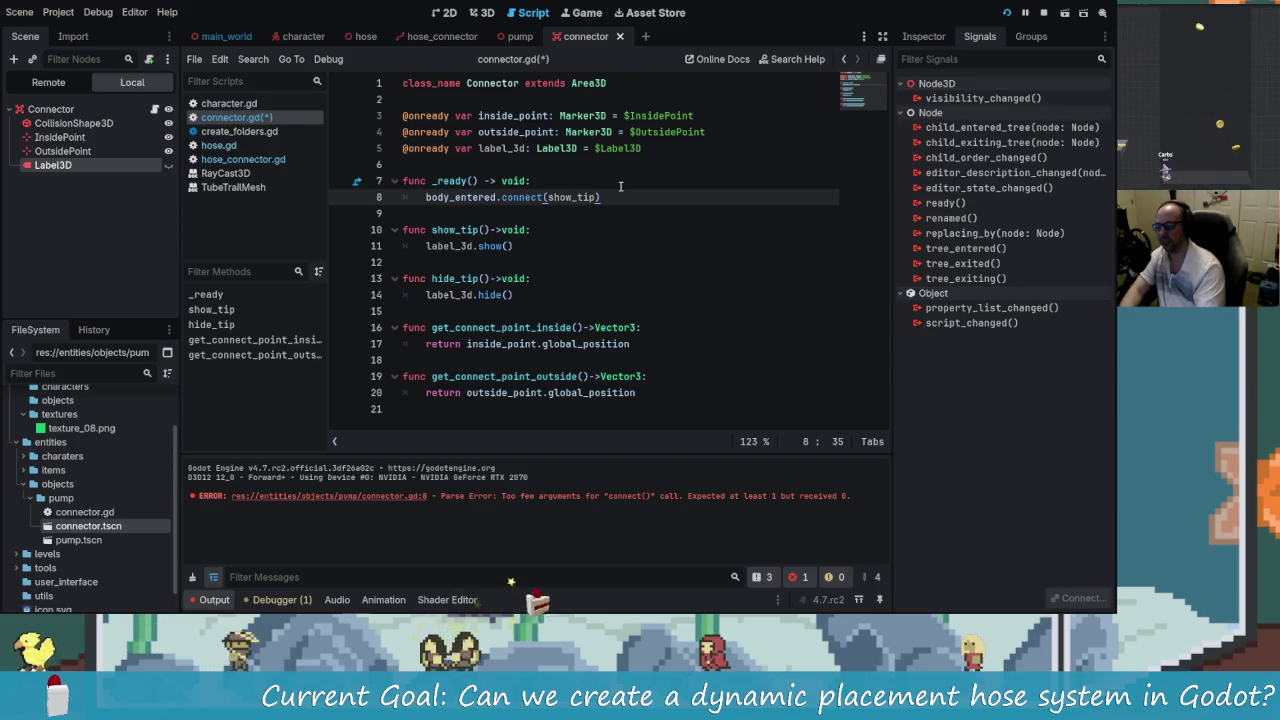
key("Return")
type("body_ex")
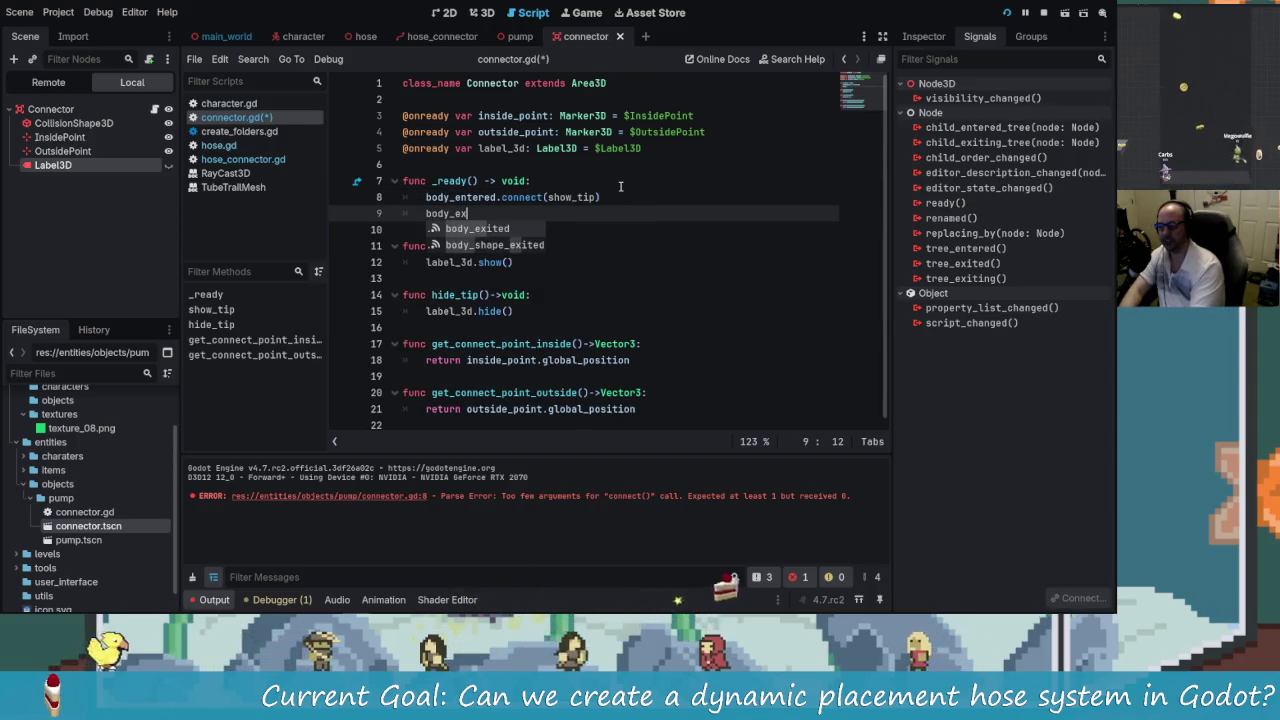
key("Return")
type(".connect(")
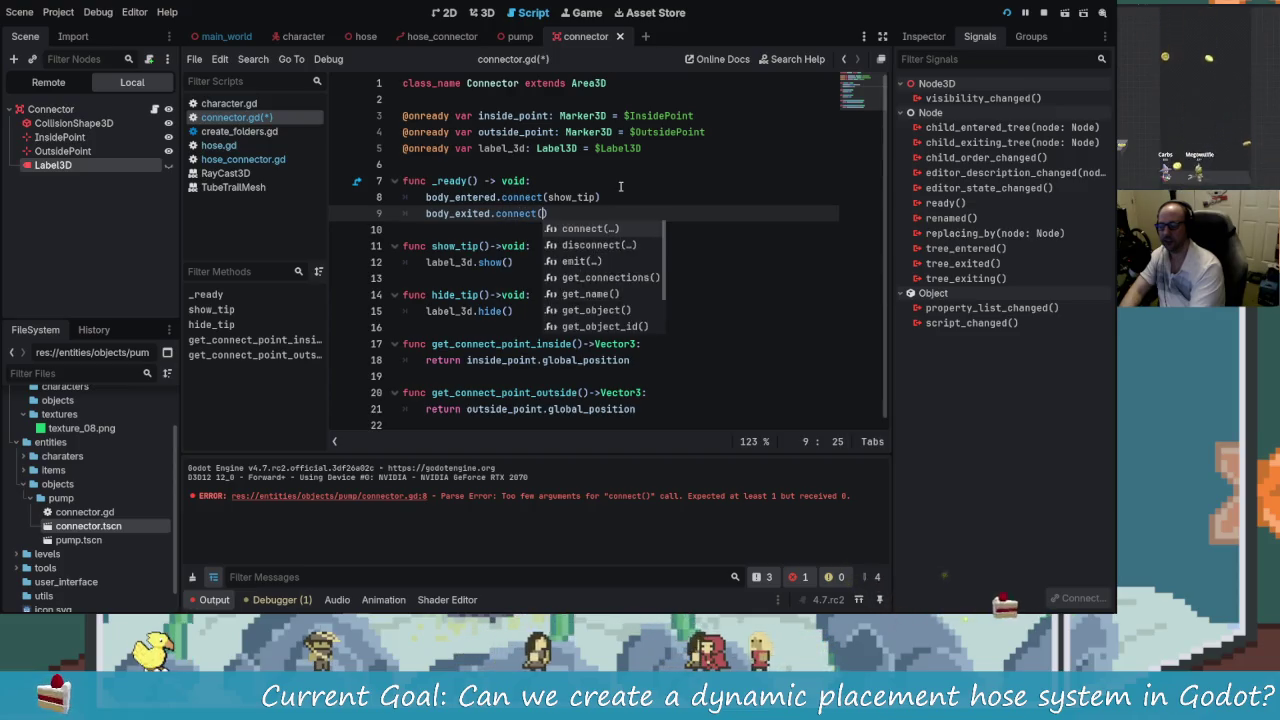
key("Return")
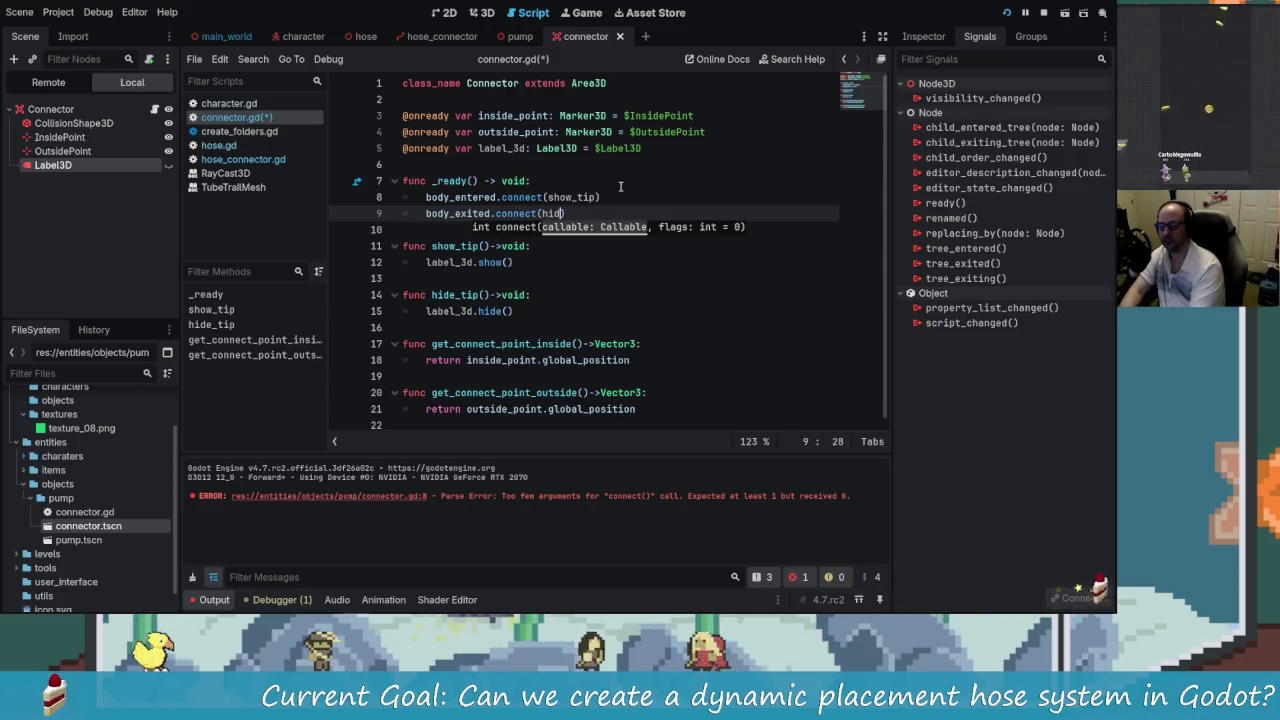
type("e_tip")
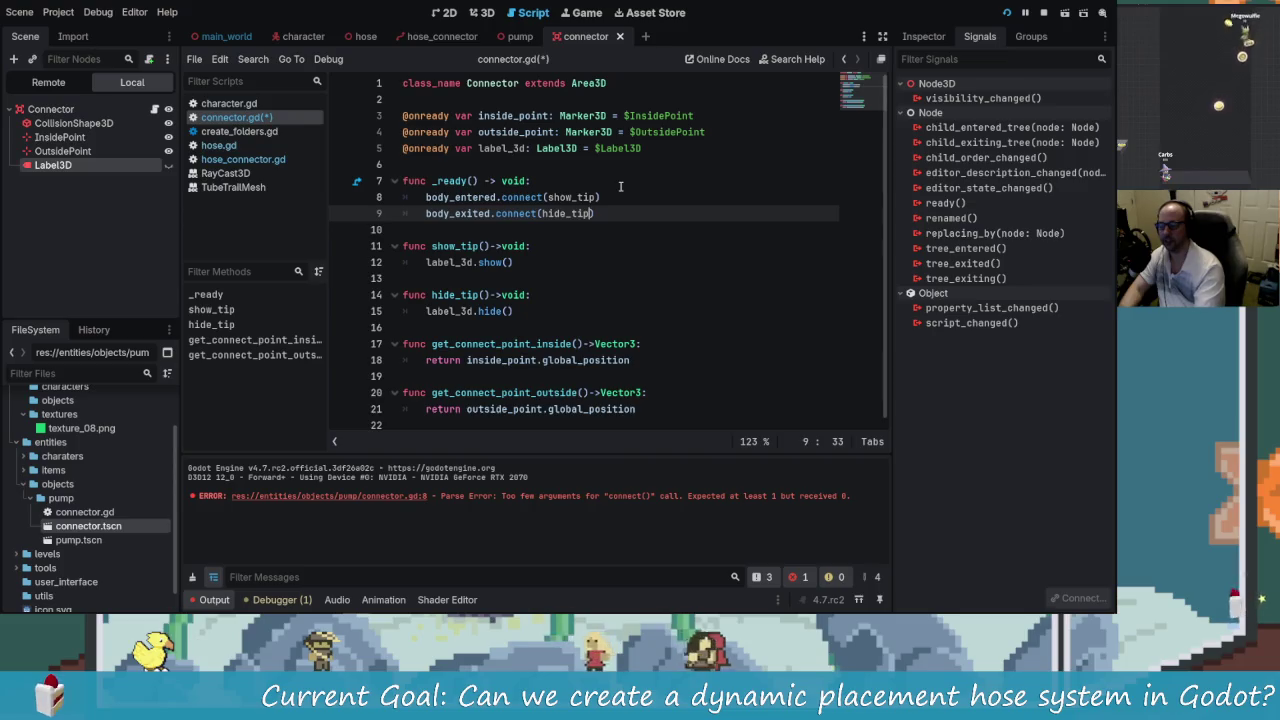
type(")")
key("ctrl+s")
left_click(1008, 13)
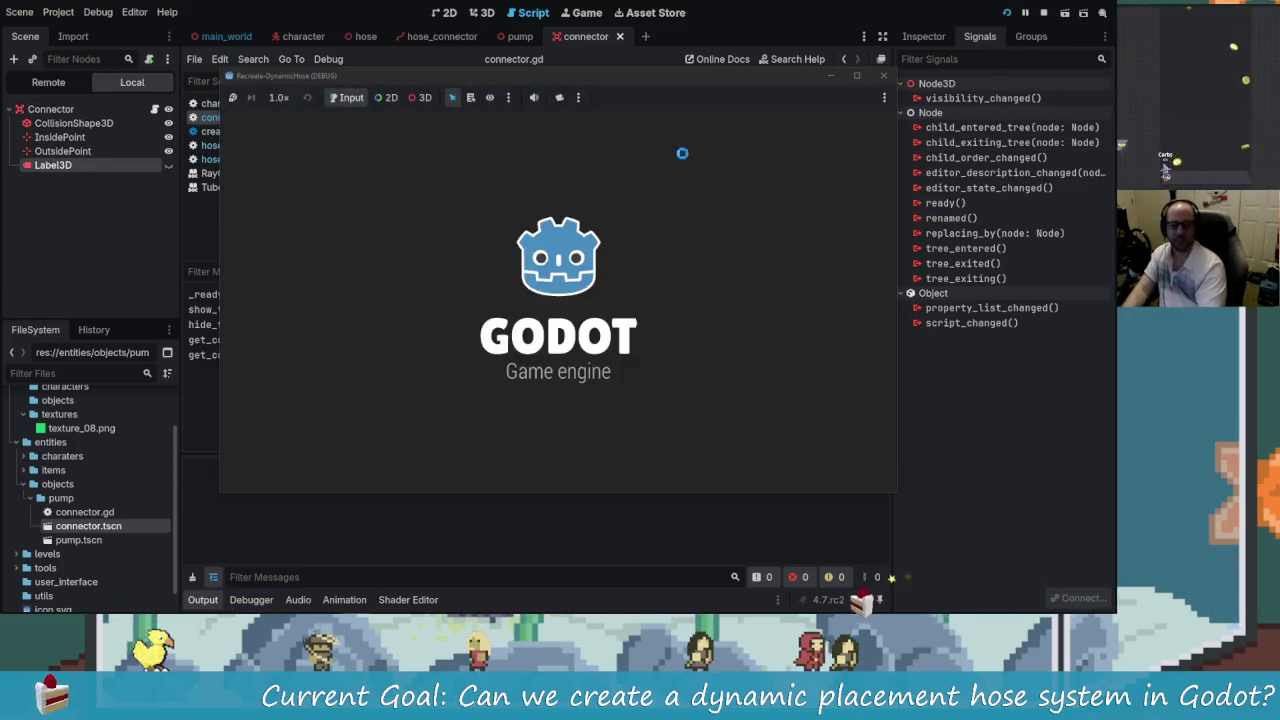
- Walk toward the grey cube in the test game, then stop it to return to connector.gd
key("w")
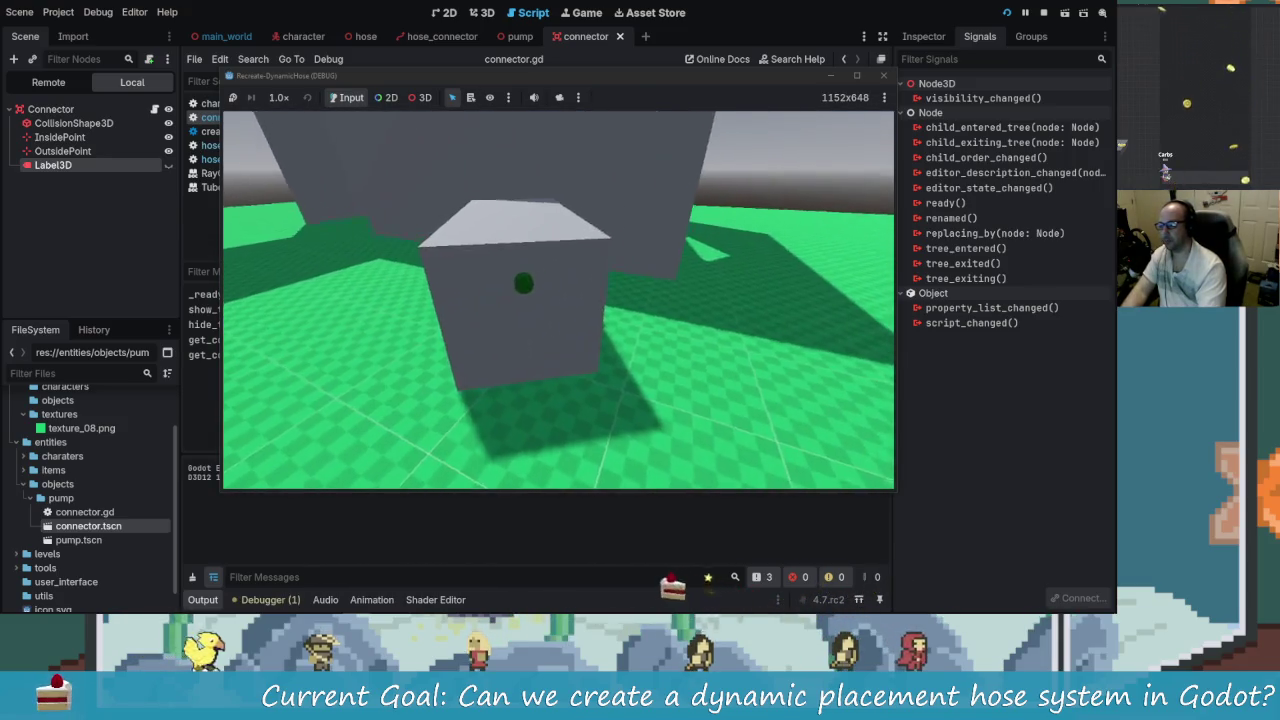
key("w")
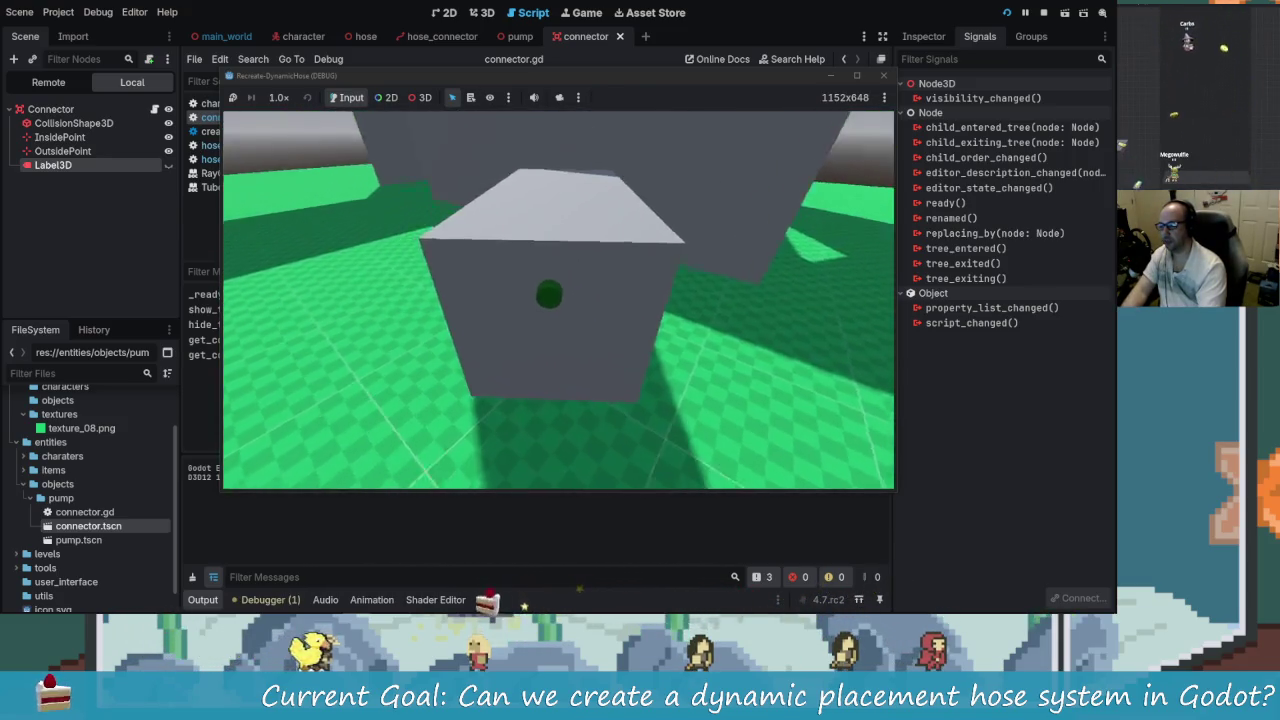
key("s")
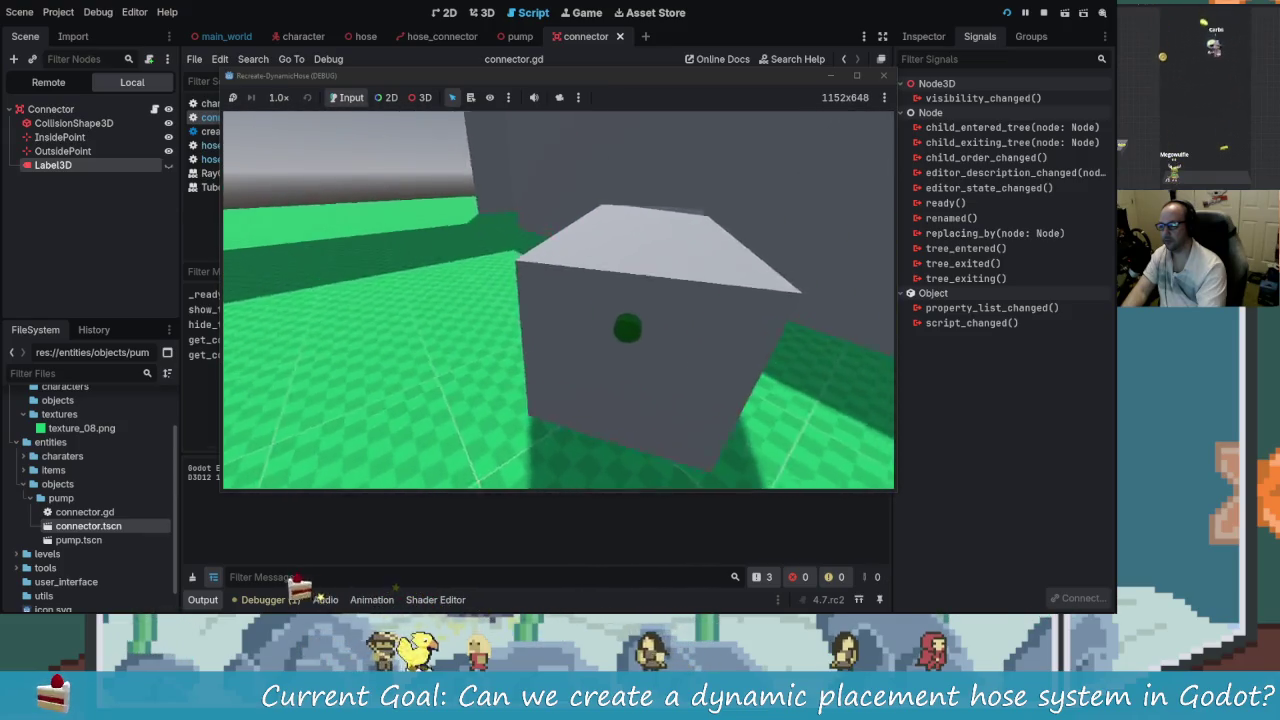
key("w")
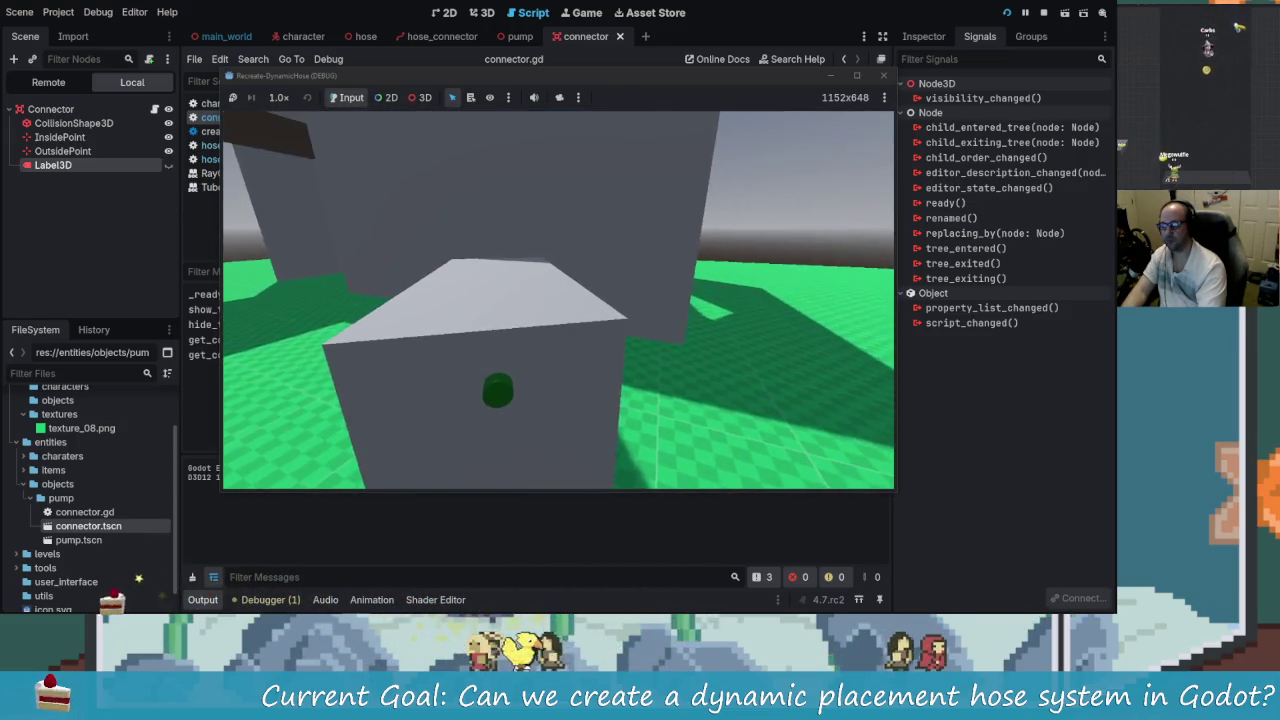
key("Escape")
key("End")
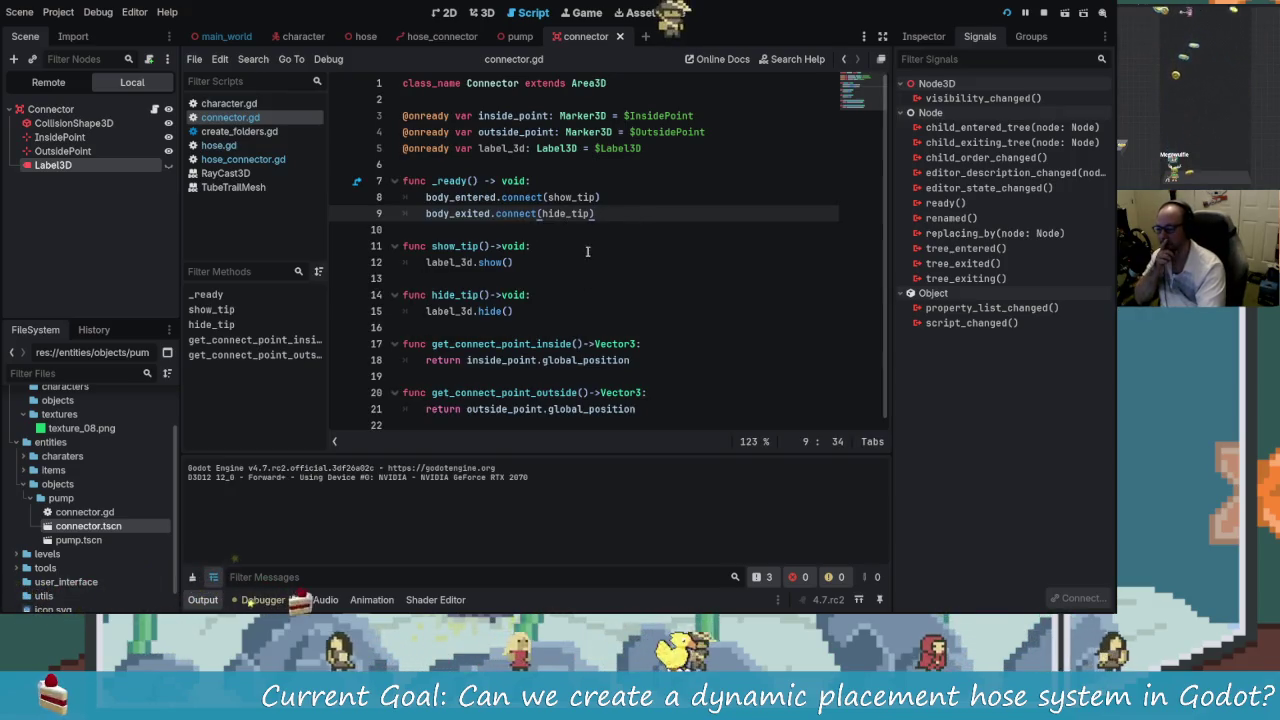
- Inspect the Connector root node's Collision settings, then bring up the character scene
left_click(462, 203)
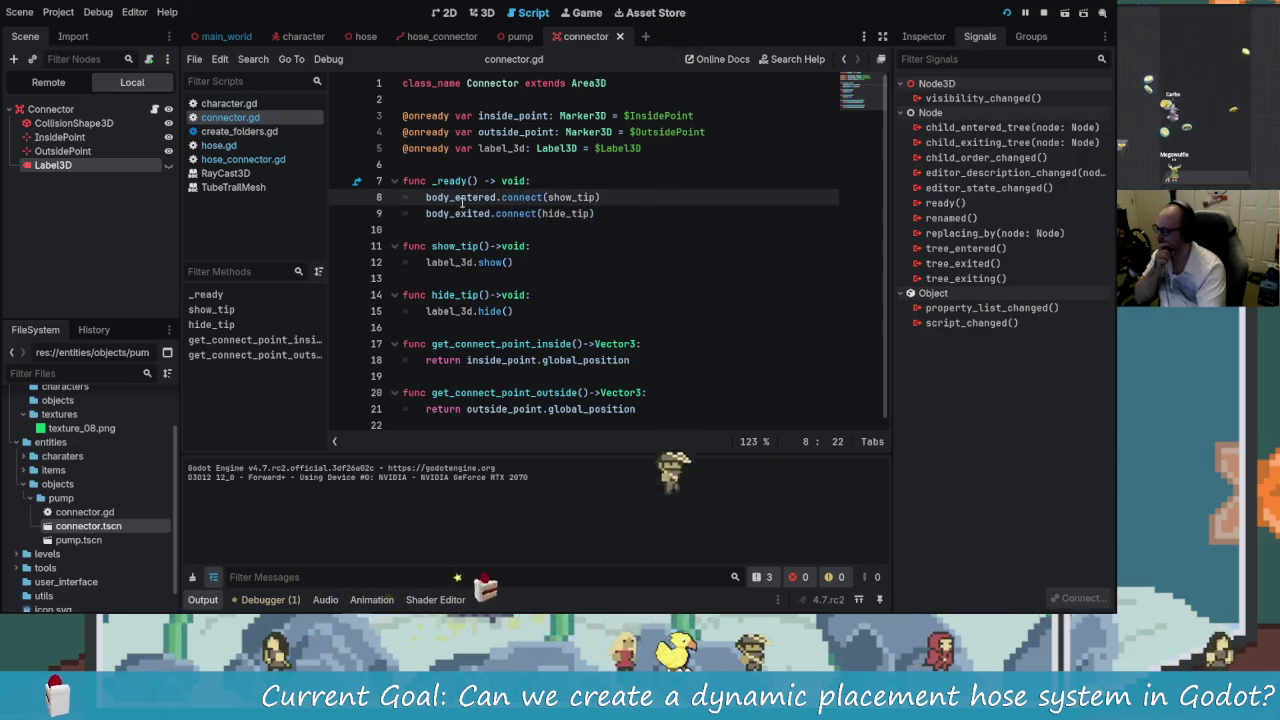
left_click(90, 109)
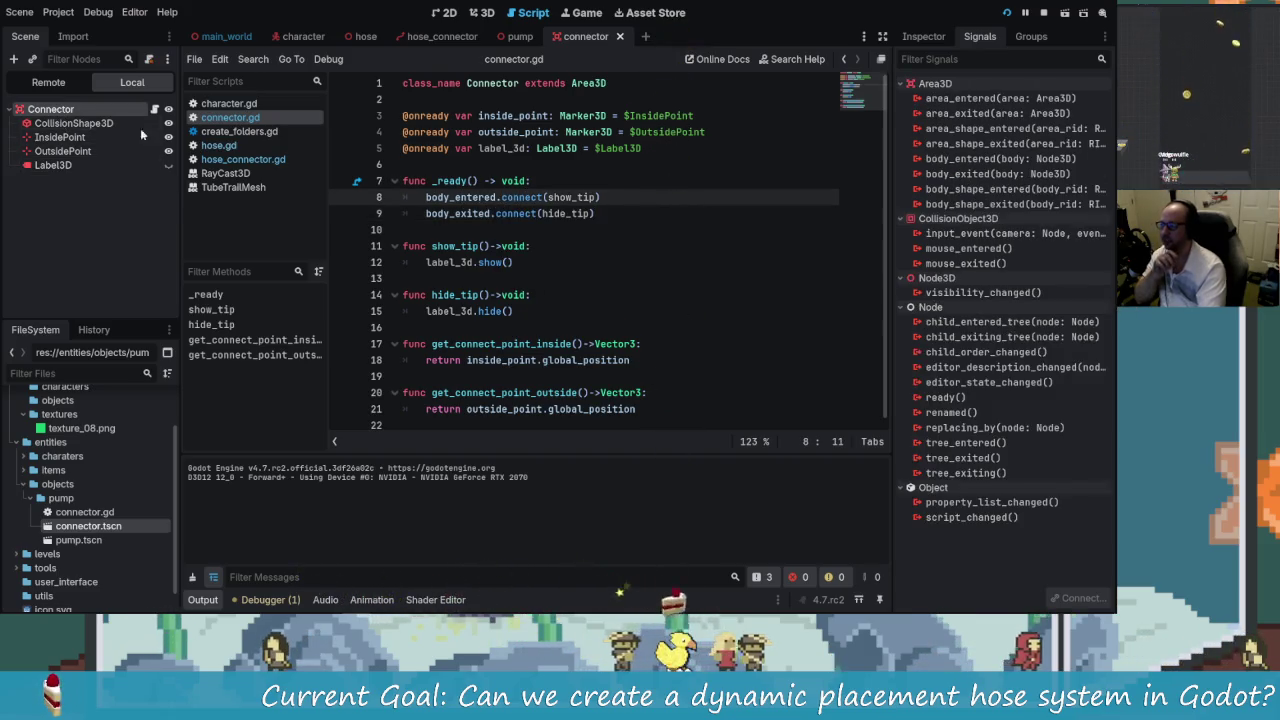
left_click(930, 37)
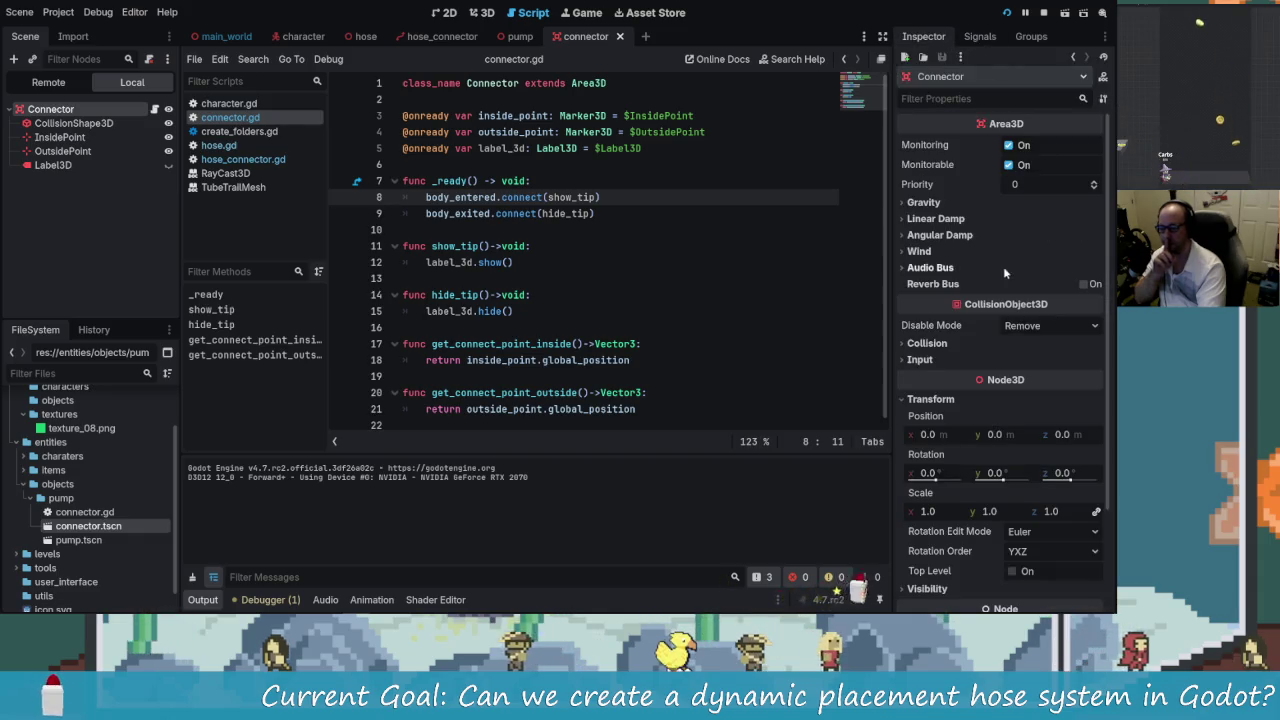
left_click(926, 343)
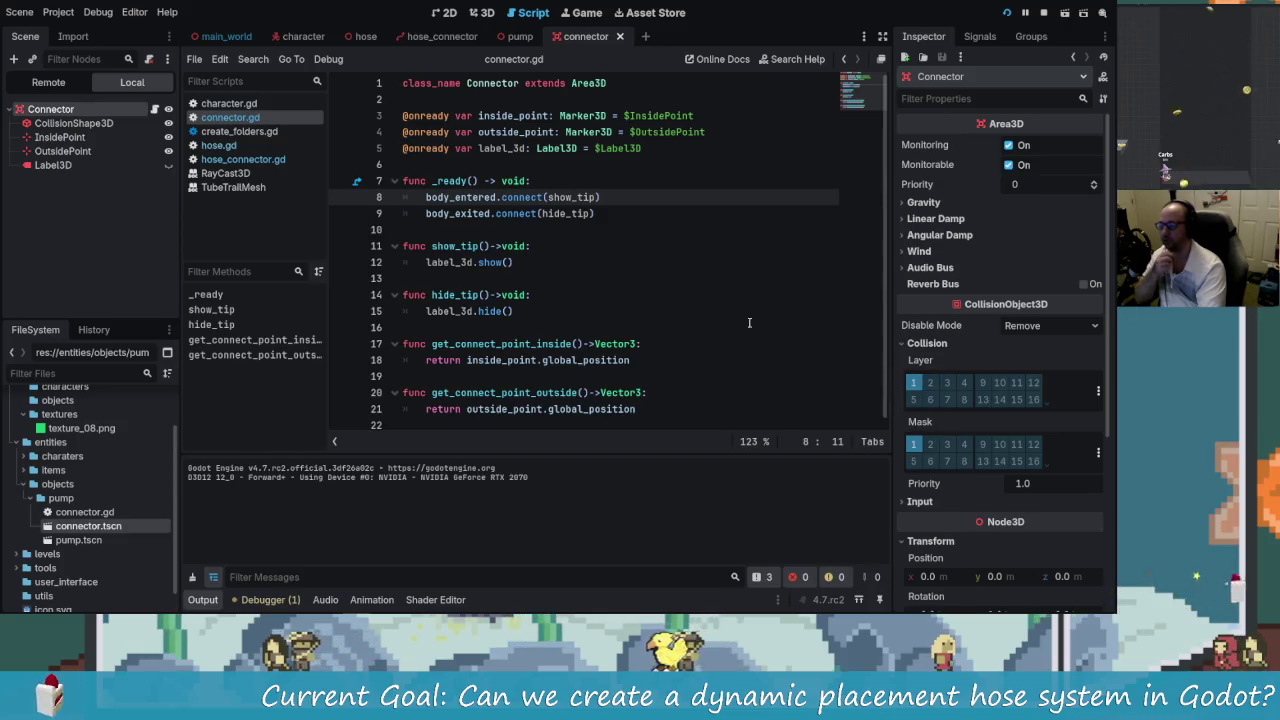
left_click(300, 36)
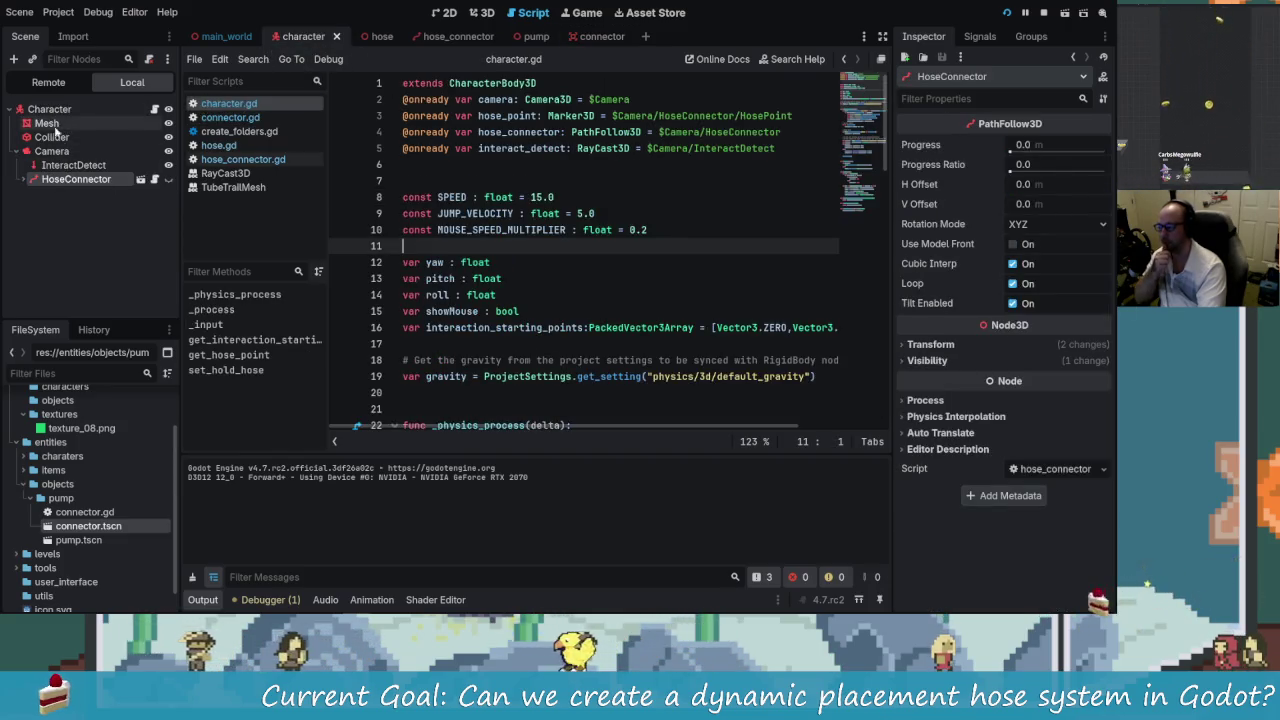
- Check InteractDetect's Collide With settings and the pump's Connector instance, then return to the connector scene
left_click(86, 167)
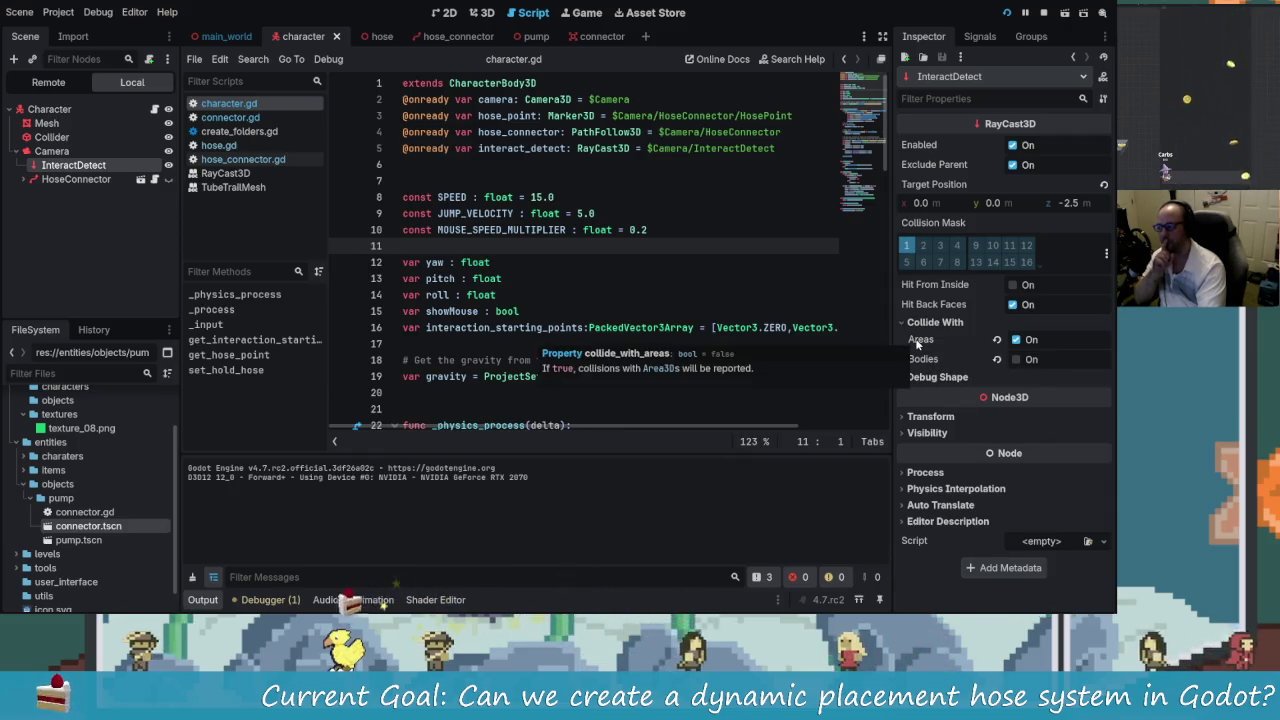
mouse_move(490, 83)
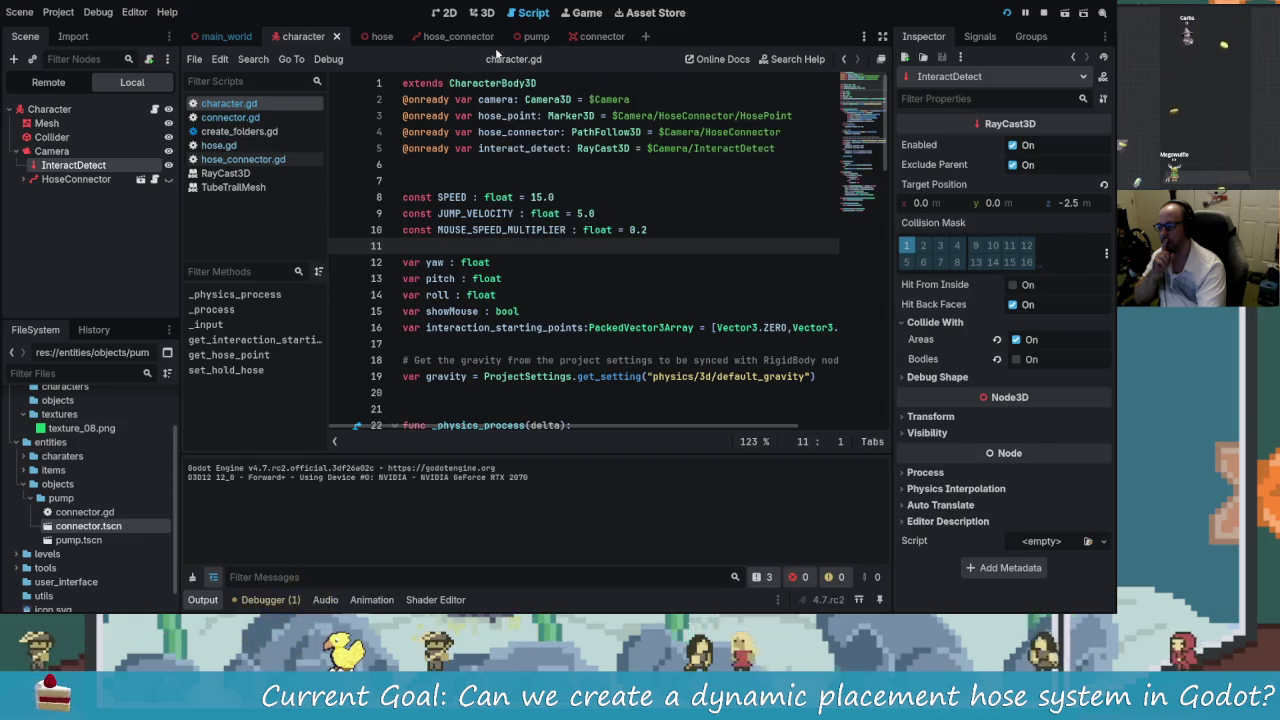
left_click(530, 37)
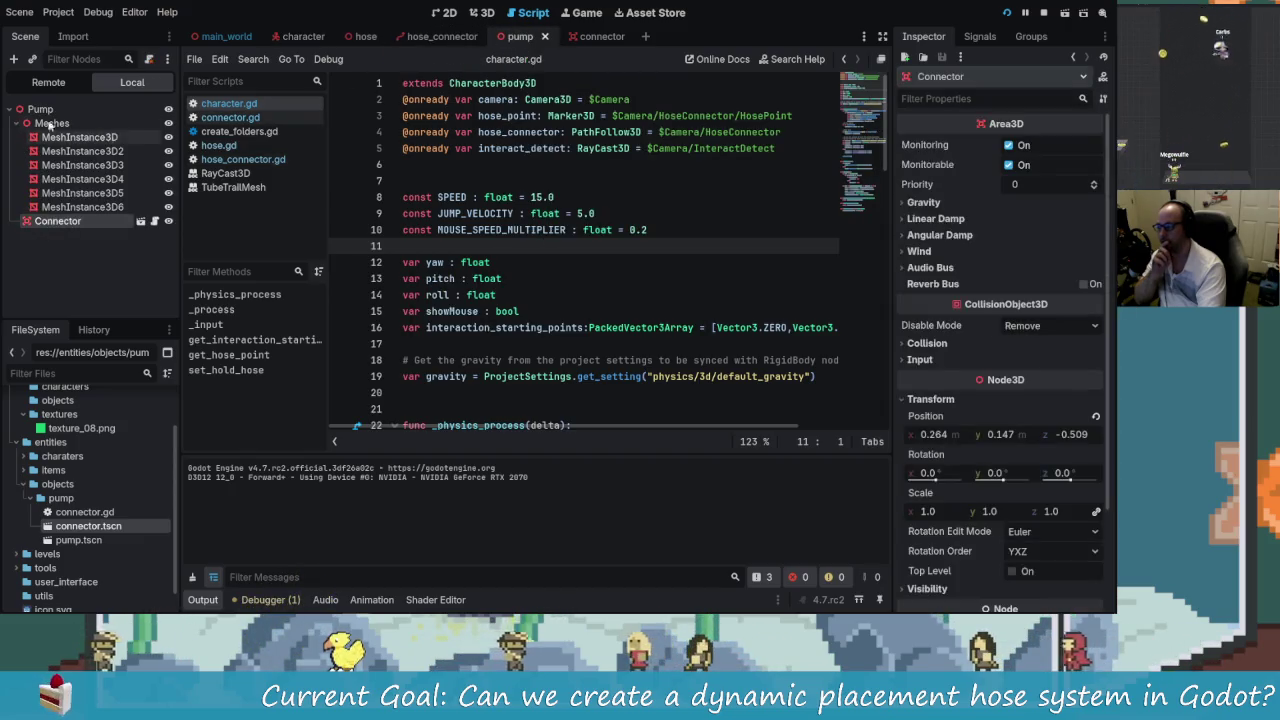
left_click(28, 222)
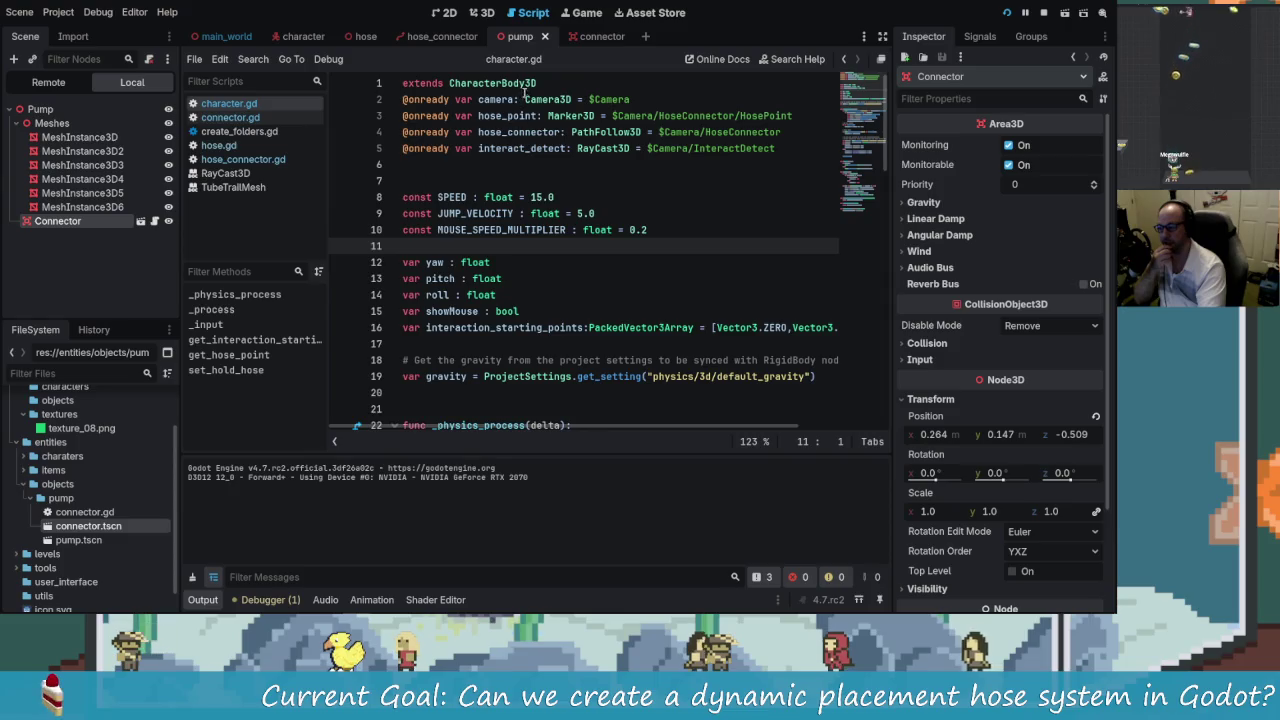
left_click(303, 36)
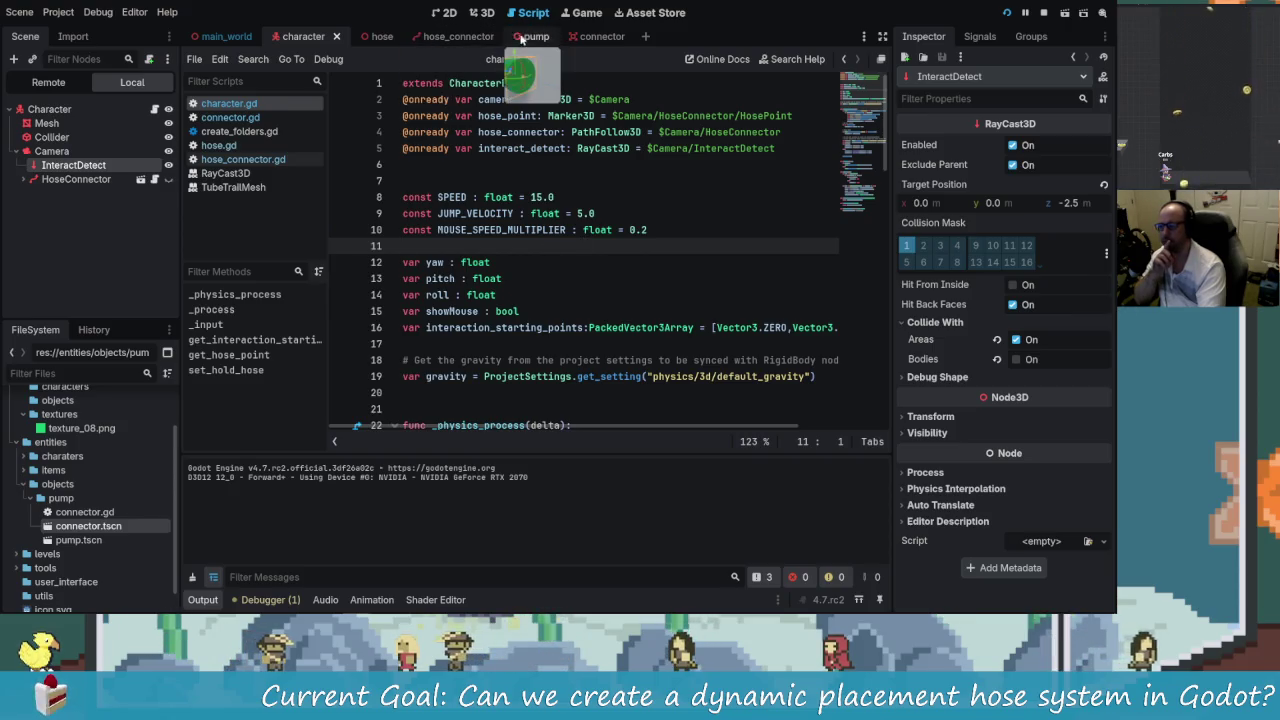
left_click(604, 38)
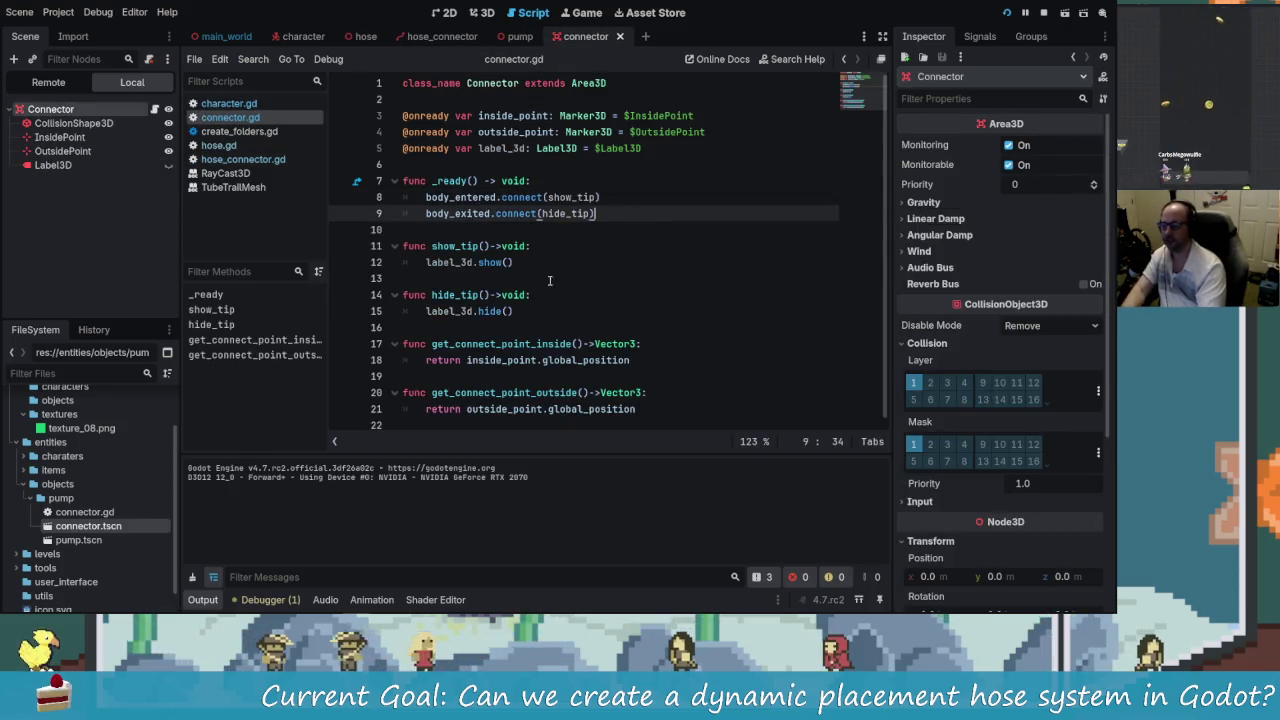
- Review lines 9 and 12 of connector.gd, check the unused delta warning, and rerun the game
left_click(600, 214)
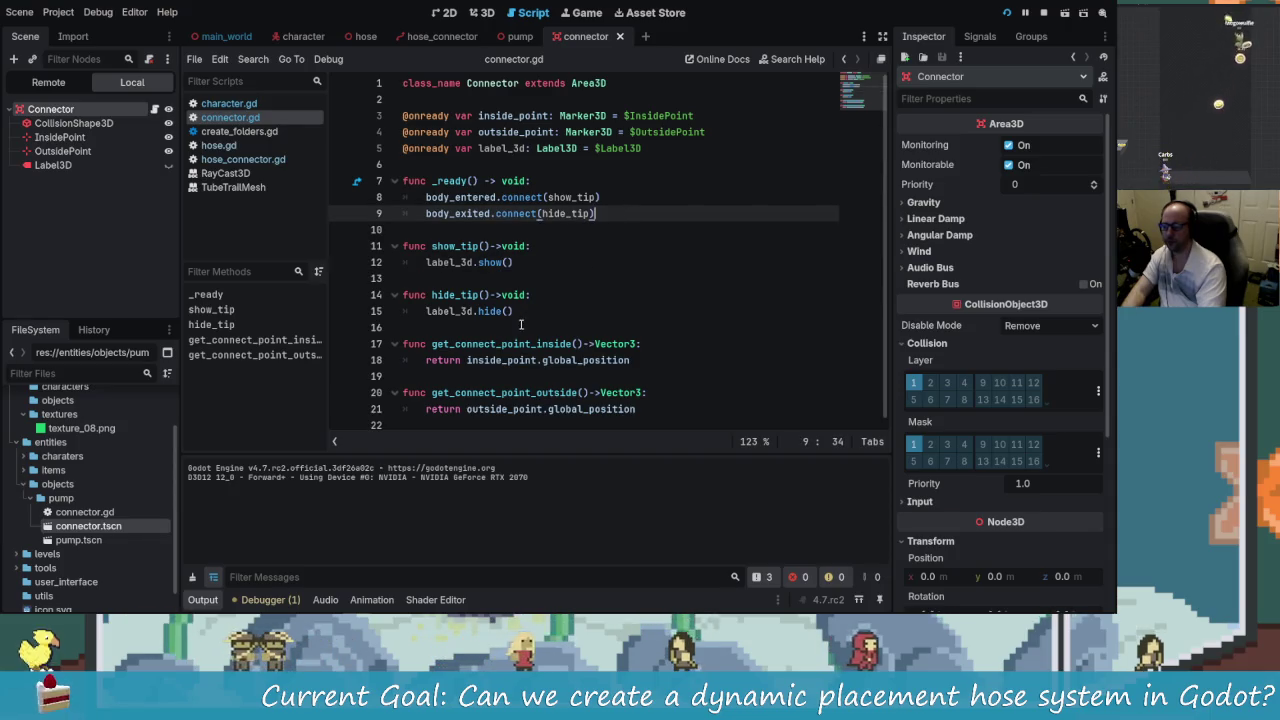
left_click(516, 262)
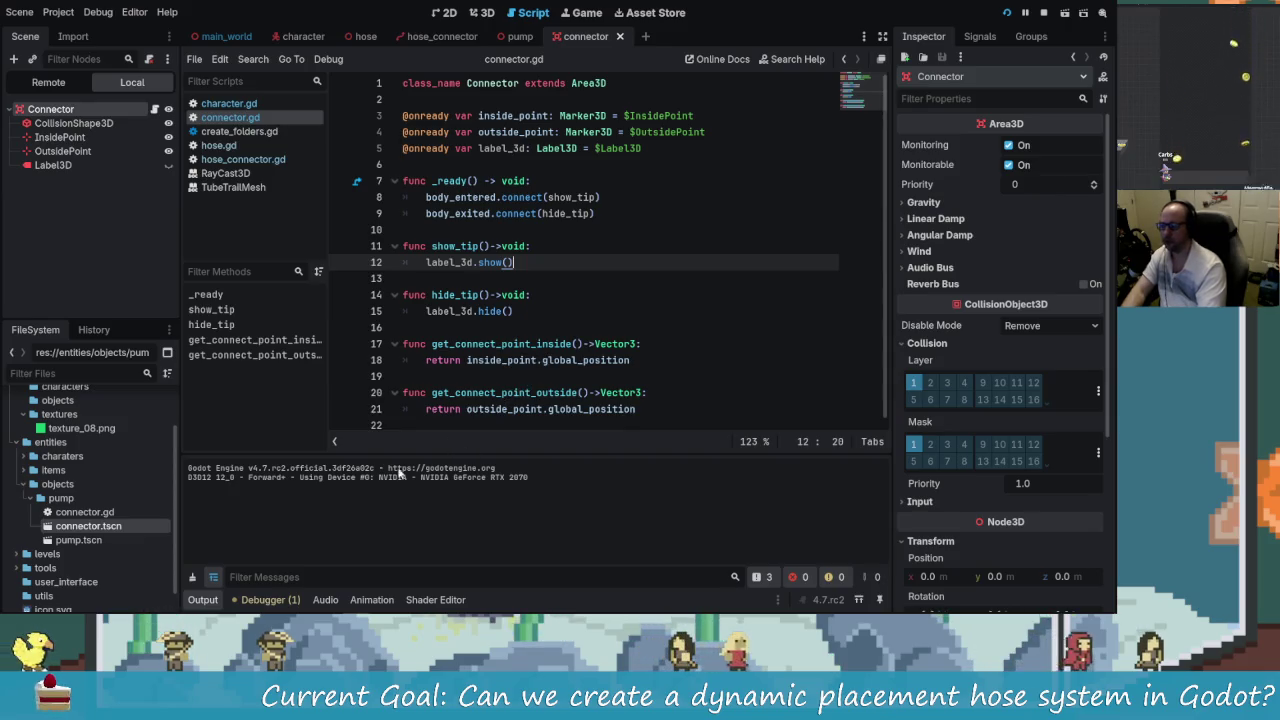
left_click(285, 600)
left_click(293, 454)
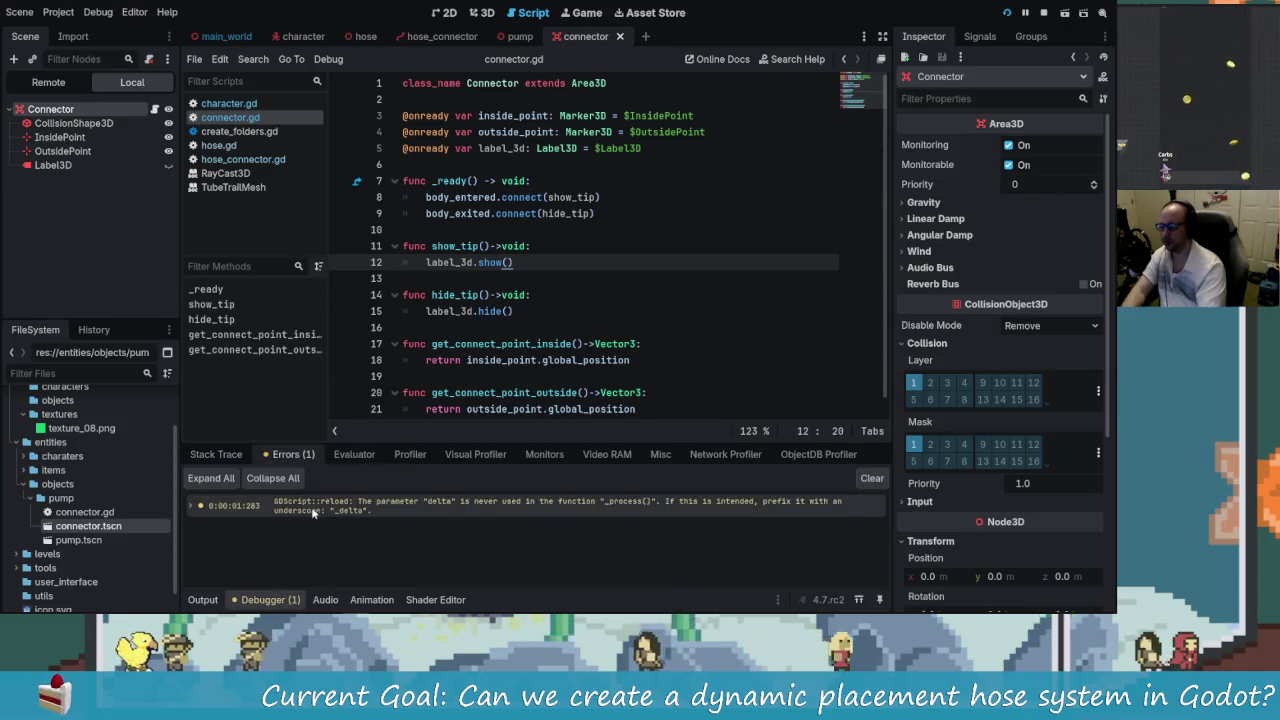
key("F5")
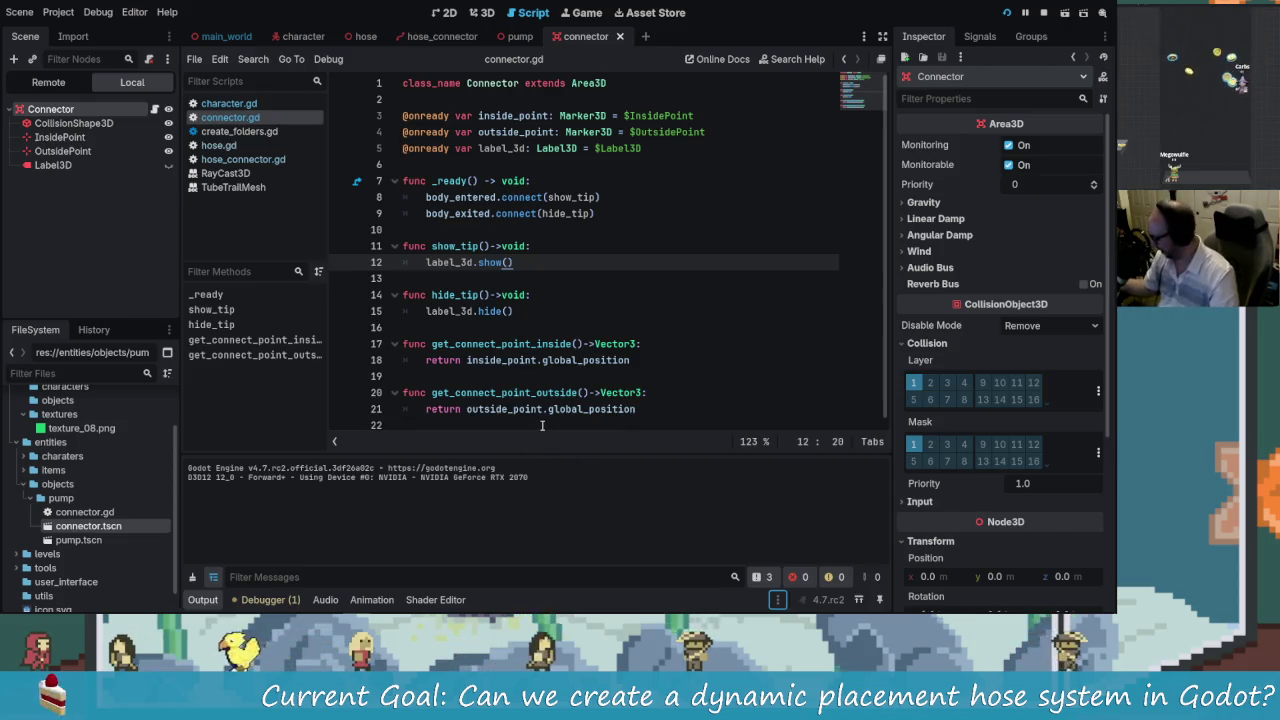
- Review the _ready() signal connections and the show_tip() function in connector.gd after testing
left_click(535, 213)
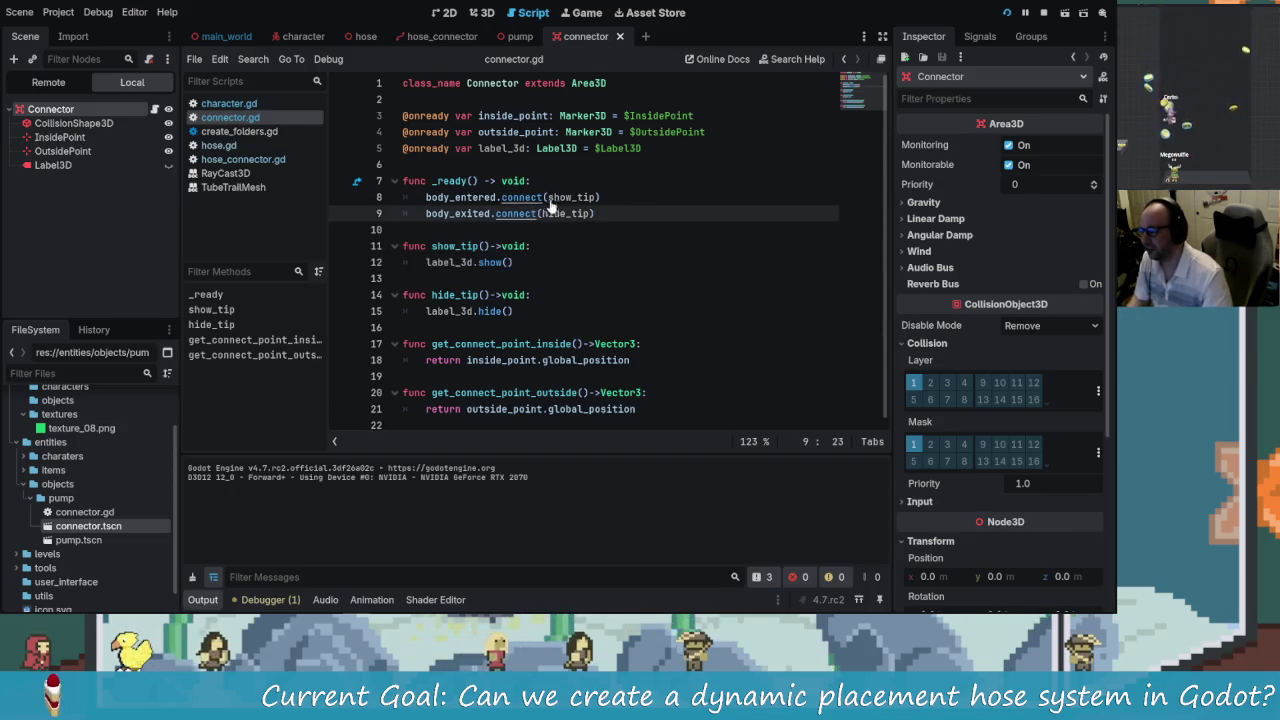
left_click(542, 245)
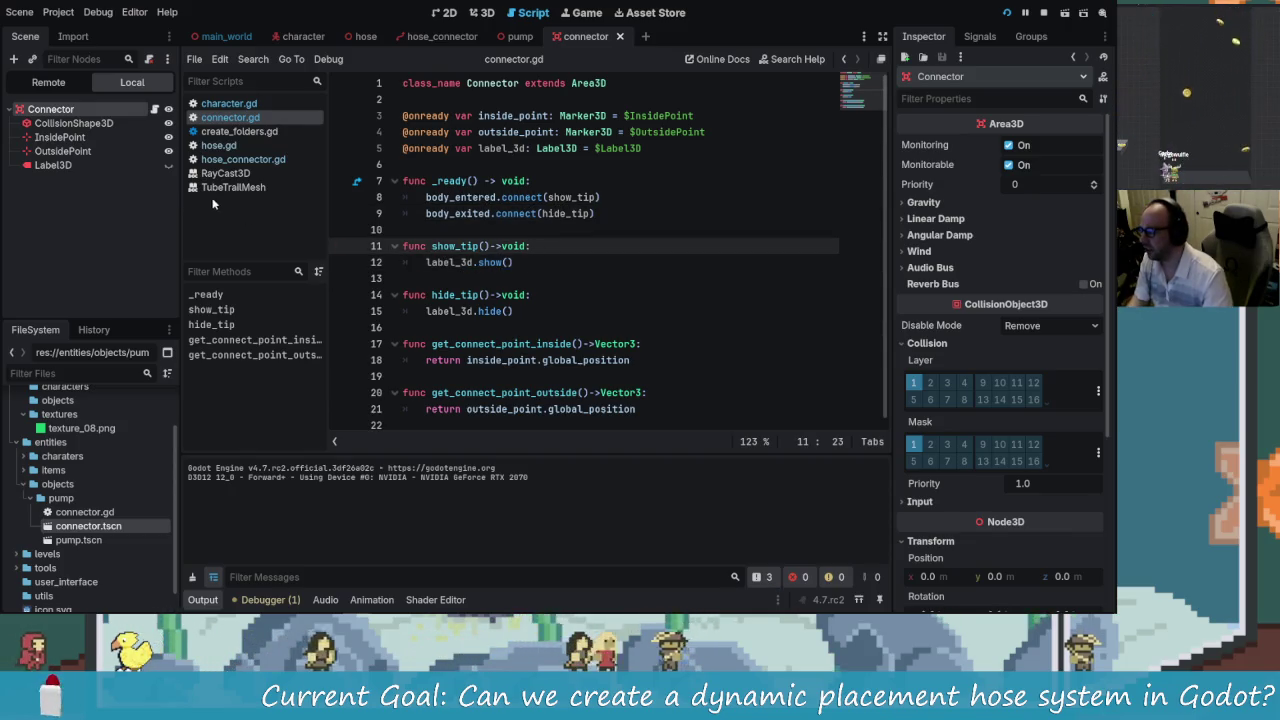
left_click(455, 274)
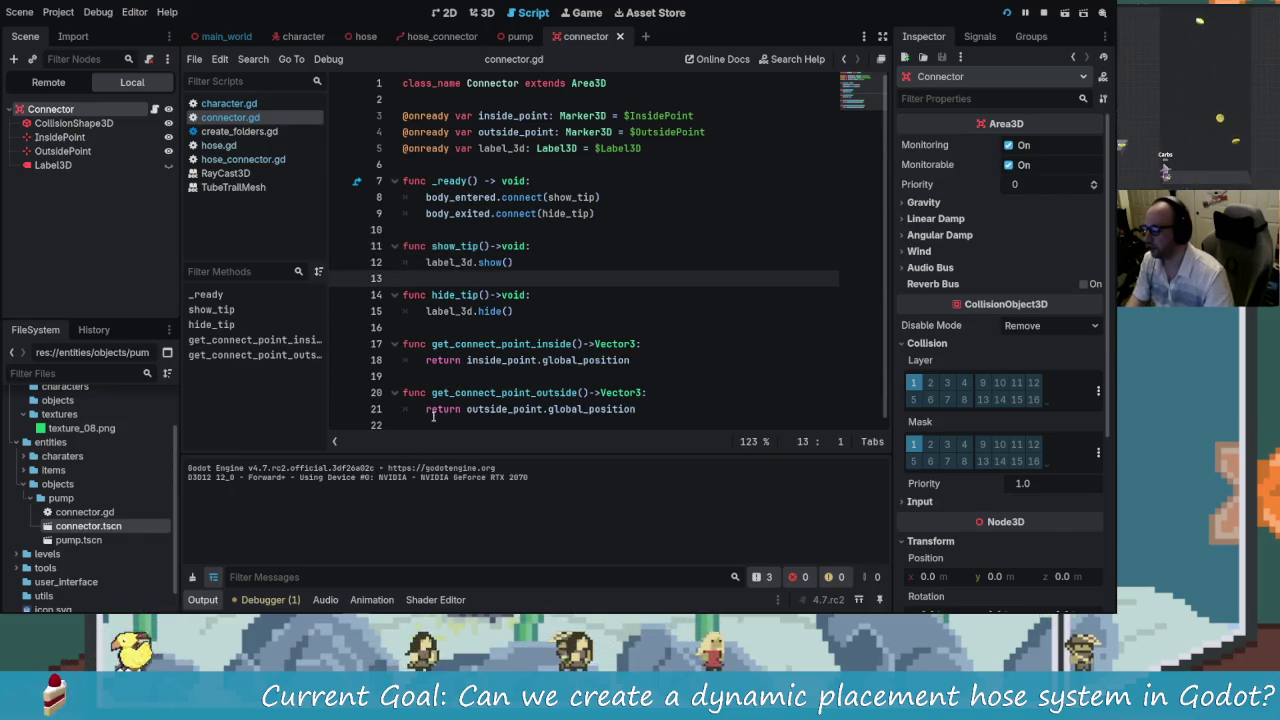
left_click(516, 197)
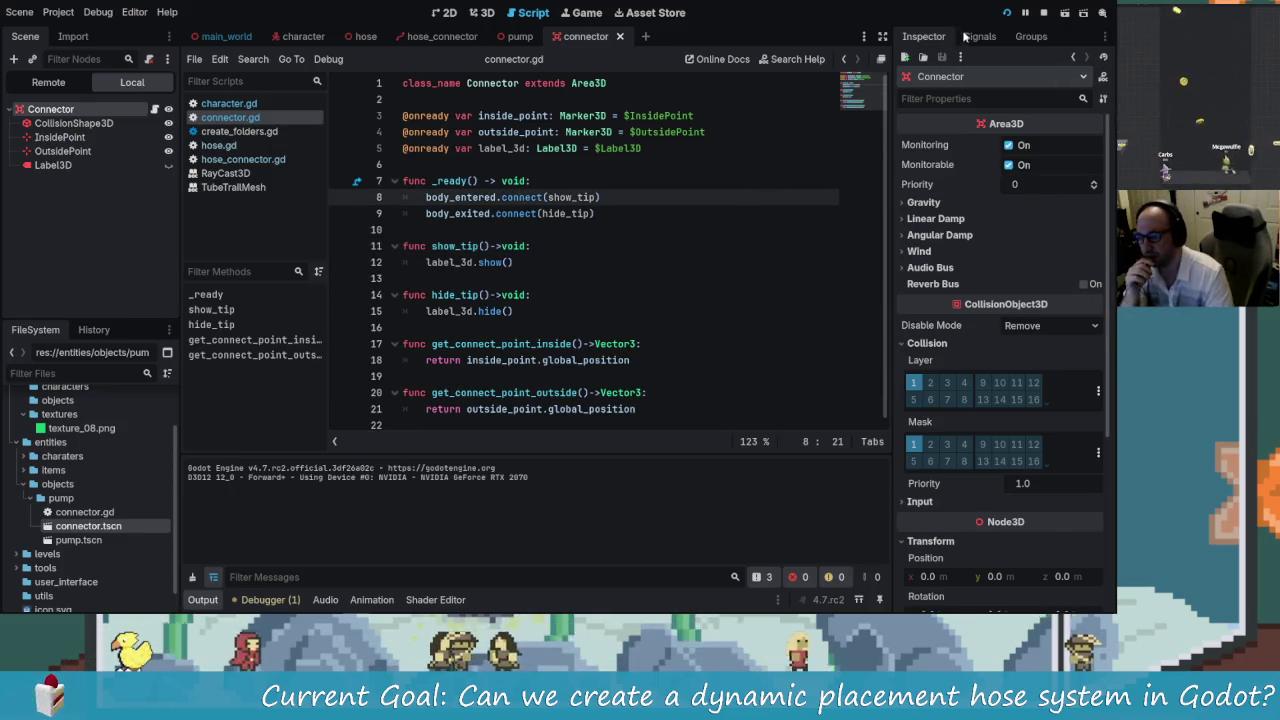
- Change the line 8 signal from body_entered to area_entered
left_click(965, 36)
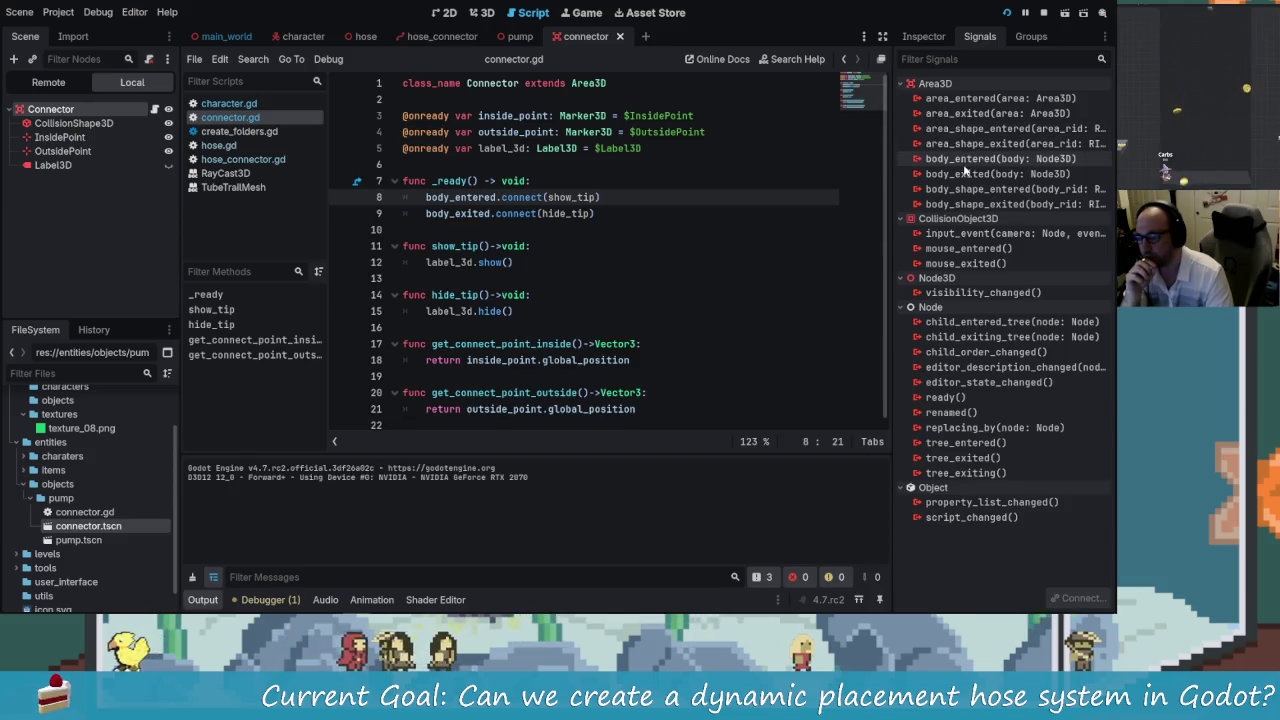
left_click(501, 197)
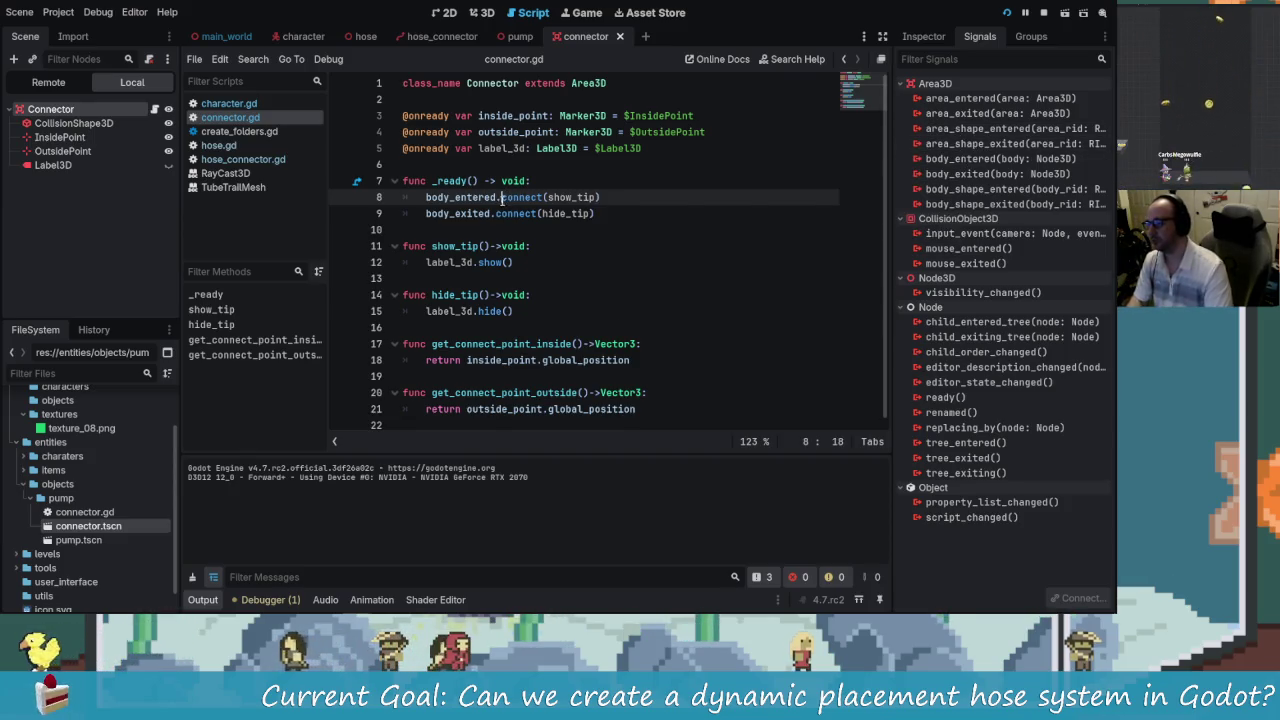
key("Left")
key("BackSpace")
key("BackSpace")
key("BackSpace")
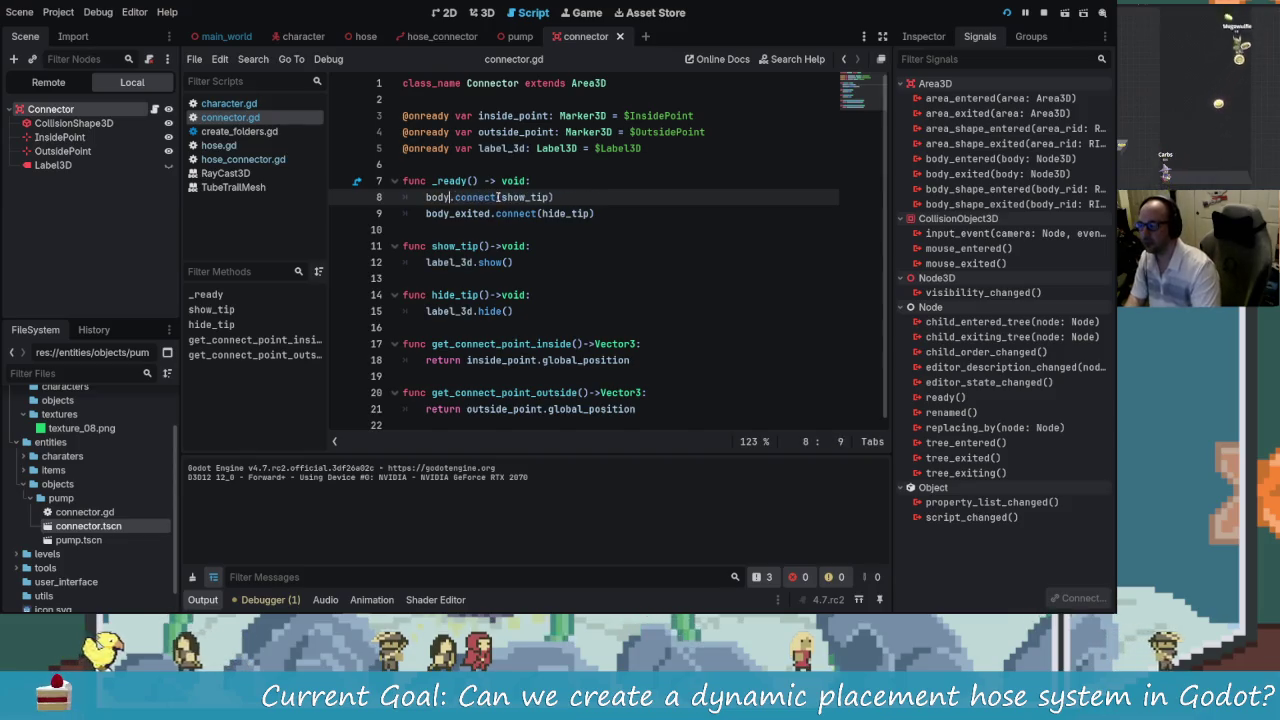
key("BackSpace")
type("area_")
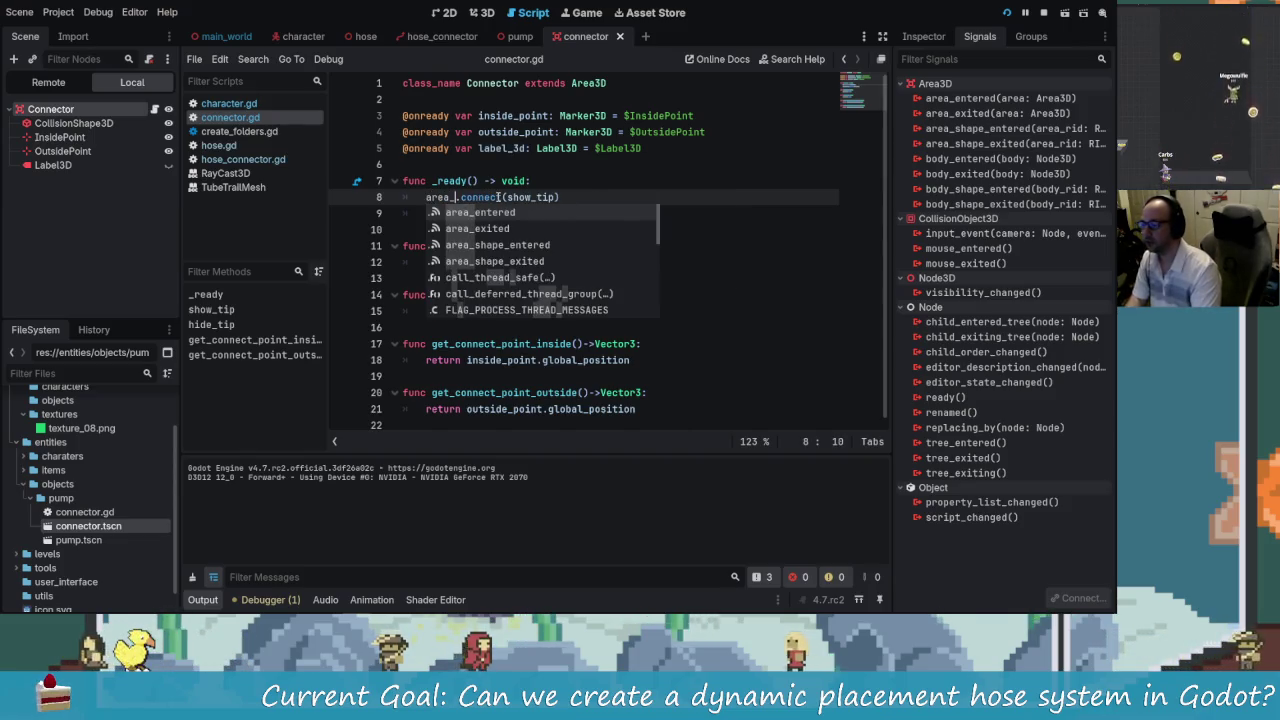
type("entered")
key("Return")
- Change body_exited to area_exited on line 9 and save connector.gd
key("Down")
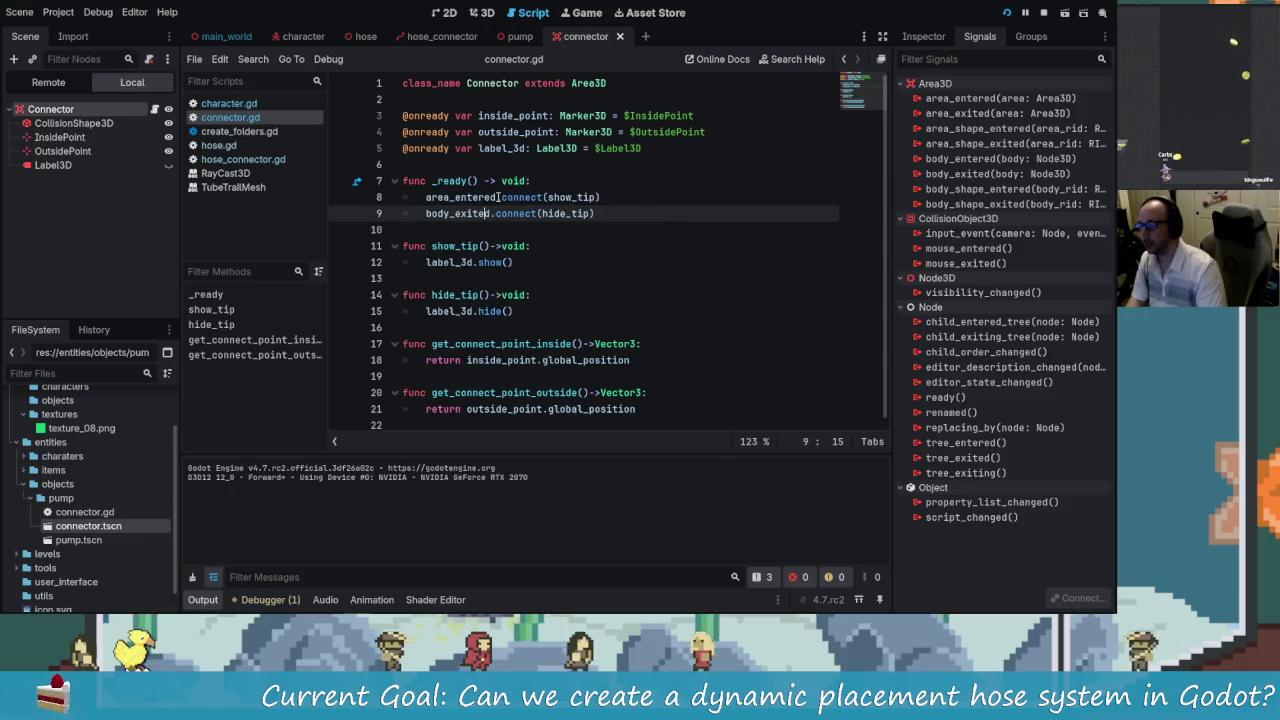
key("Left")
key("Left")
key("Left")
key("BackSpace")
key("BackSpace")
key("BackSpace")
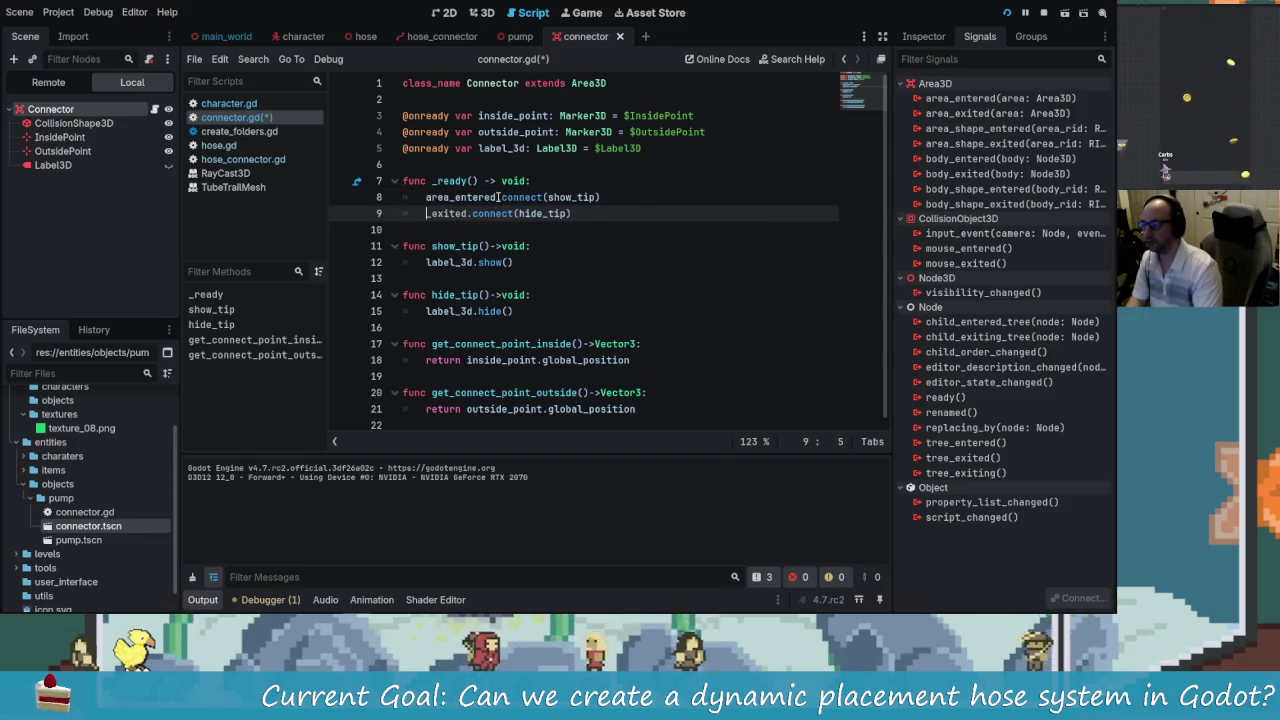
type("area")
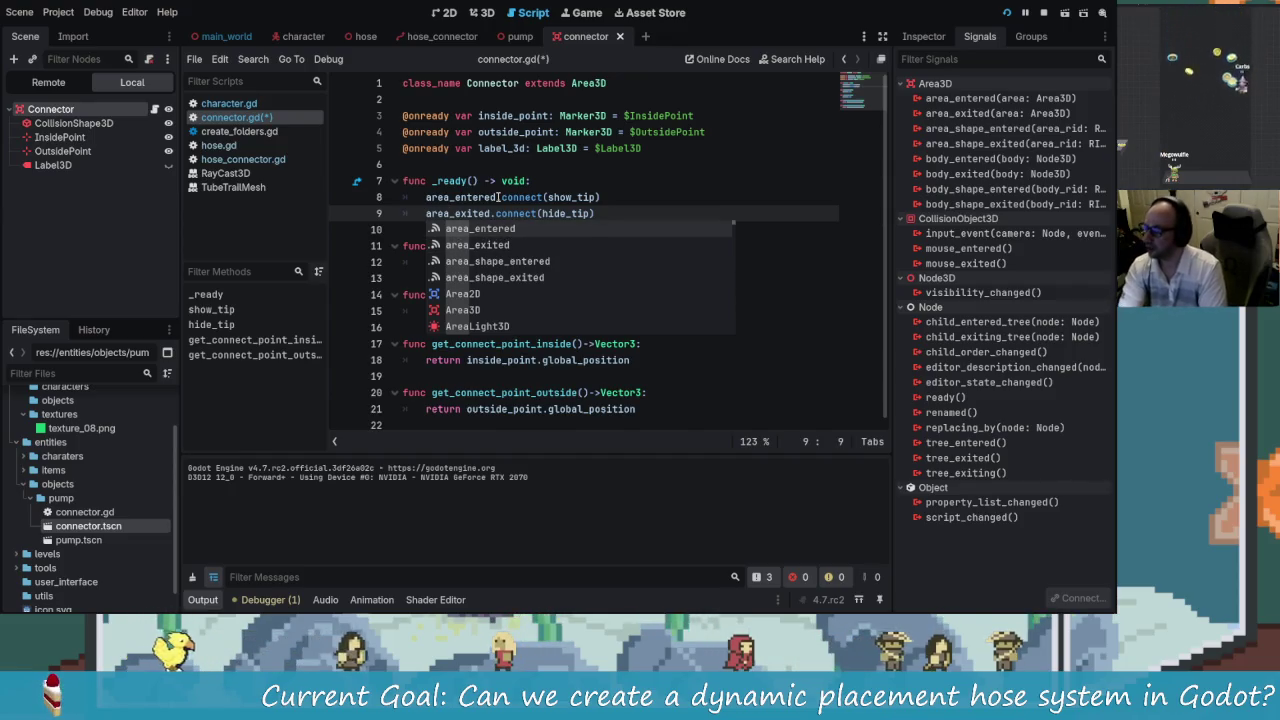
key("Escape")
key("ctrl+s")
left_click(284, 38)
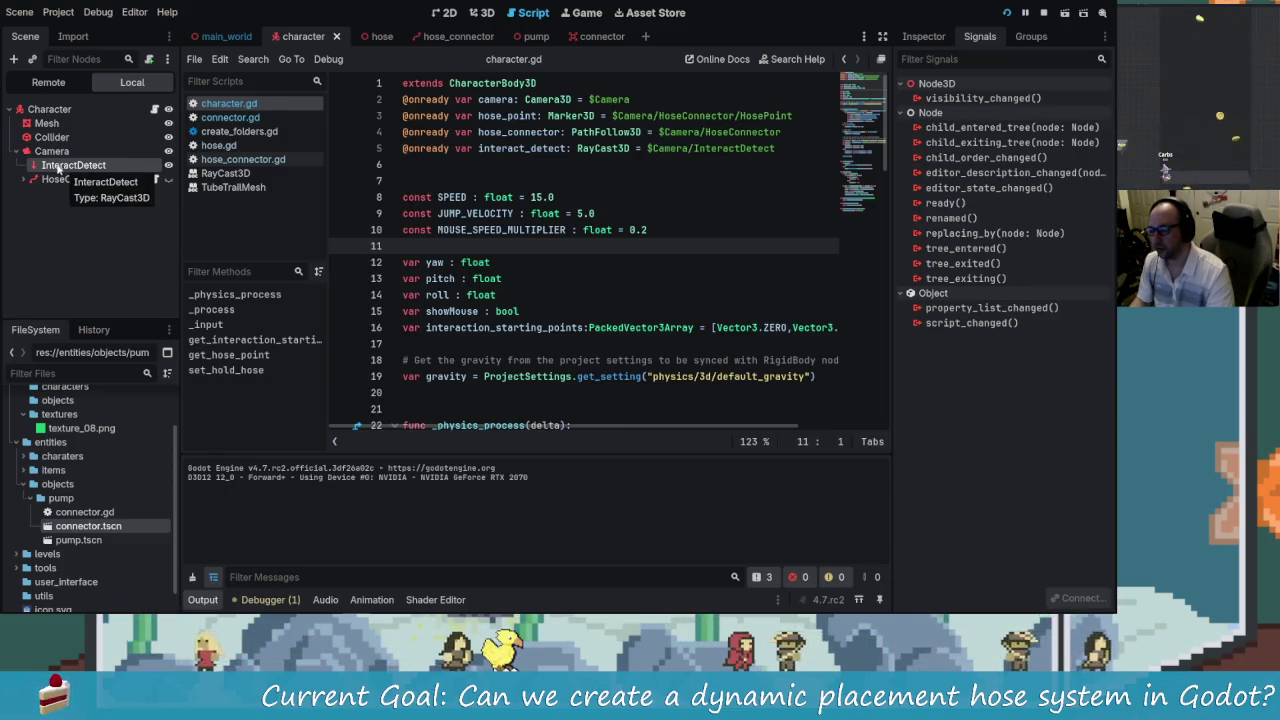
- Select InteractDetect, then test-run the game by walking toward the grey connector box and back
left_click(41, 165)
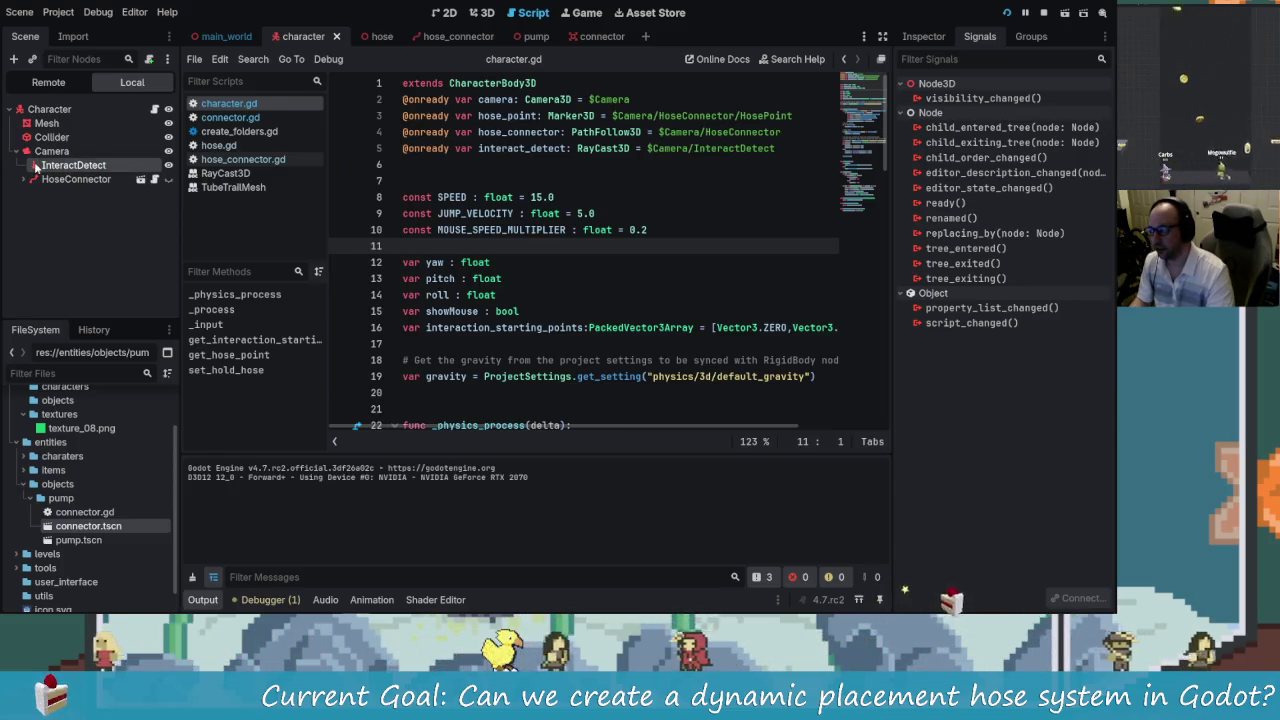
left_click(1065, 13)
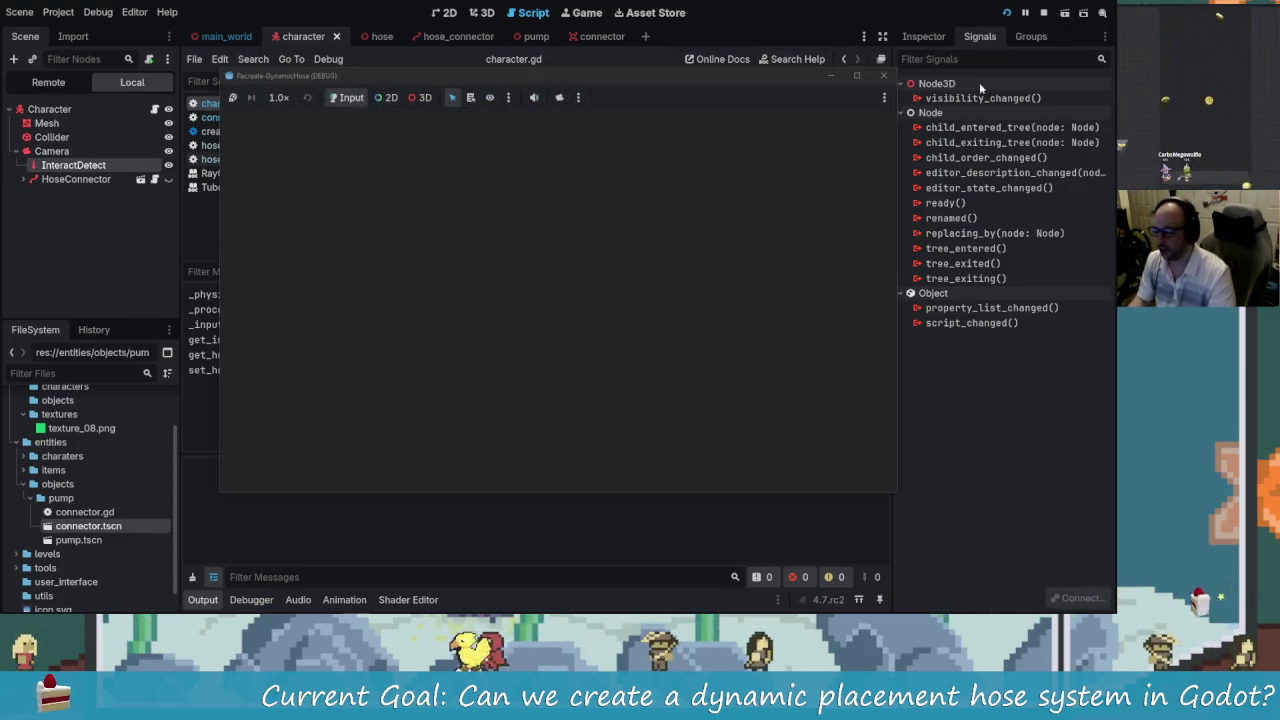
key("w")
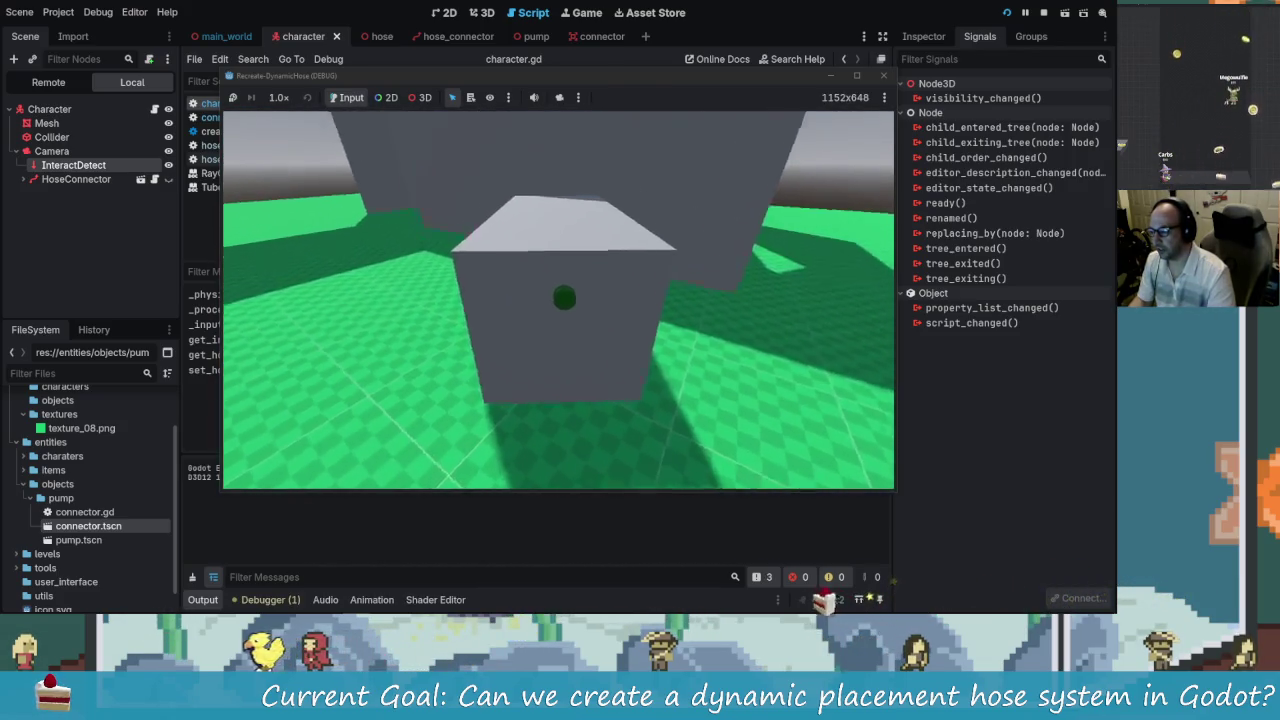
key("s")
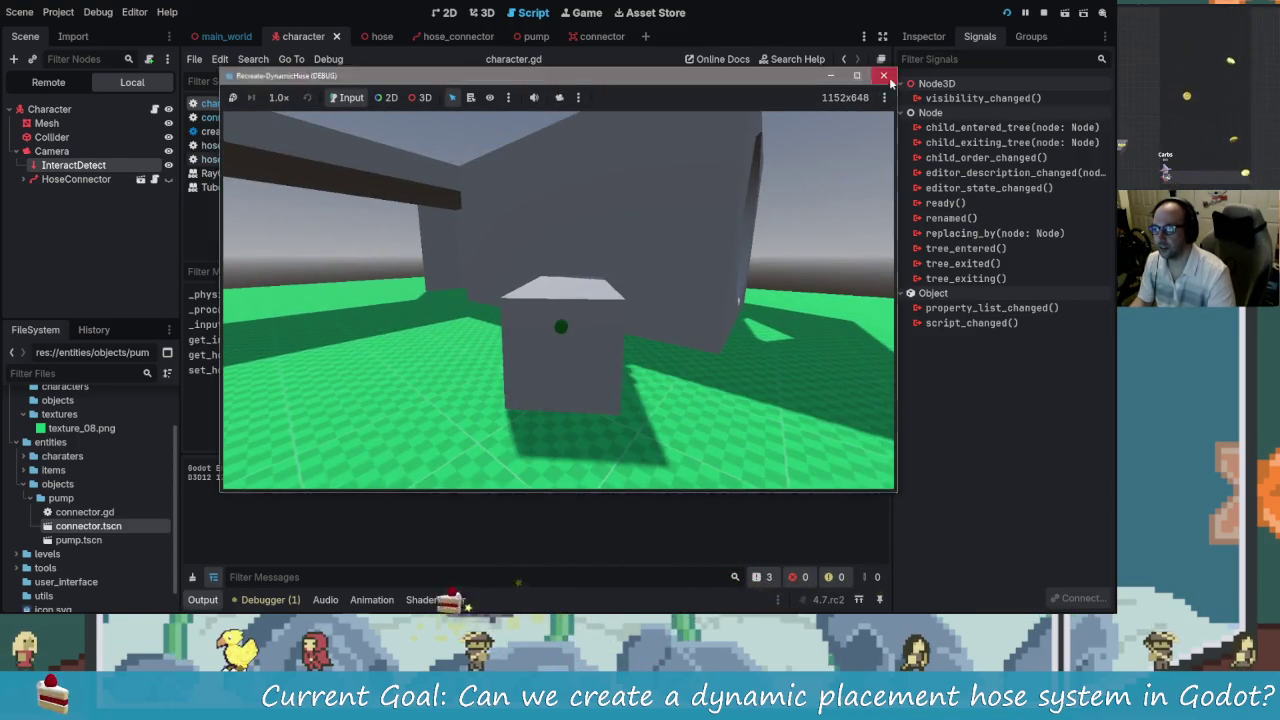
key("F8")
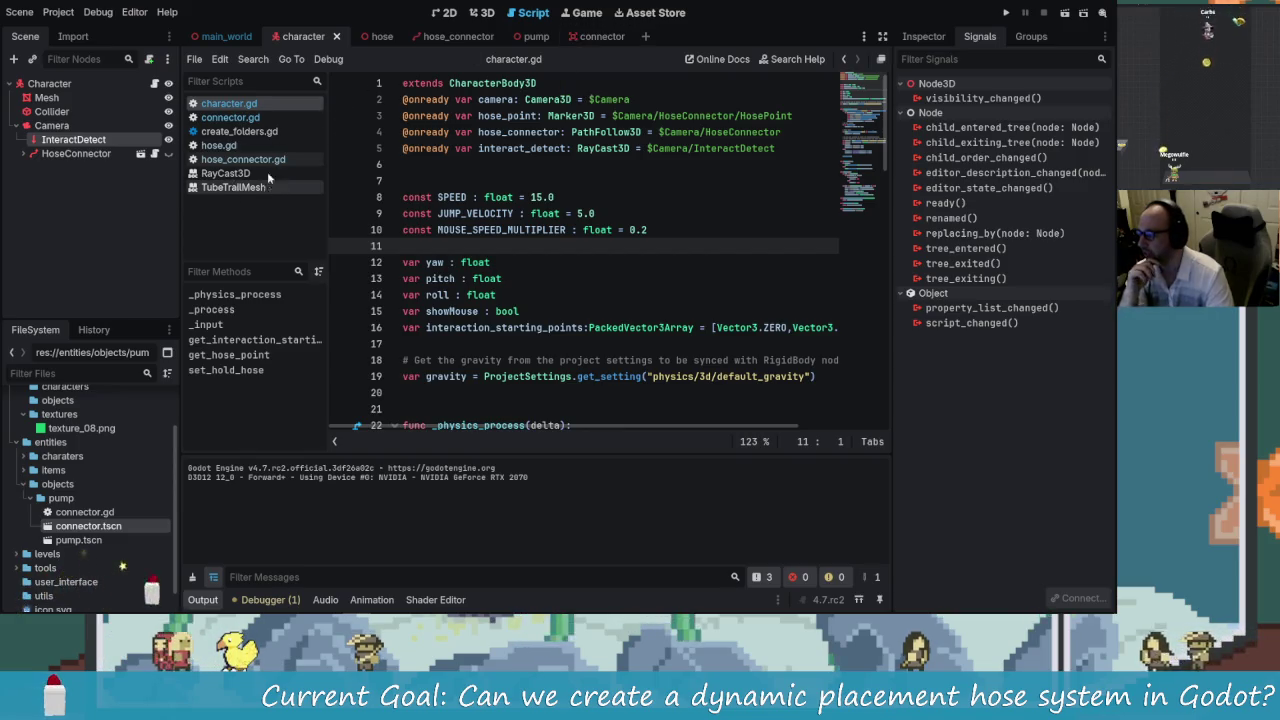
- Return to the connector scene and place the caret at the end of line 9 of connector.gd
left_click(570, 38)
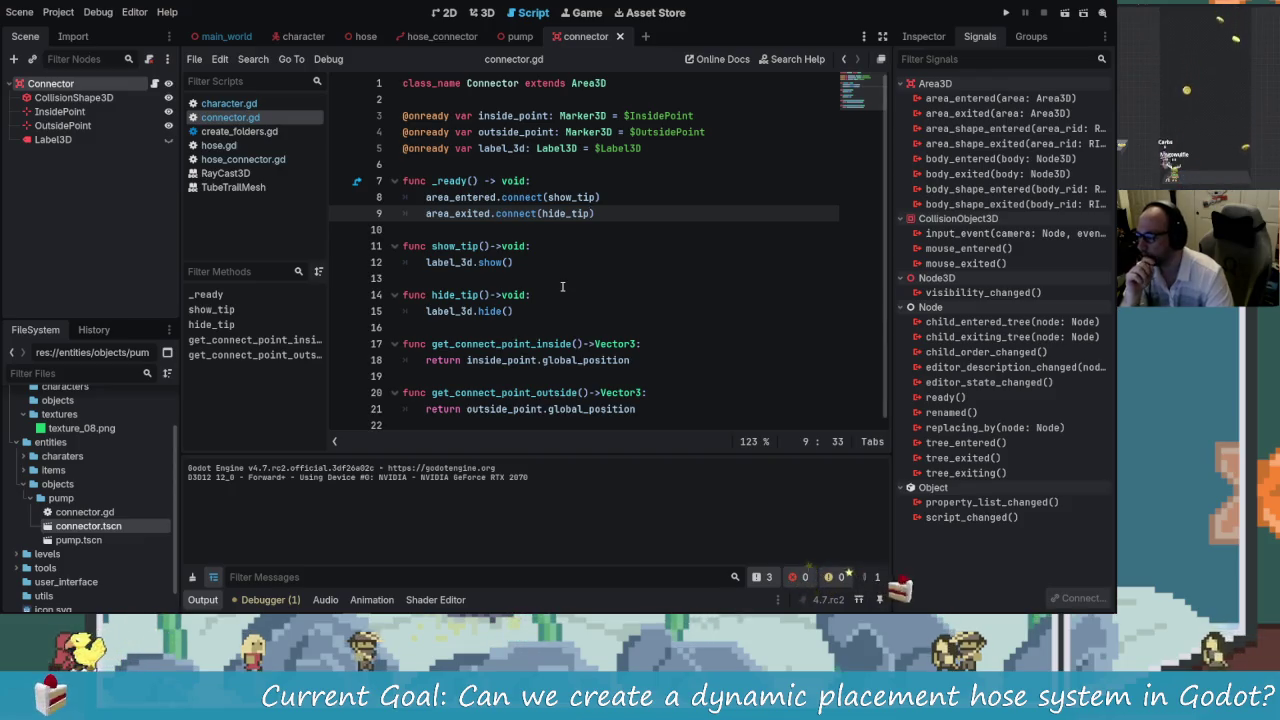
left_click(585, 220)
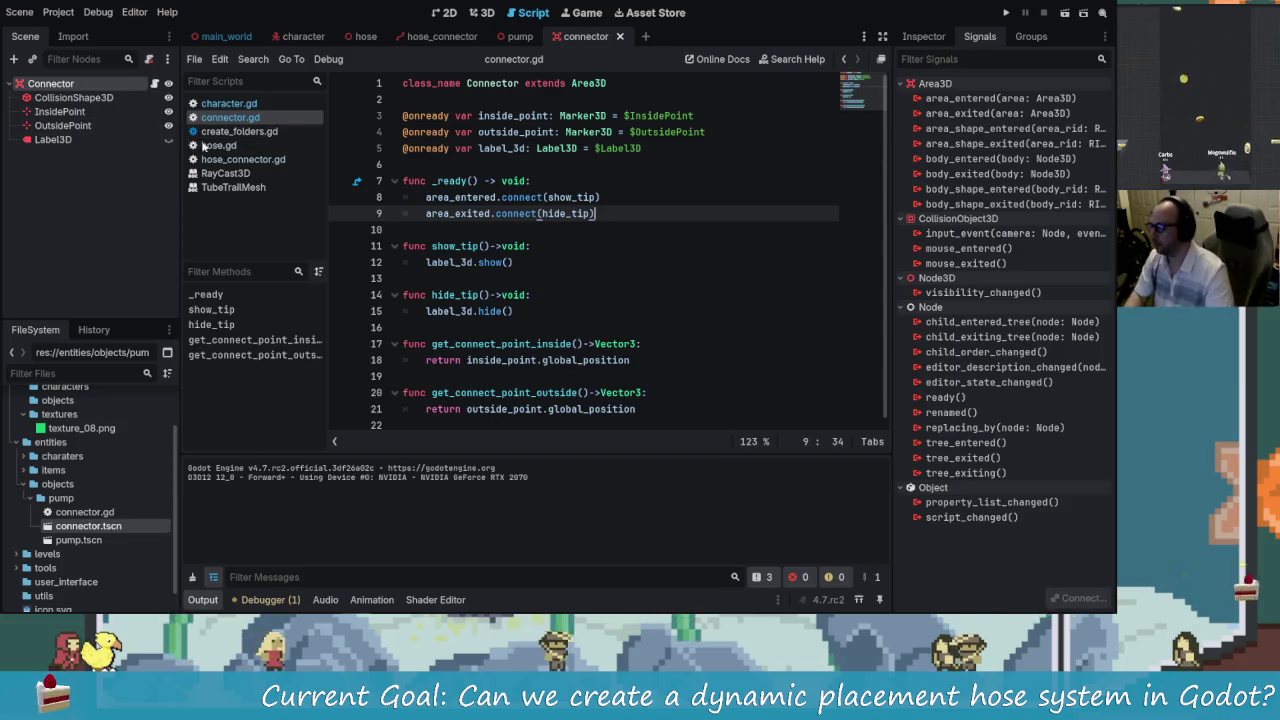
- Enable Debug > Visible Collision Shapes and start another test run
left_click(134, 12)
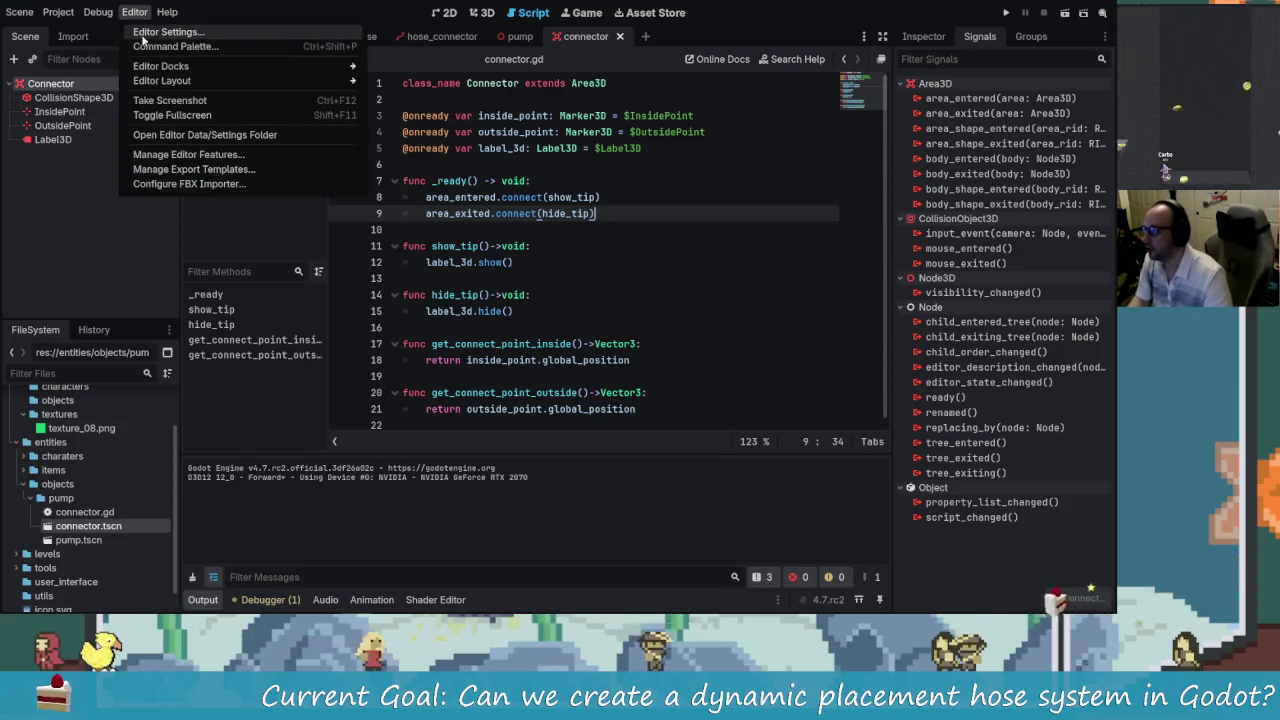
mouse_move(98, 12)
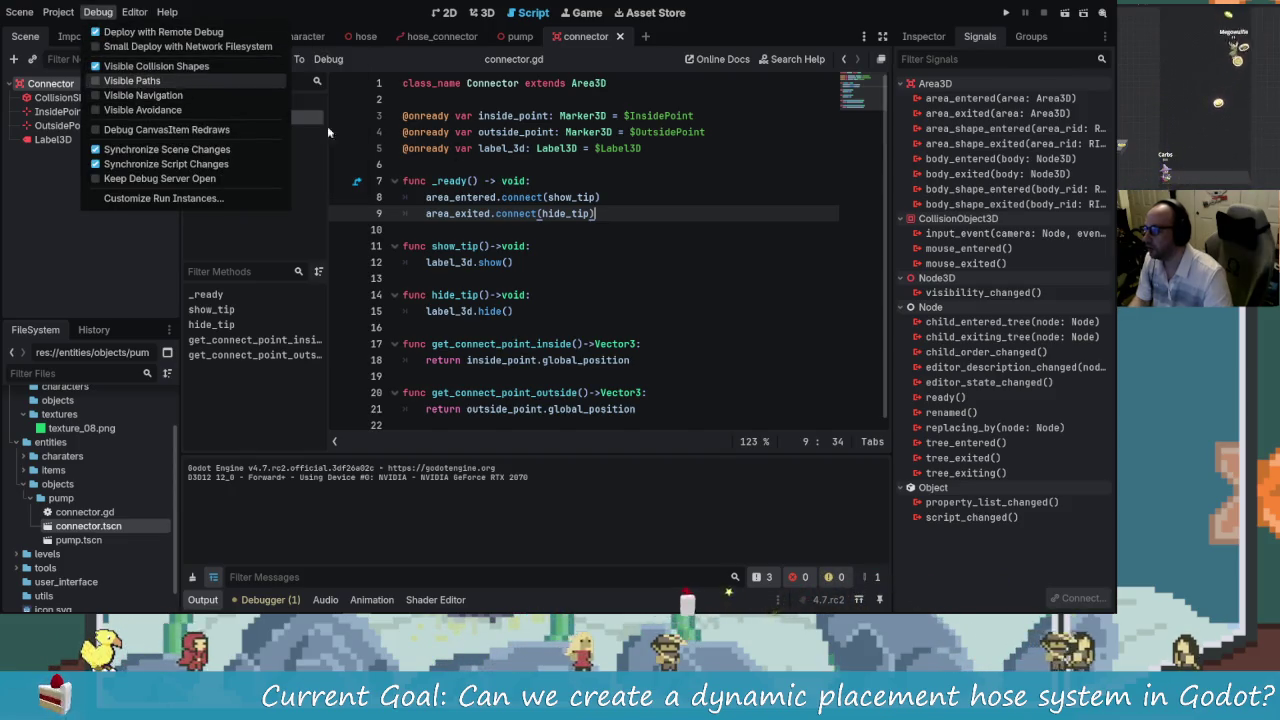
left_click(765, 197)
key("ctrl+s")
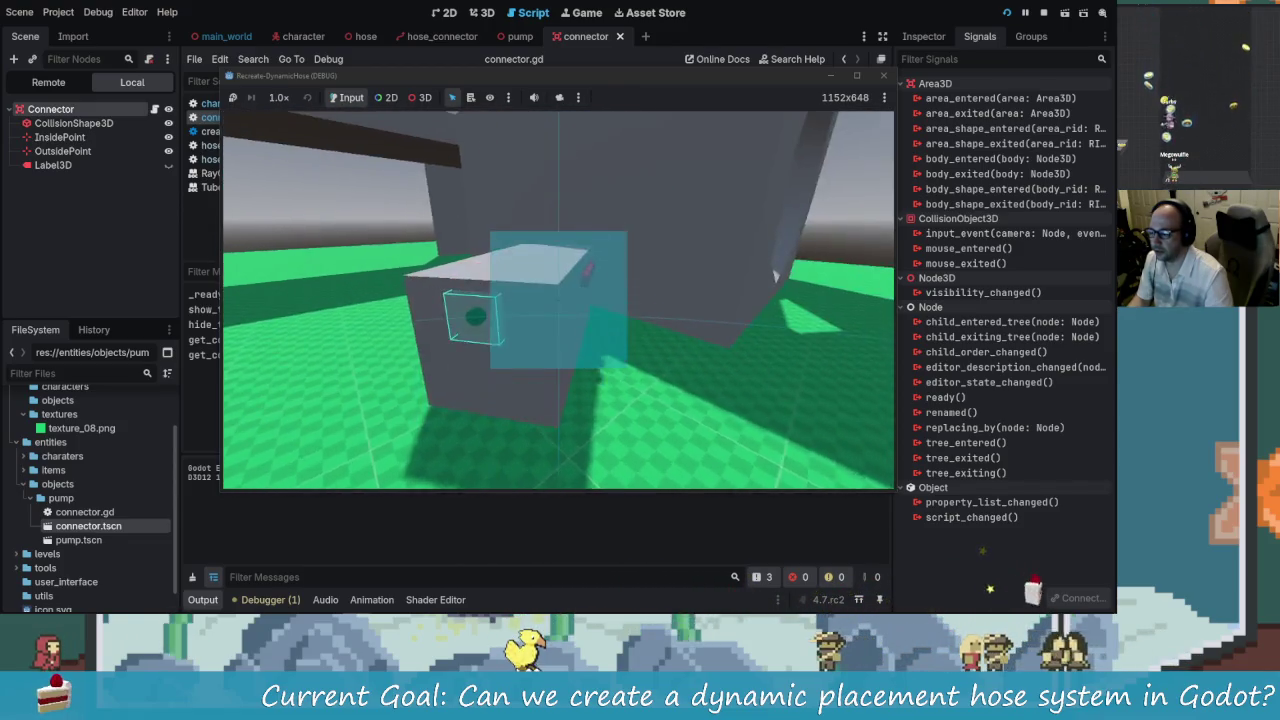
- Stop the test run and put the caret back at the end of line 9 in connector.gd
key("F8")
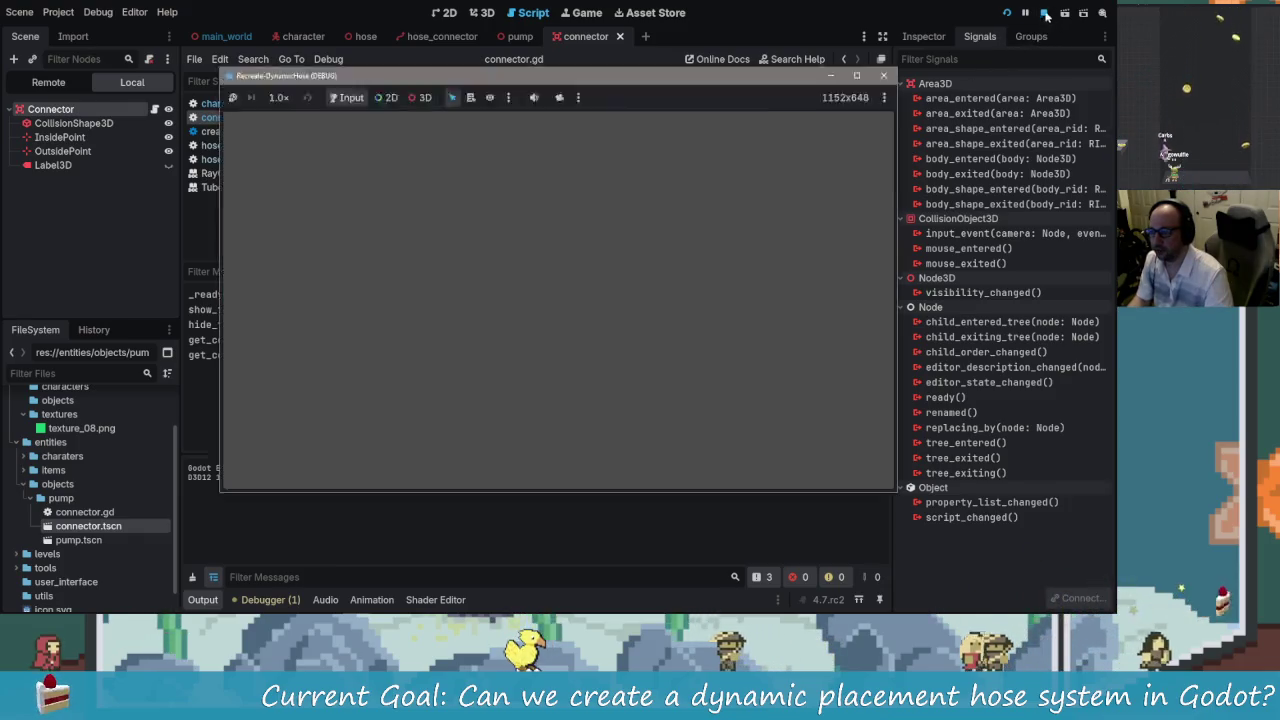
left_click(620, 216)
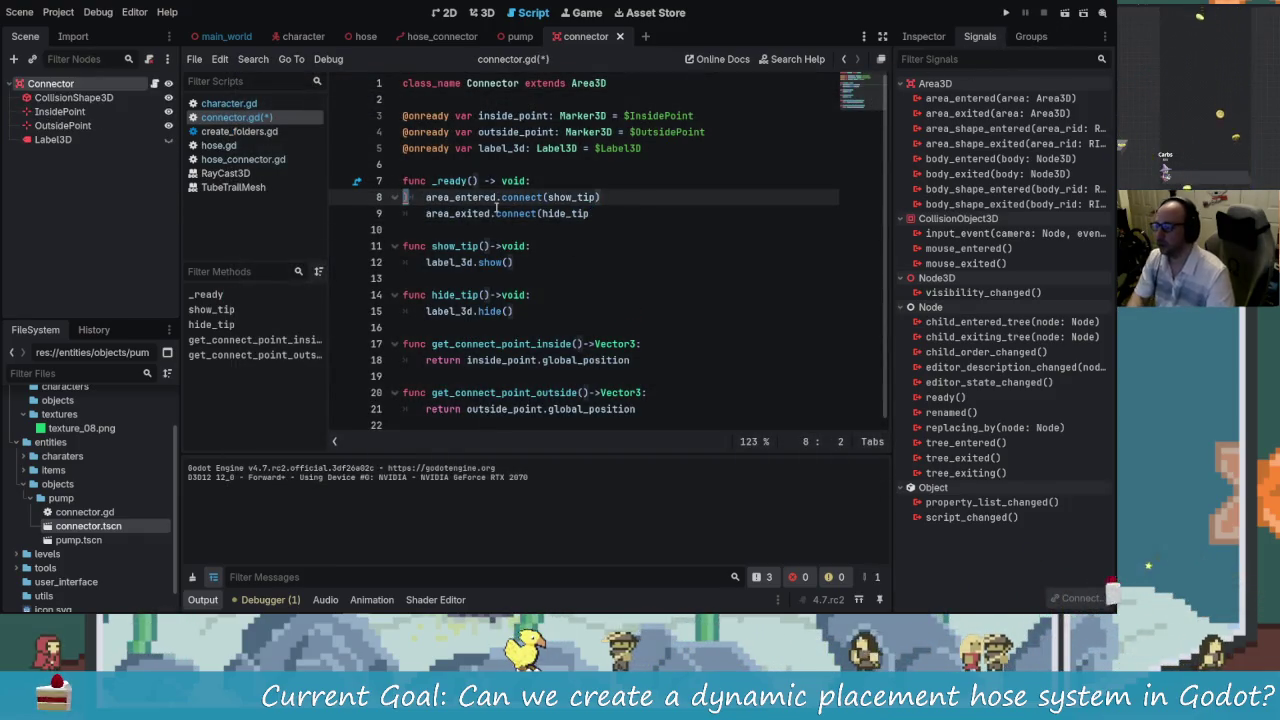
- Delete the two connect() calls and the _ready function from connector.gd
key("shift+Up")
key("shift+Home")
key("shift+Home")
key("BackSpace")
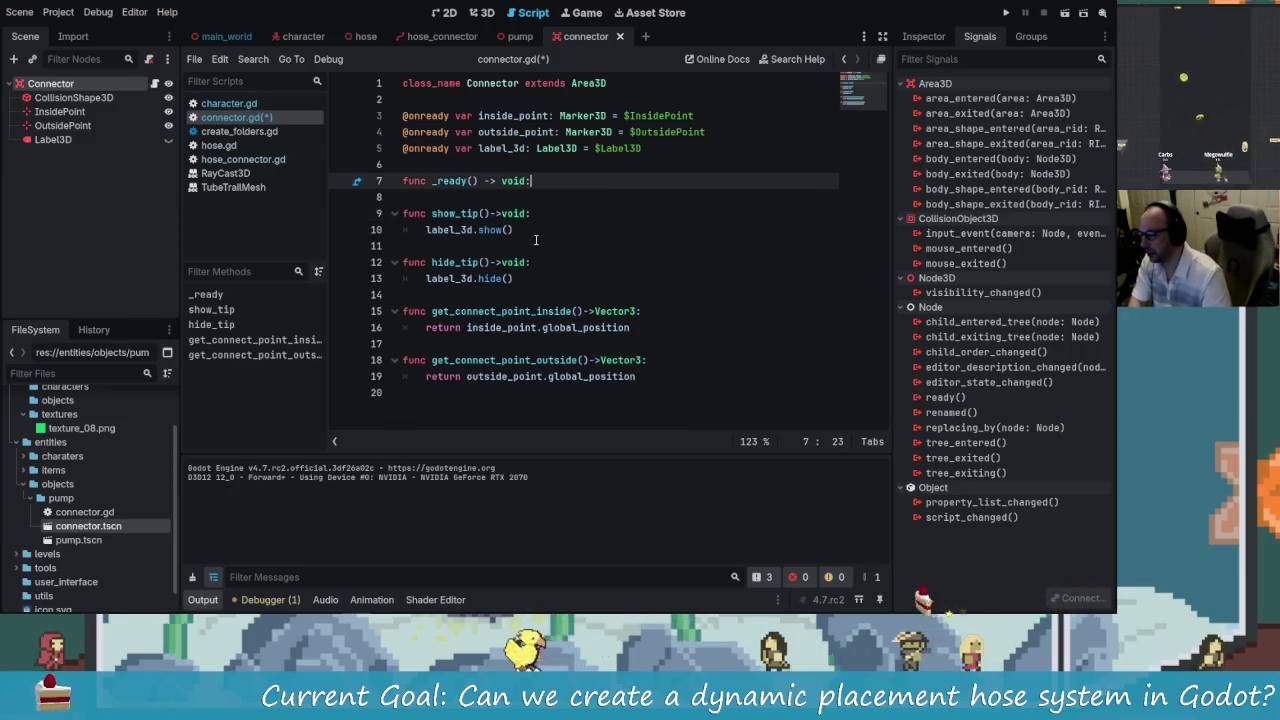
key("BackSpace")
key("shift+Up")
key("BackSpace")
- Remove show_tip and hide_tip, save the script, and request deleting the Label3D node
left_click(528, 234)
key("shift+Down")
key("shift+Down")
key("shift+End")
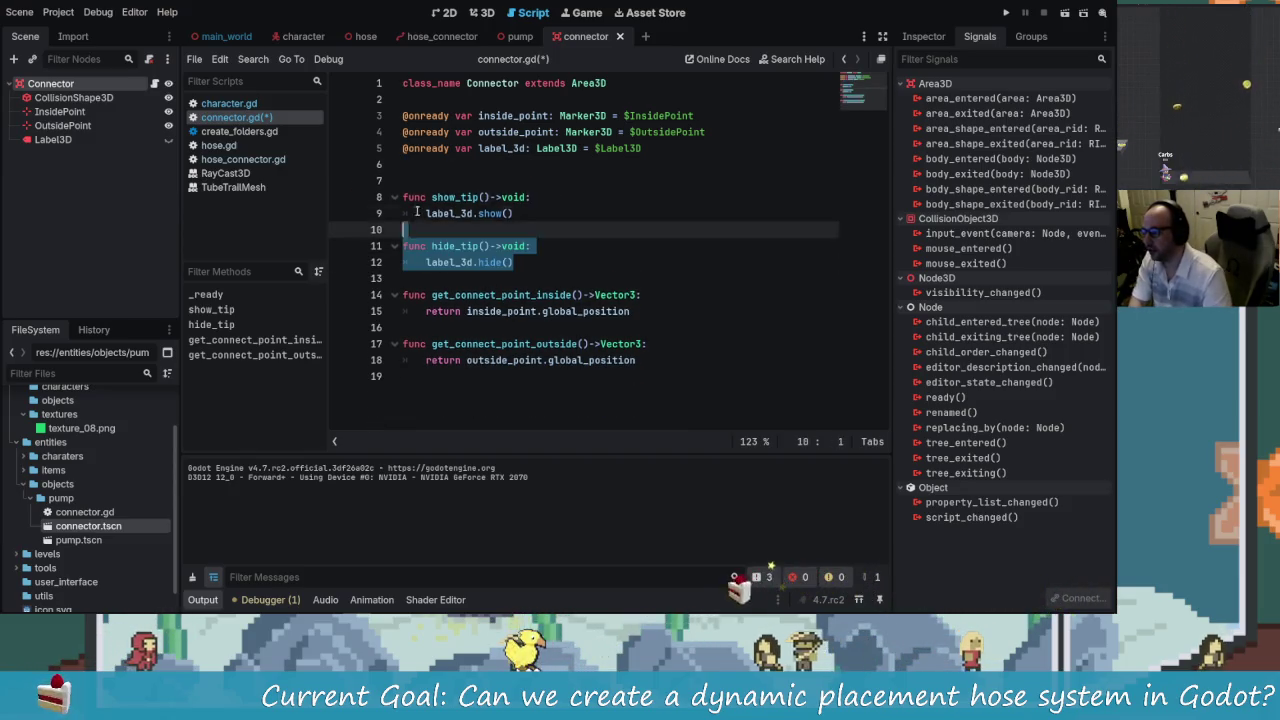
key("BackSpace")
key("shift+Up")
key("shift+Up")
key("shift+Home")
key("BackSpace")
key("BackSpace")
key("BackSpace")
key("BackSpace")
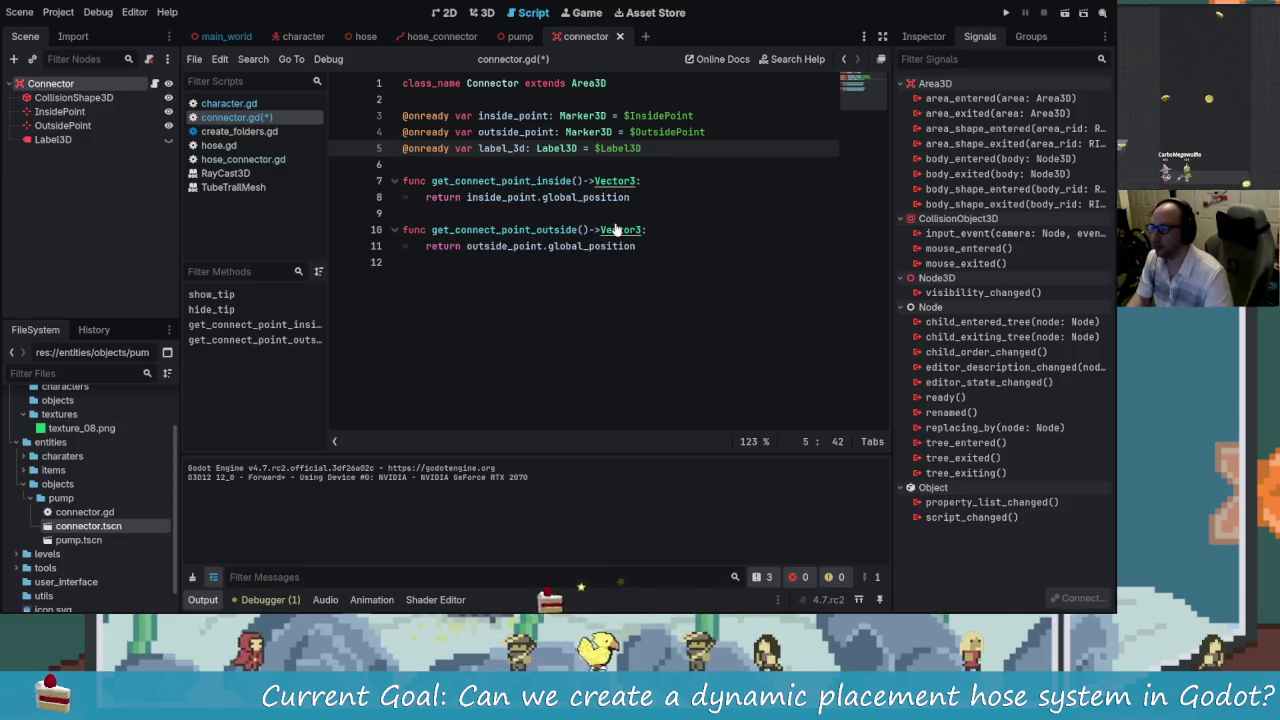
key("ctrl+s")
left_click(85, 140)
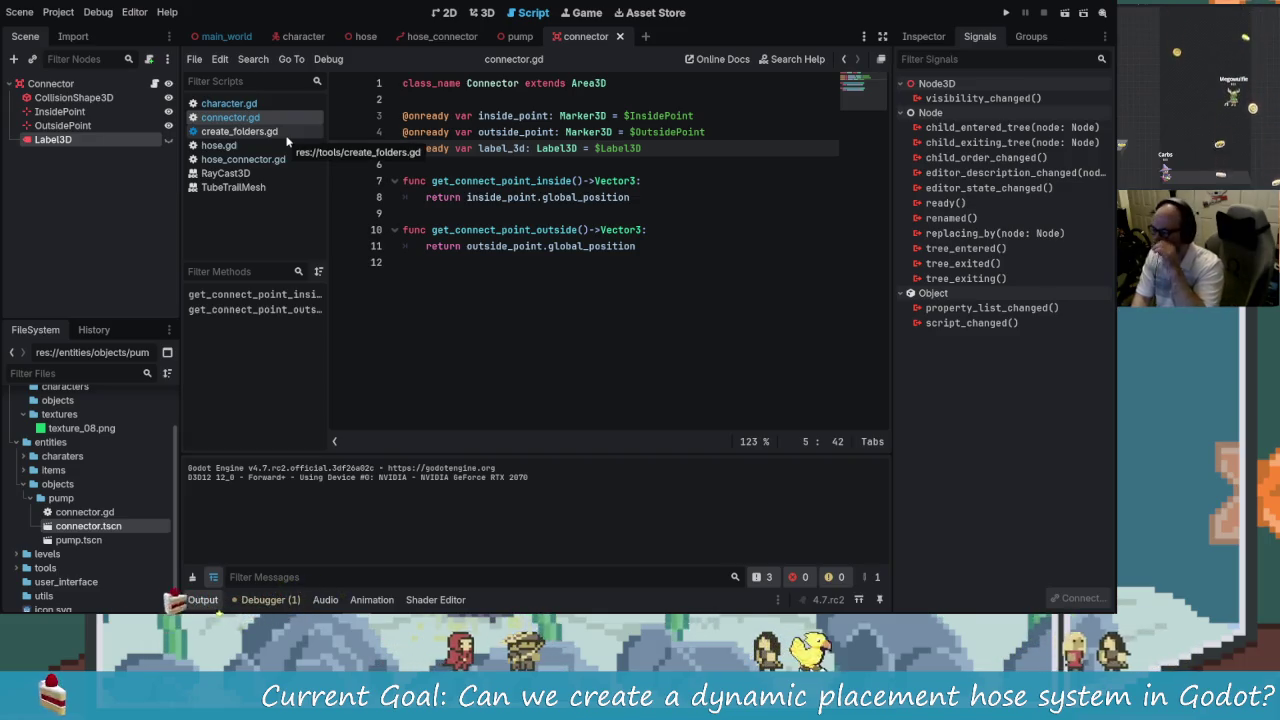
key("Delete")
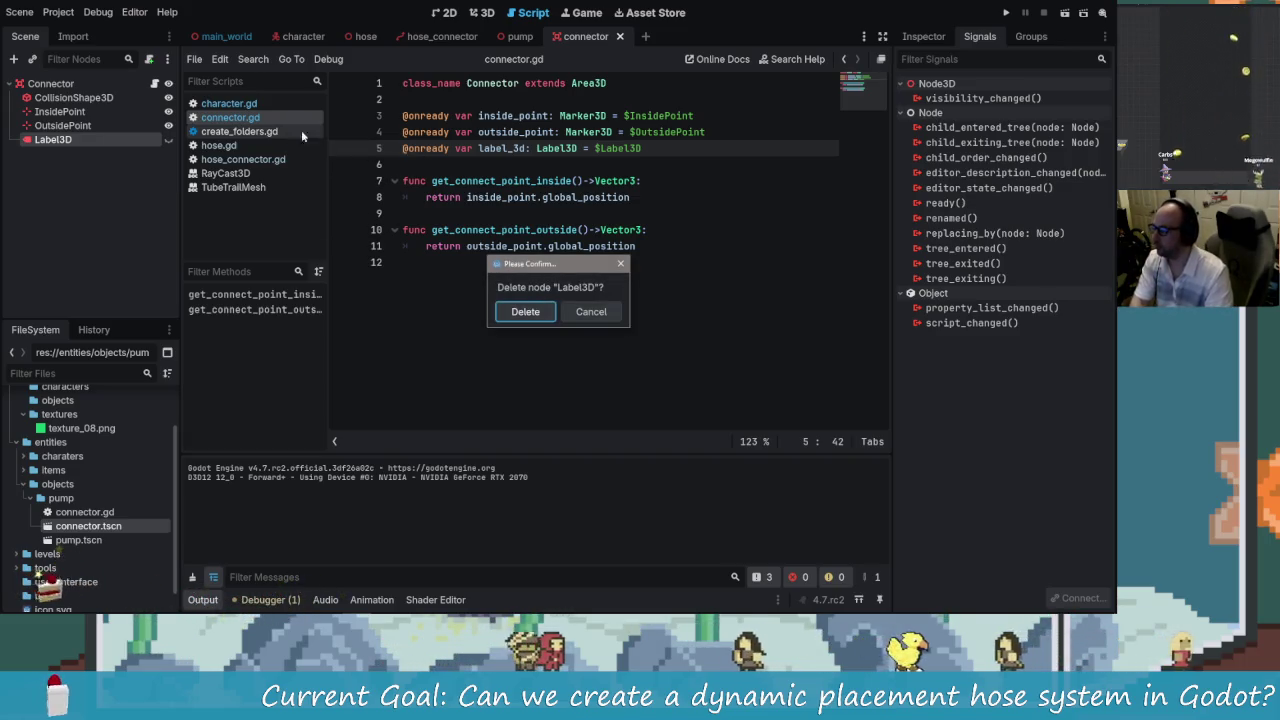
- Reselect Label3D in the connector scene and delete it, confirming the removal
left_click(590, 313)
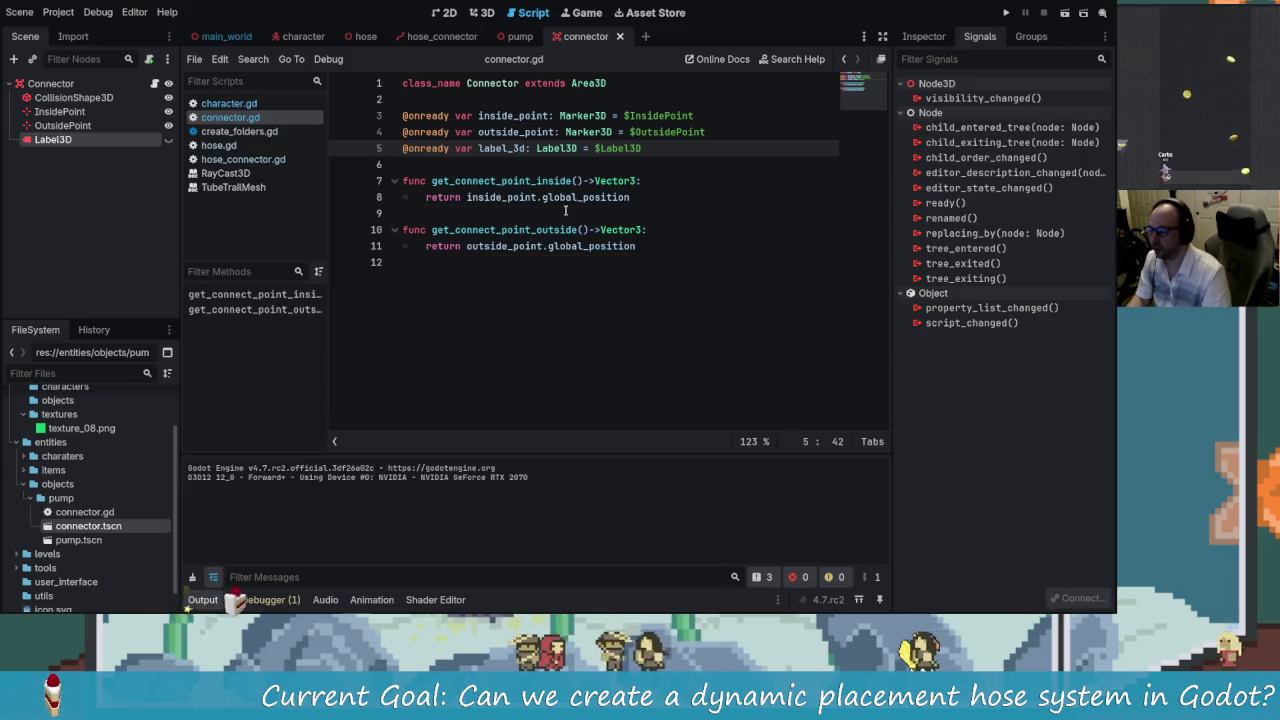
left_click(593, 230)
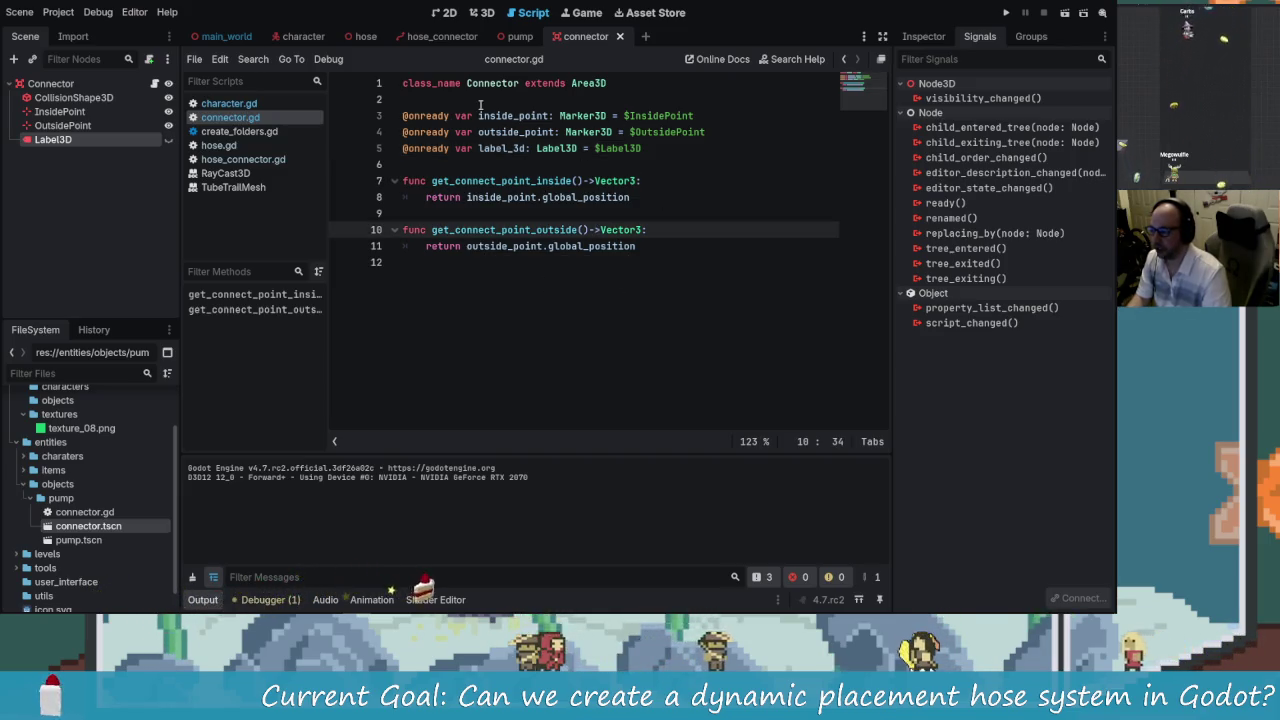
left_click(65, 128)
left_click(77, 142)
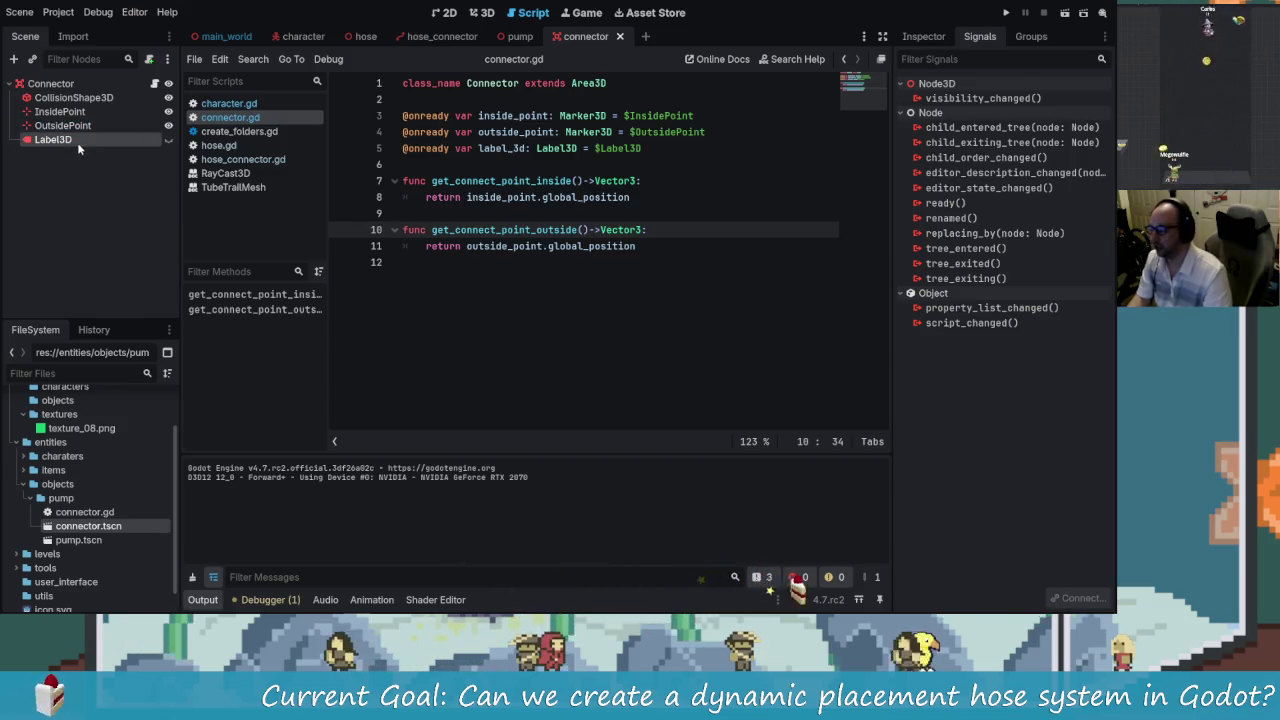
key("Delete")
key("Return")
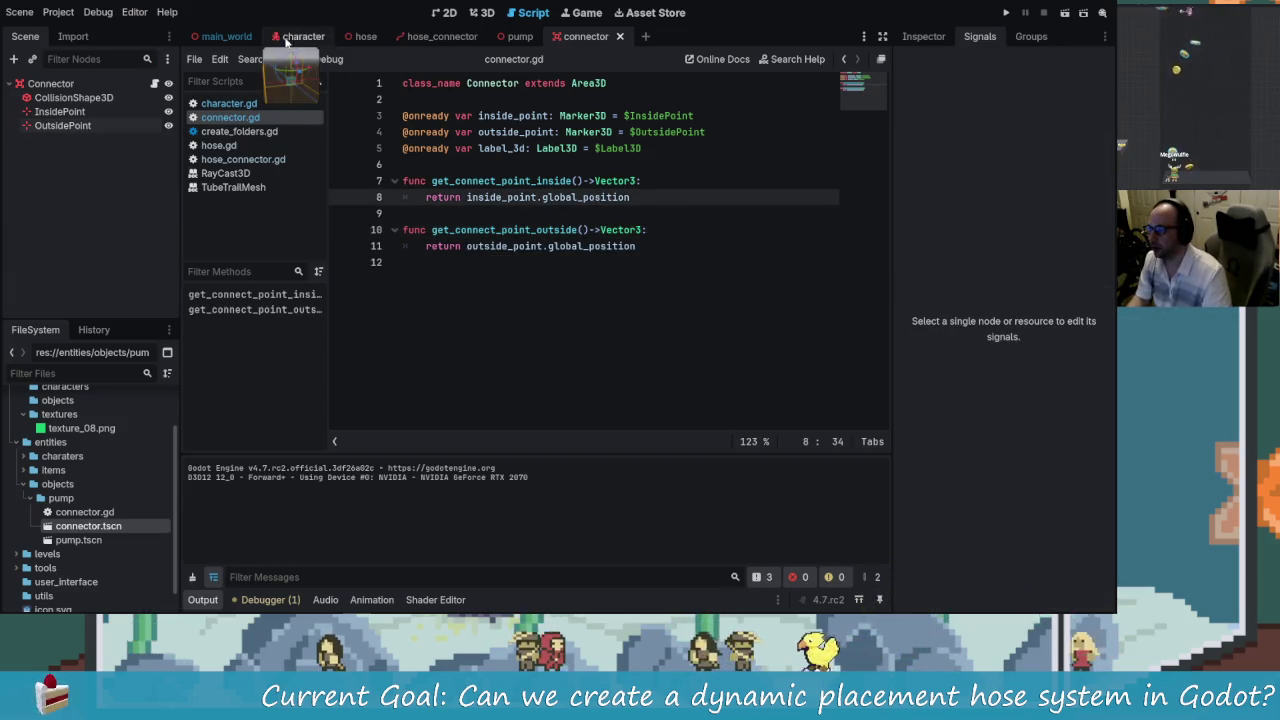
- Add a Label3D node in the character scene, view it in 3D, and show its Inspector properties
left_click(303, 36)
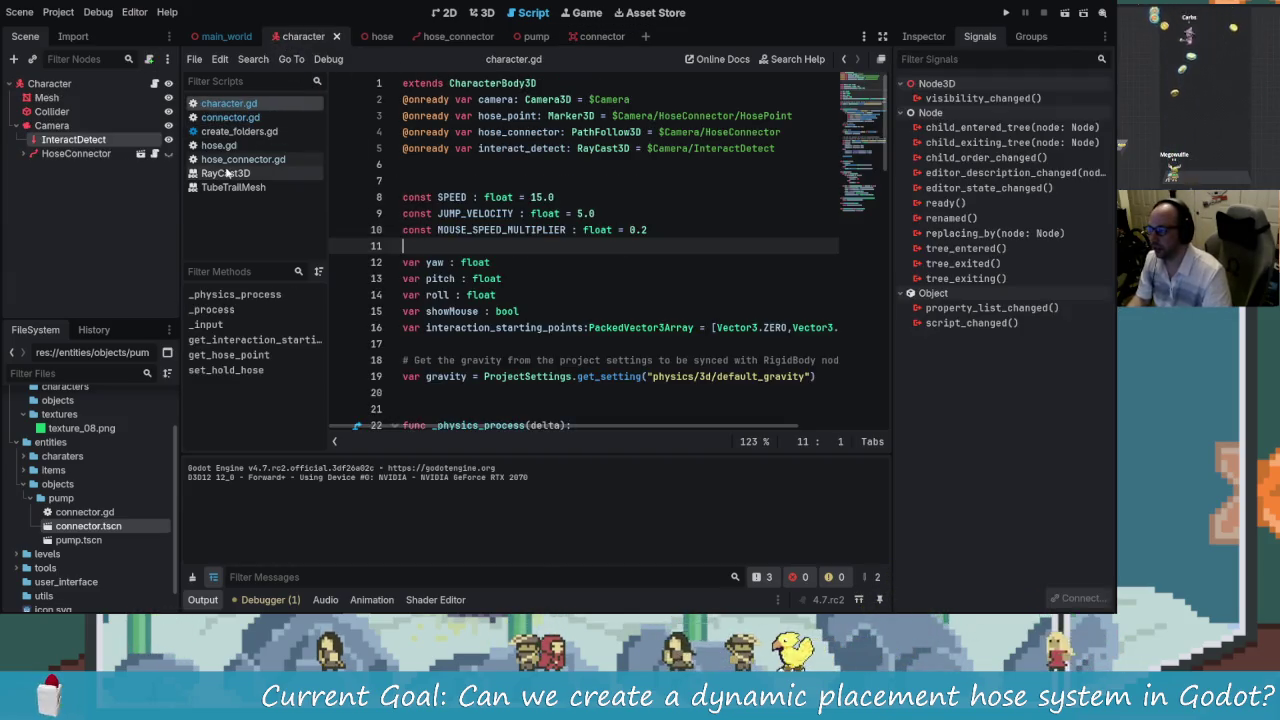
left_click(62, 153)
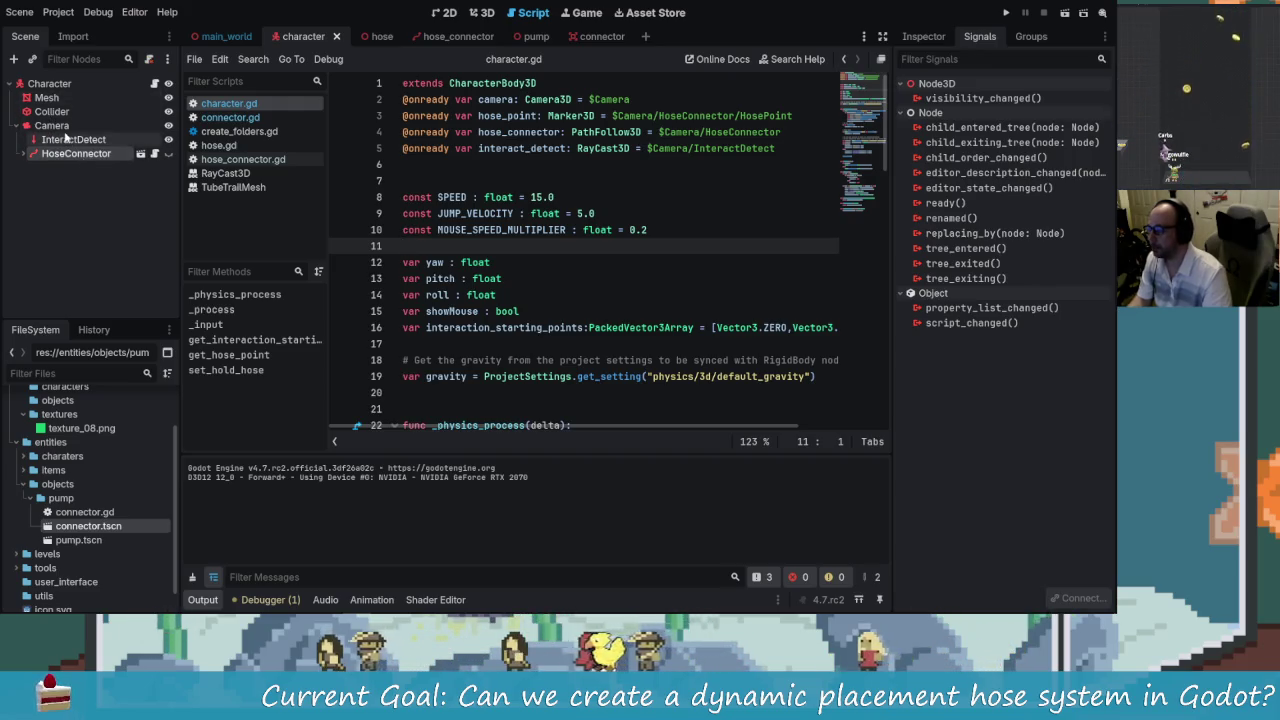
left_click(51, 126)
left_click(15, 60)
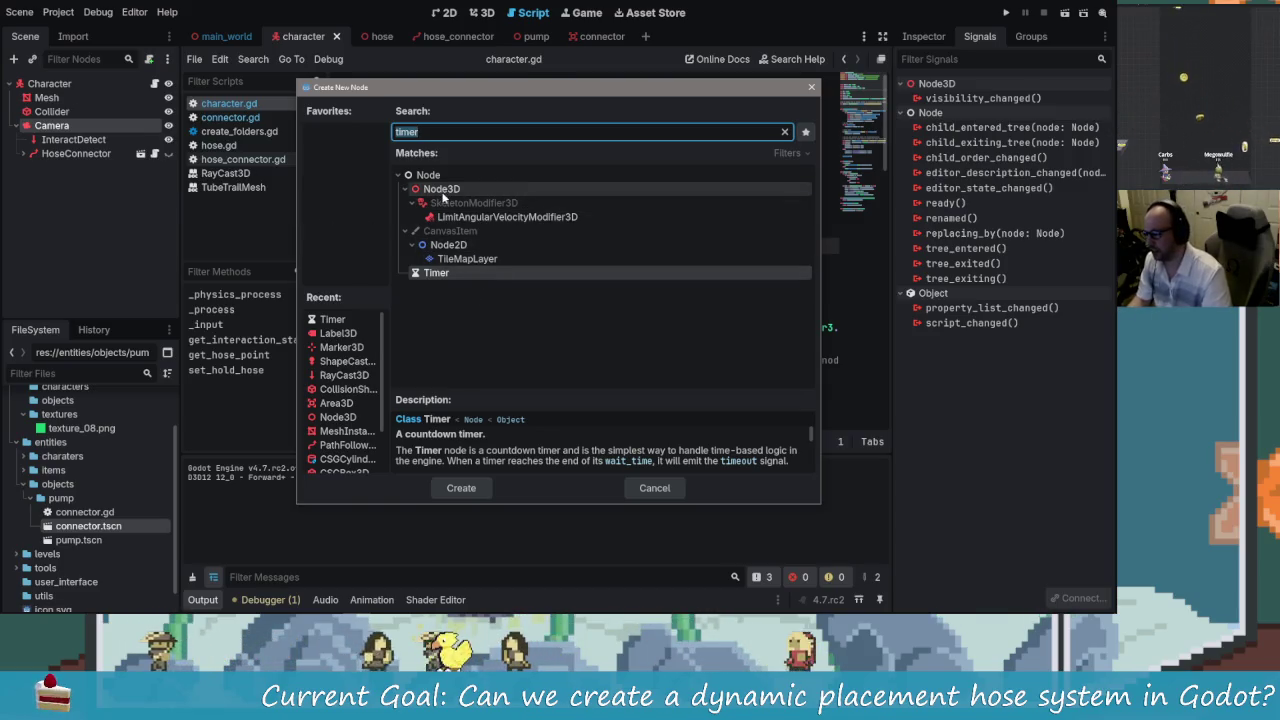
left_click(333, 333)
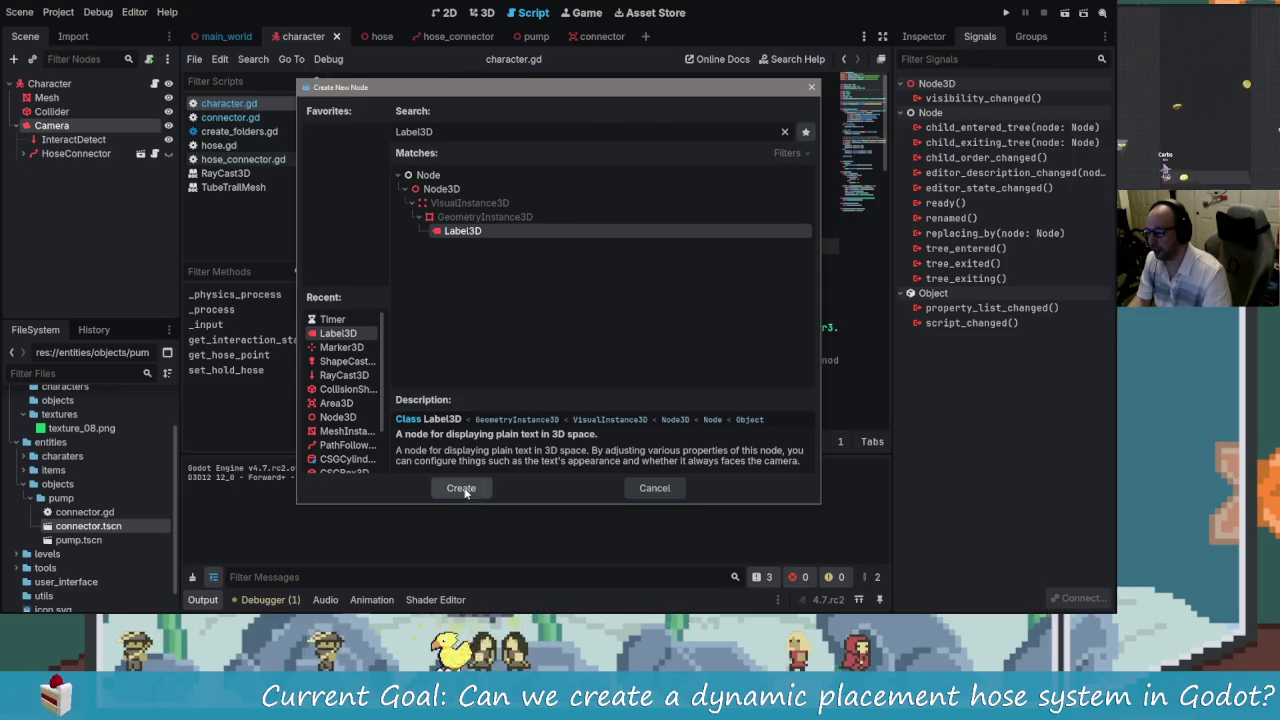
left_click(462, 488)
left_click(477, 12)
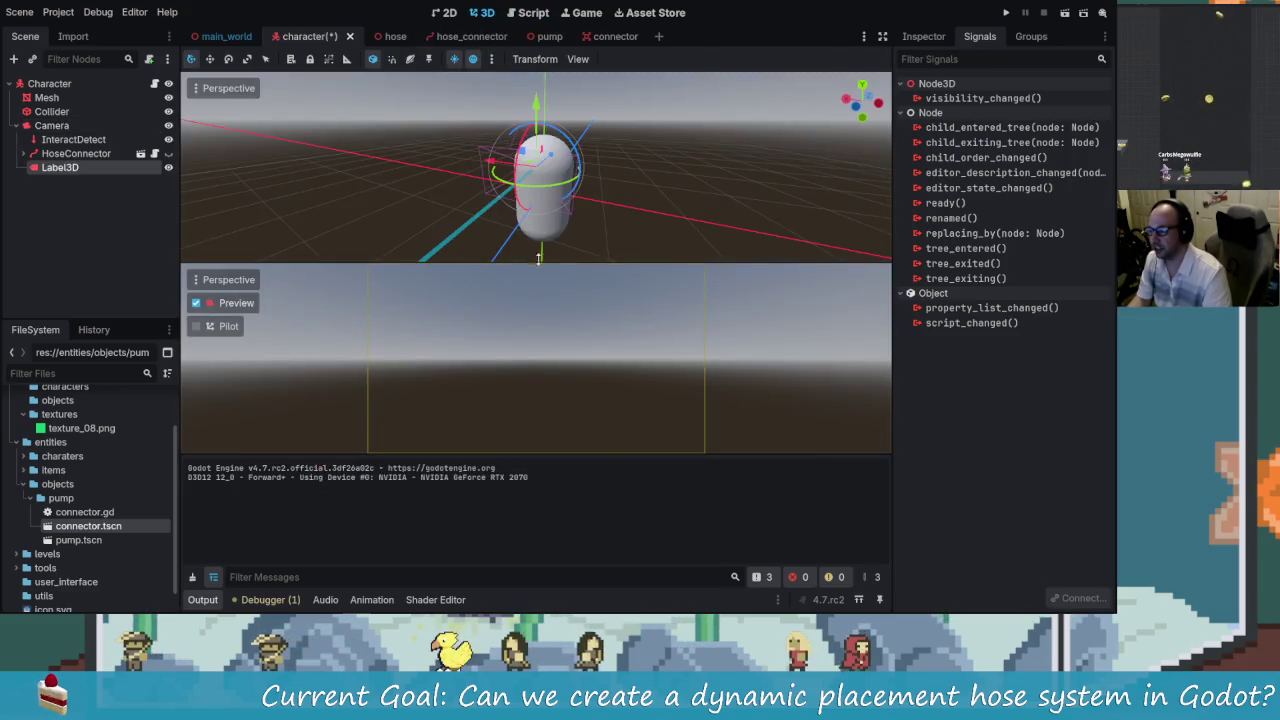
mouse_move(450, 190)
left_mouse_down()
mouse_move(480, 171)
mouse_move(660, 180)
mouse_move(643, 199)
mouse_move(488, 185)
mouse_move(530, 172)
mouse_move(780, 191)
left_mouse_up()
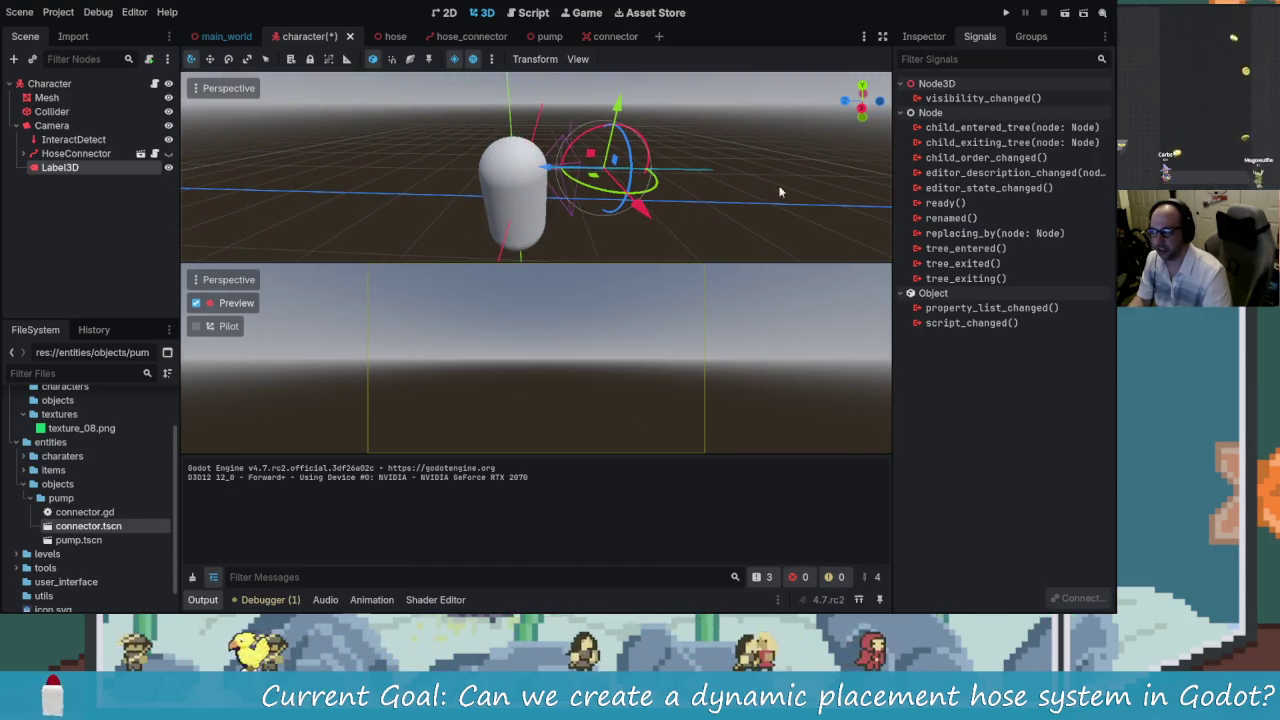
left_click(940, 38)
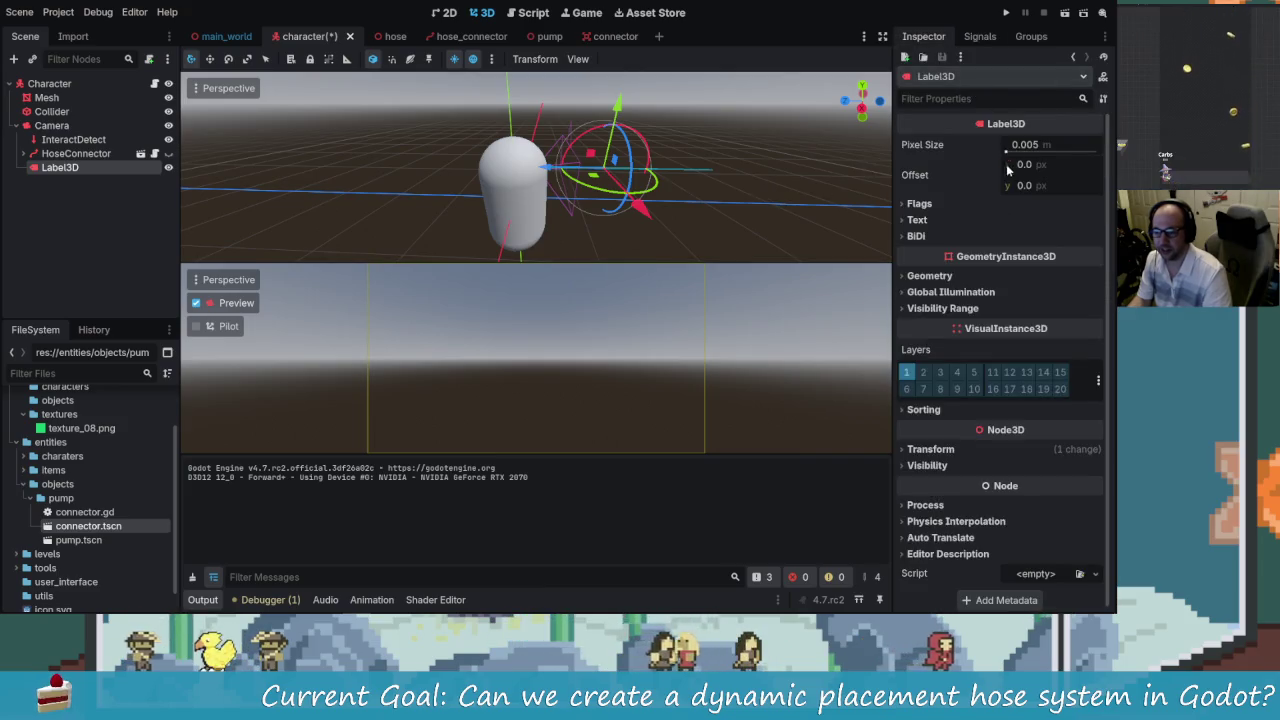
- Set the label's Billboard flag to Enabled so it always faces the camera
left_click(922, 206)
left_click(1033, 220)
left_click(1030, 254)
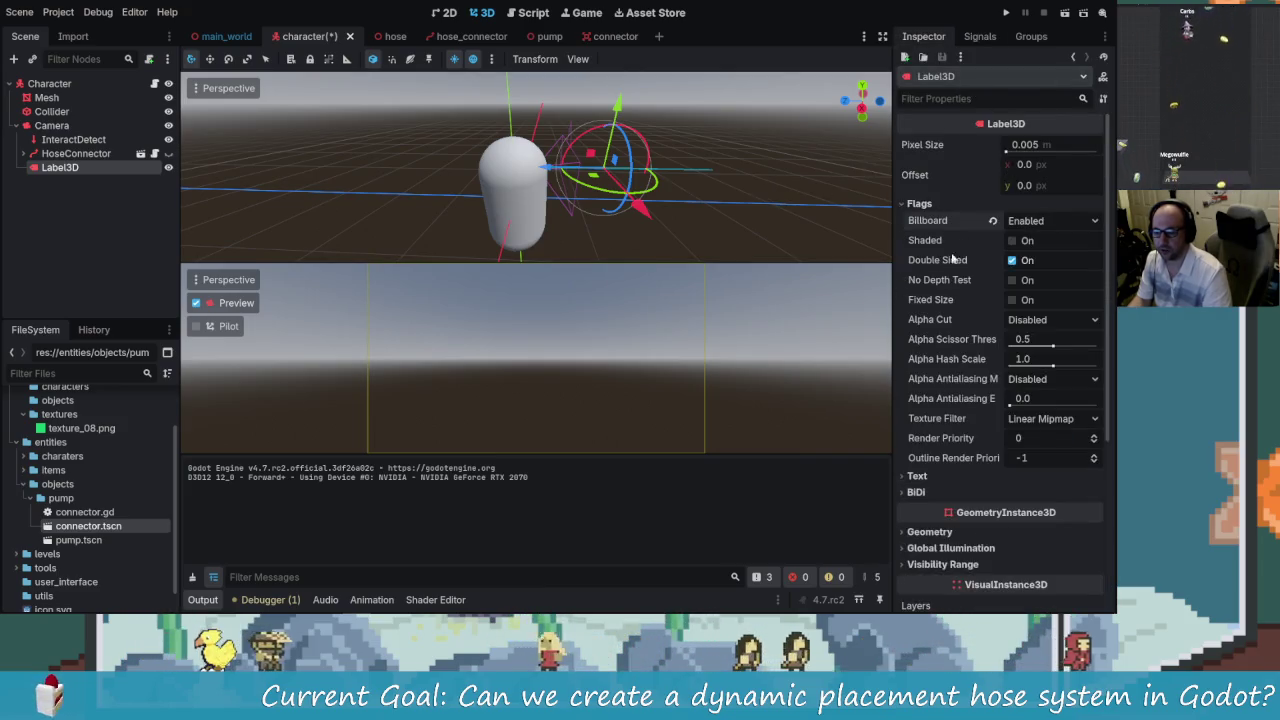
- Set the label text to 'Press F to Connect'
scroll(957, 416, "down", 1)
left_click(917, 414)
left_click(960, 480)
type("Press ")
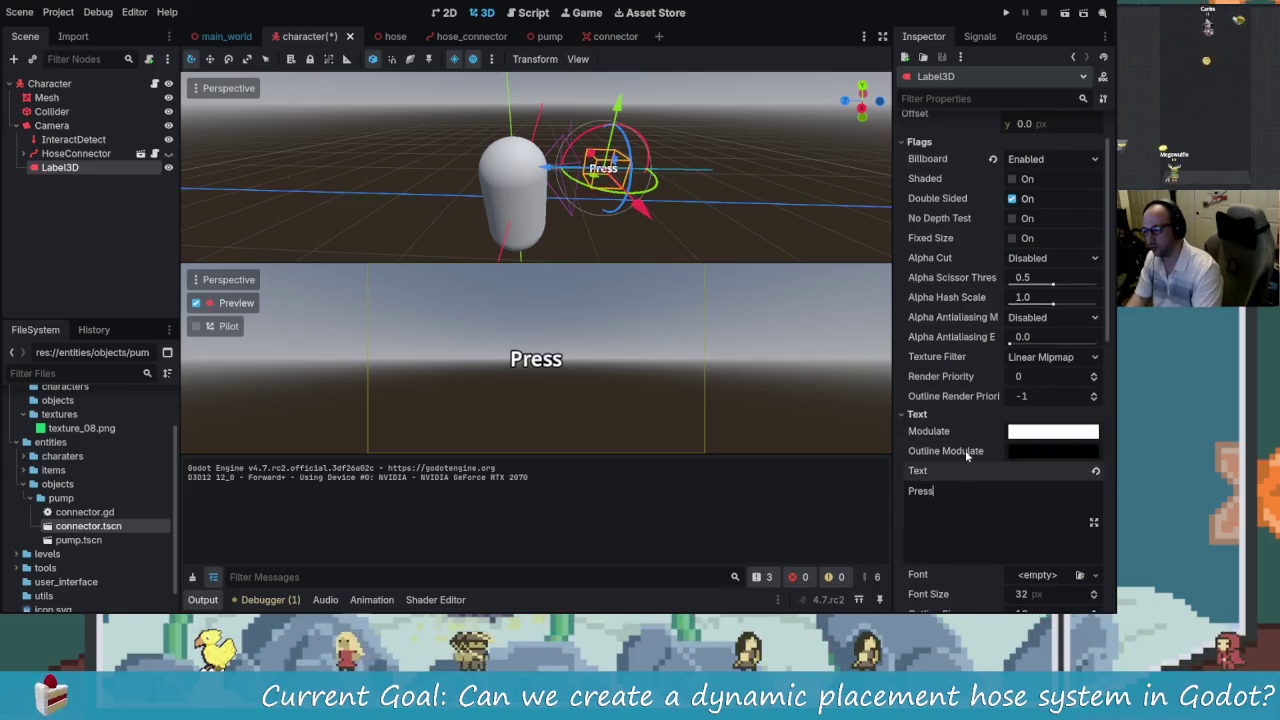
type("F To In")
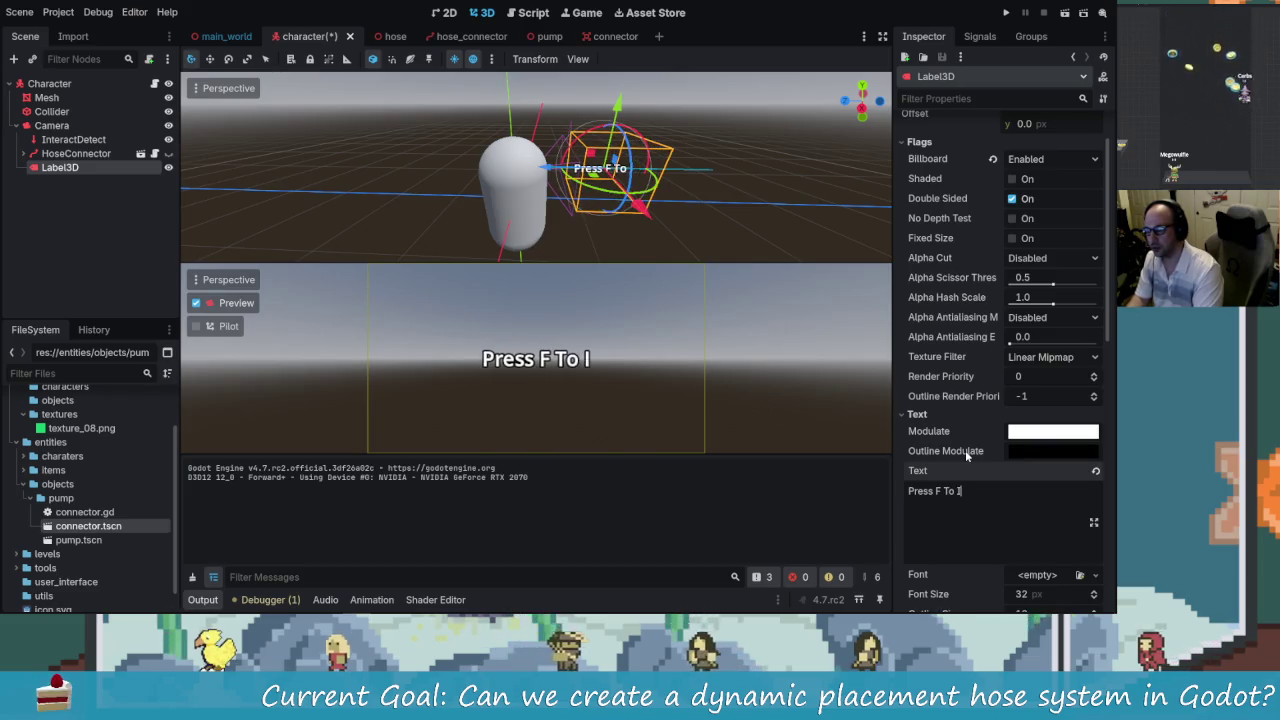
key("BackSpace")
key("BackSpace")
key("BackSpace")
type("To")
key("BackSpace")
key("BackSpace")
type("to ")
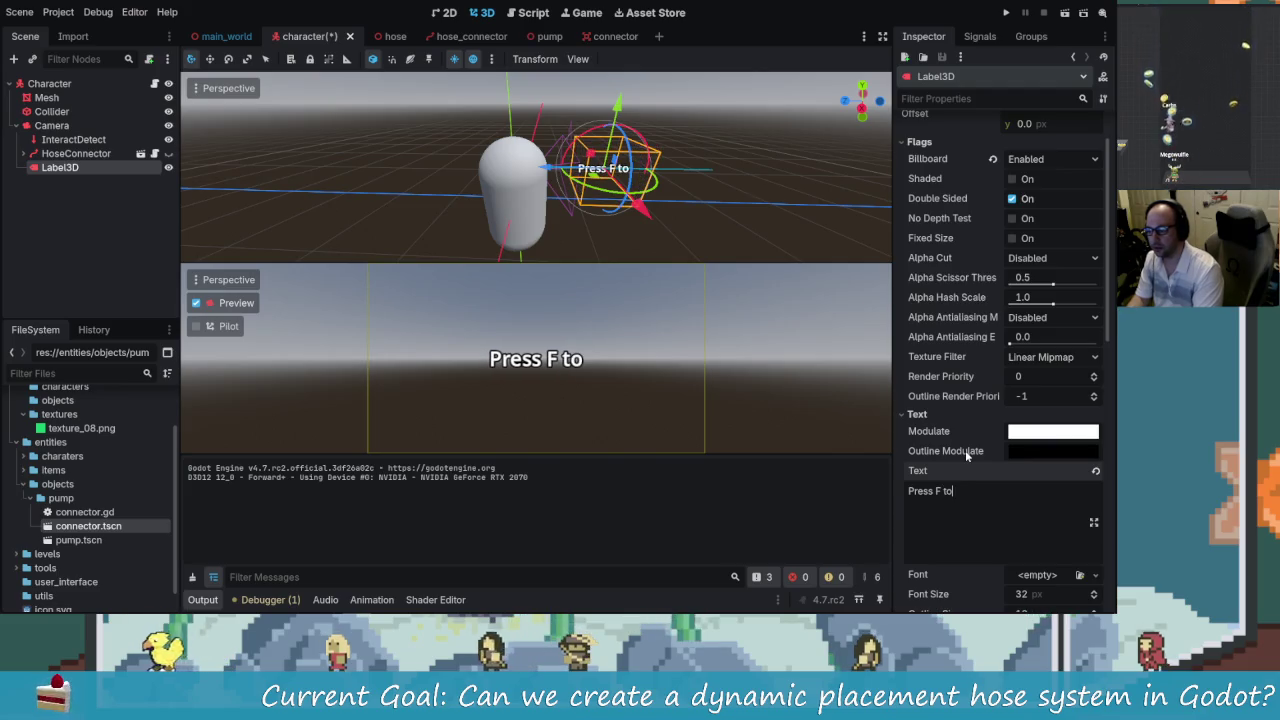
type("Connect")
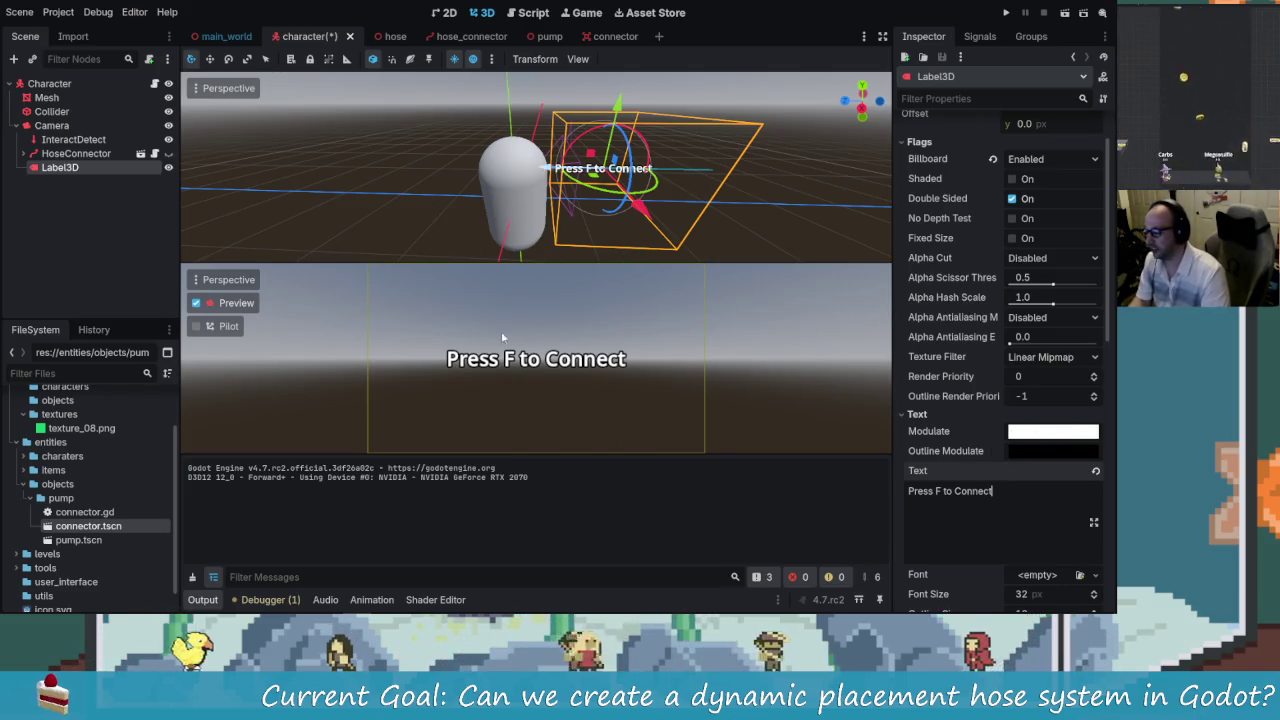
- Shift the label along Z, rename it ConnectLabel, save, and open character.gd
mouse_move(549, 172)
left_mouse_down()
mouse_move(603, 181)
mouse_move(585, 174)
left_mouse_up()
key("ctrl+s")
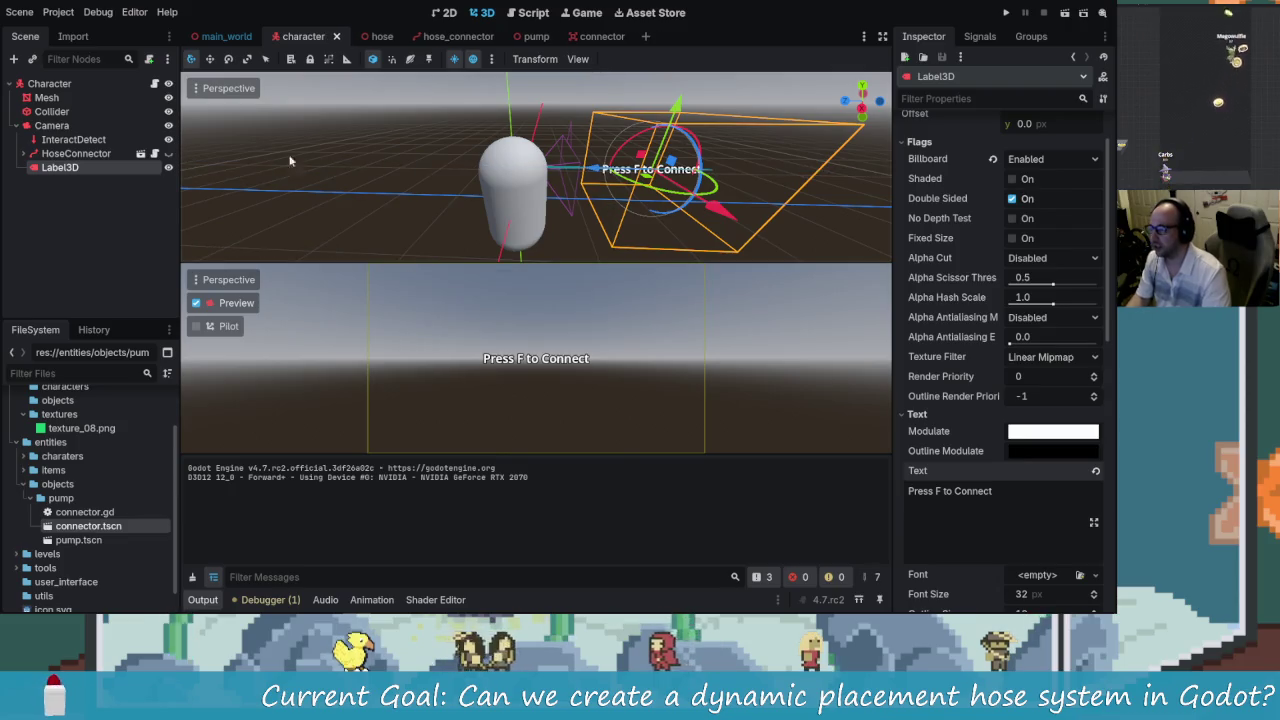
double_click(90, 168)
type("ConnectLab")
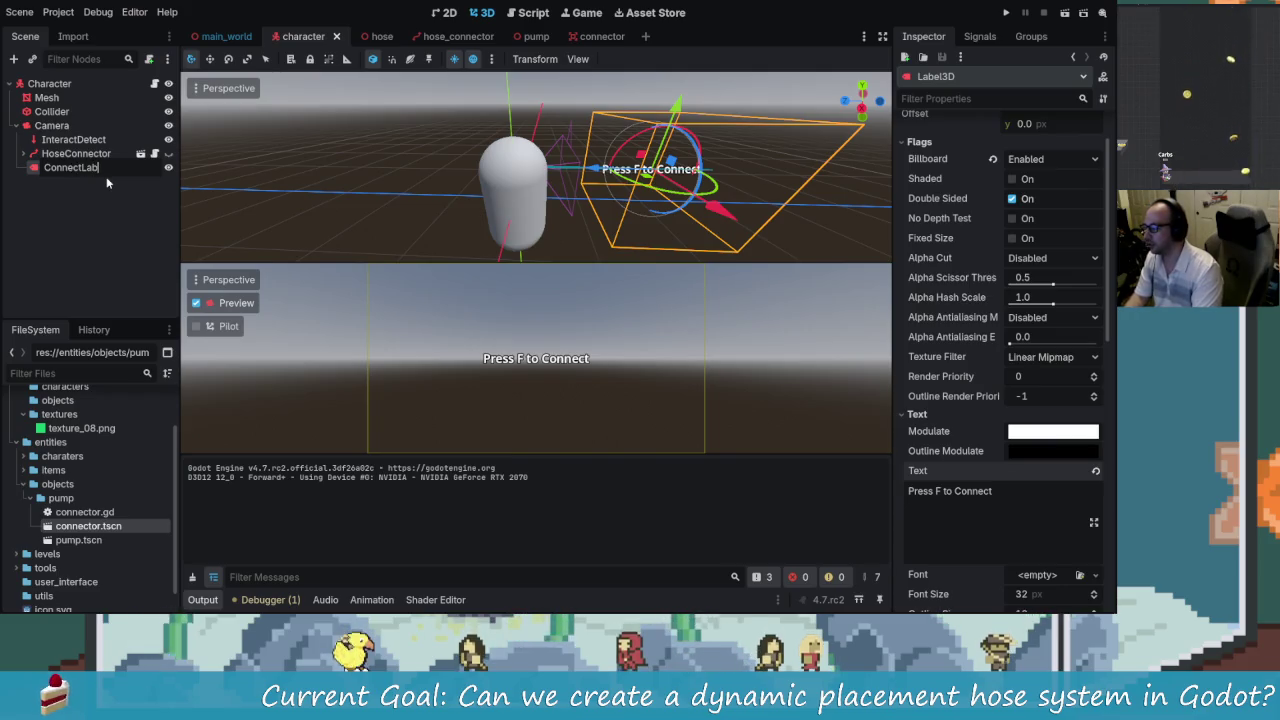
type("el")
key("Return")
key("ctrl+s")
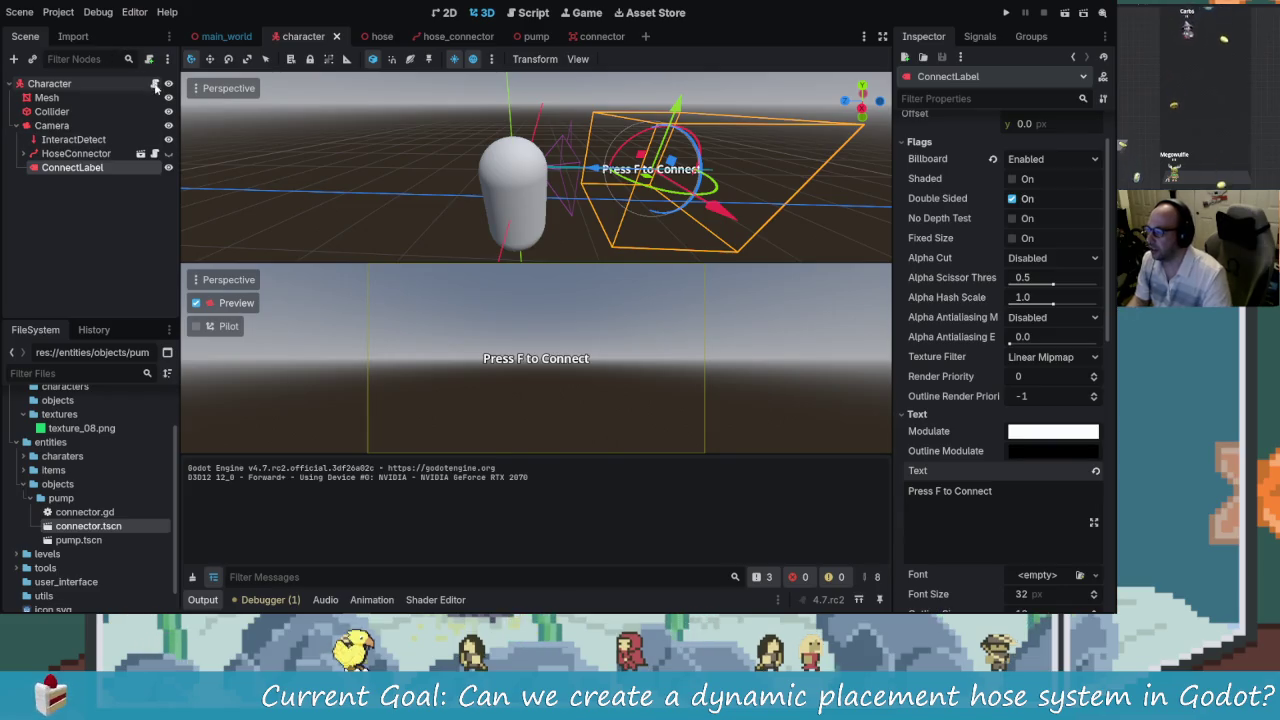
left_click(155, 86)
left_click(621, 202)
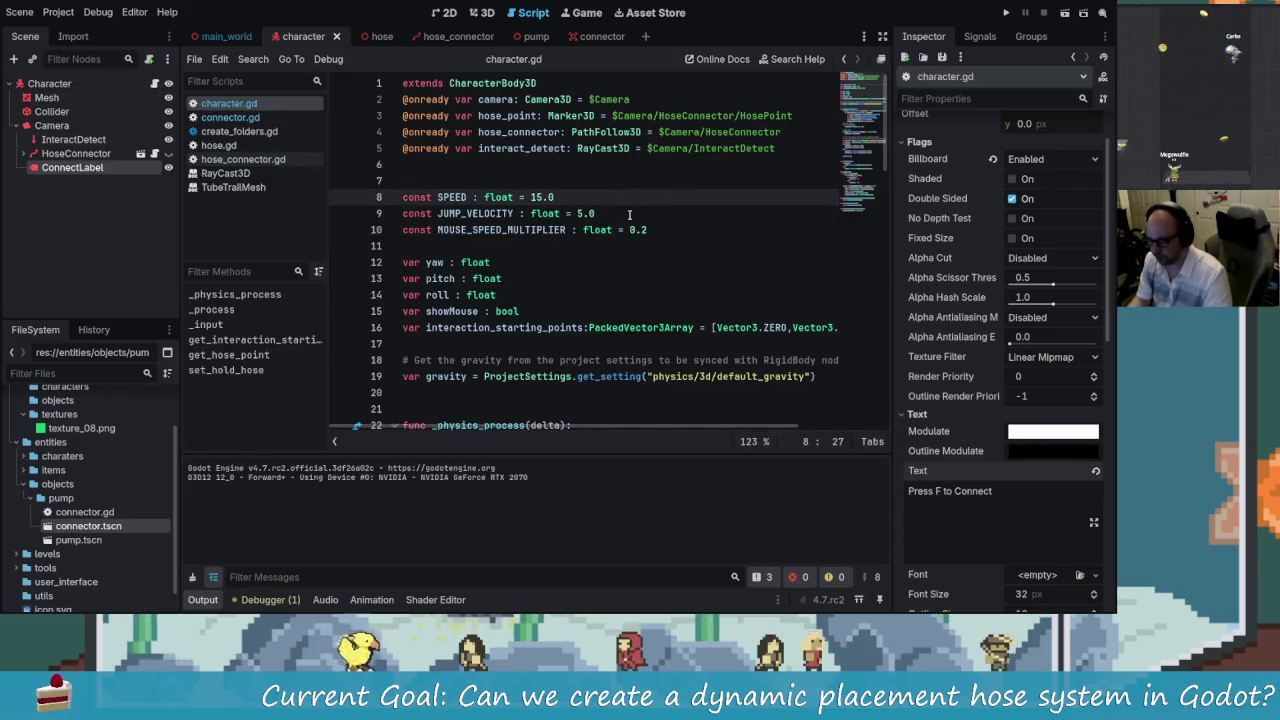
- Start _physics_process with a new line checking interact_detect.is_colliding()
scroll(621, 277, "down", 3)
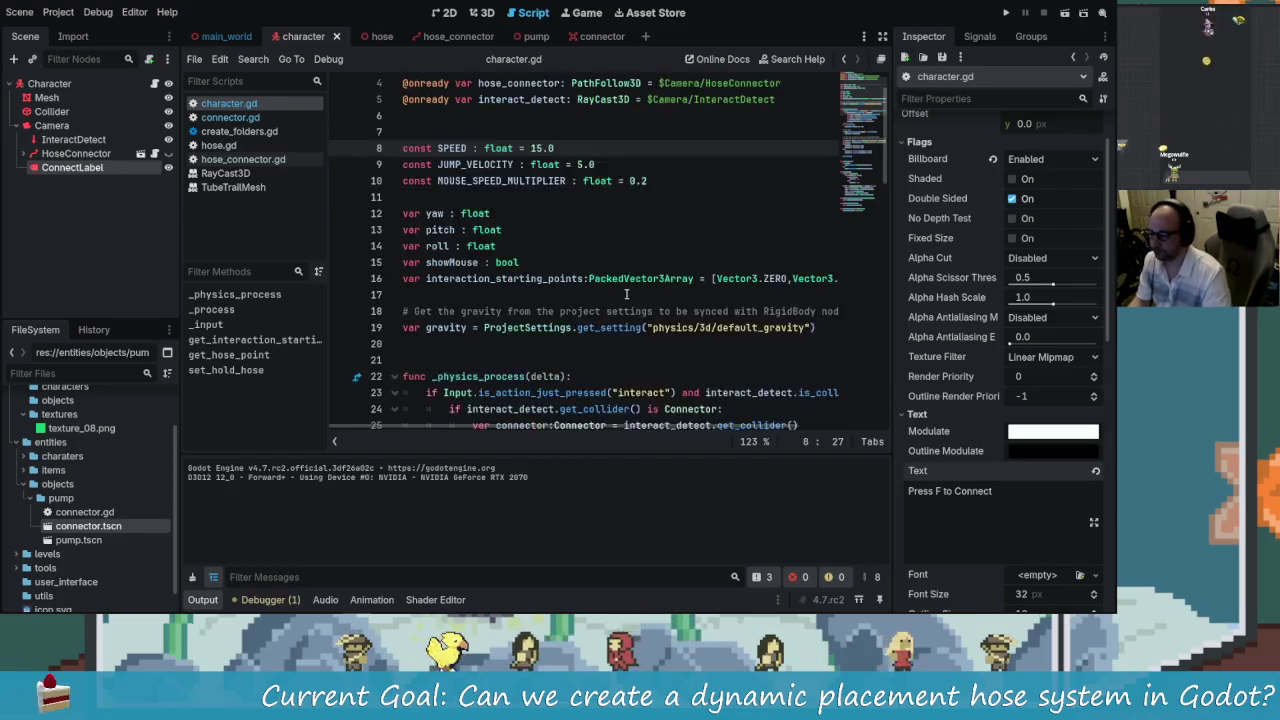
scroll(600, 285, "up", 3)
scroll(585, 296, "down", 1)
scroll(600, 290, "down", 4)
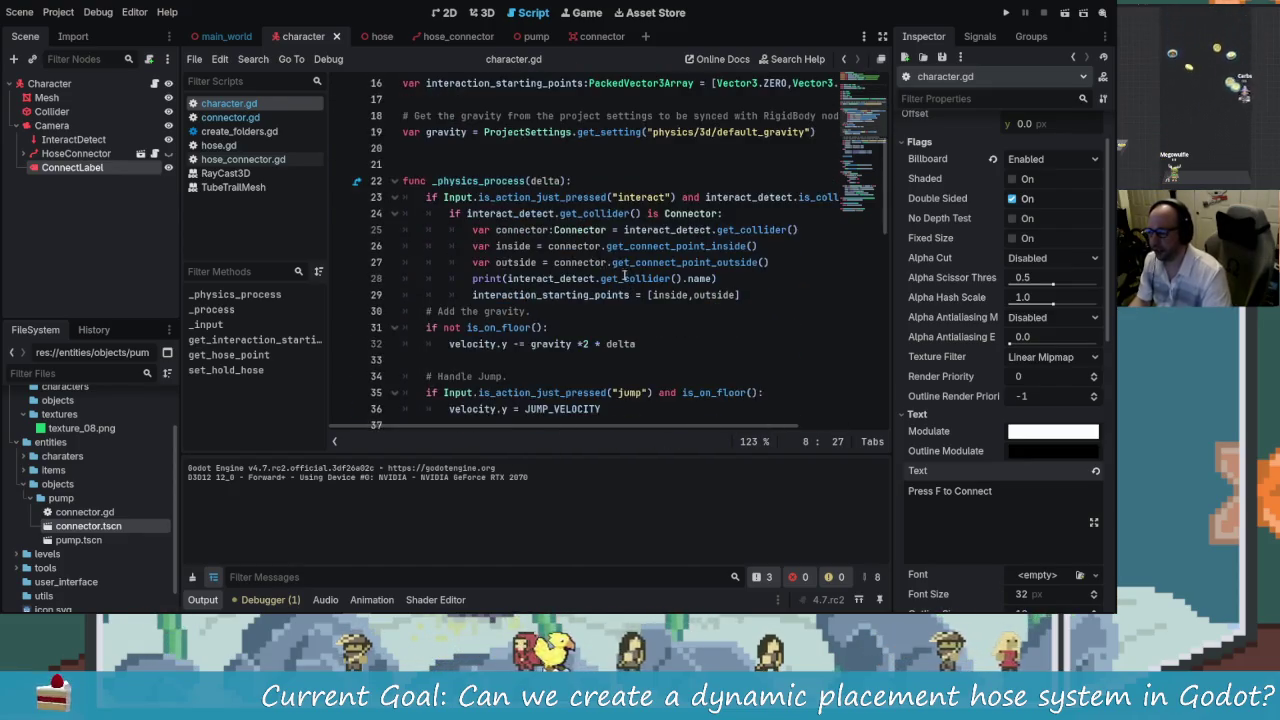
scroll(683, 426, "right", 3)
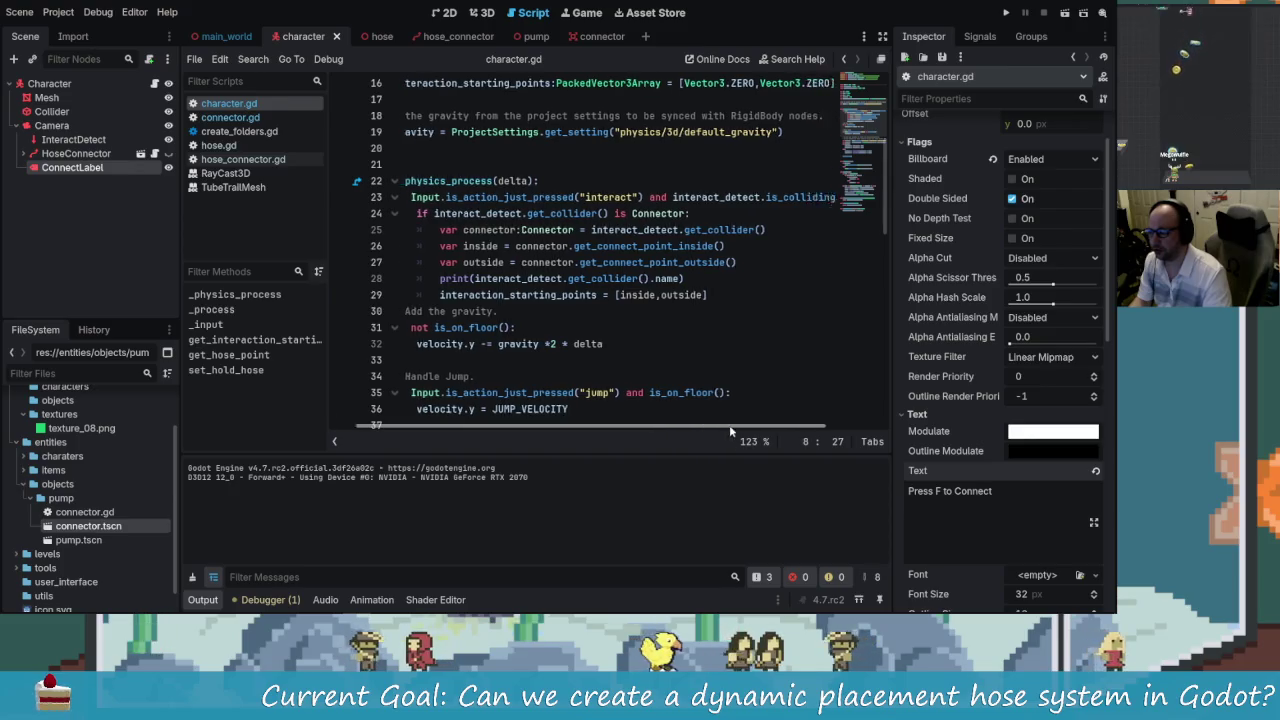
scroll(715, 426, "left", 3)
left_click(615, 181)
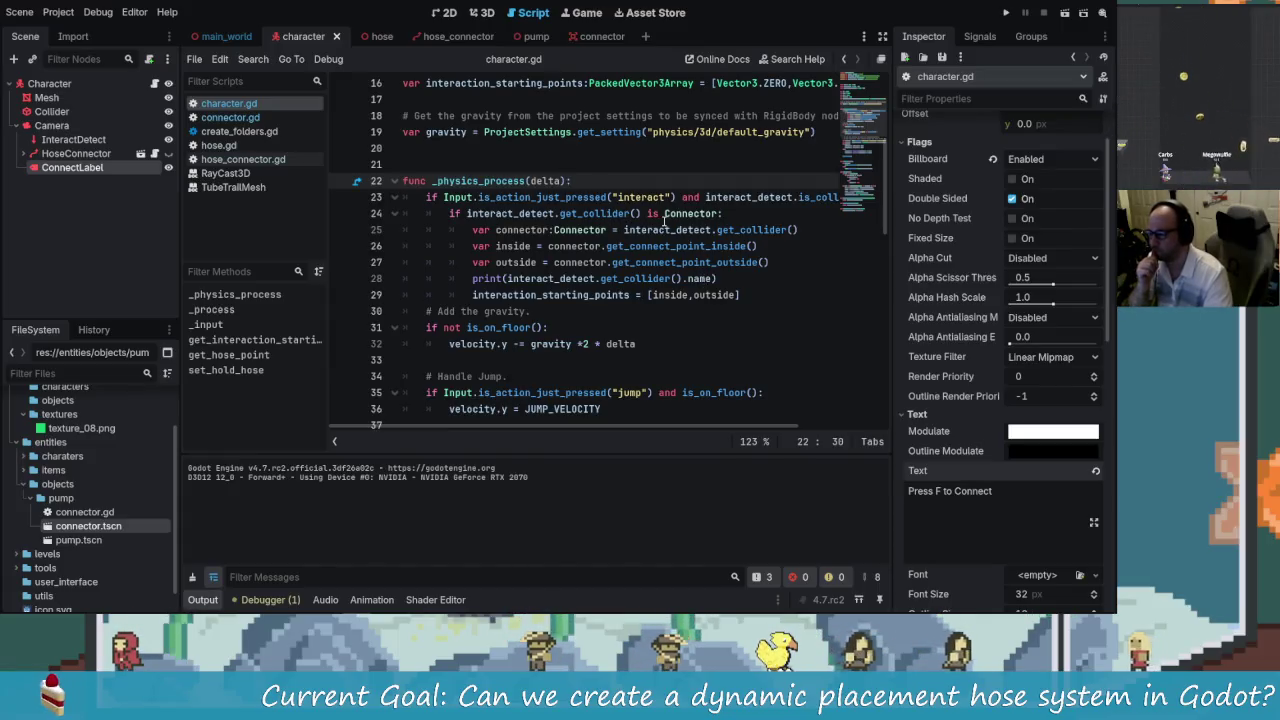
scroll(629, 187, "up", 1)
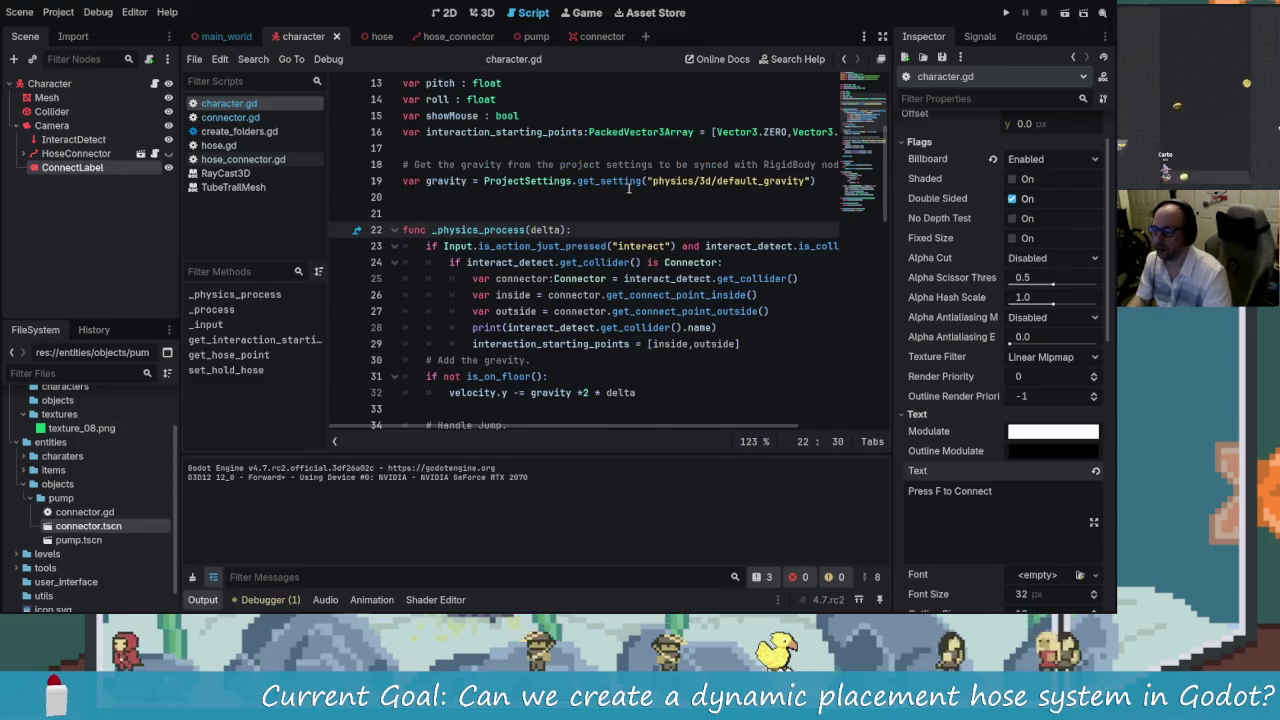
key("Return")
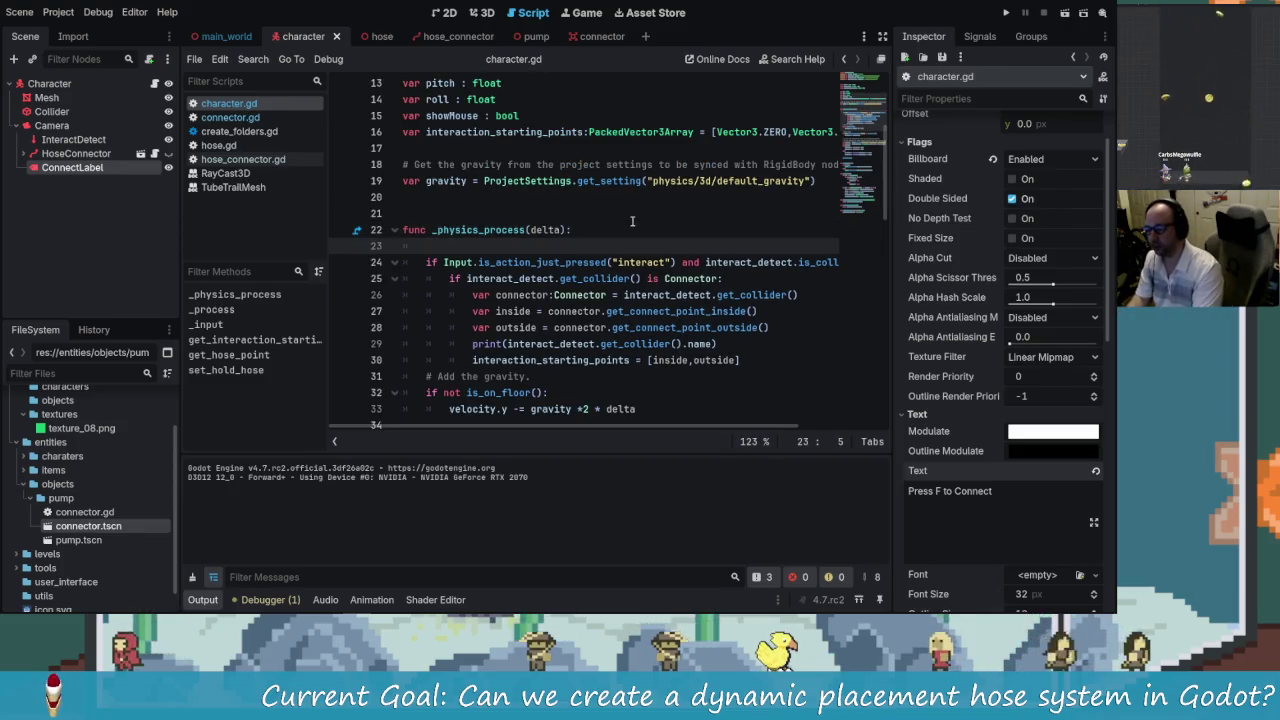
type("if inter")
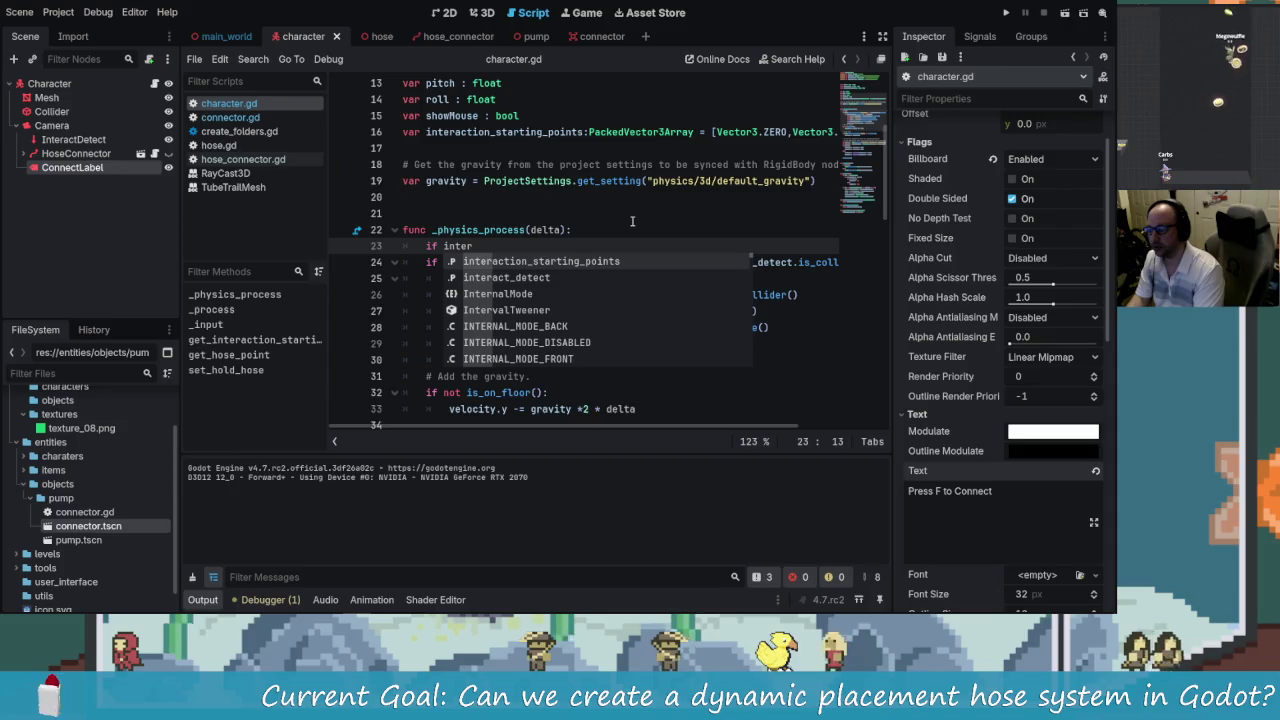
type("act_detect.isco")
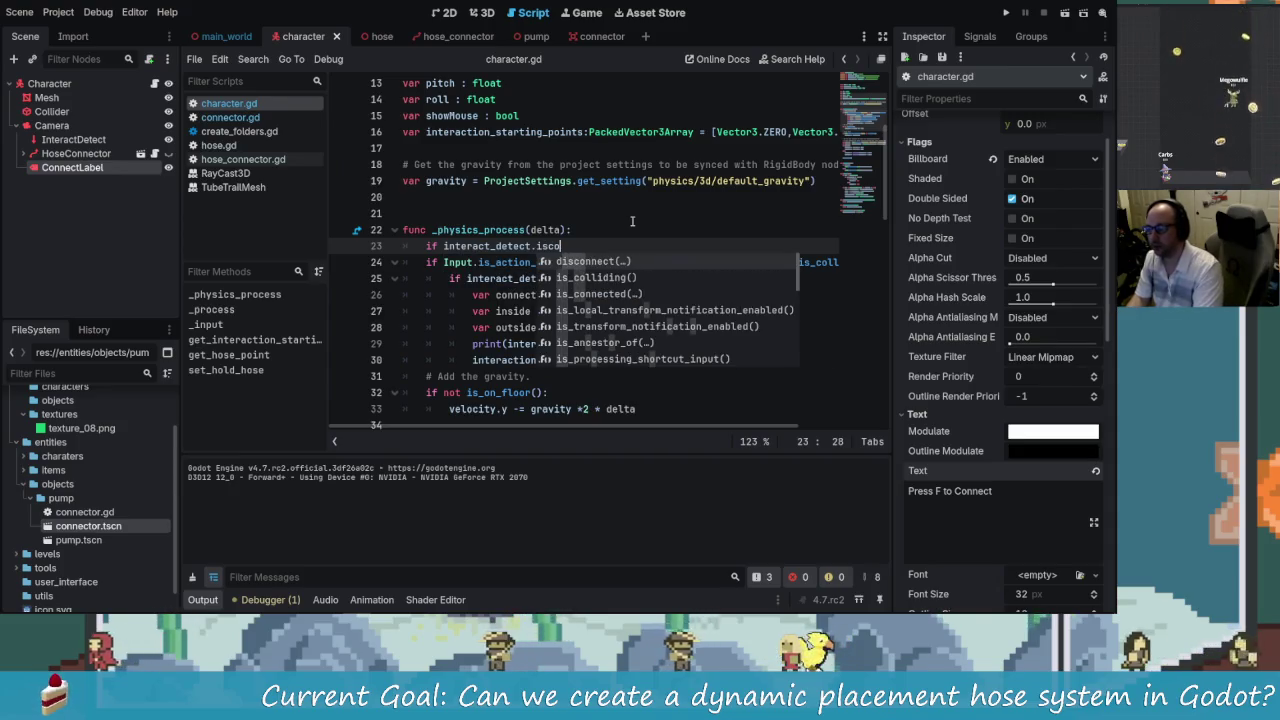
key("Down")
key("Return")
- Continue the condition with 'and', fixing typos and returning to the end of line 23
type("and interact")
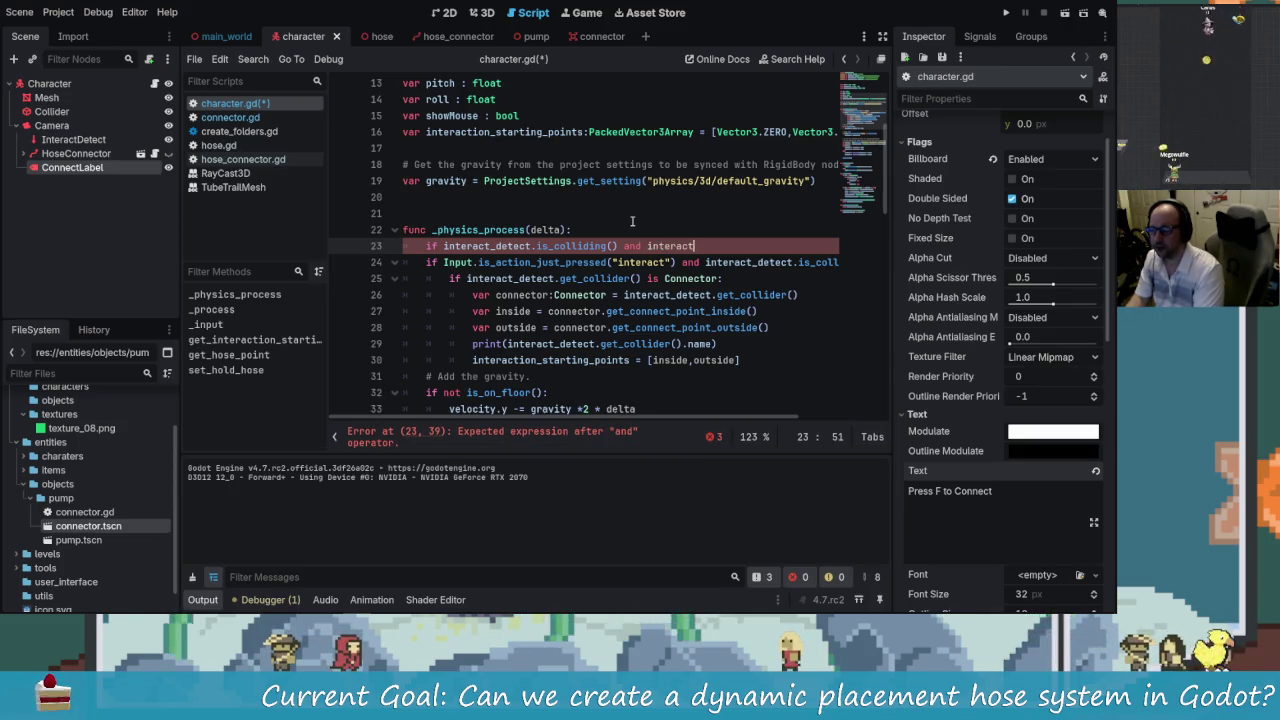
type(".co")
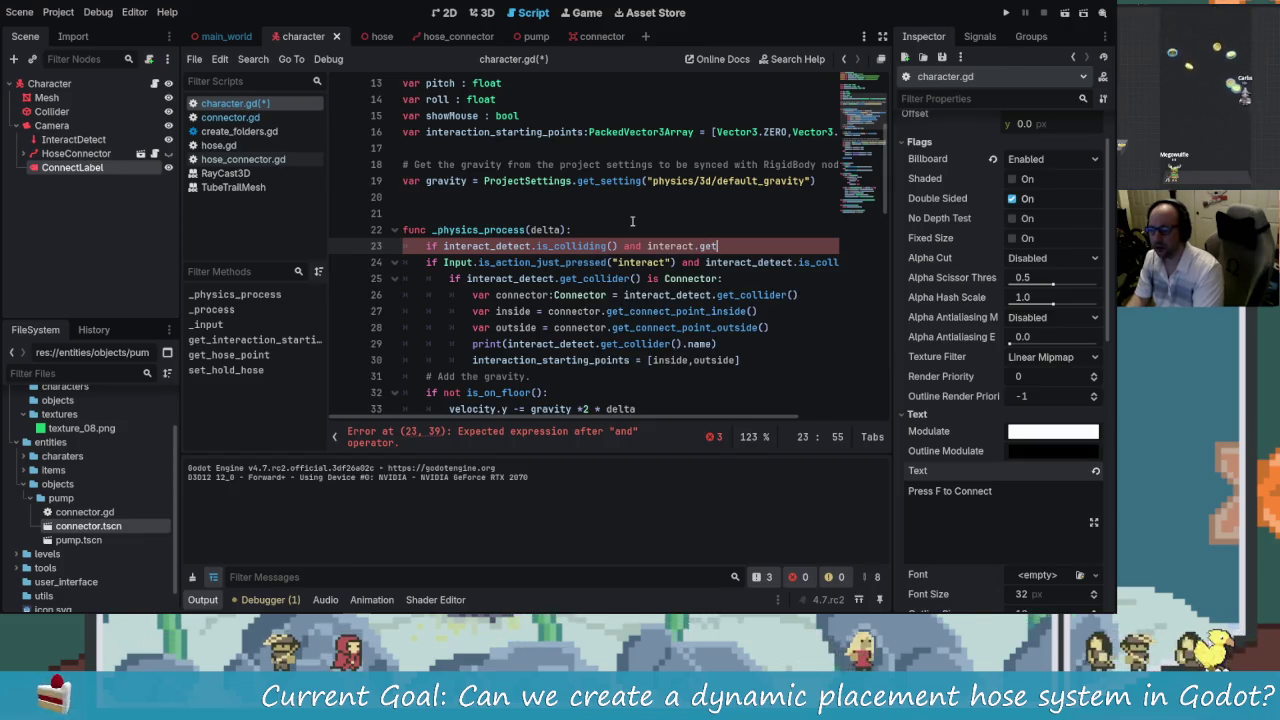
key("BackSpace")
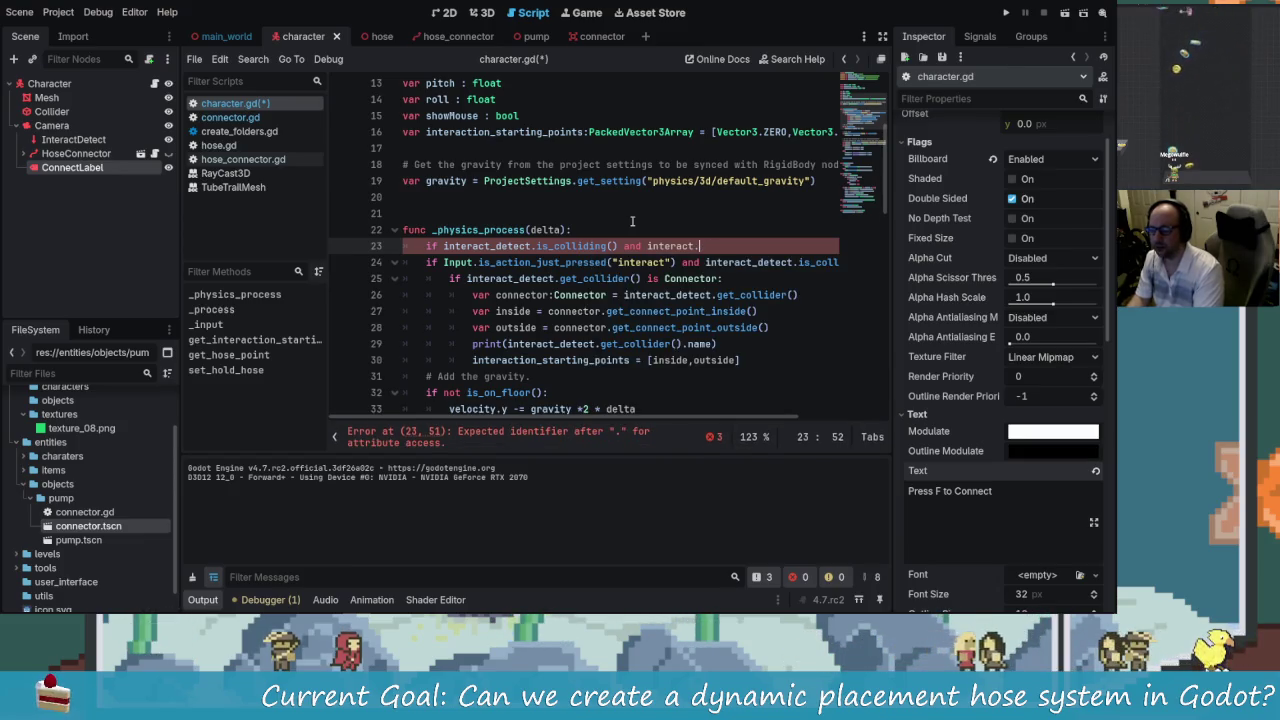
key("BackSpace")
key("BackSpace")
key("BackSpace")
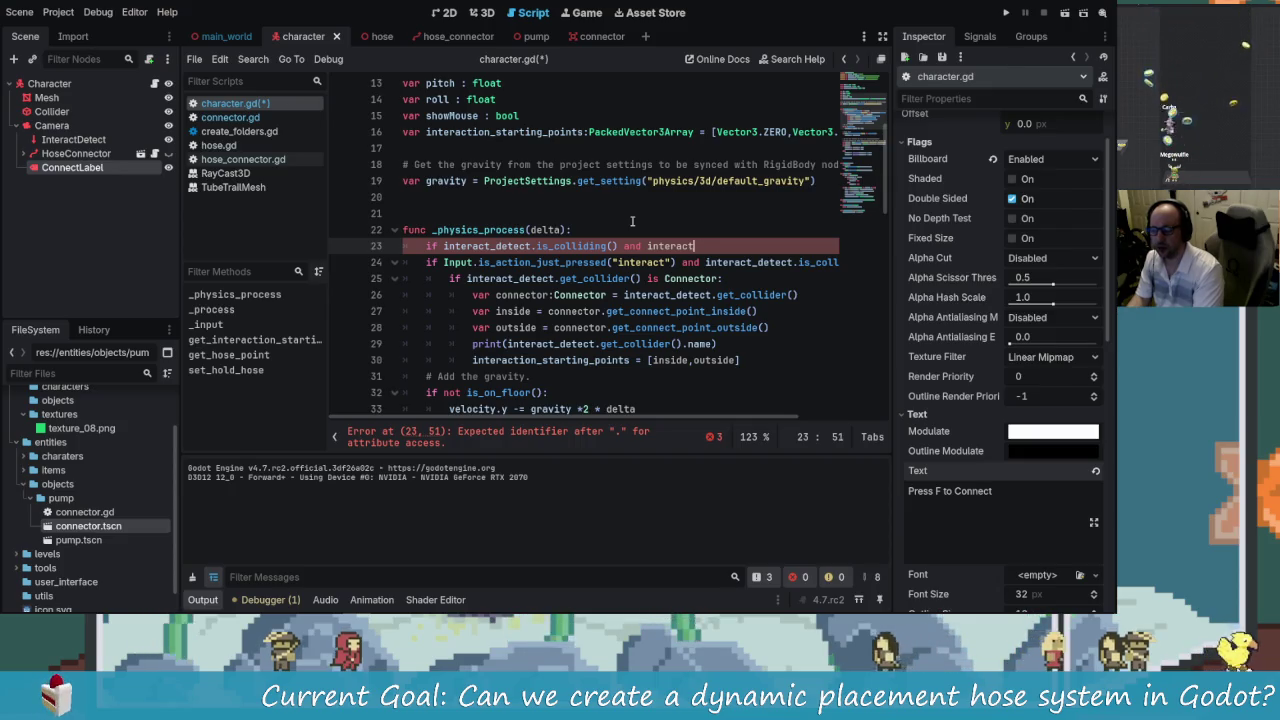
type("n")
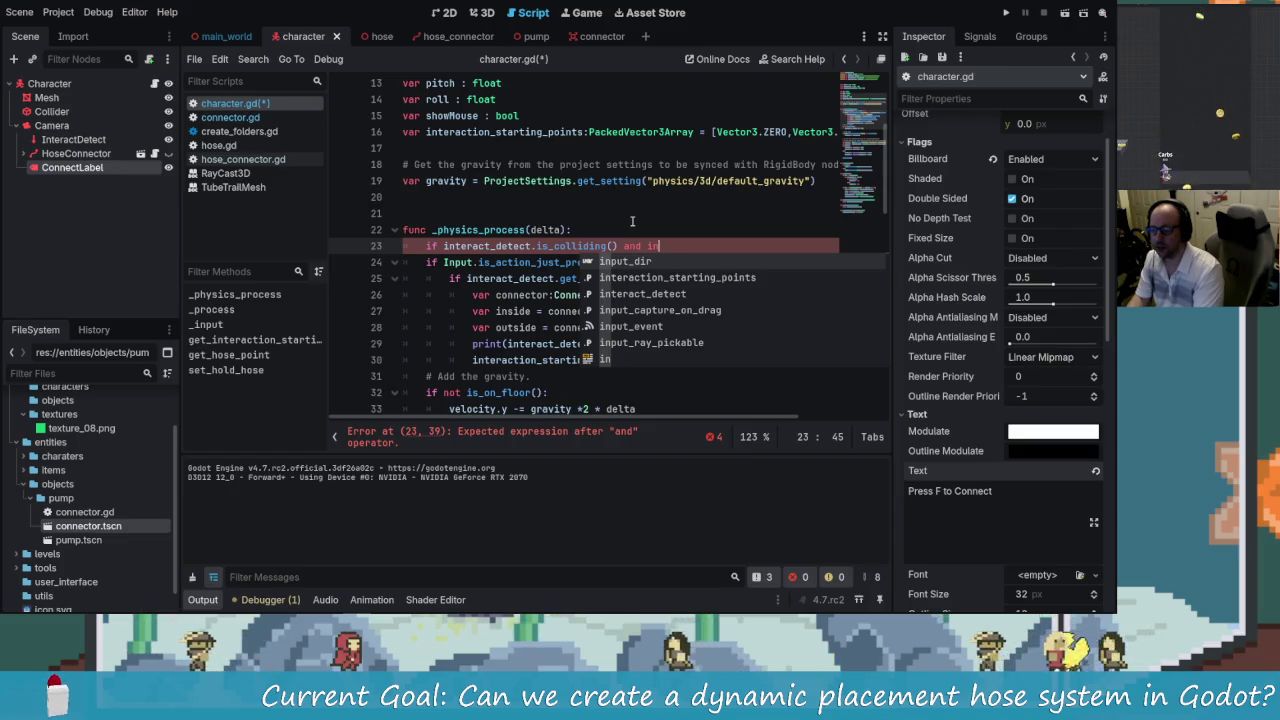
key("Escape")
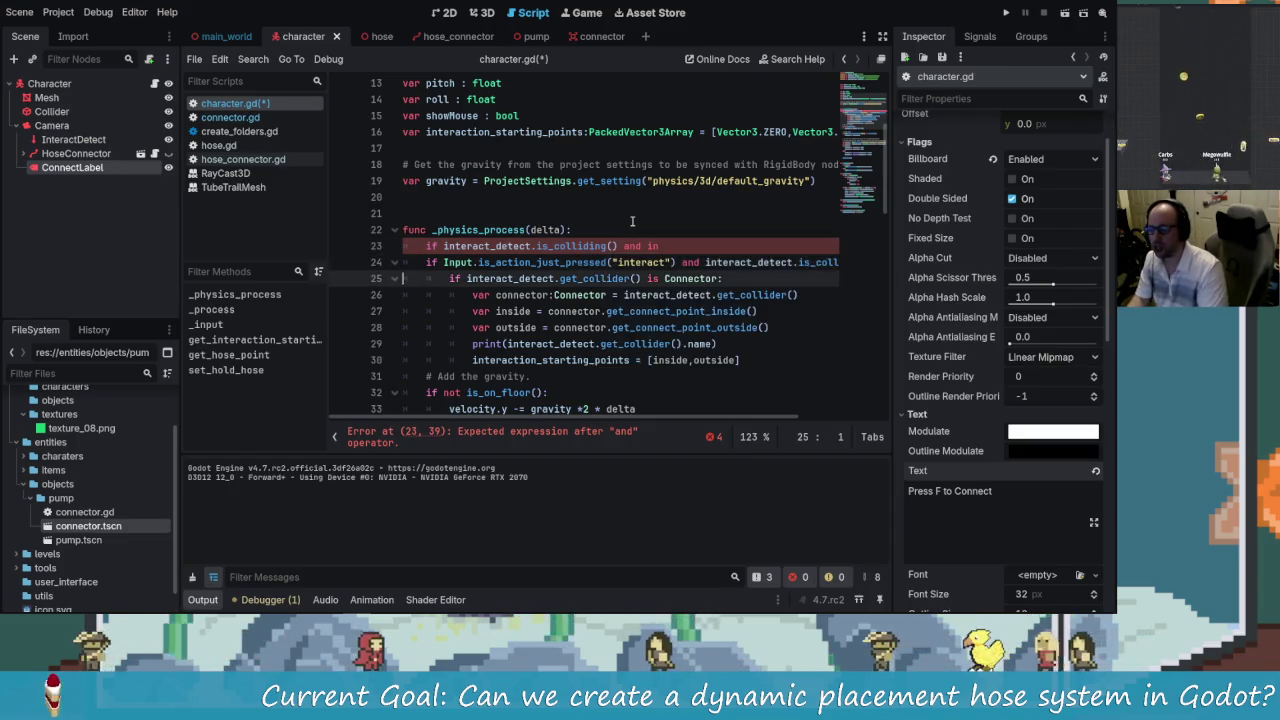
key("Down")
key("Down")
key("Home")
key("Up")
key("Up")
key("End")
- Complete the condition with interact_detect.get_collider() is Connector
type("ter")
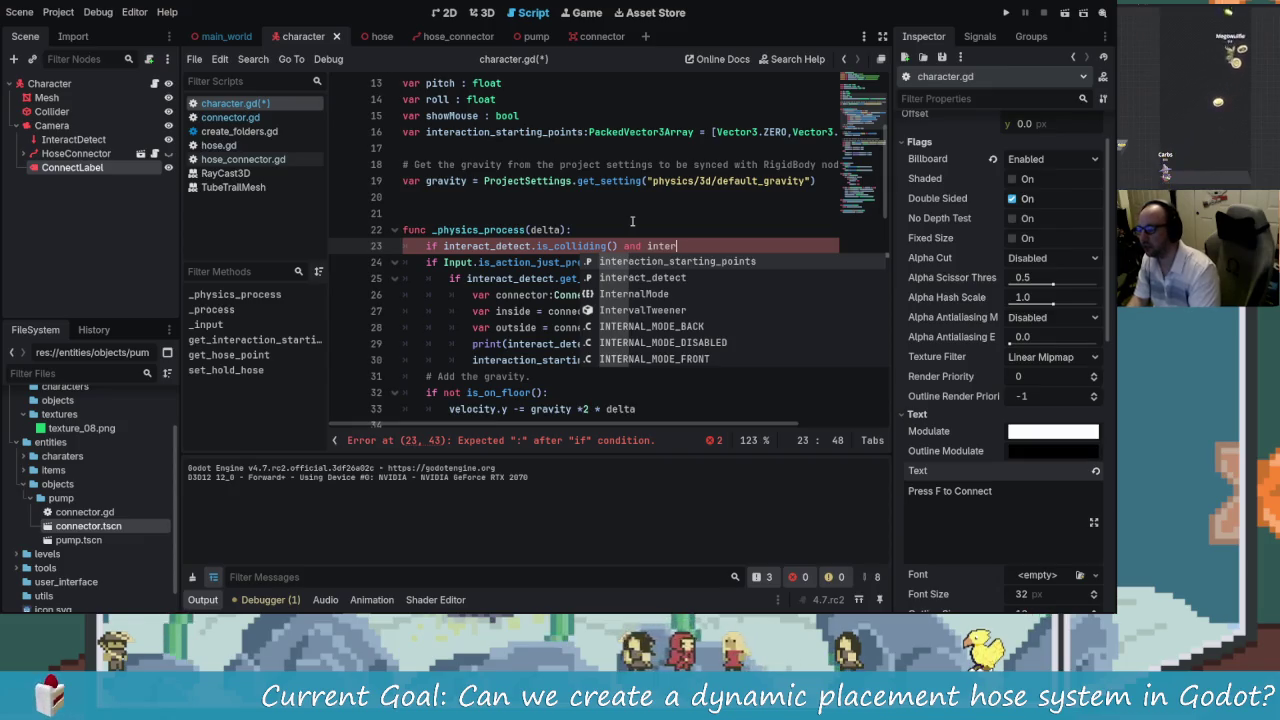
key("Down")
key("Return")
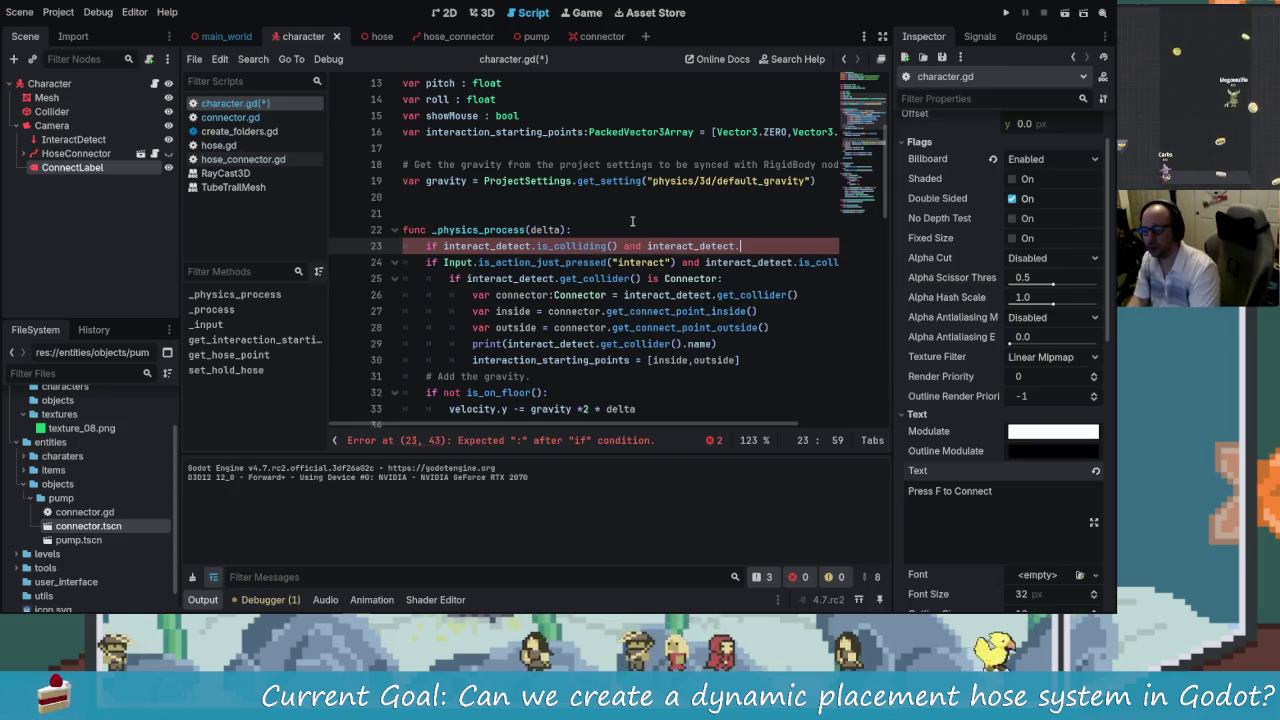
type("get_coll")
key("Return")
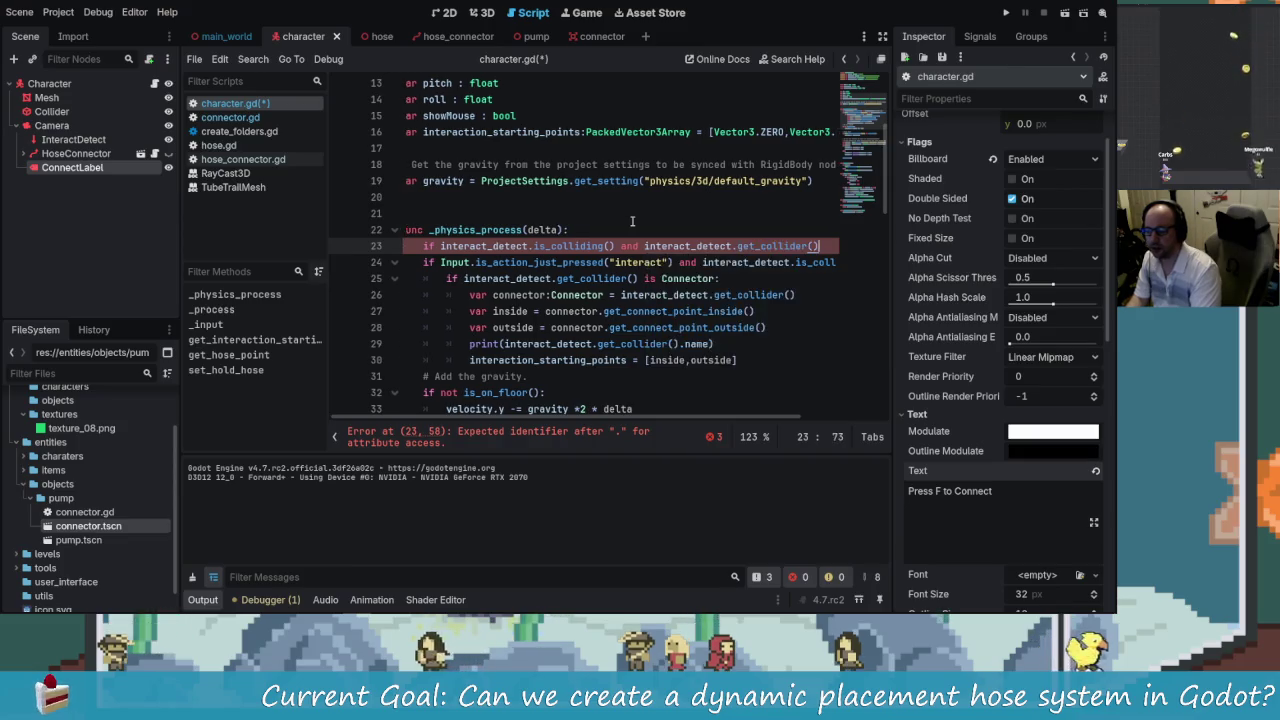
type("is Co")
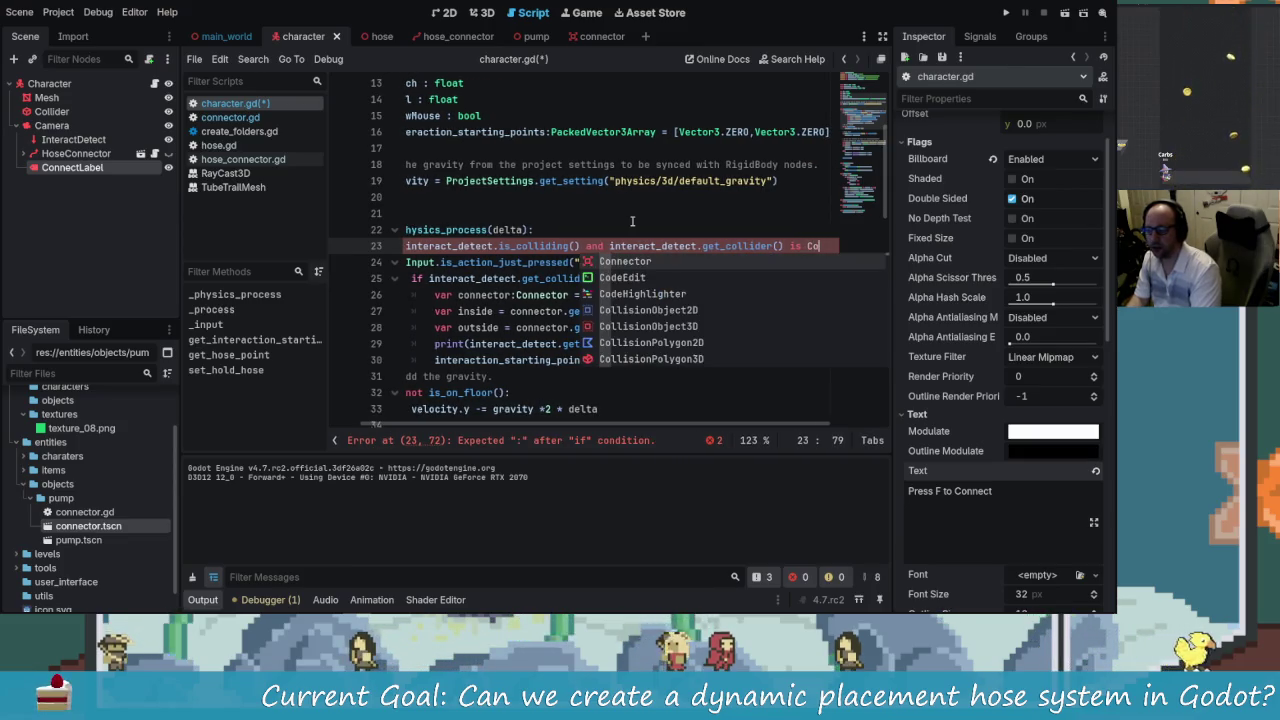
type("ll")
key("BackSpace")
key("BackSpace")
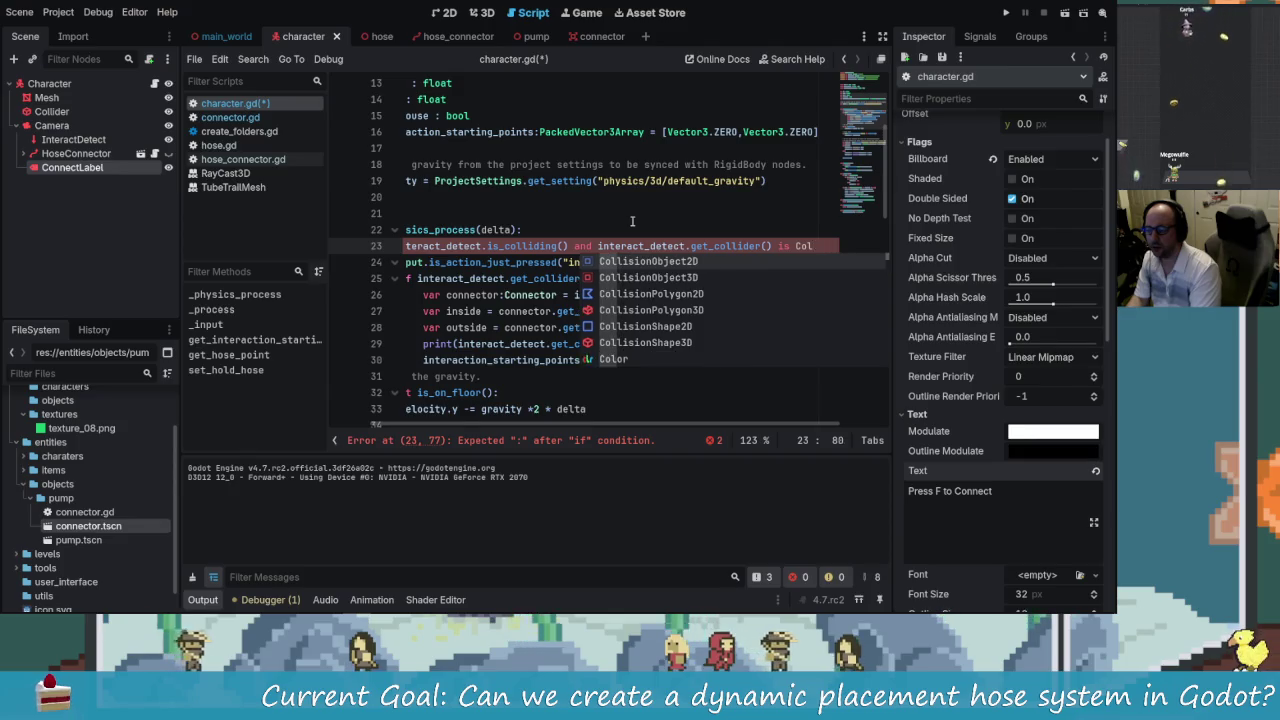
key("Return")
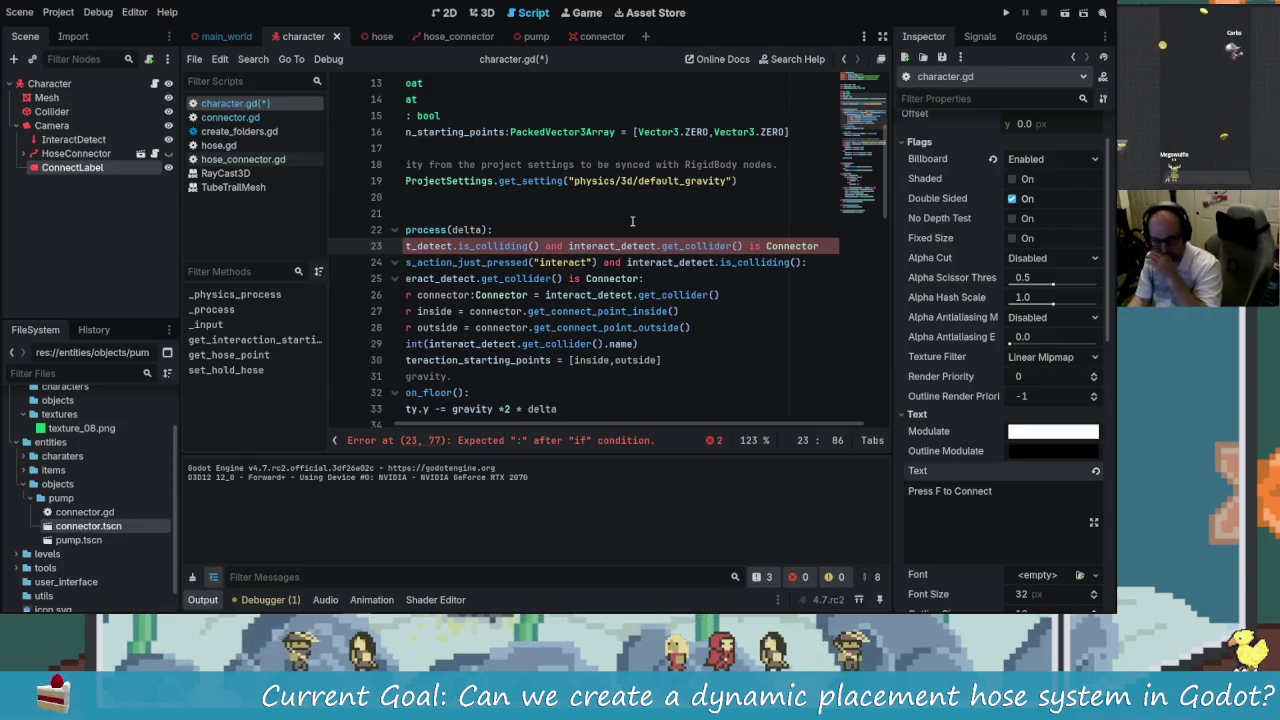
- End the condition with a colon and add an onready connect_label reference to ConnectLabel
type(":")
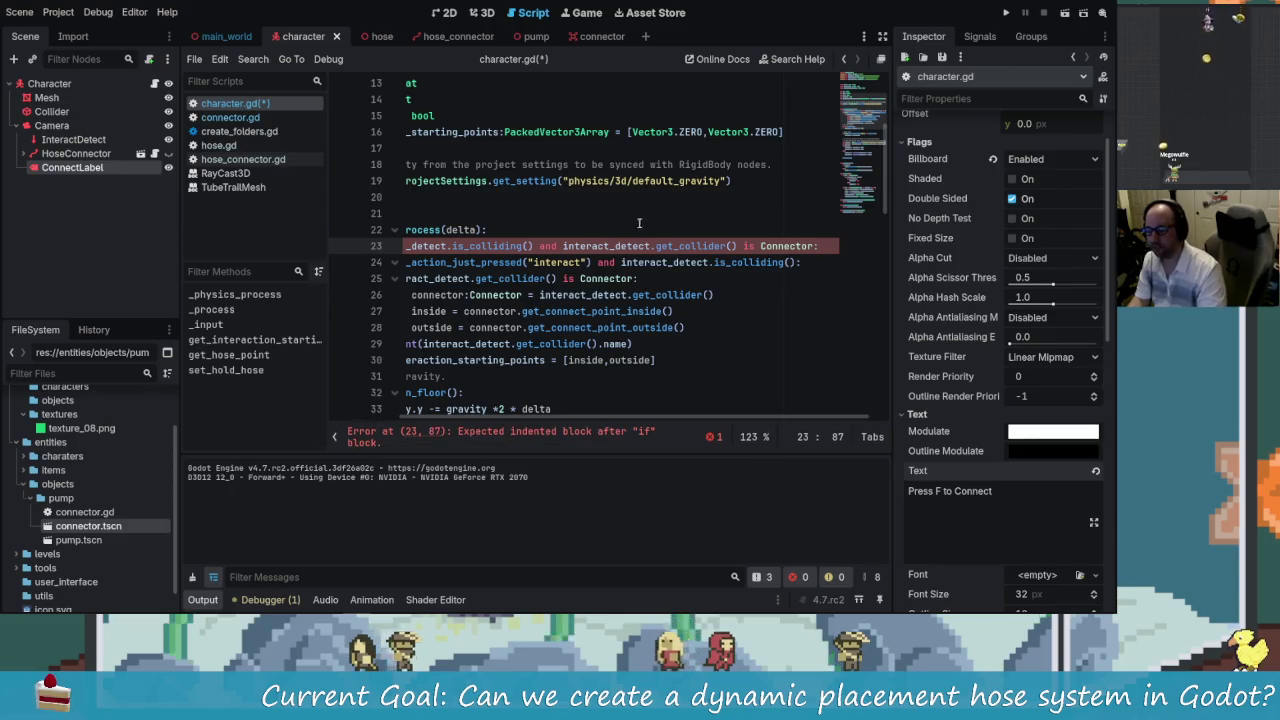
left_click(790, 412)
mouse_move(780, 418)
left_mouse_down()
mouse_move(889, 426)
mouse_move(500, 418)
left_mouse_up()
scroll(600, 250, "up", 5)
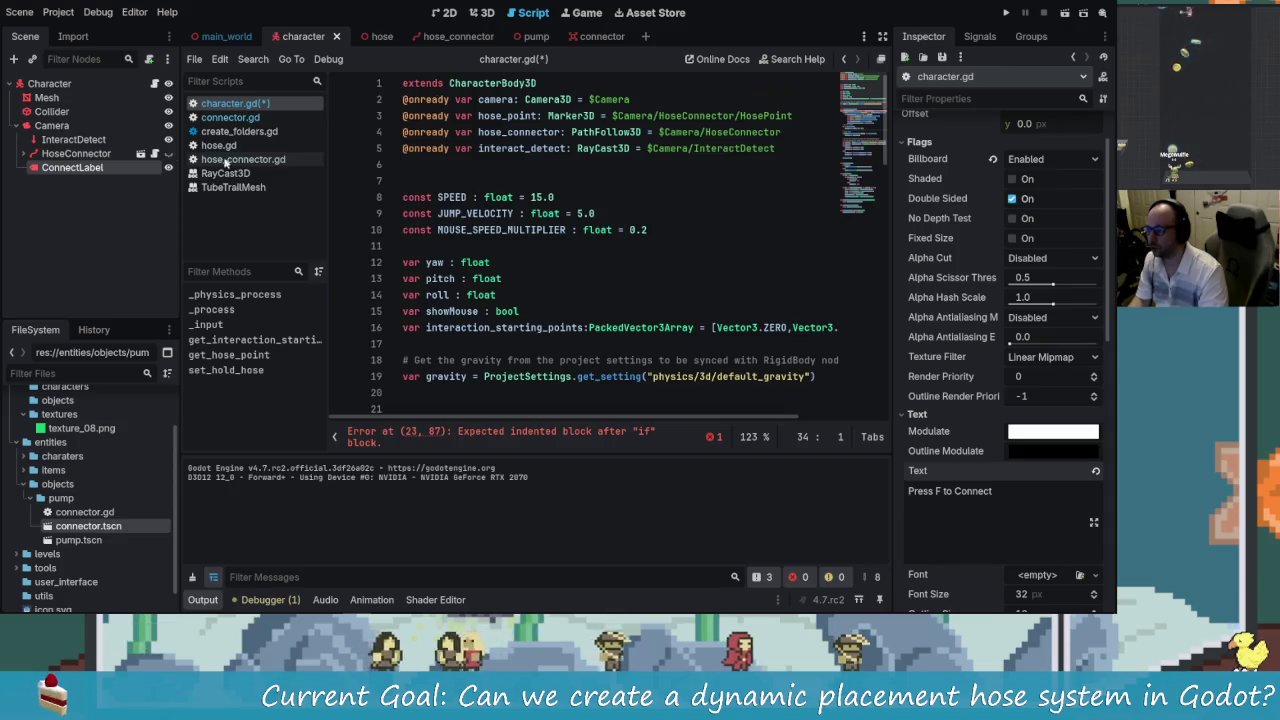
mouse_move(96, 170)
left_mouse_down()
mouse_move(700, 360)
mouse_move(420, 166)
left_mouse_up()
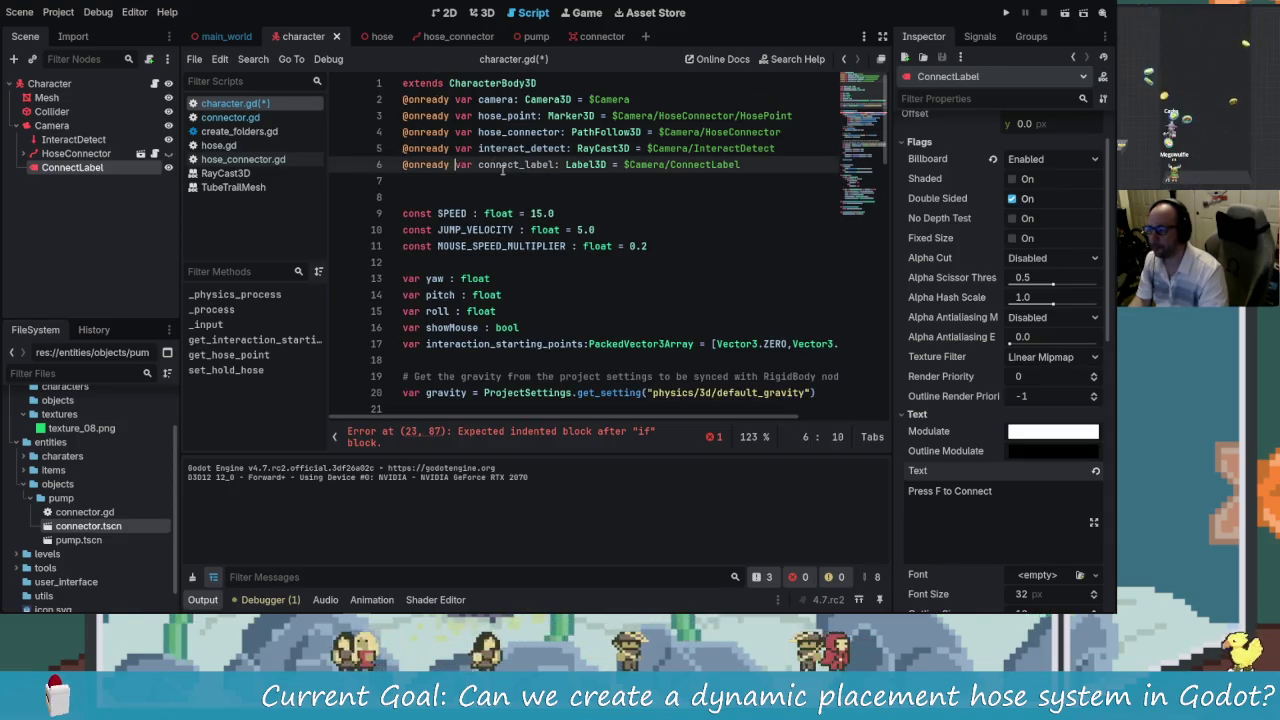
scroll(553, 250, "down", 3)
- Add connect_label.show() under the Connector check and connect_label.hide() in the else branch
left_click(427, 327)
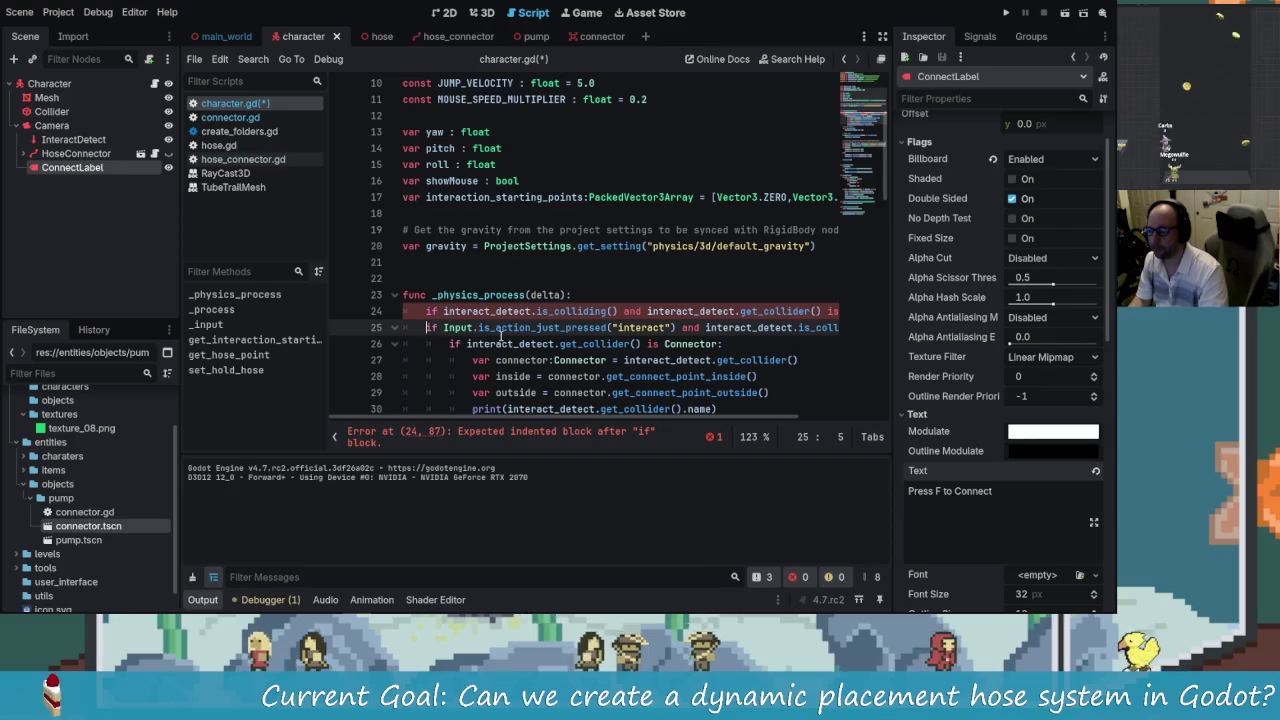
key("Return")
key("Up")
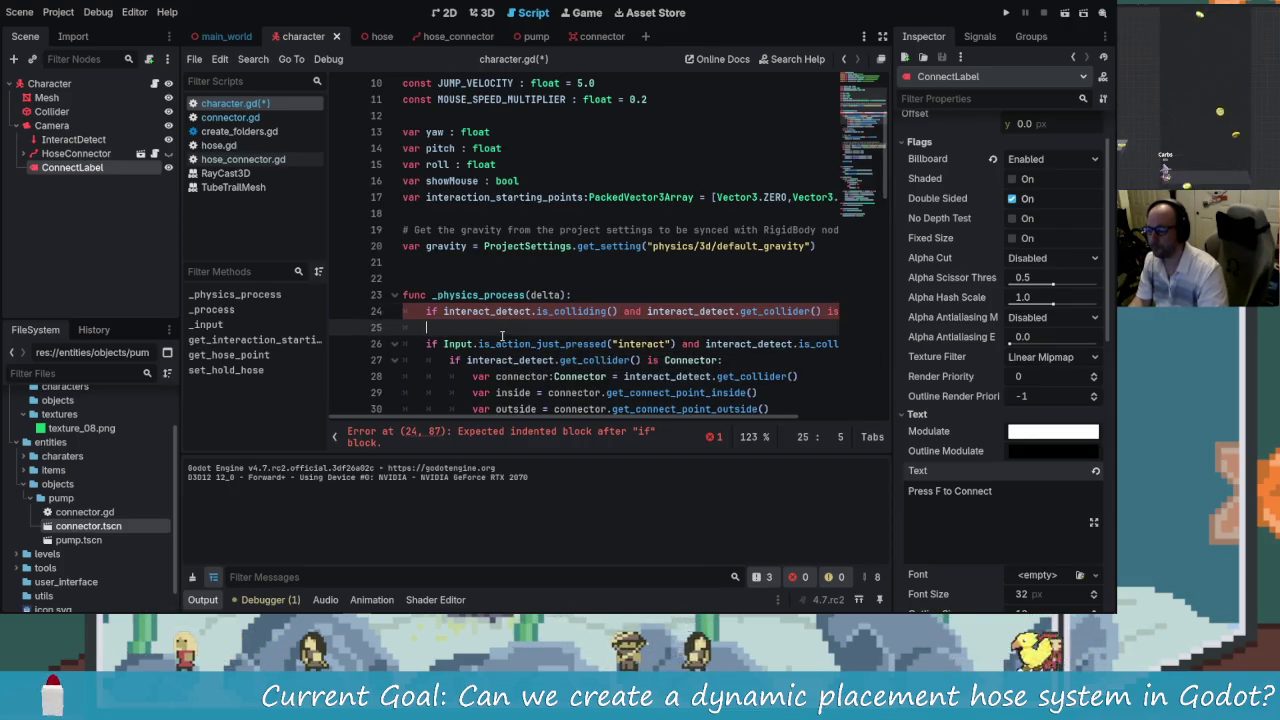
type("connect_label.")
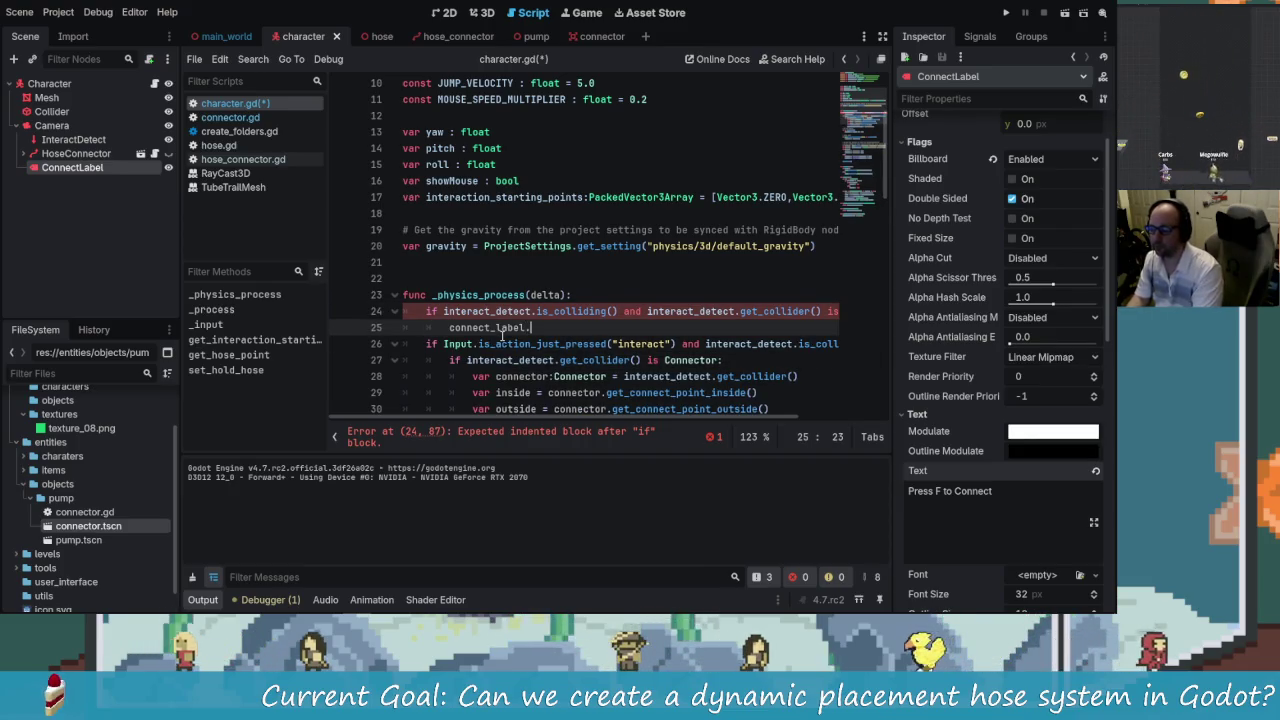
type("show(")
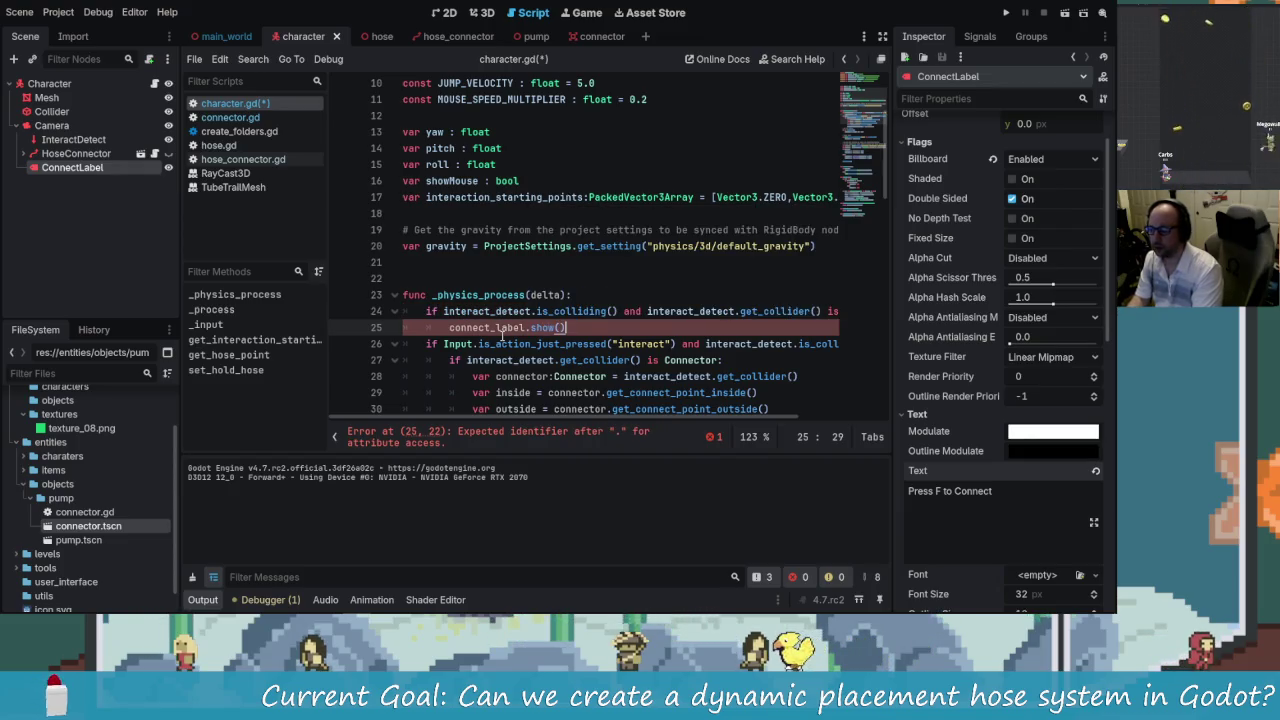
key("Return")
key("Return")
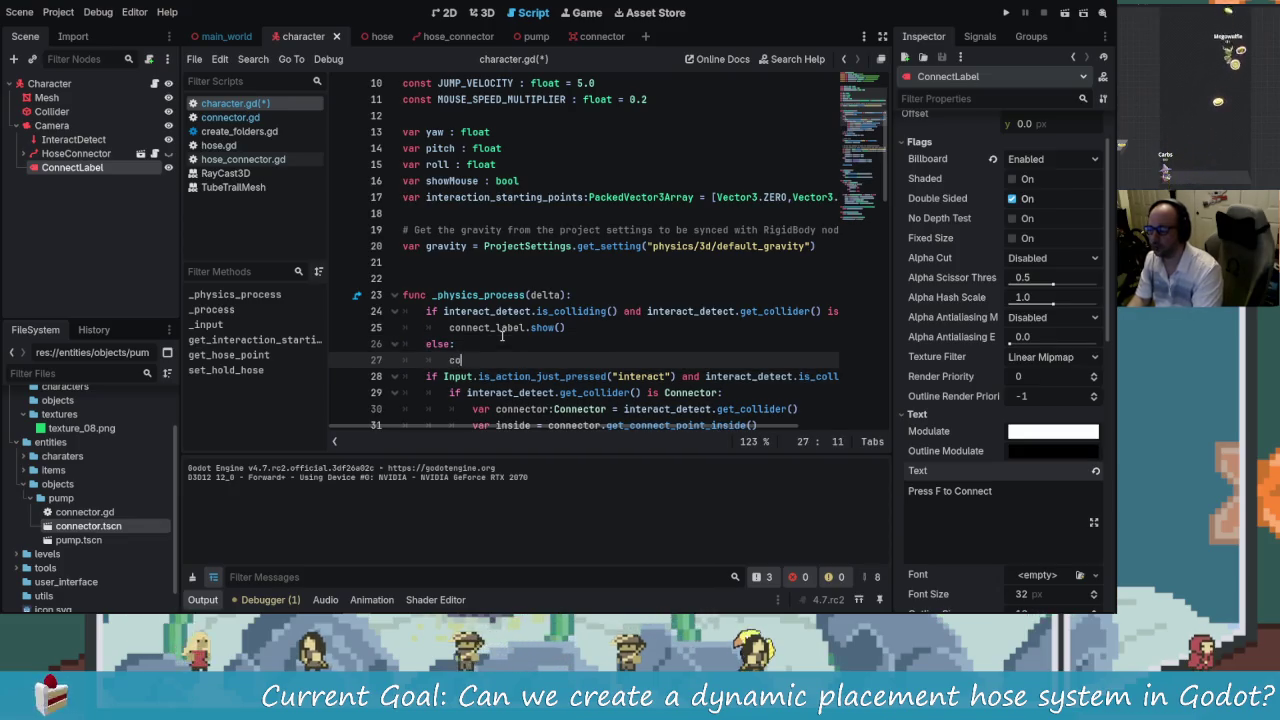
type("nn")
key("Return")
type(".")
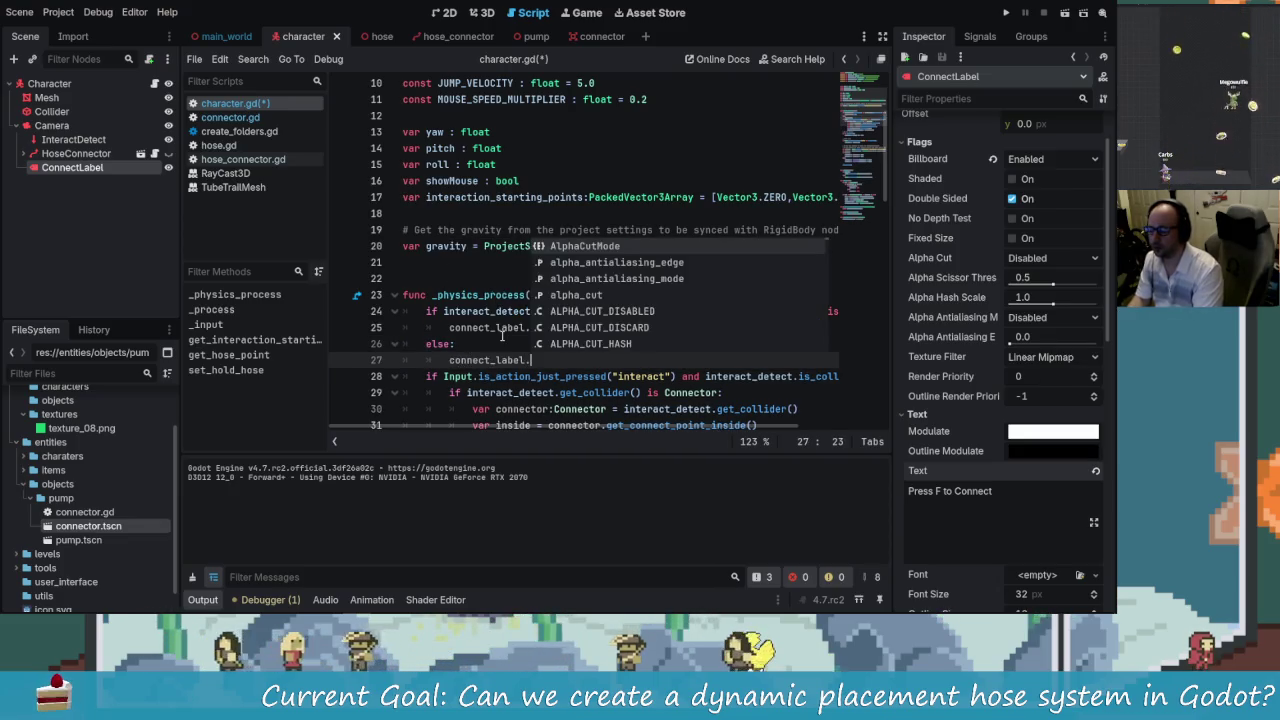
type("hid")
key("Return")
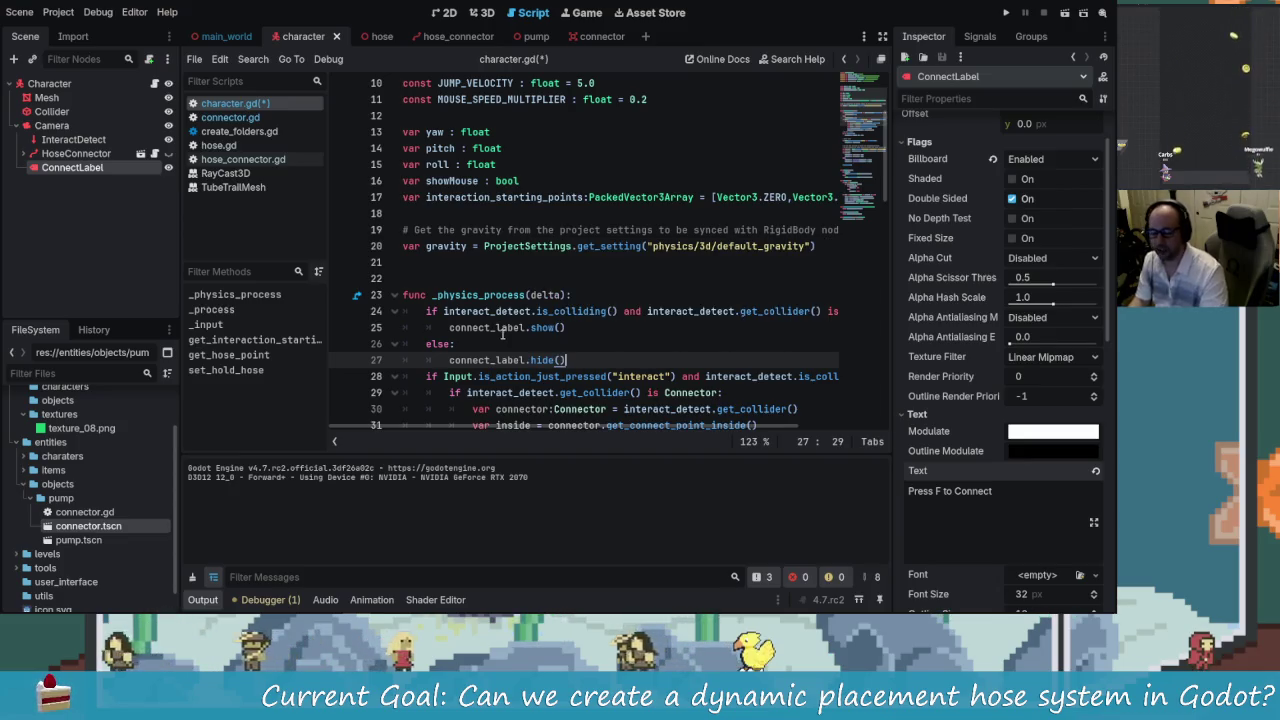
- Remove the show() call from line 25, leaving just connect_label
left_click(501, 327)
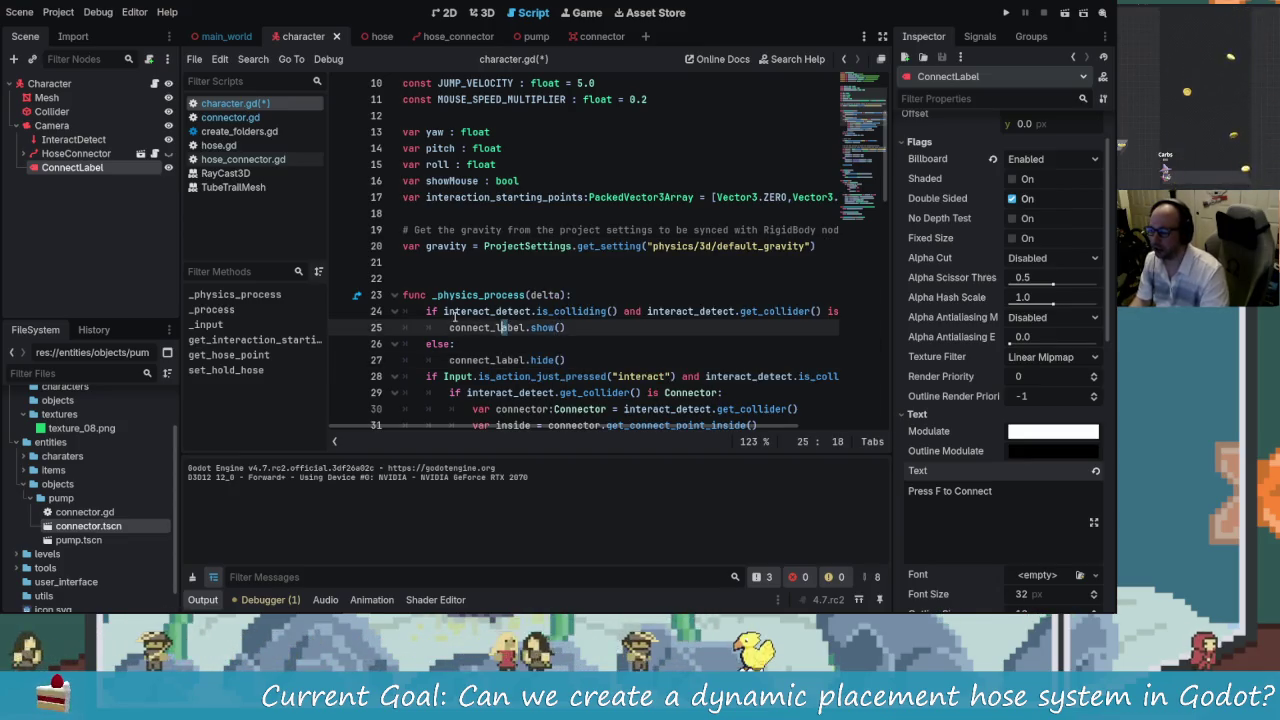
left_click(575, 364)
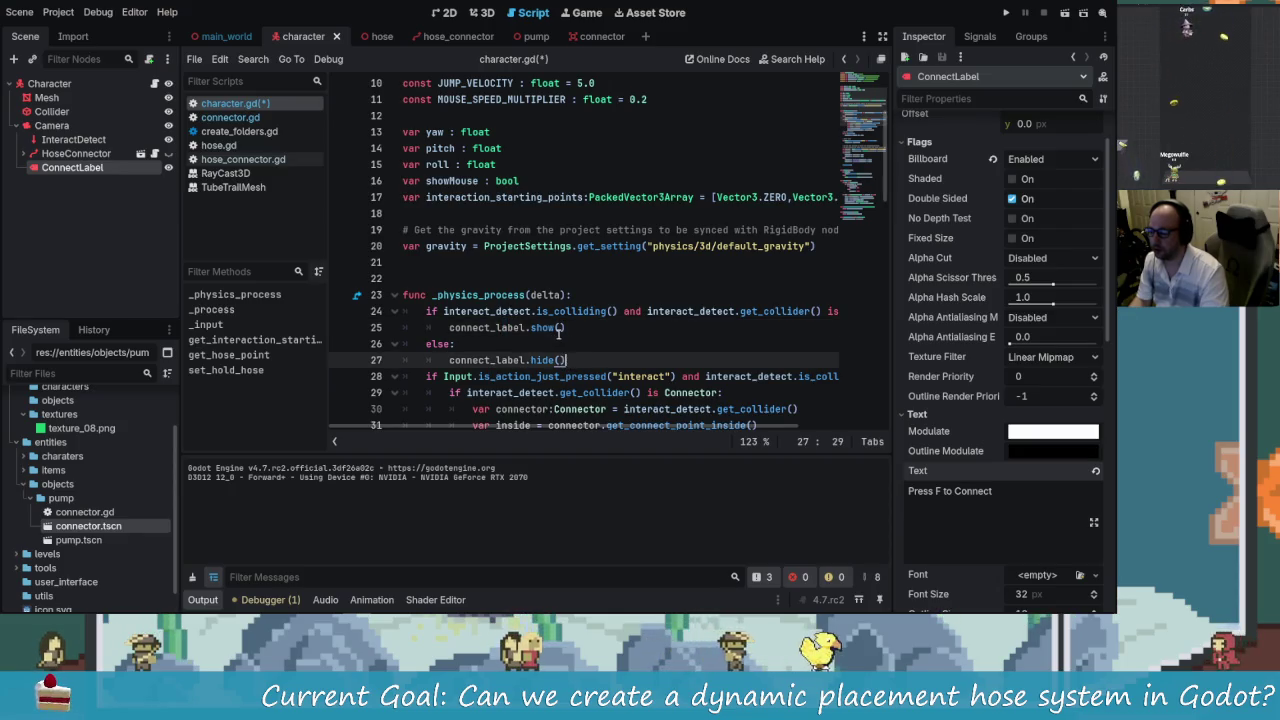
left_click_drag(568, 328, 460, 328)
left_click(525, 327)
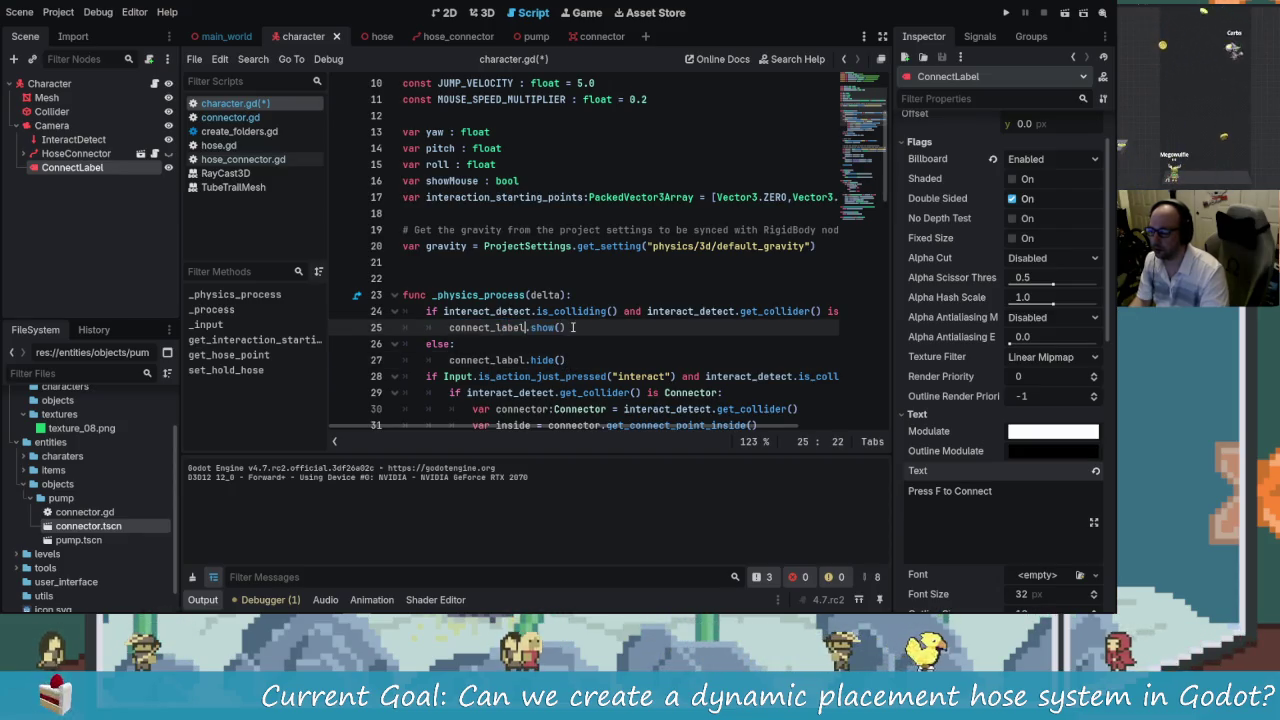
key("BackSpace")
key("BackSpace")
key("BackSpace")
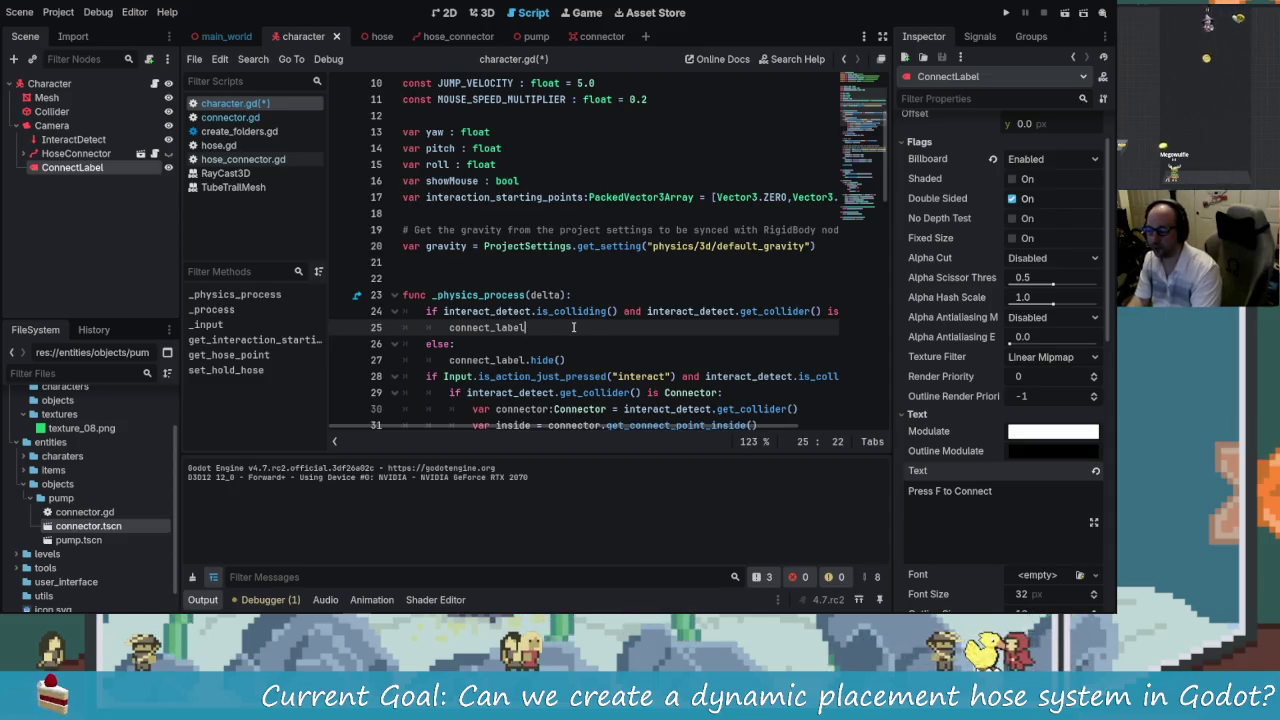
- Start a connect_label.visible = assignment on line 25 of character.gd
type(".isvi")
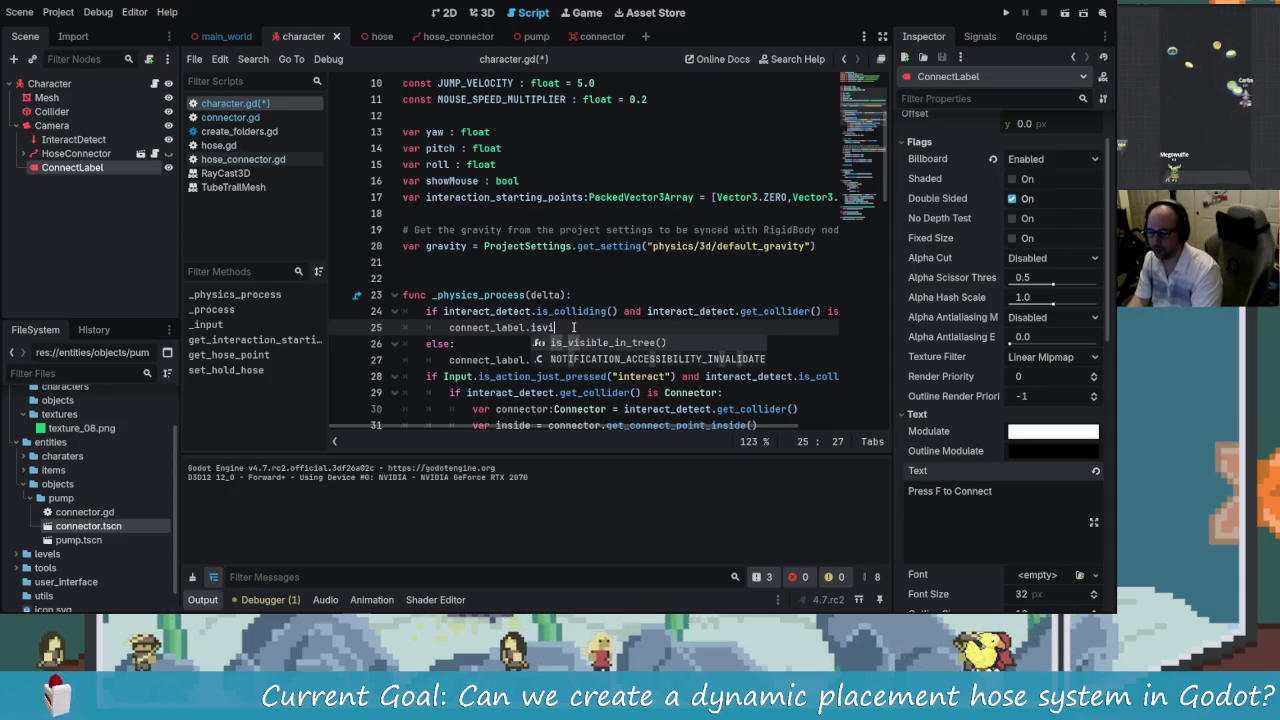
key("BackSpace")
key("BackSpace")
key("BackSpace")
type("vi")
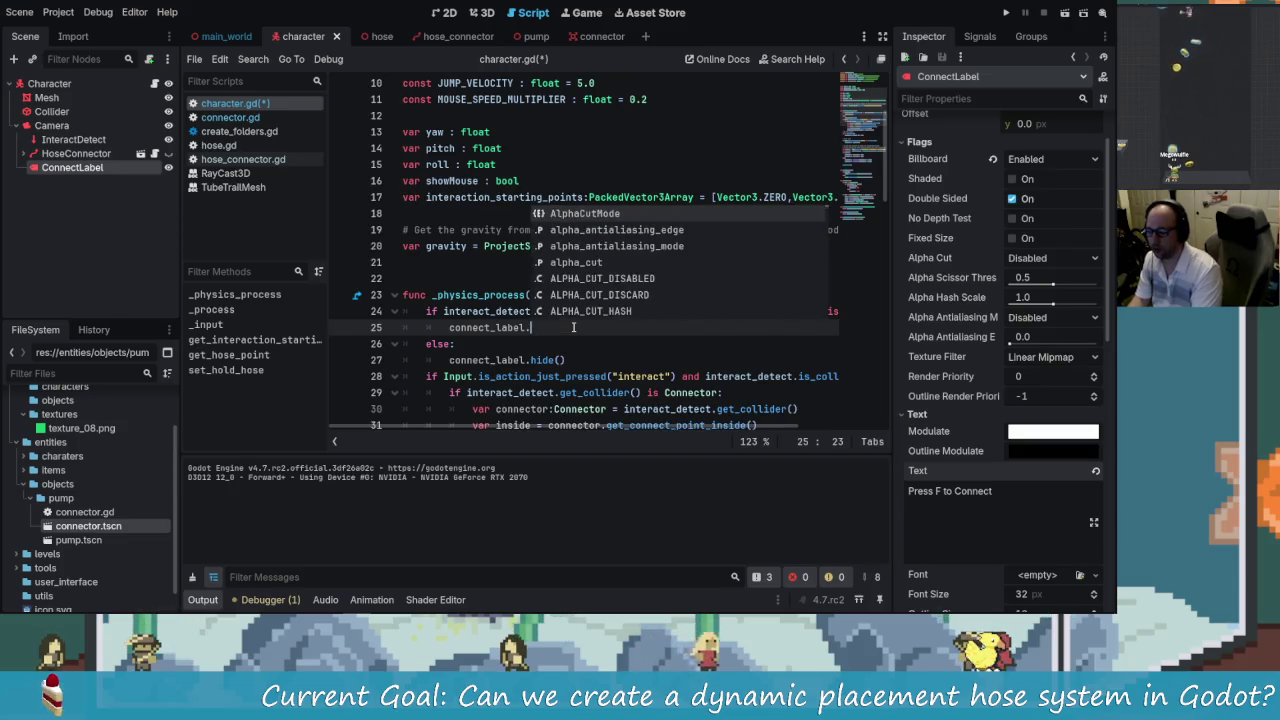
key("BackSpace")
key("BackSpace")
key("BackSpace")
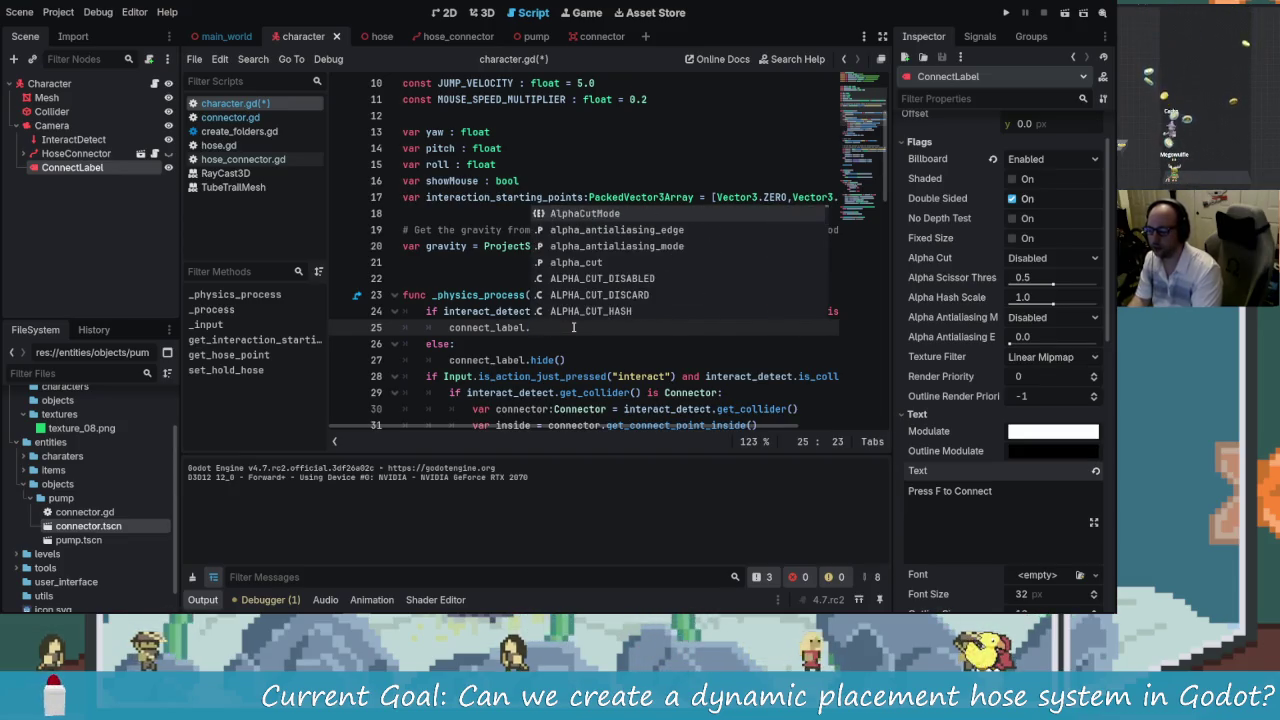
type("is_vi")
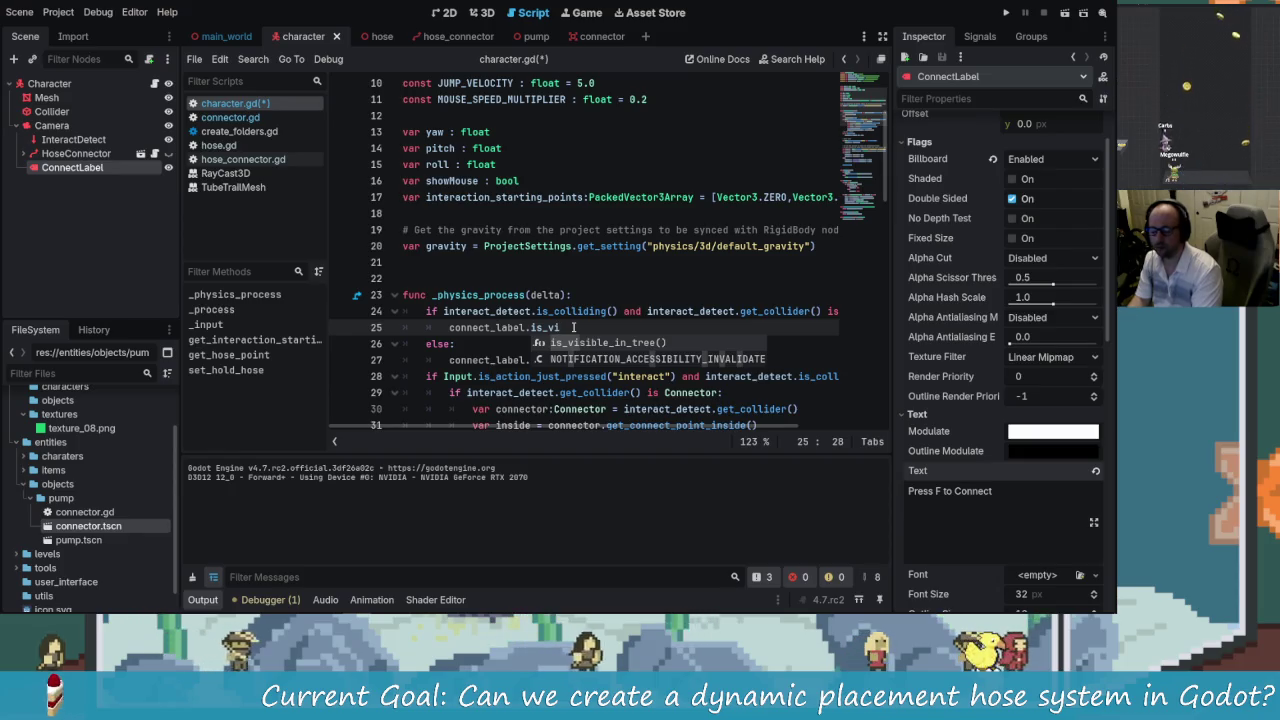
key("BackSpace")
key("BackSpace")
key("BackSpace")
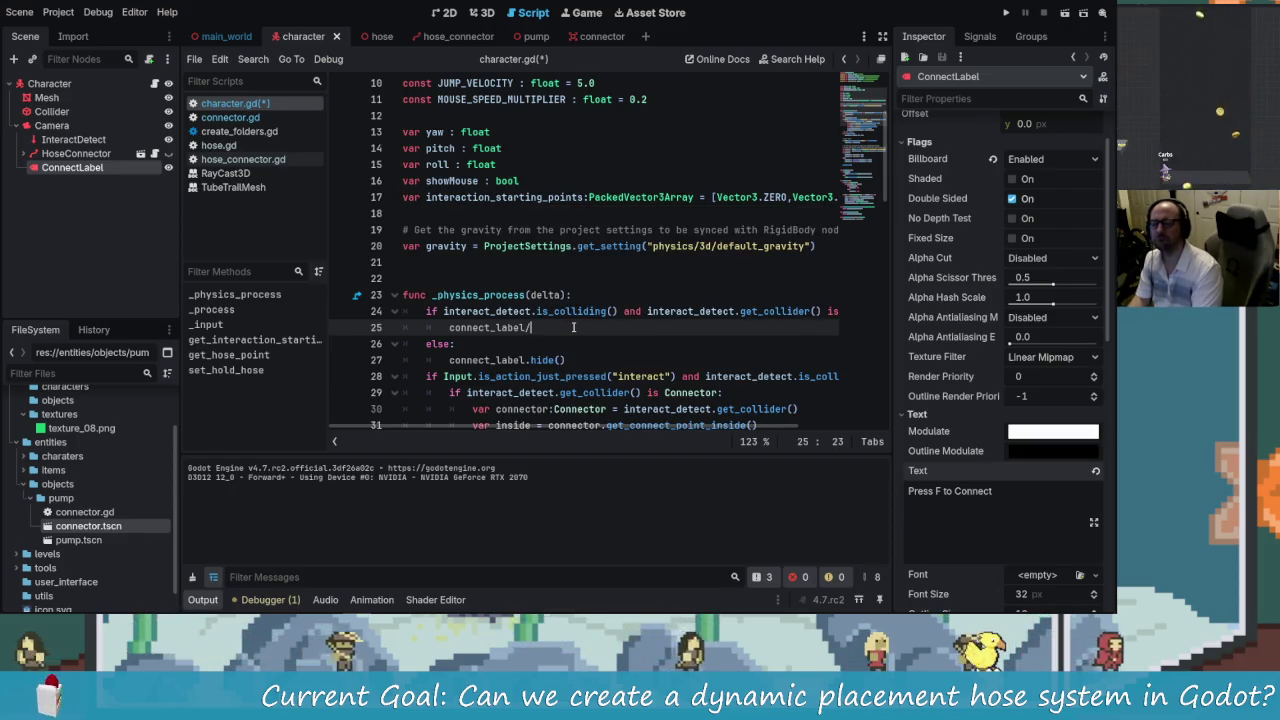
type(".vis")
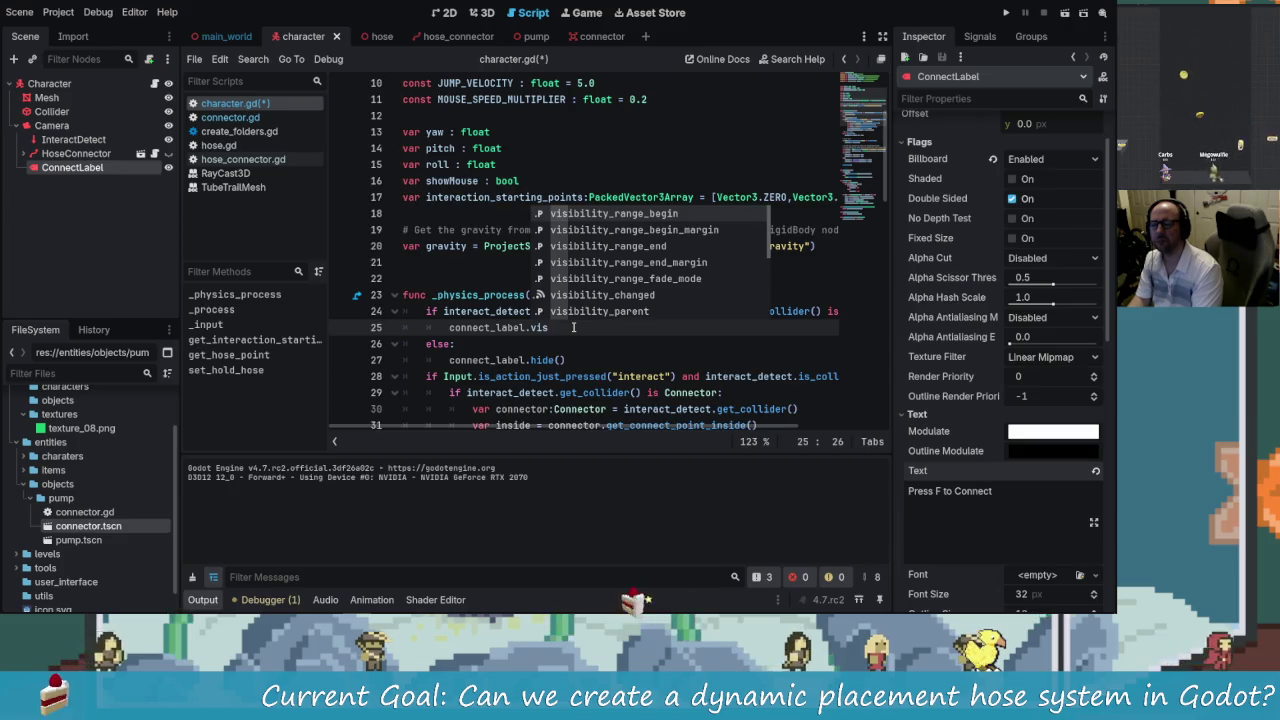
type("ible")
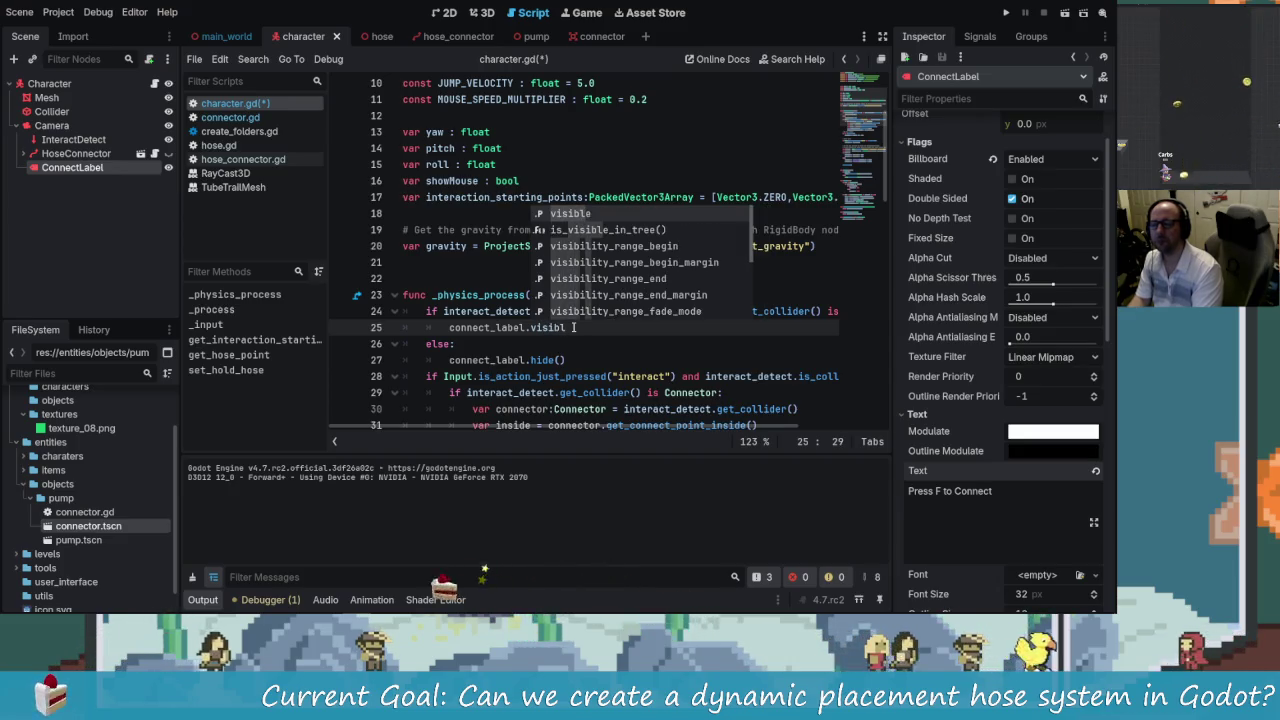
type(" =")
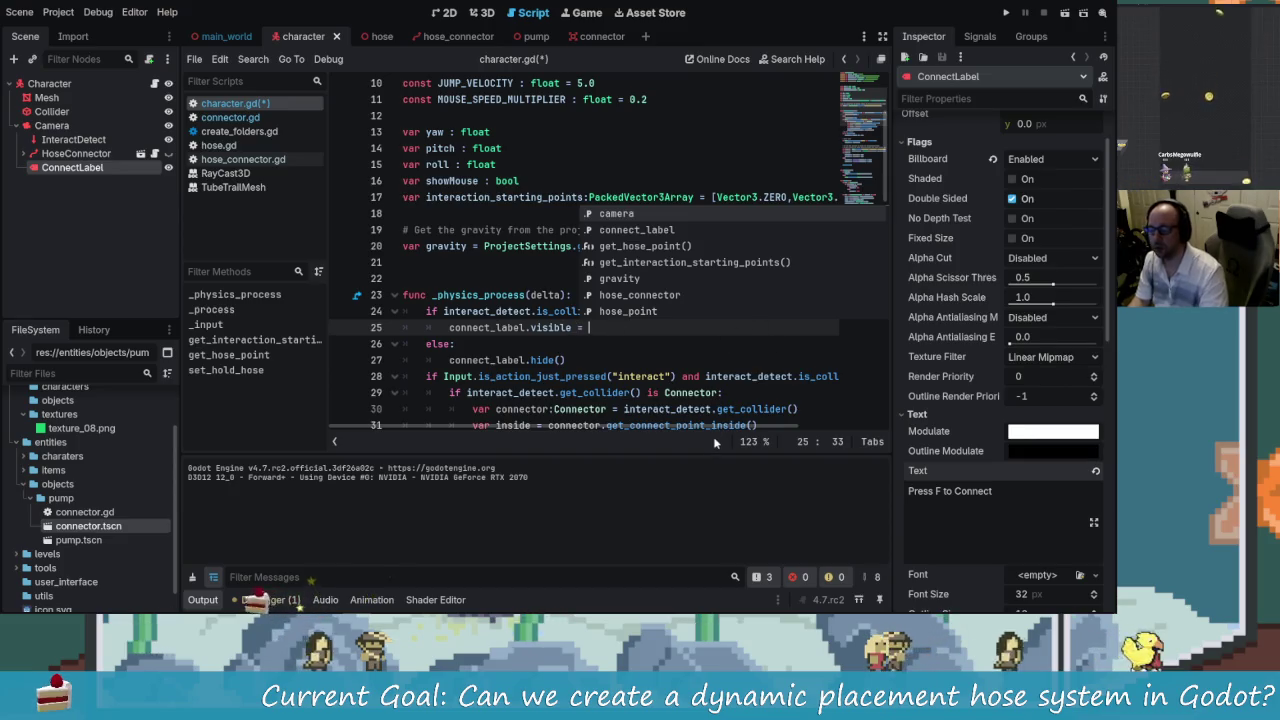
- Complete the assignment with the is_colliding() and is Connector check copied from line 24
scroll(690, 400, "right", 3)
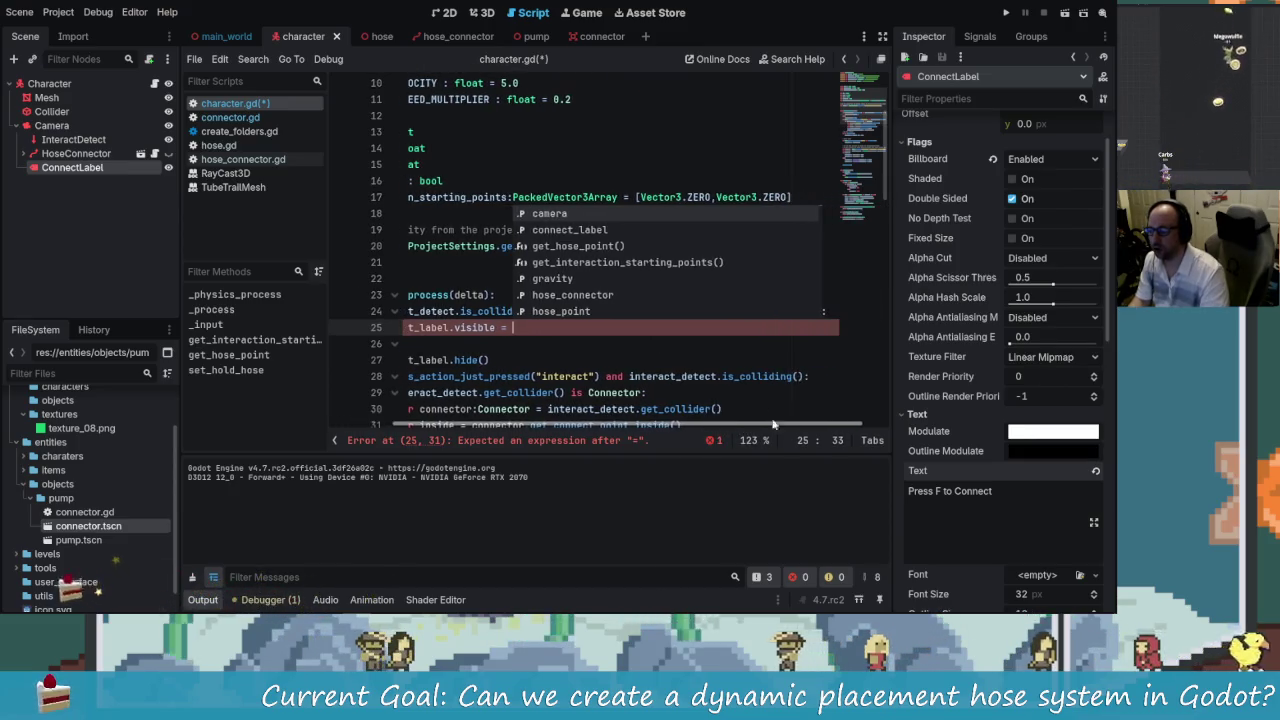
left_click(645, 360)
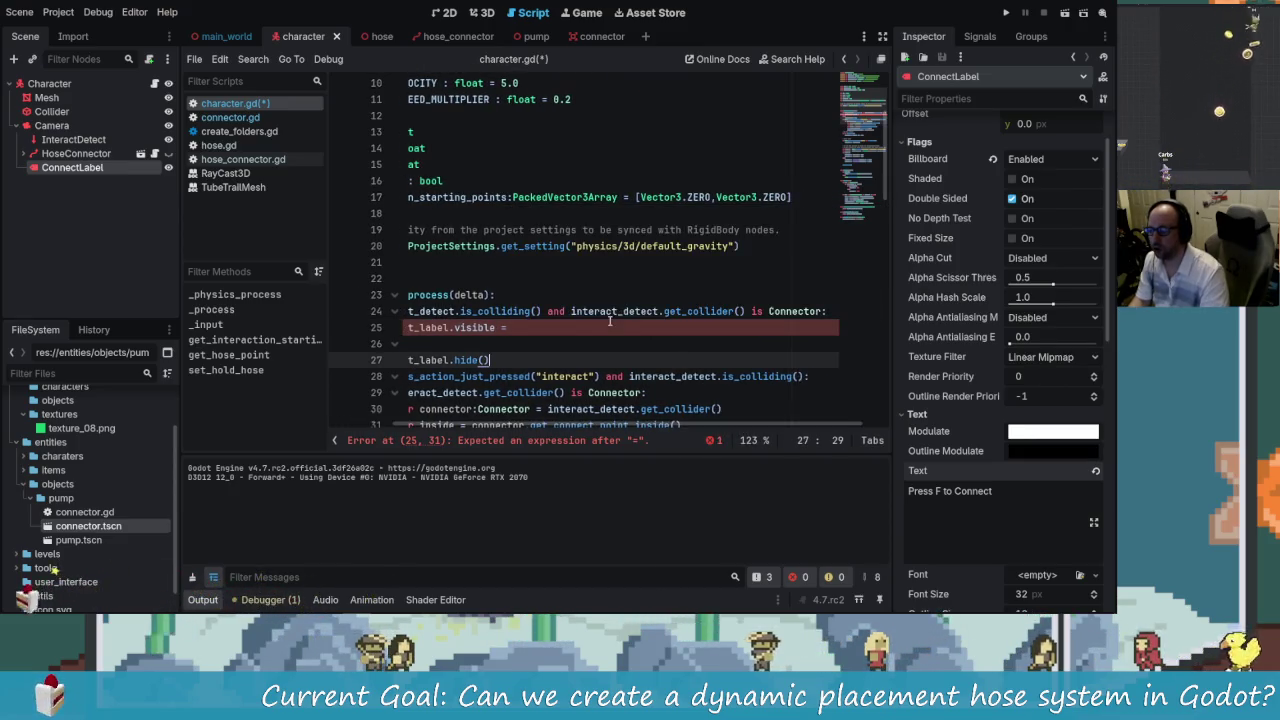
left_click(527, 311)
mouse_move(541, 311)
left_mouse_down()
mouse_move(405, 311)
mouse_move(443, 311)
left_mouse_up()
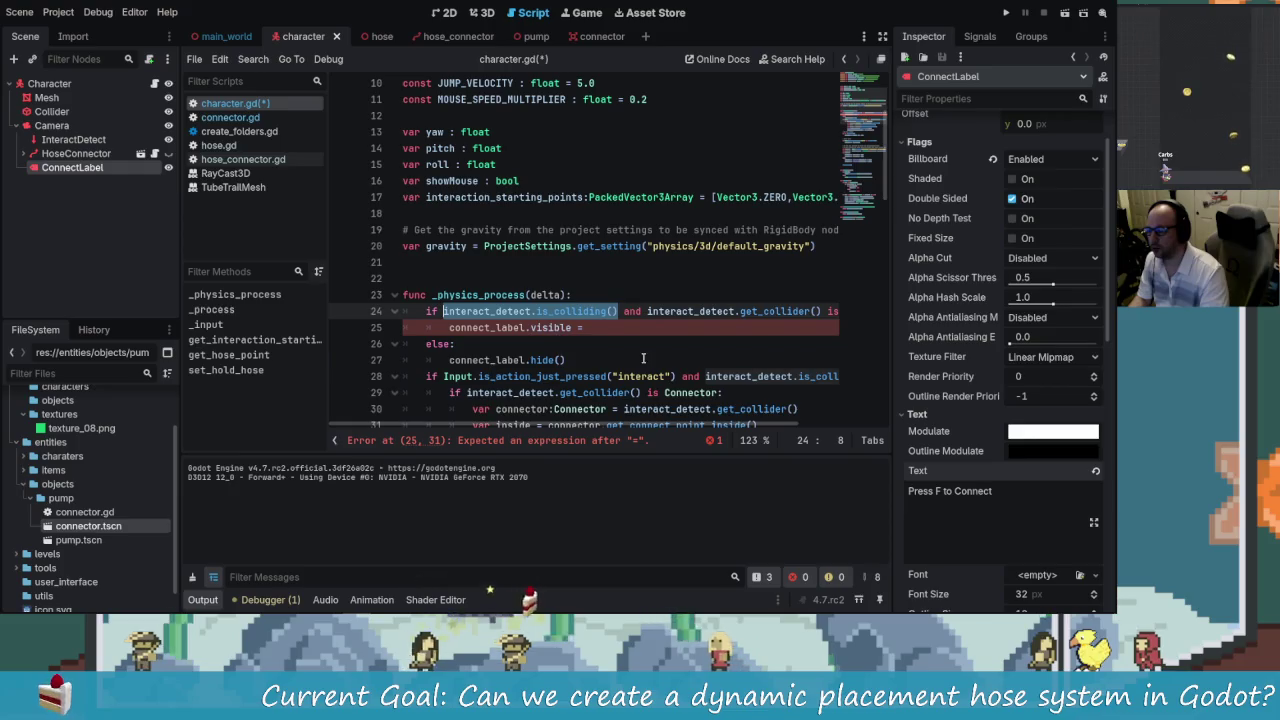
key("ctrl+c")
left_click(607, 328)
key("ctrl+v")
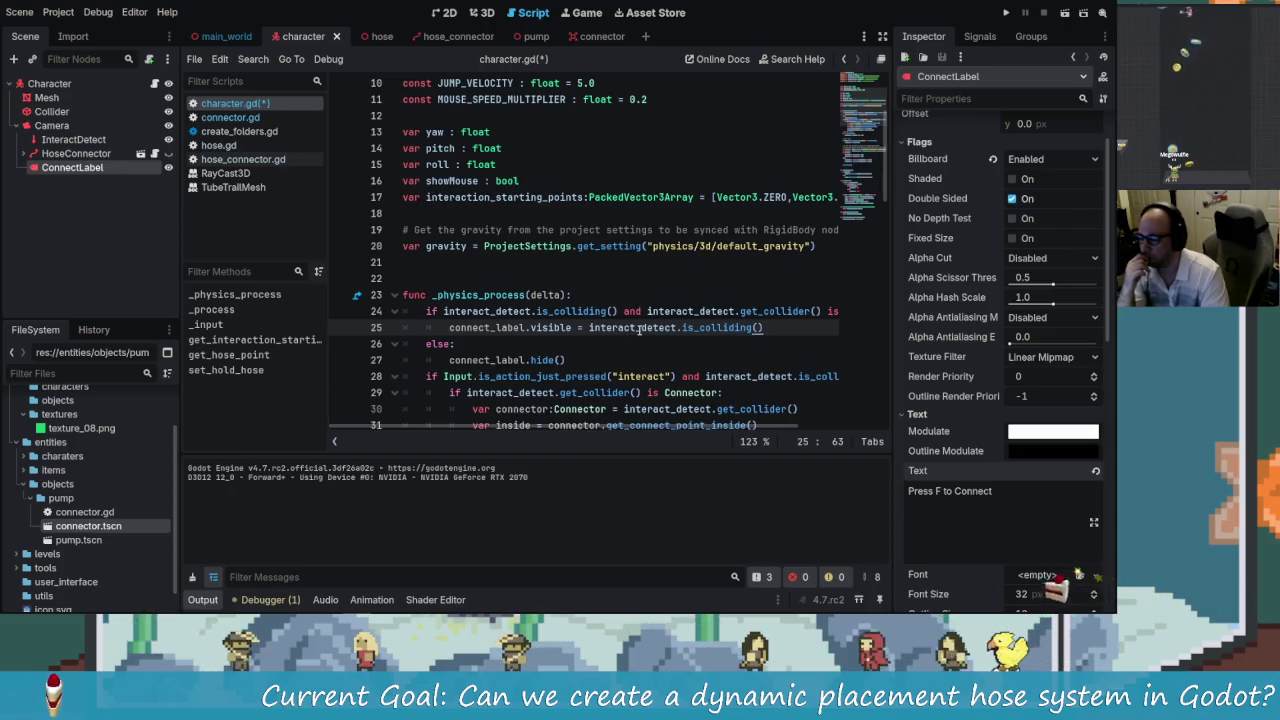
left_click_drag(624, 311, 841, 311)
key("ctrl+c")
left_click(704, 327)
key("ctrl+v")
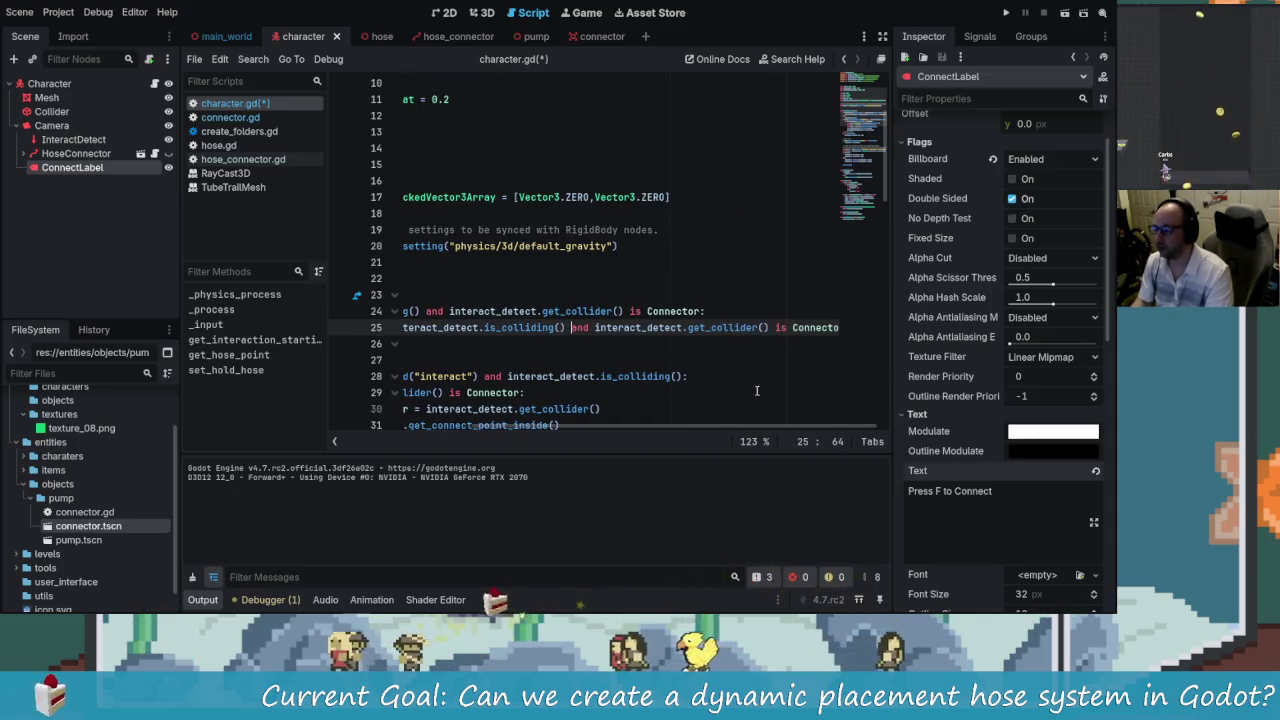
- Delete the old if condition and the leftover else line
left_click_drag(735, 428, 593, 428)
left_click_drag(435, 311, 913, 305)
key("BackSpace")
triple_click(498, 345)
key("BackSpace")
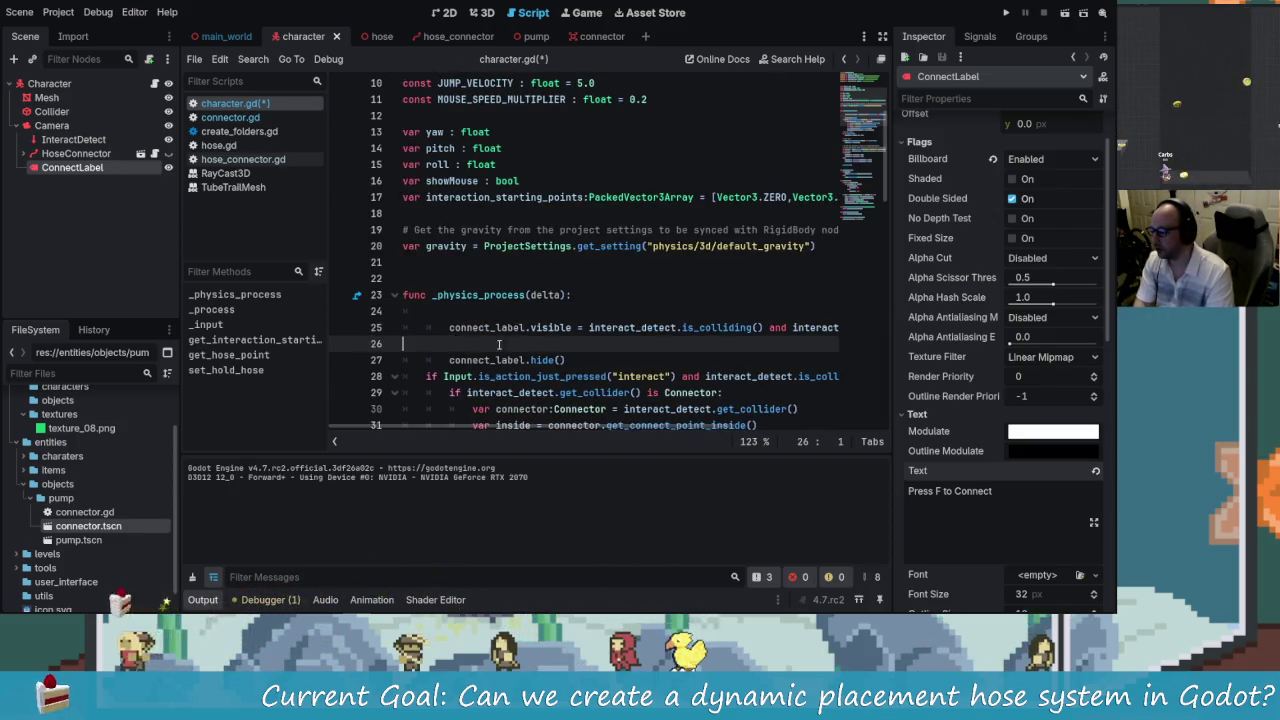
left_click(449, 328)
key("BackSpace")
key("BackSpace")
key("BackSpace")
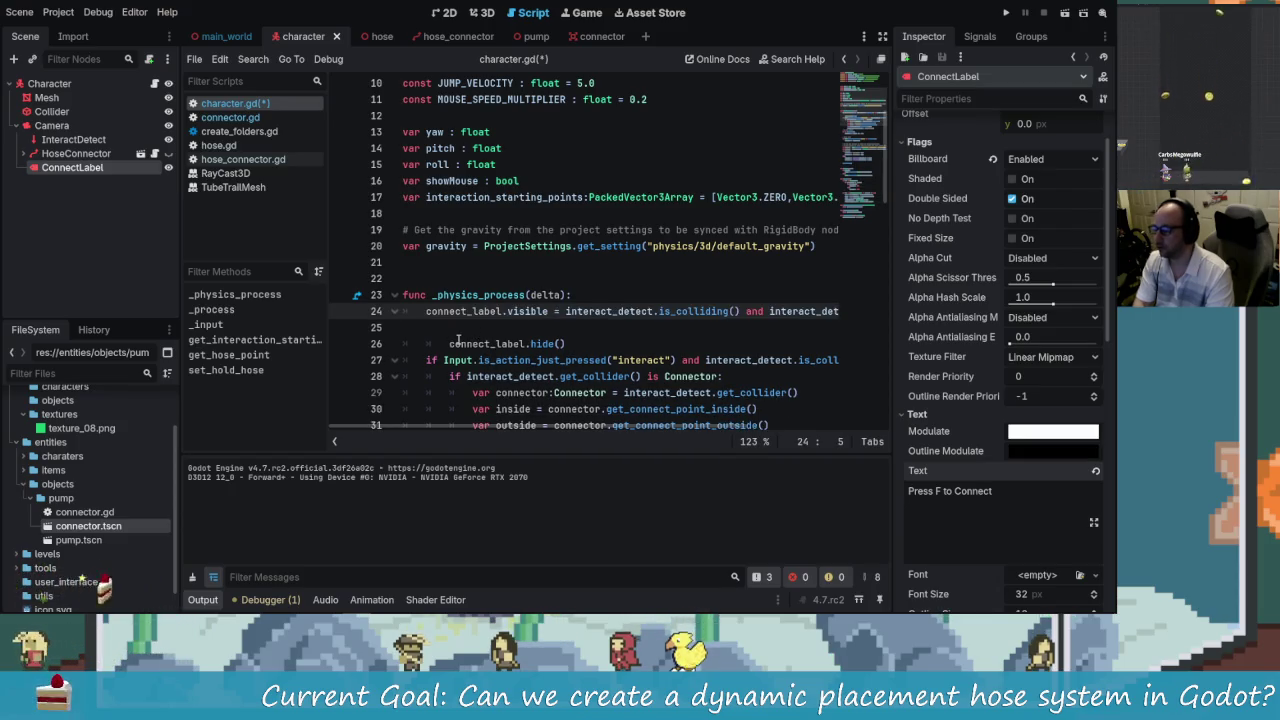
- Remove the blank line and the connect_label.hide() call
key("End")
key("Delete")
key("Down")
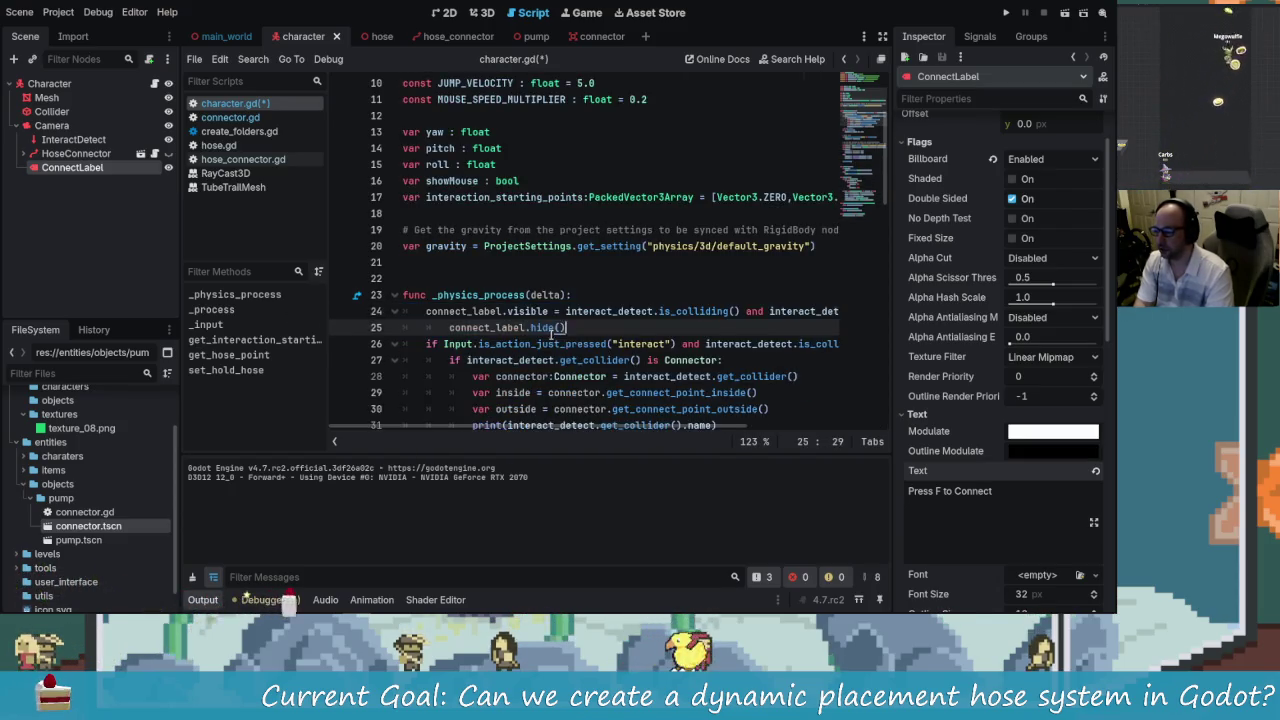
left_click(549, 328)
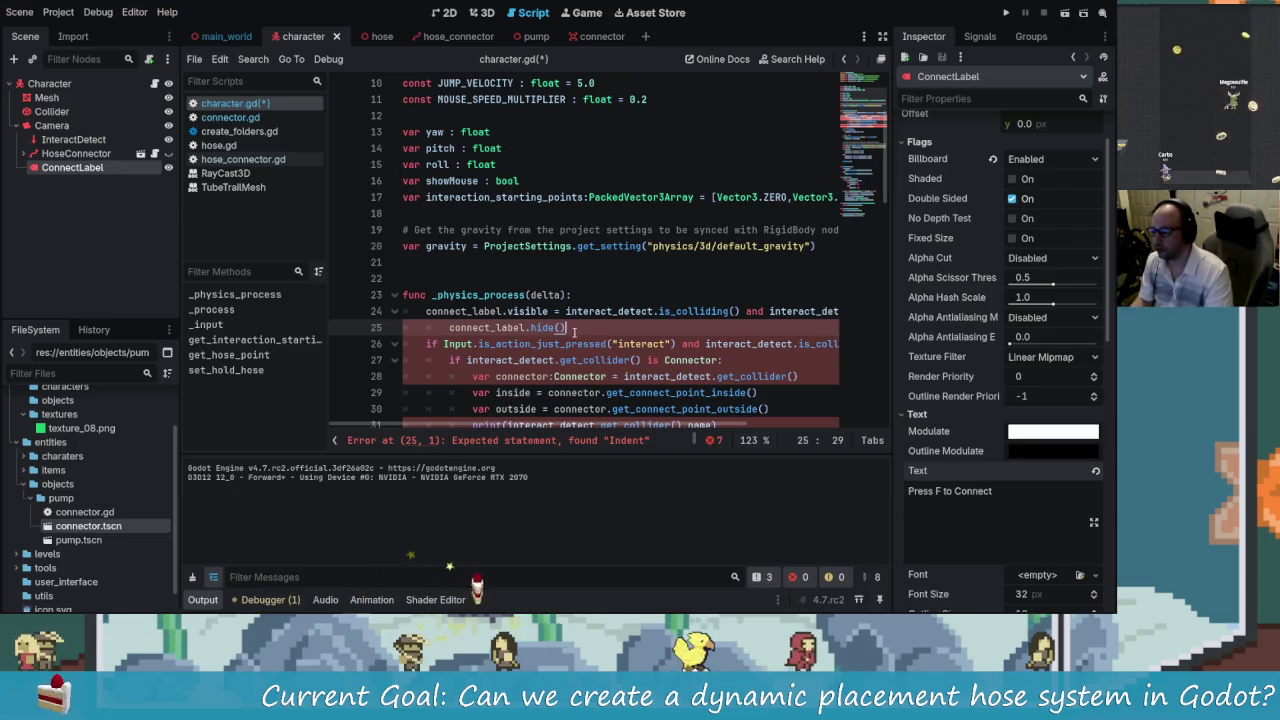
left_click_drag(565, 328, 441, 328)
key("Delete")
key("Delete")
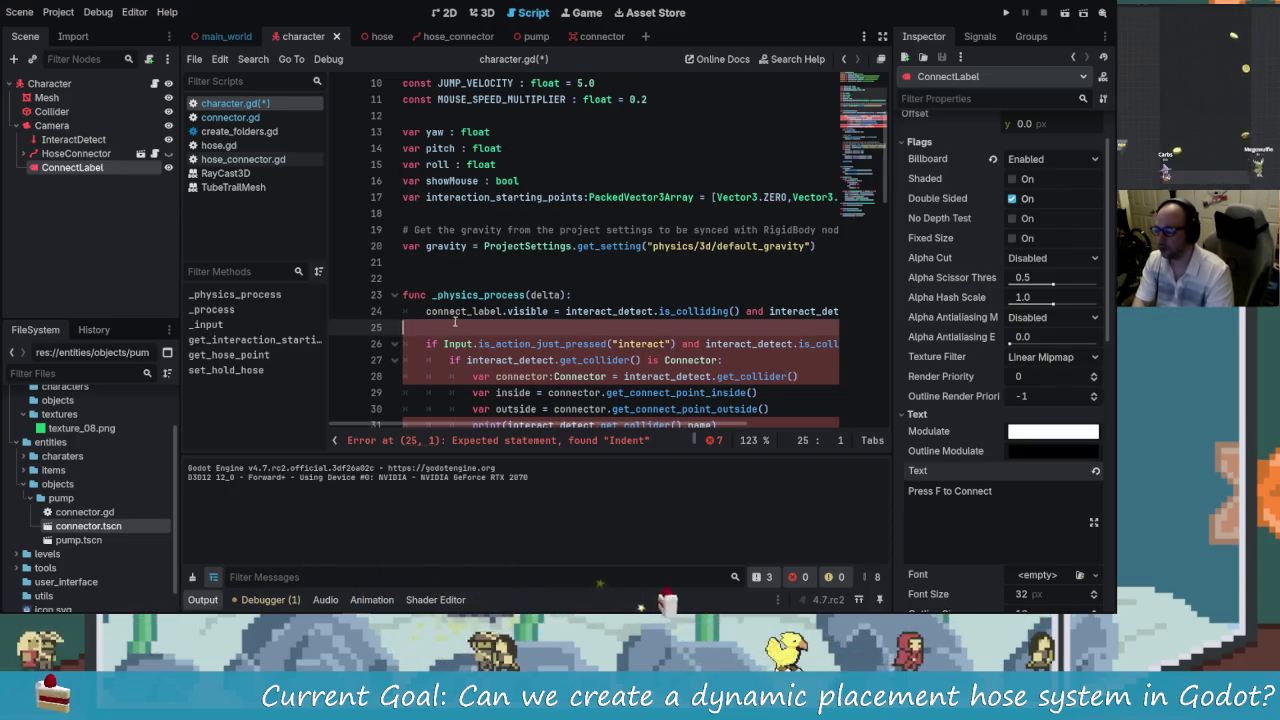
- Save character.gd with the one-line visibility assignment
left_click_drag(722, 344, 403, 328)
left_click(602, 375)
key("ctrl+s")
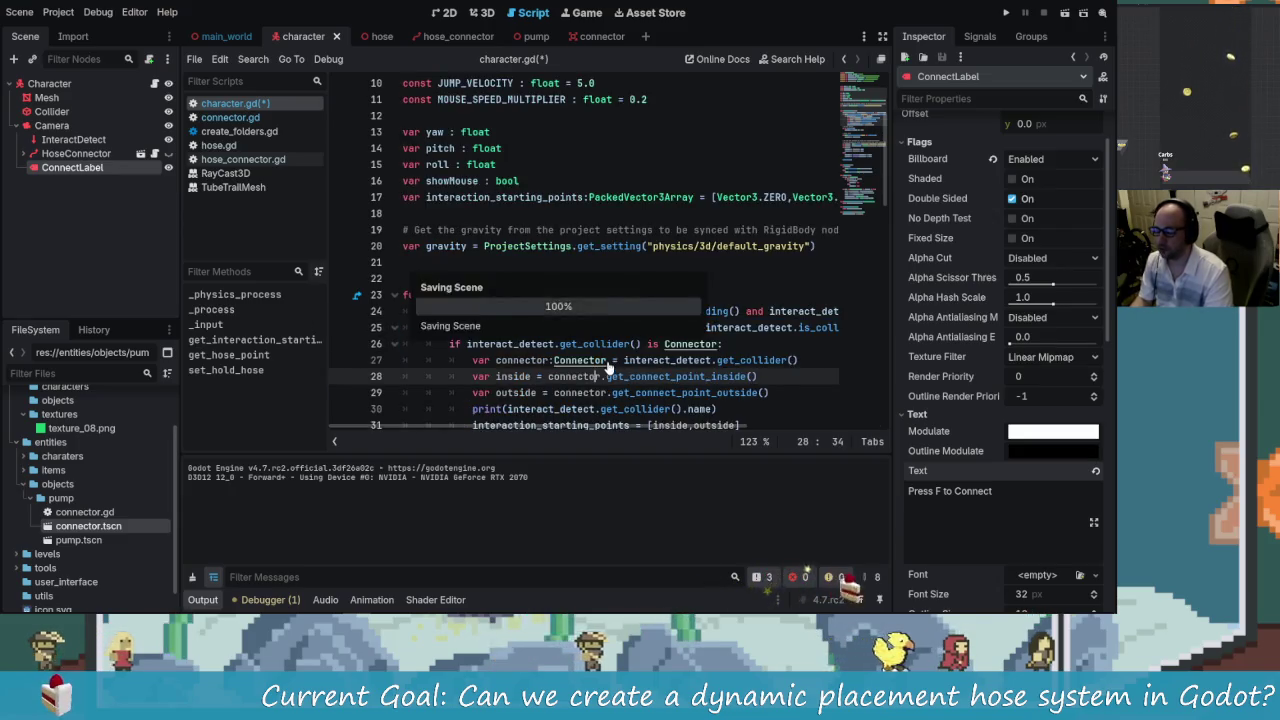
scroll(613, 355, "down", 1)
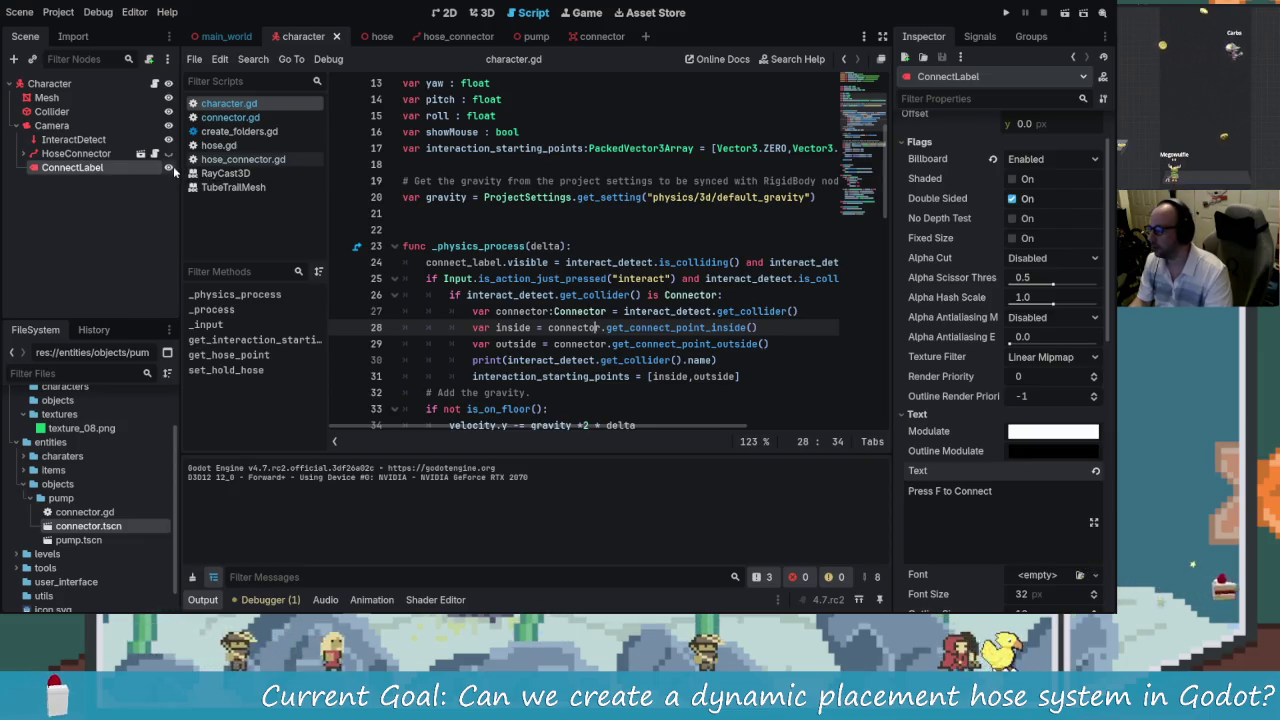
- Test-run the game and aim at the connector to confirm 'Press F to Connect' appears
key("F5")
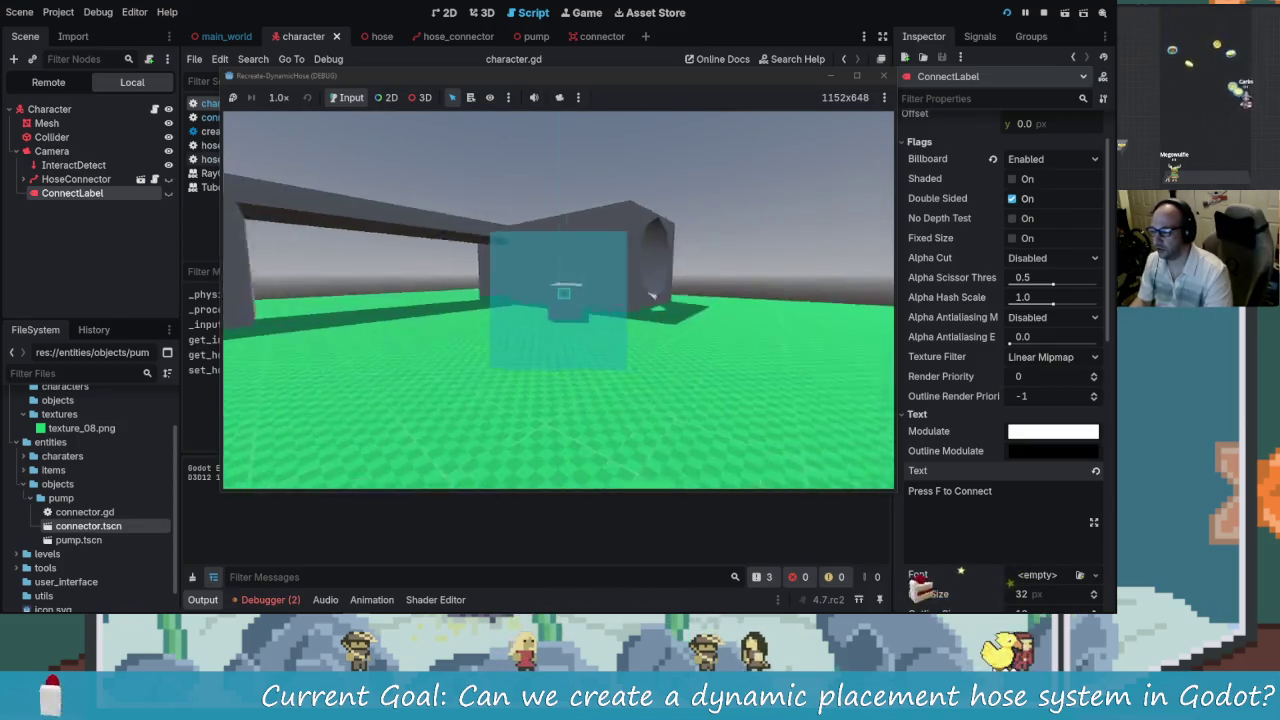
key("w")
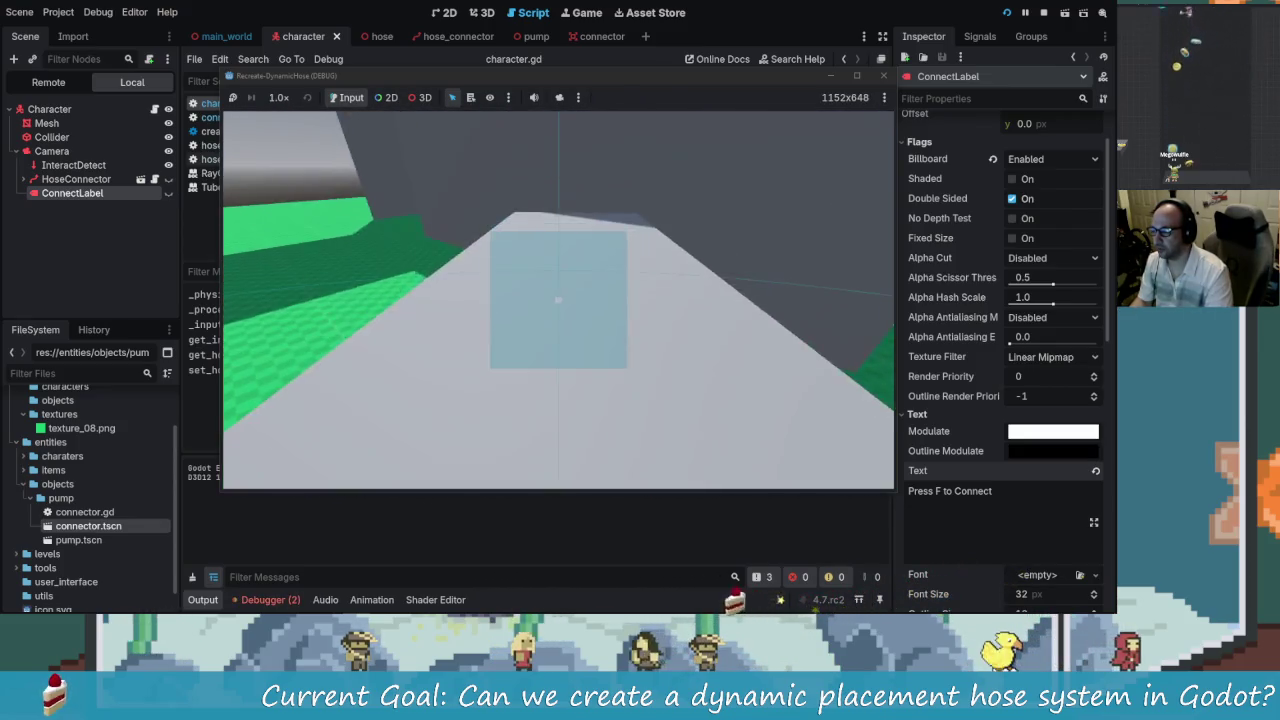
key("s")
key("w")
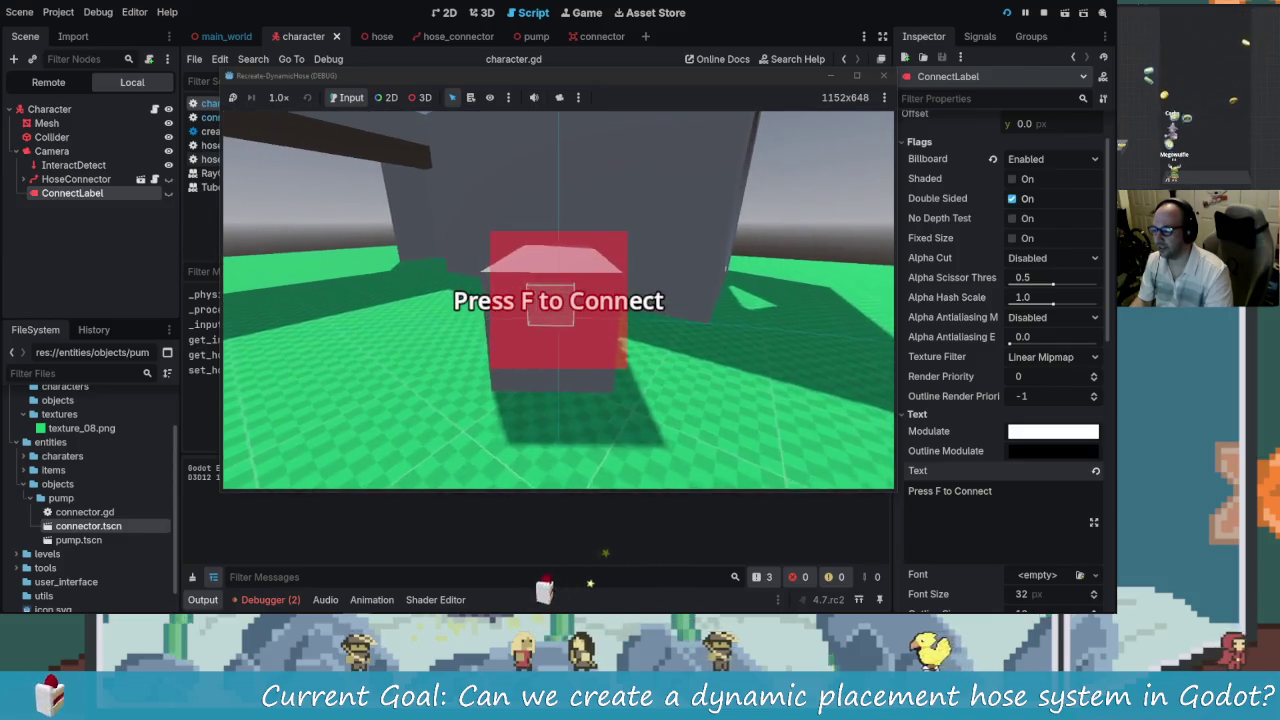
key("d")
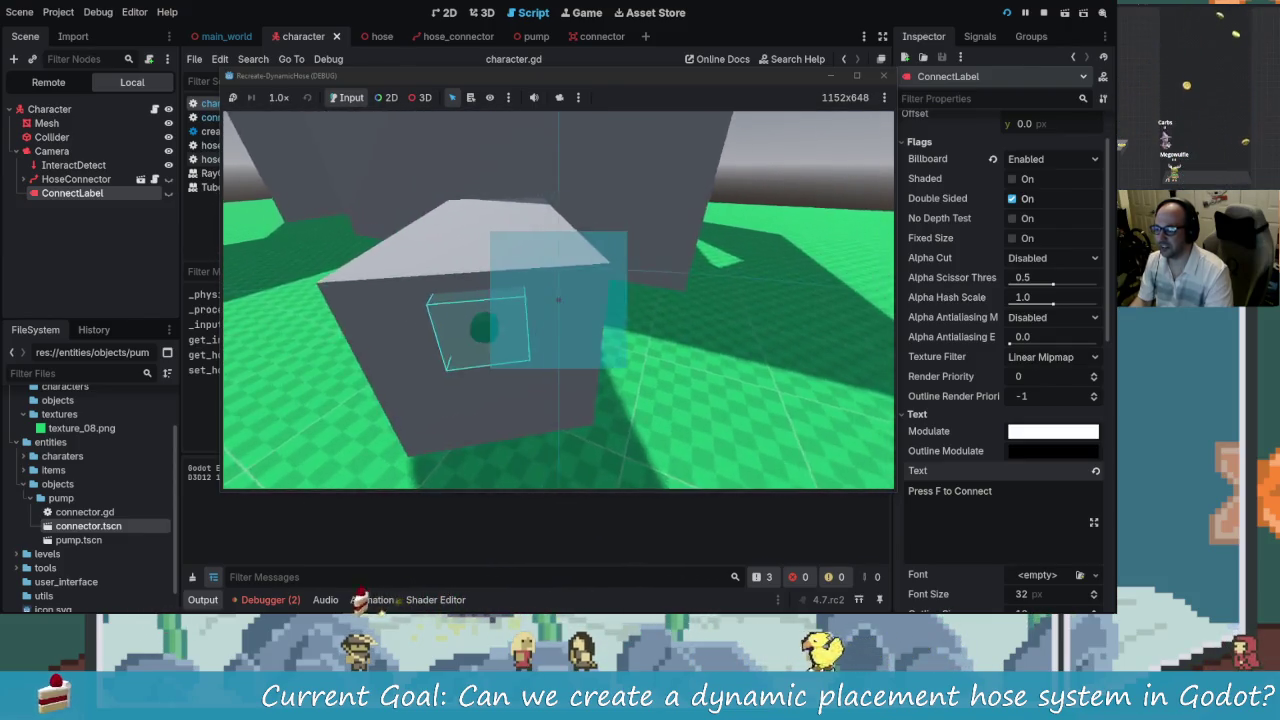
key("f")
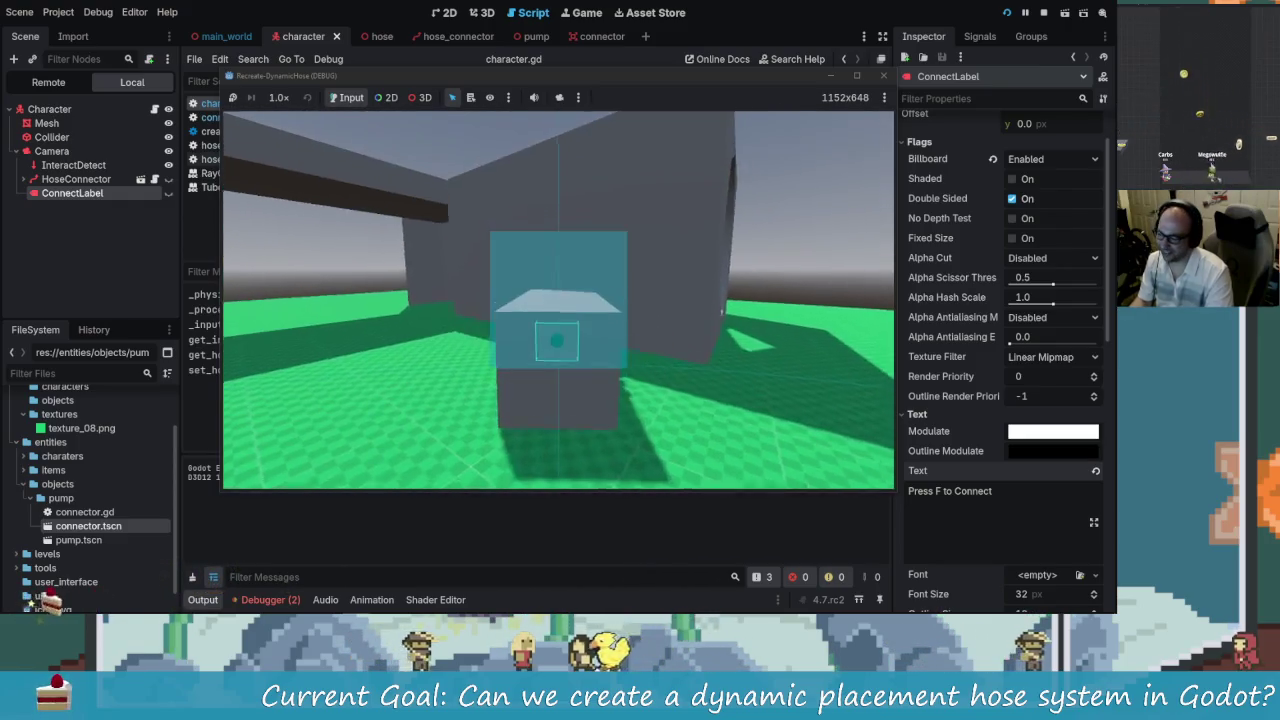
key("f")
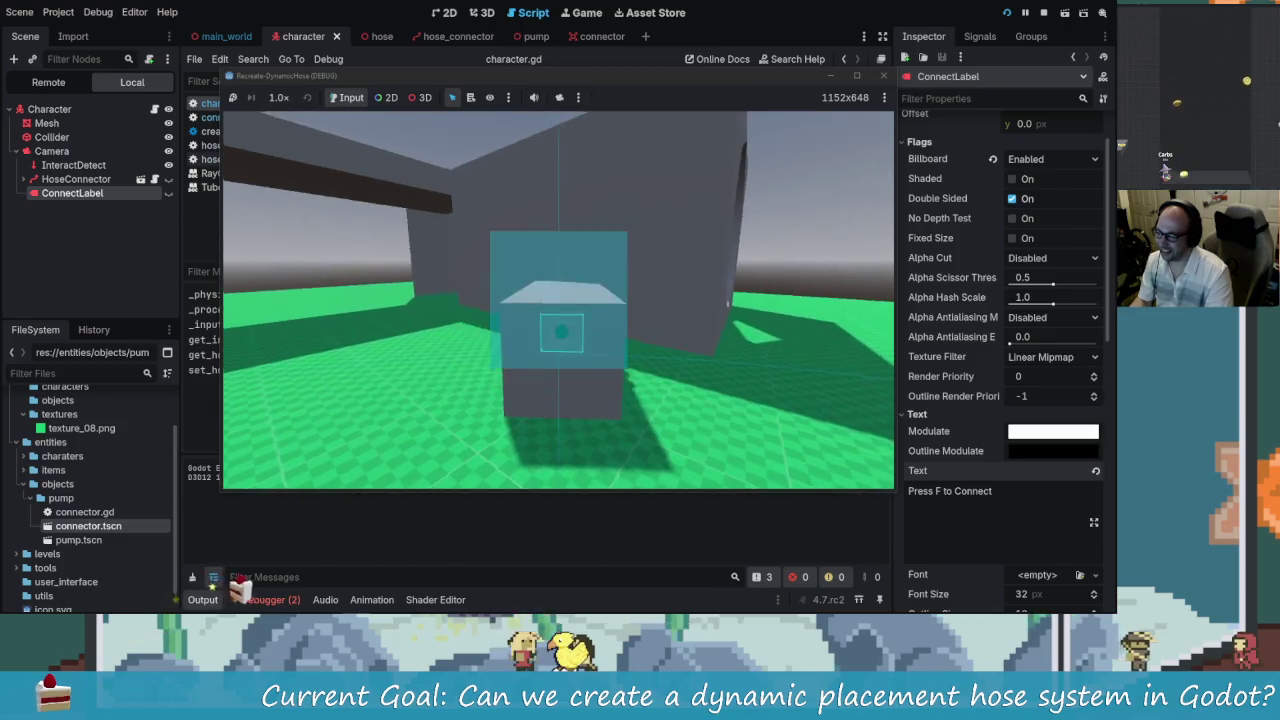
key("f")
key("f")
key("f")
key("f")
key("alt+Tab")
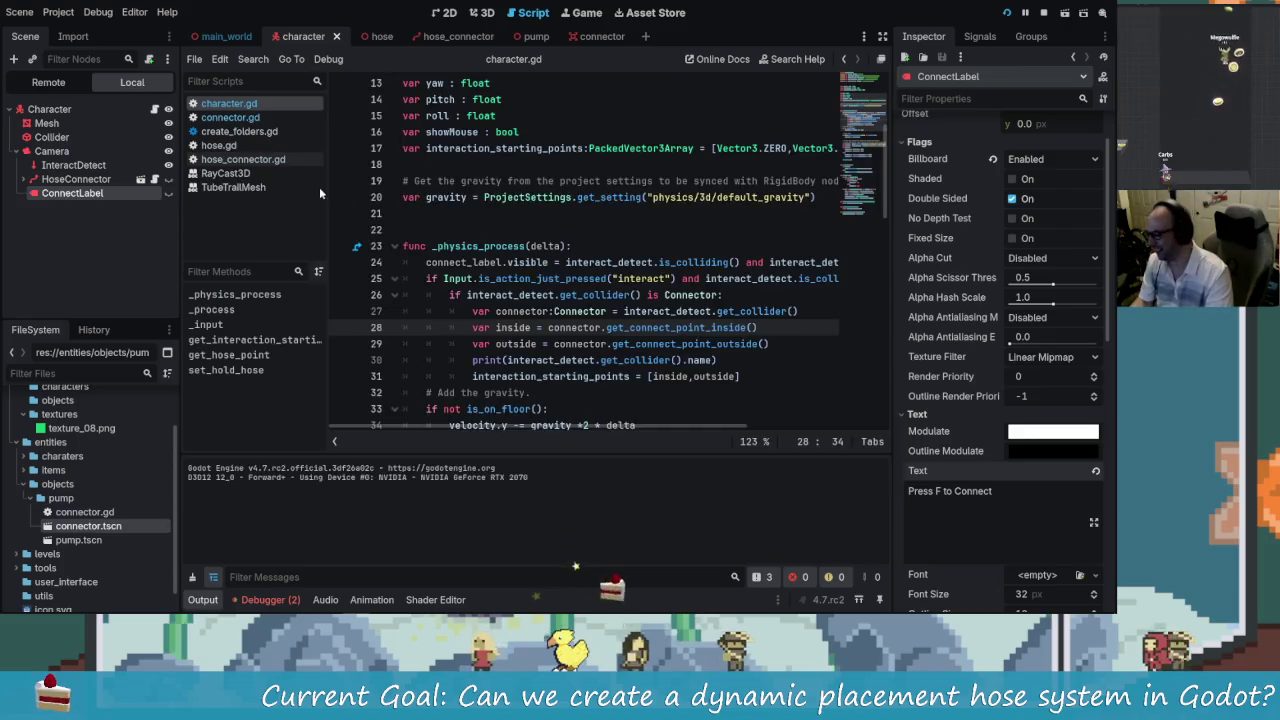
left_click(476, 12)
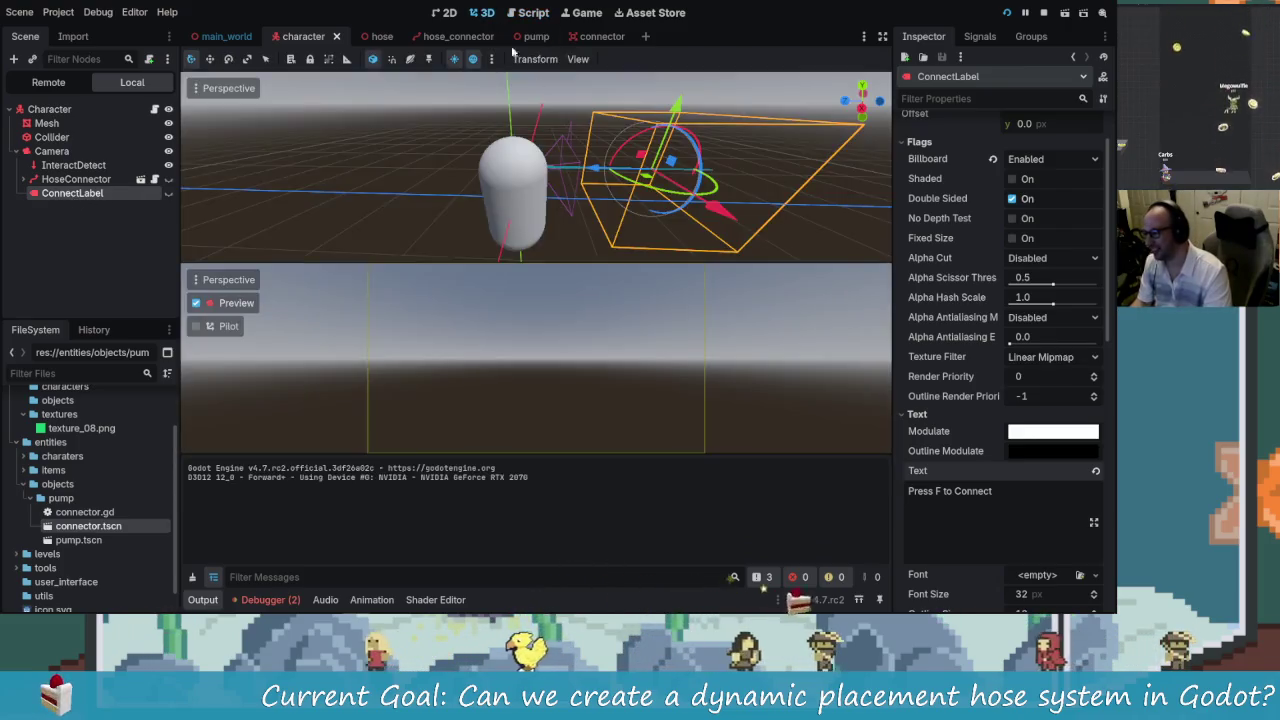
- Move the ConnectLabel along its Z axis with the gizmo
scroll(608, 173, "up", 2)
left_click_drag(610, 170, 528, 182)
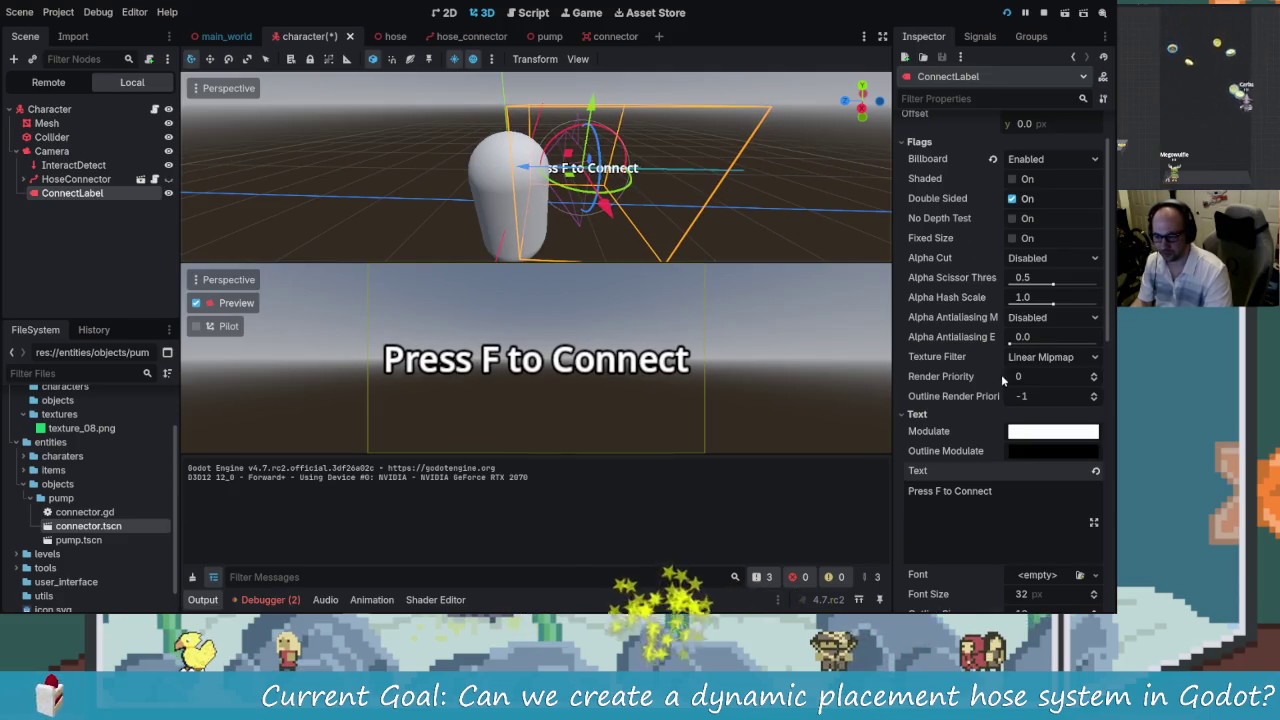
scroll(962, 364, "up", 2)
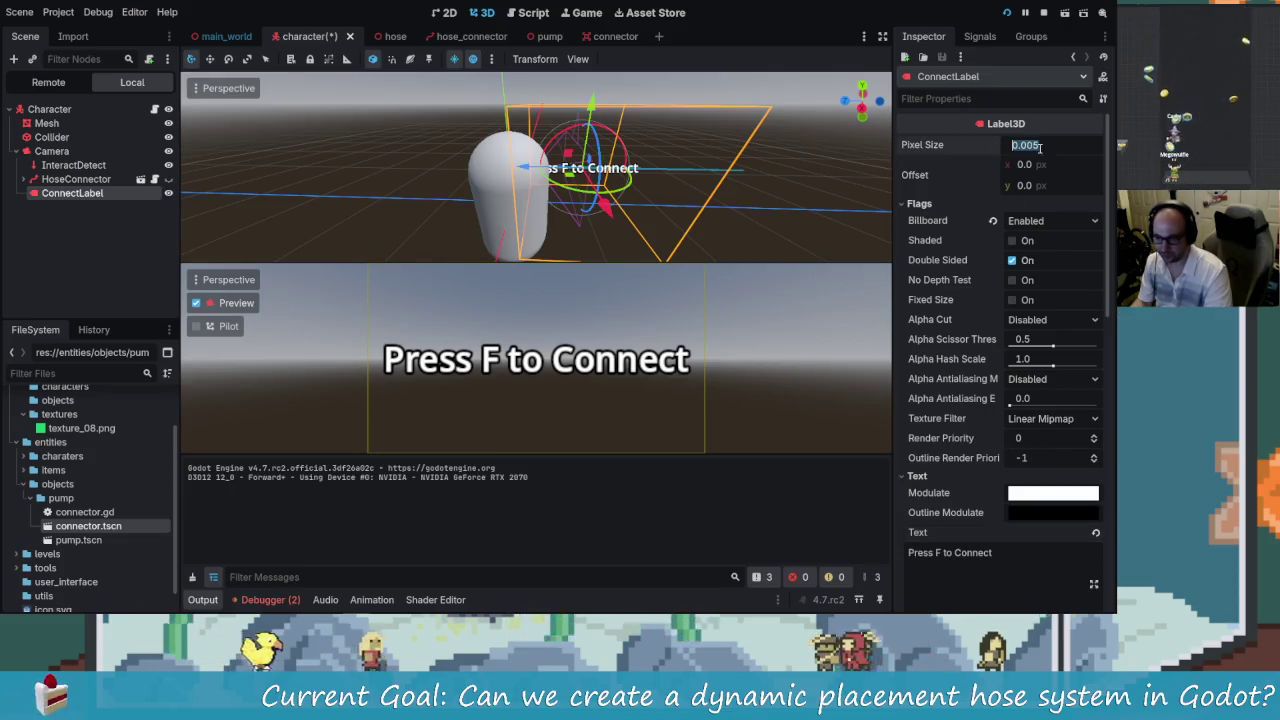
scroll(1005, 460, "down", 6)
scroll(1005, 460, "down", 2)
- Set font size 14, outline size 11, and text 'Press [ F ] to Connect'
left_click(1094, 413)
left_click(1094, 413)
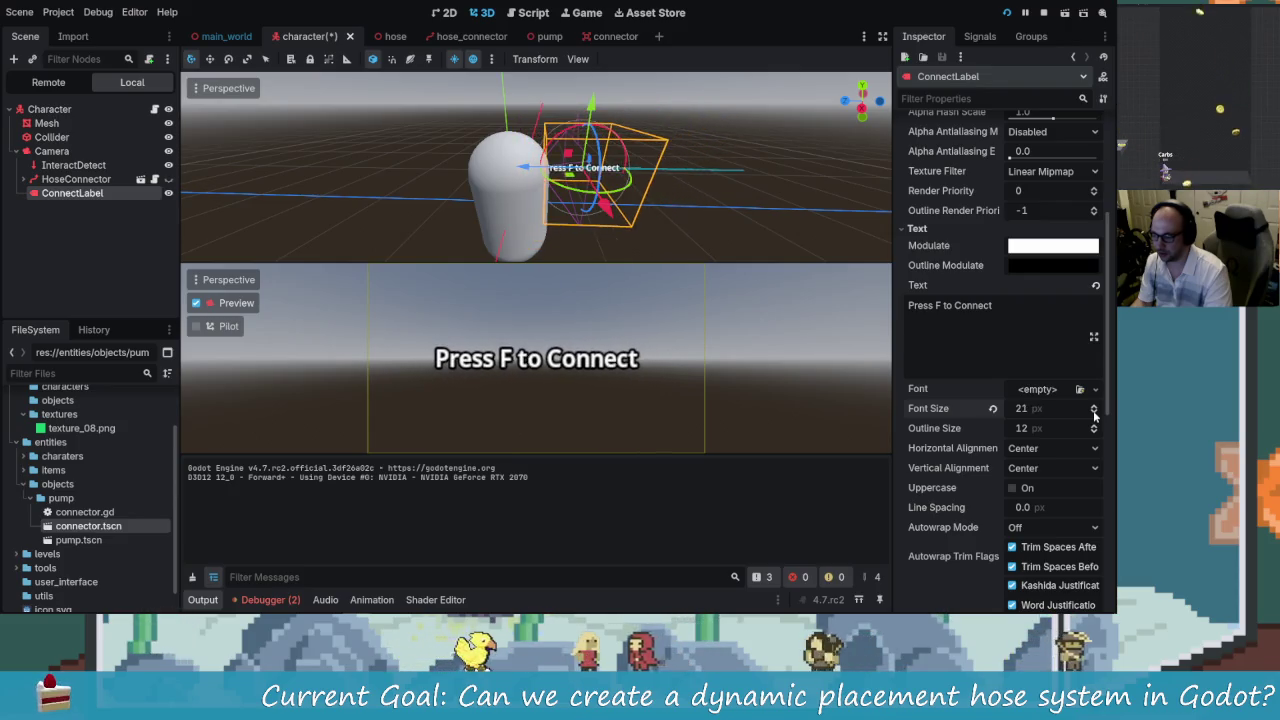
left_click(1093, 432)
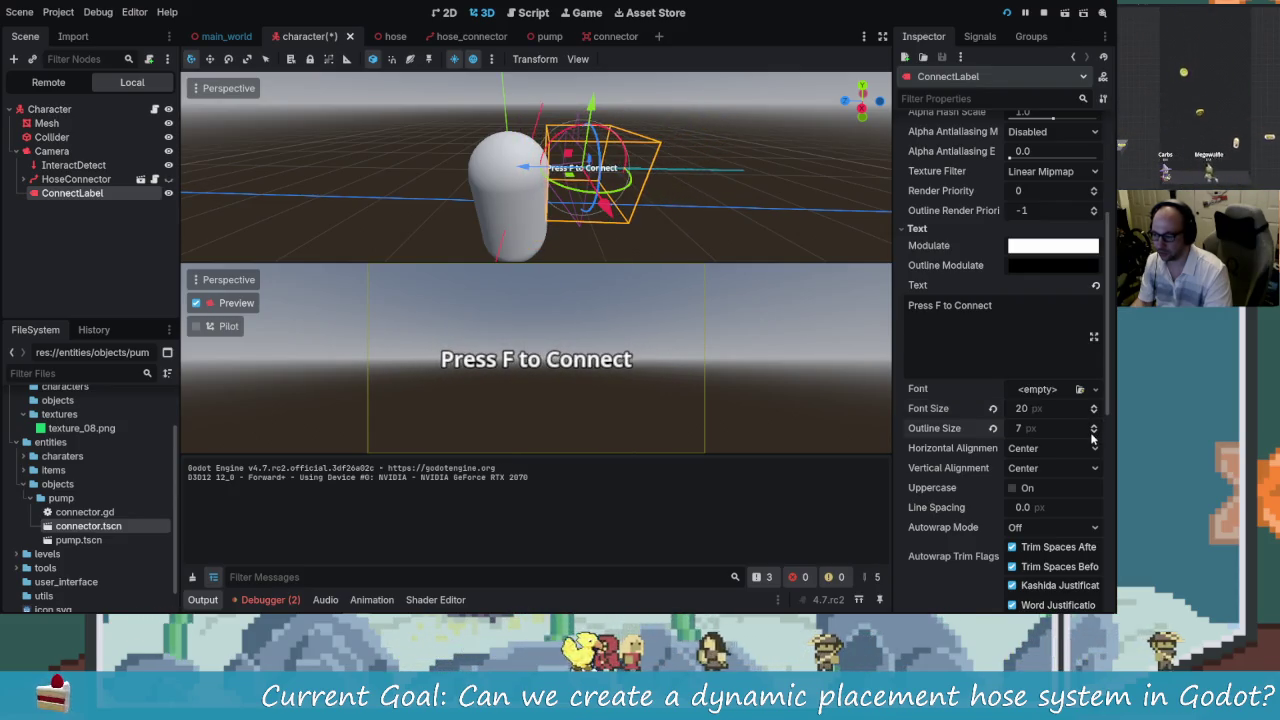
mouse_move(520, 168)
left_mouse_down()
mouse_move(470, 172)
mouse_move(485, 172)
left_mouse_up()
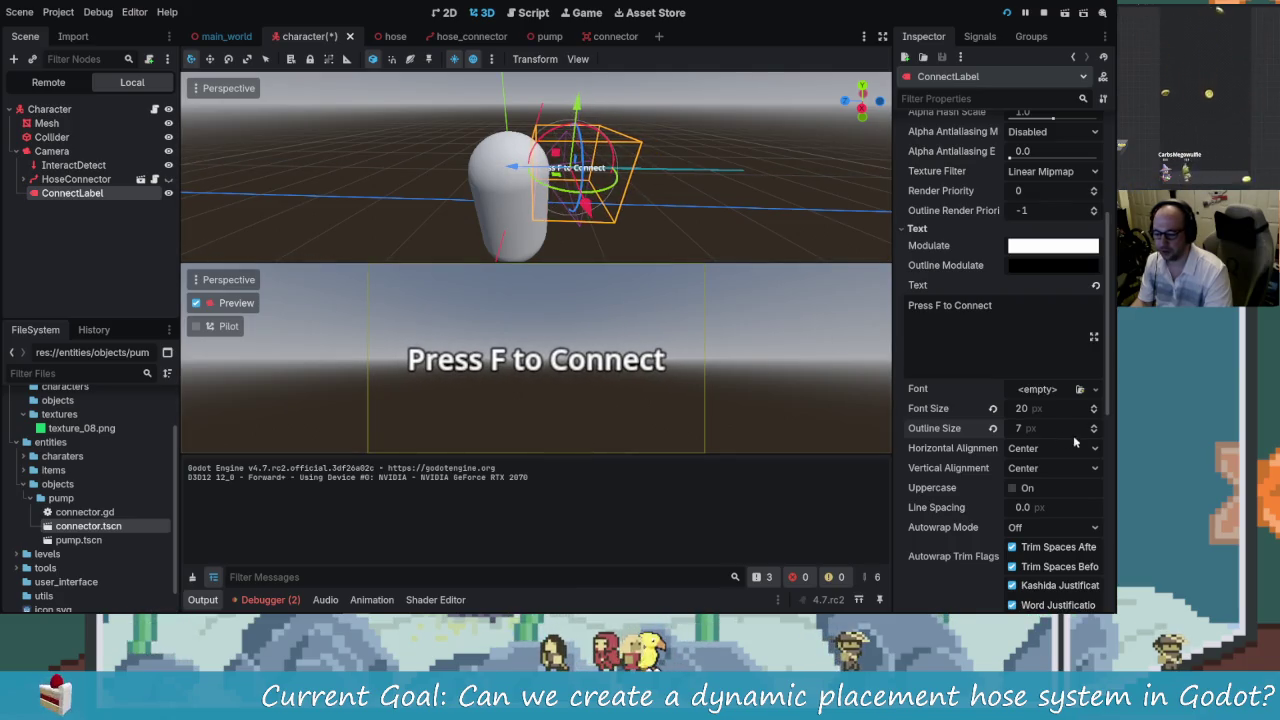
left_click_drag(1094, 414, 1094, 425)
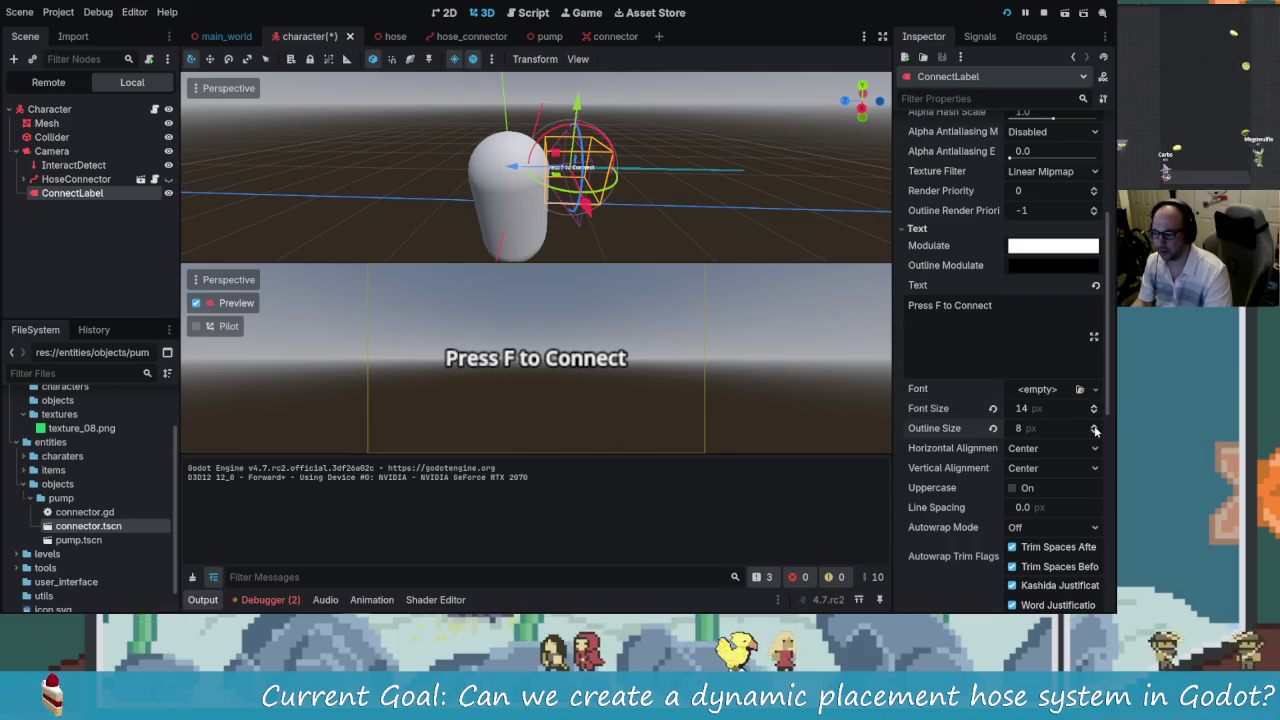
left_click(1094, 426)
left_click(1094, 426)
left_click(1093, 426)
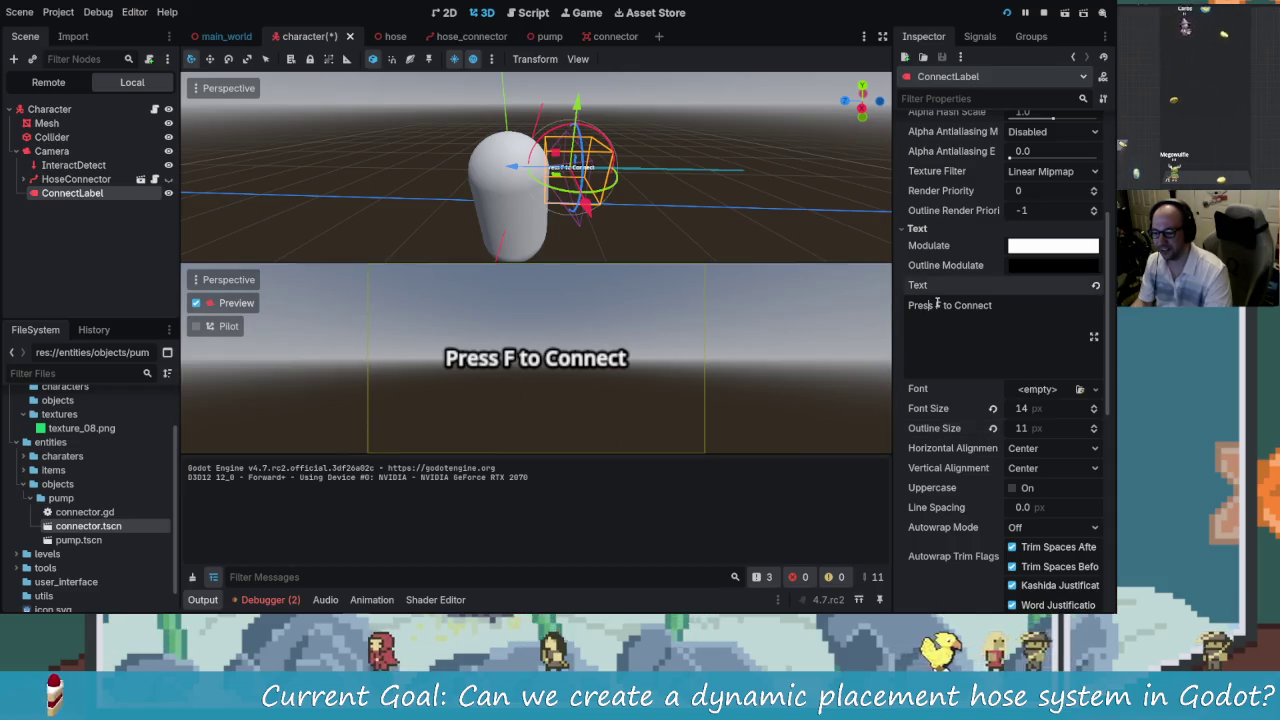
type("[")
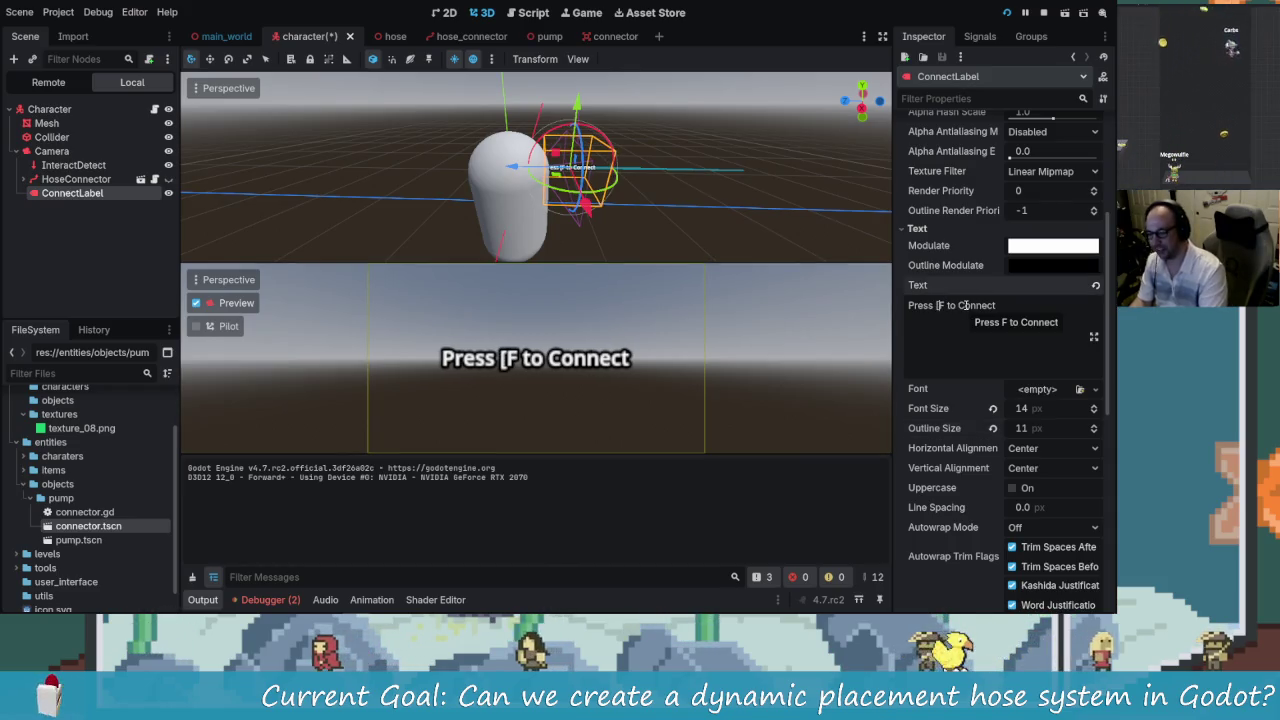
type(" F ]")
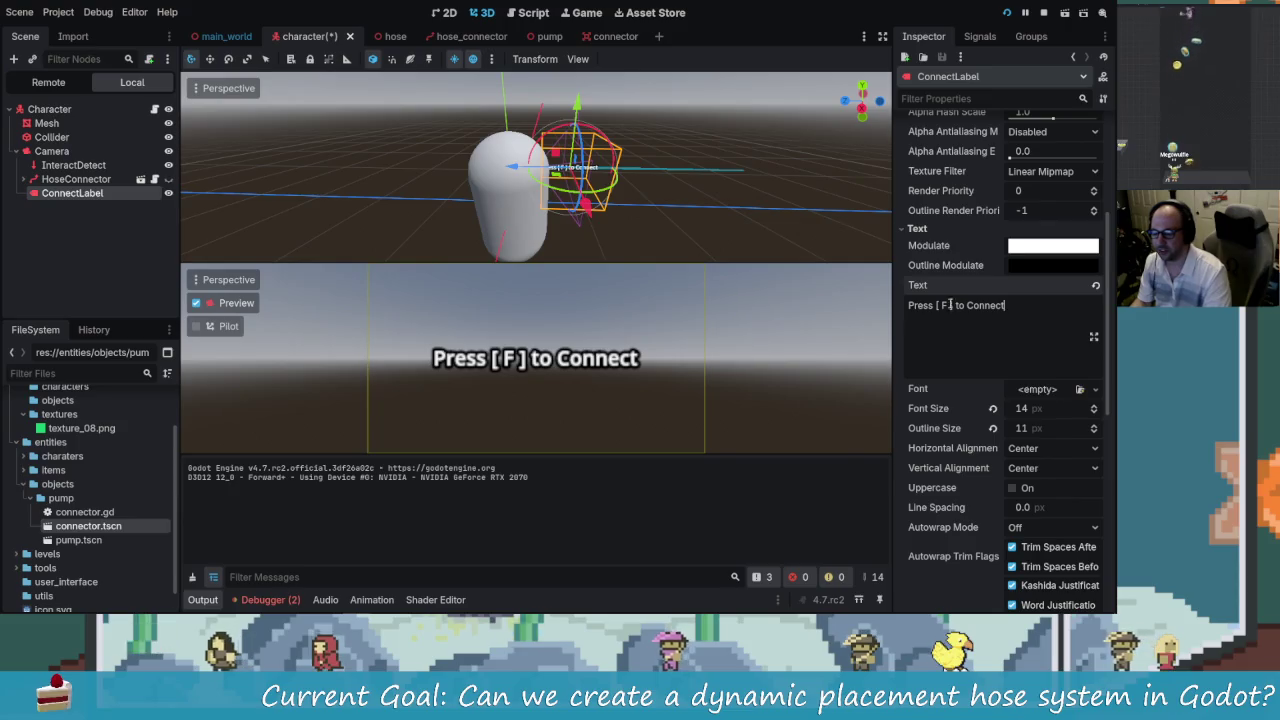
left_click(286, 599)
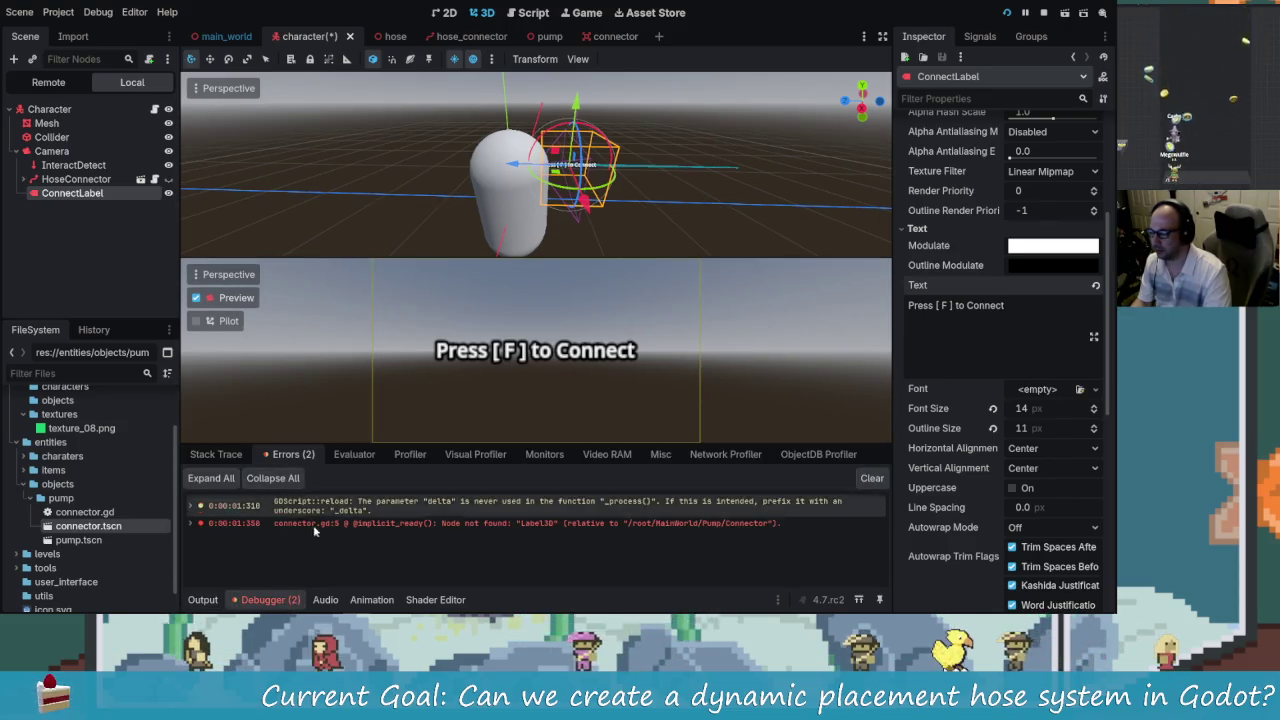
double_click(738, 529)
left_click_drag(648, 149, 424, 148)
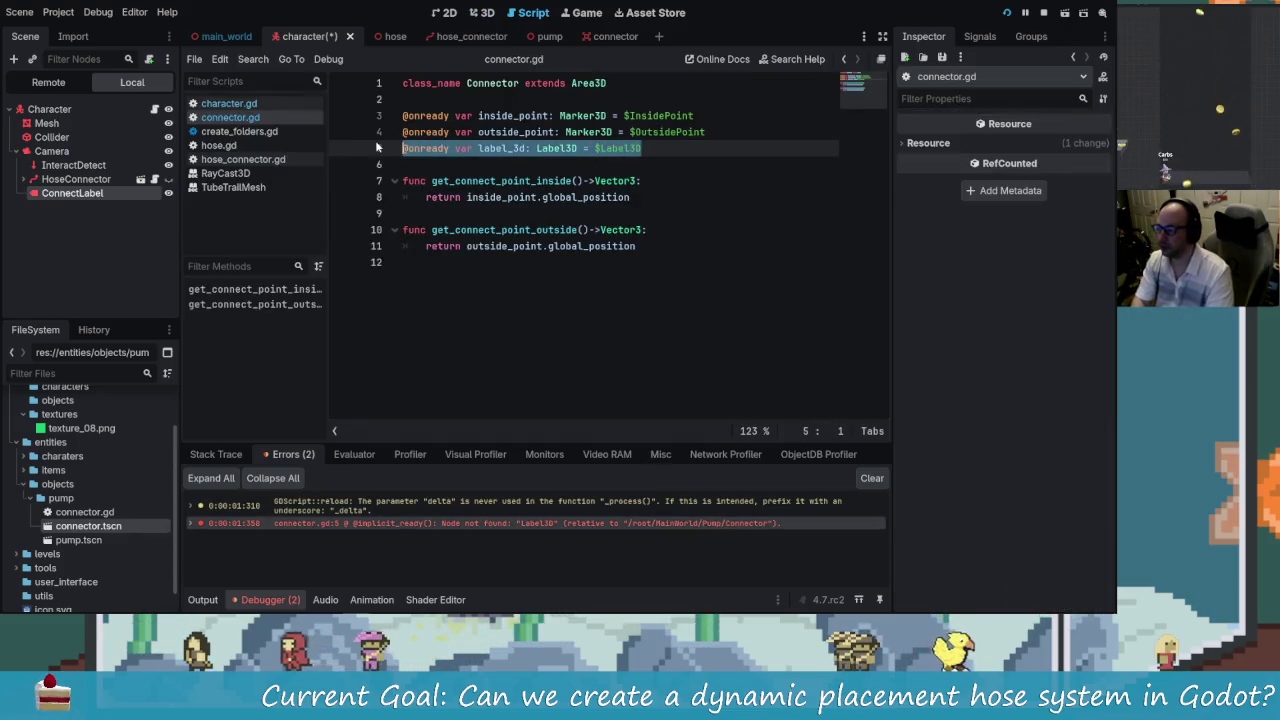
key("BackSpace")
key("BackSpace")
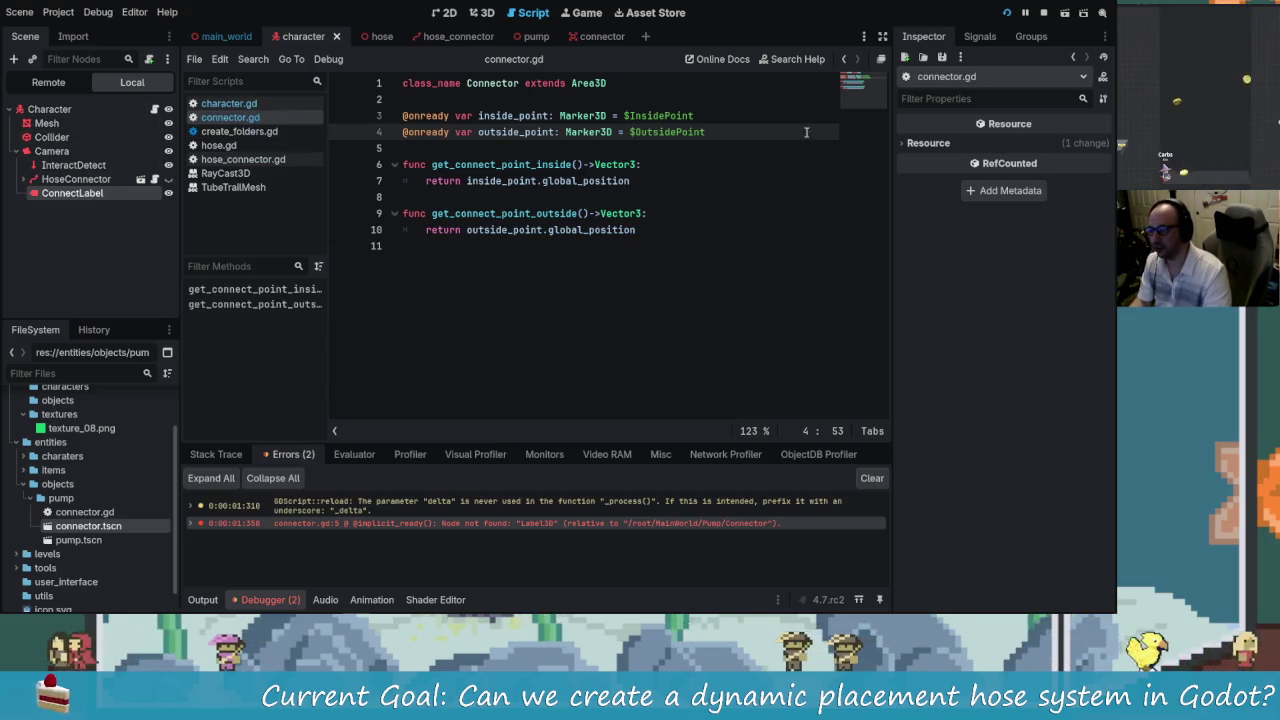
left_click(475, 12)
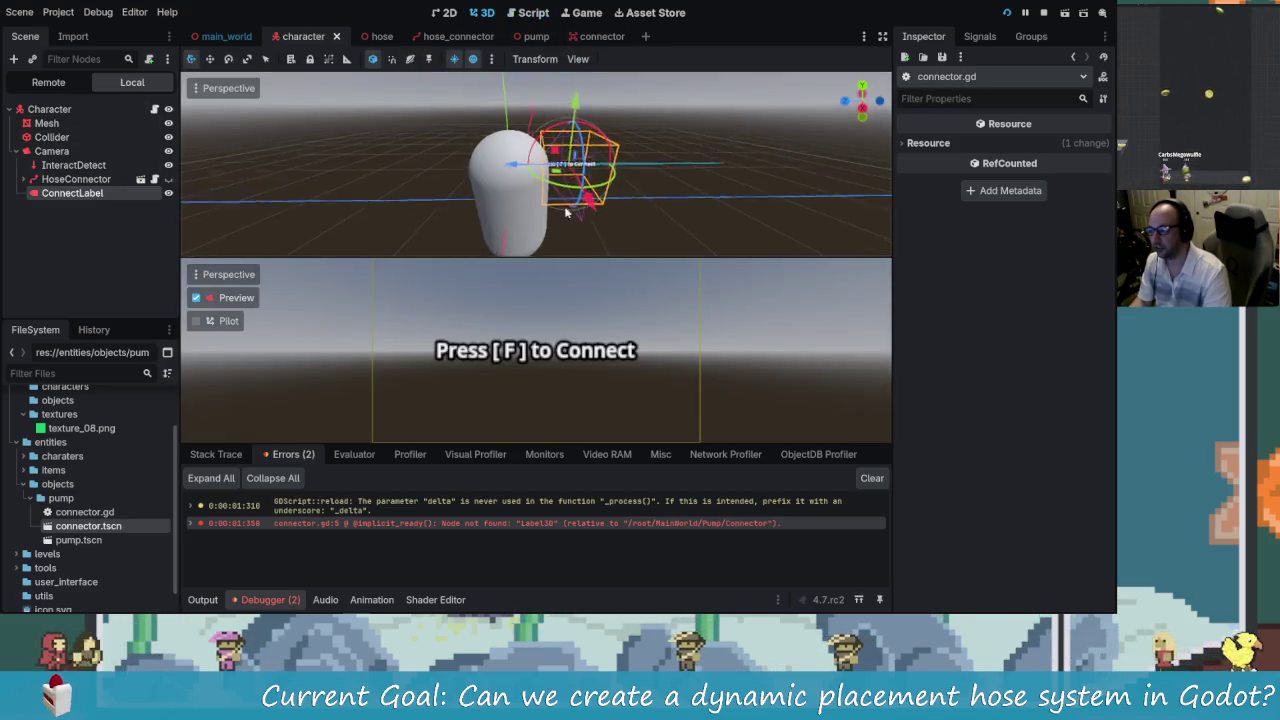
scroll(620, 200, "up", 2)
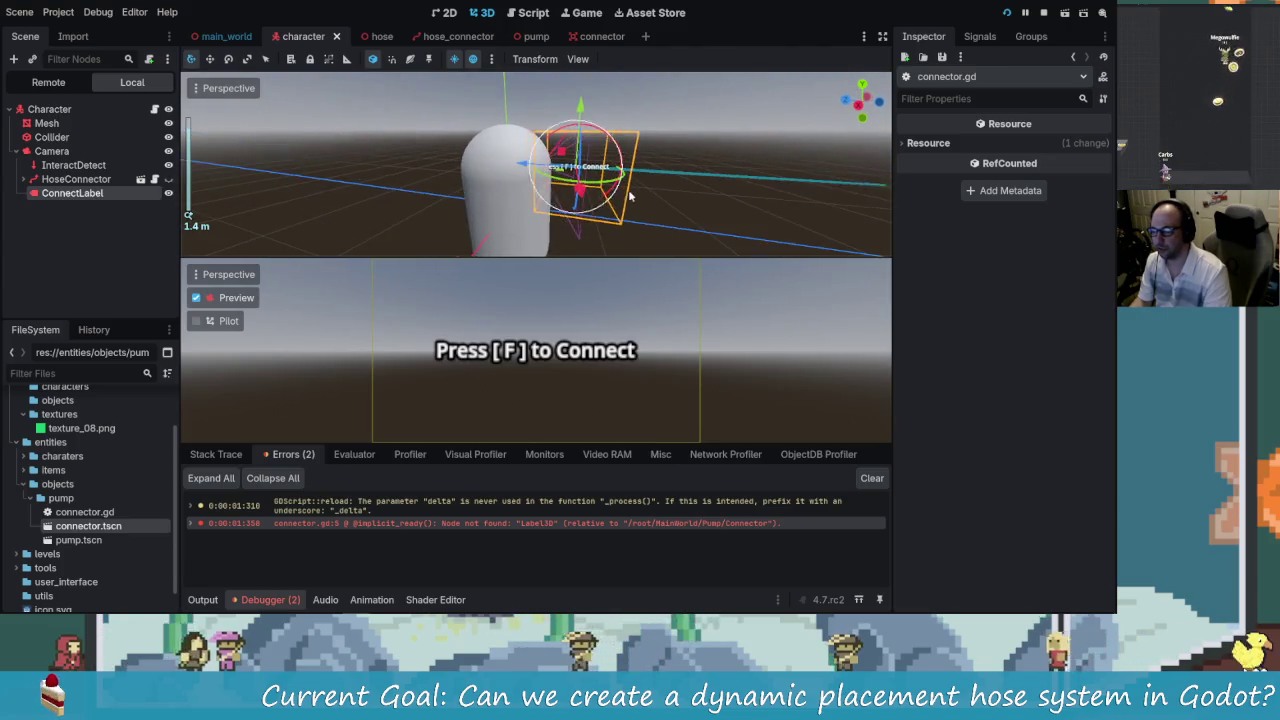
- Set the ConnectLabel's Pixel Size to 0.0005
left_click(70, 194)
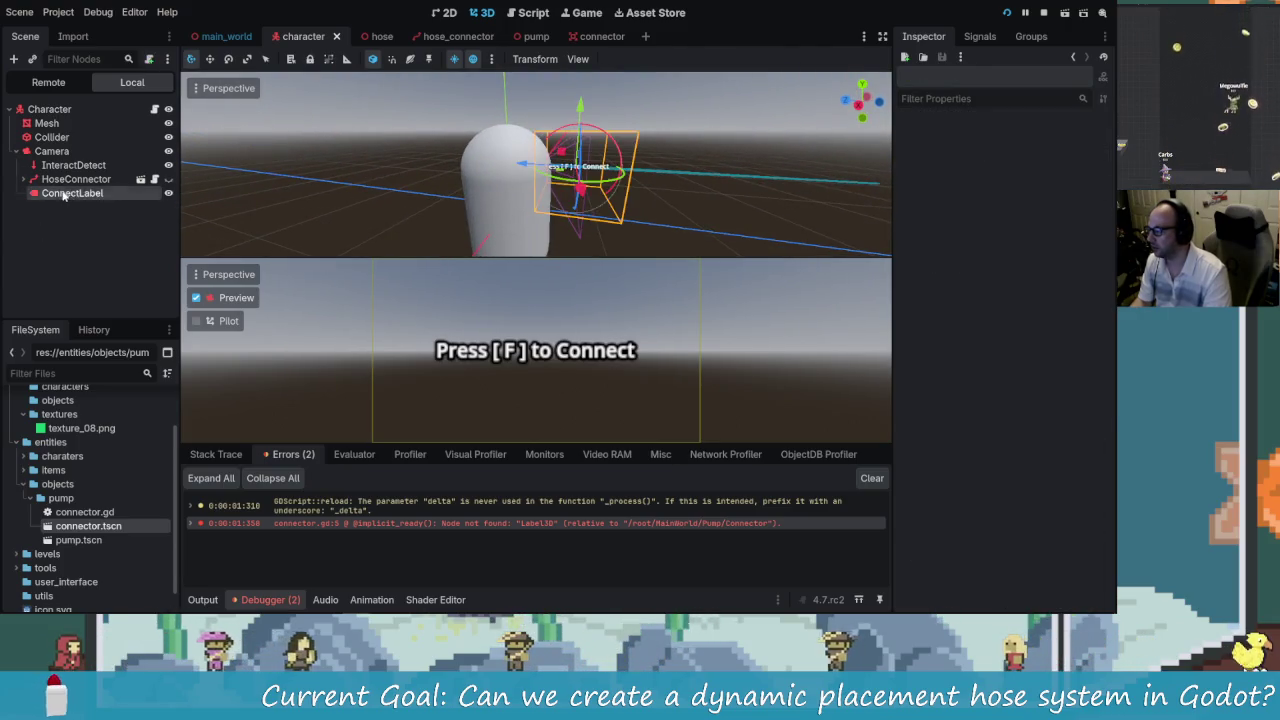
scroll(983, 201, "up", 2)
left_click(1038, 145)
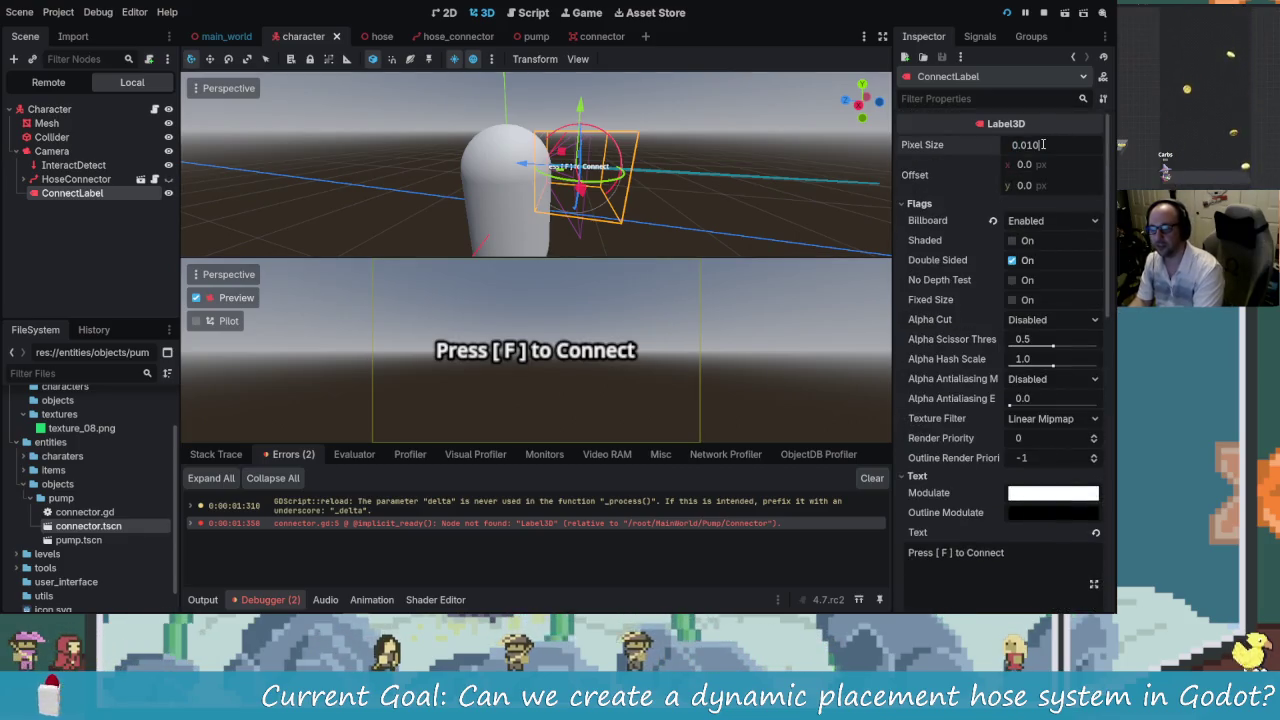
key("Return")
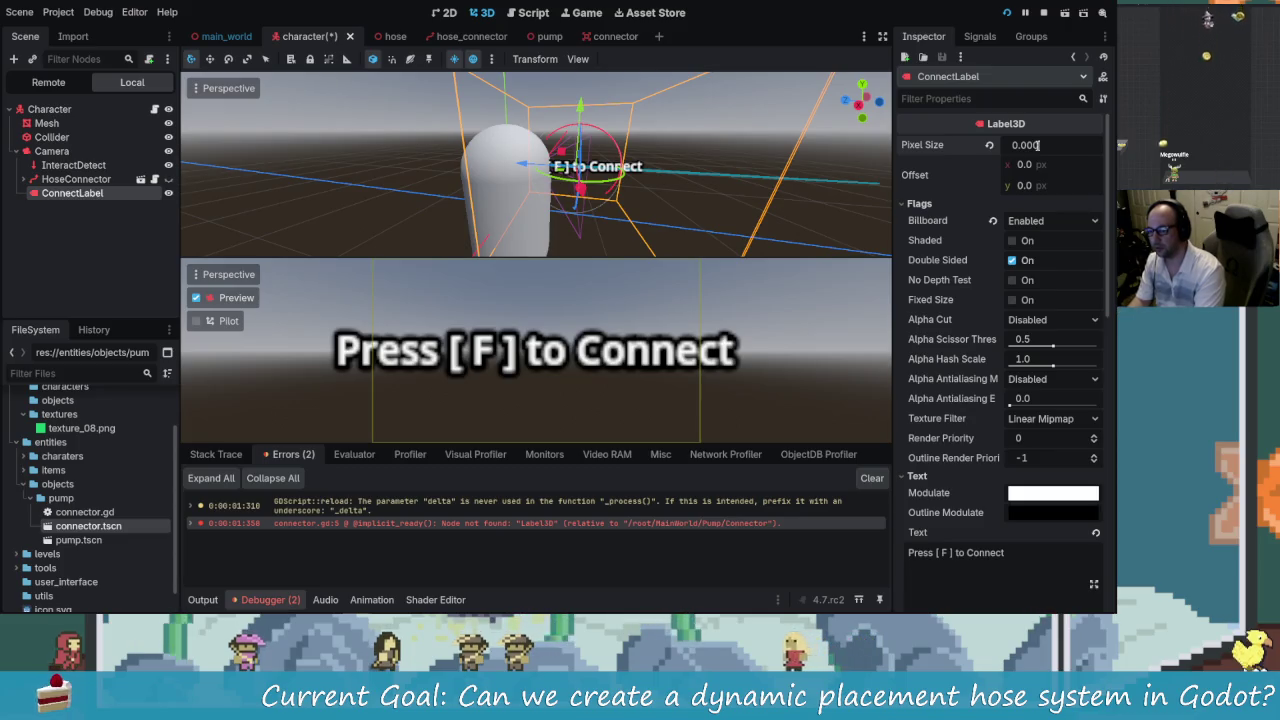
key("Return")
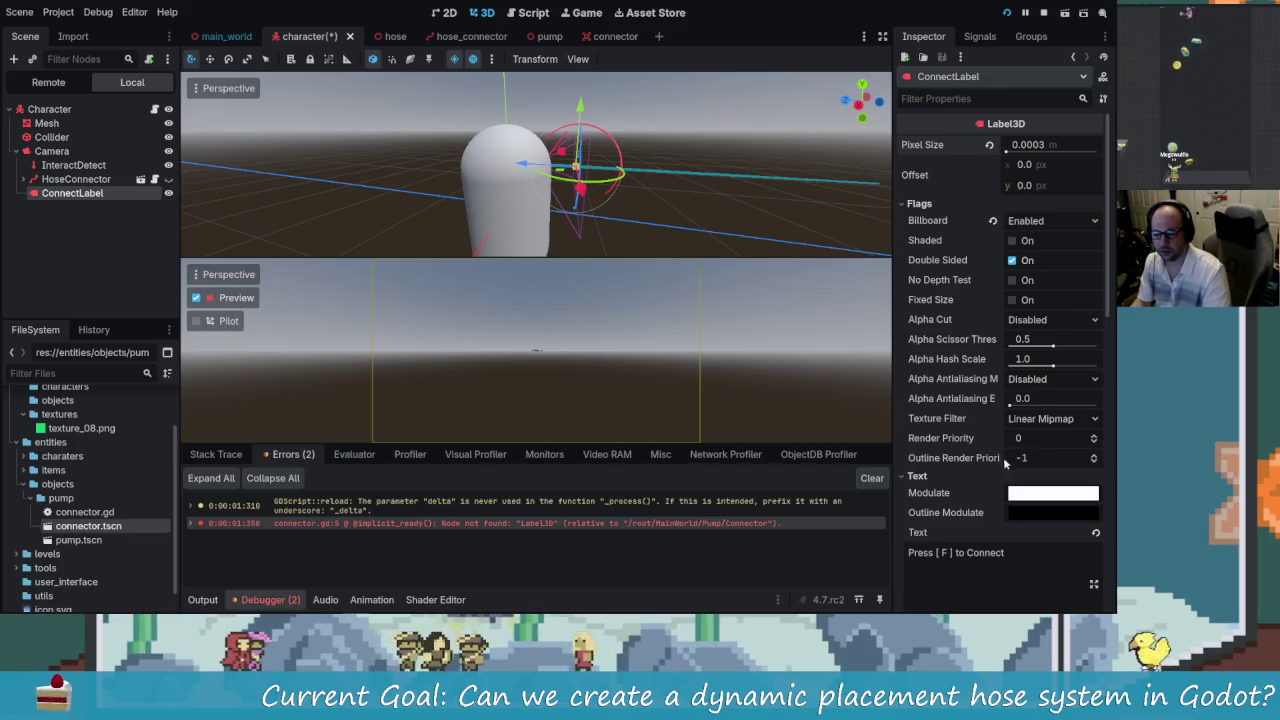
- Raise font size to 32, move the label closer, save, and hide it in the editor
scroll(1005, 552, "down", 1)
scroll(1005, 552, "down", 1)
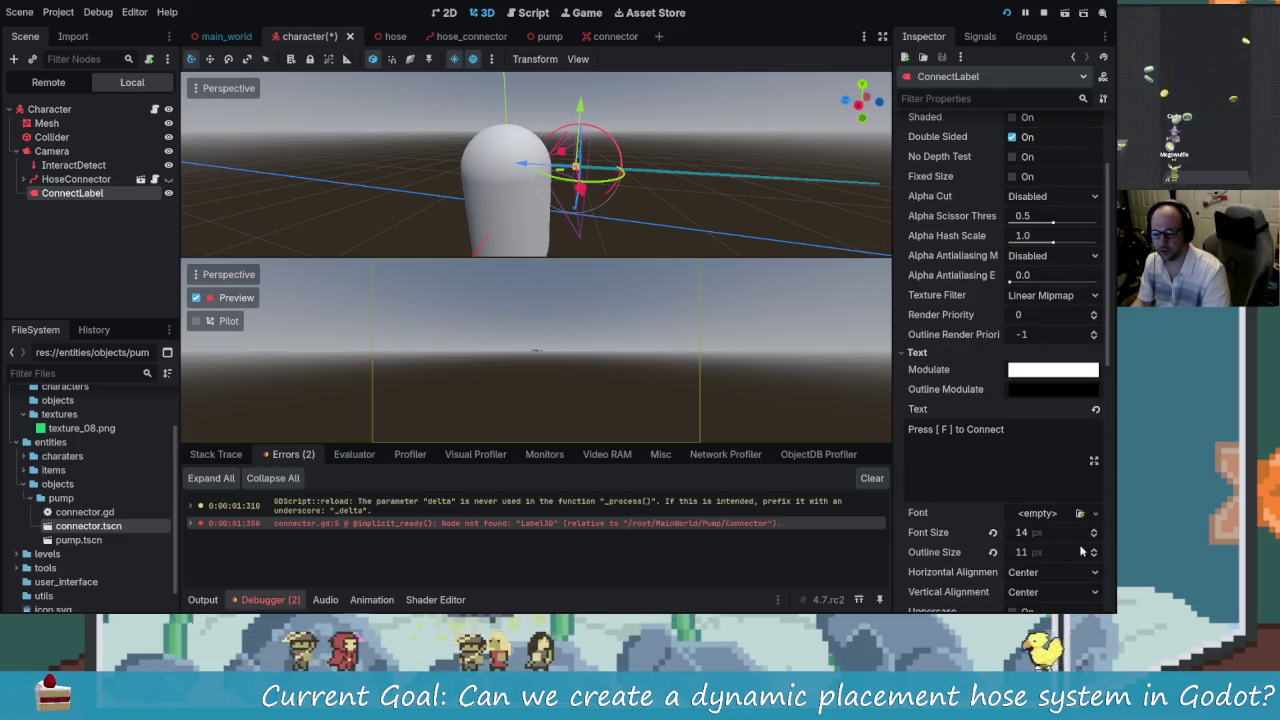
left_click_drag(1094, 535, 1094, 500)
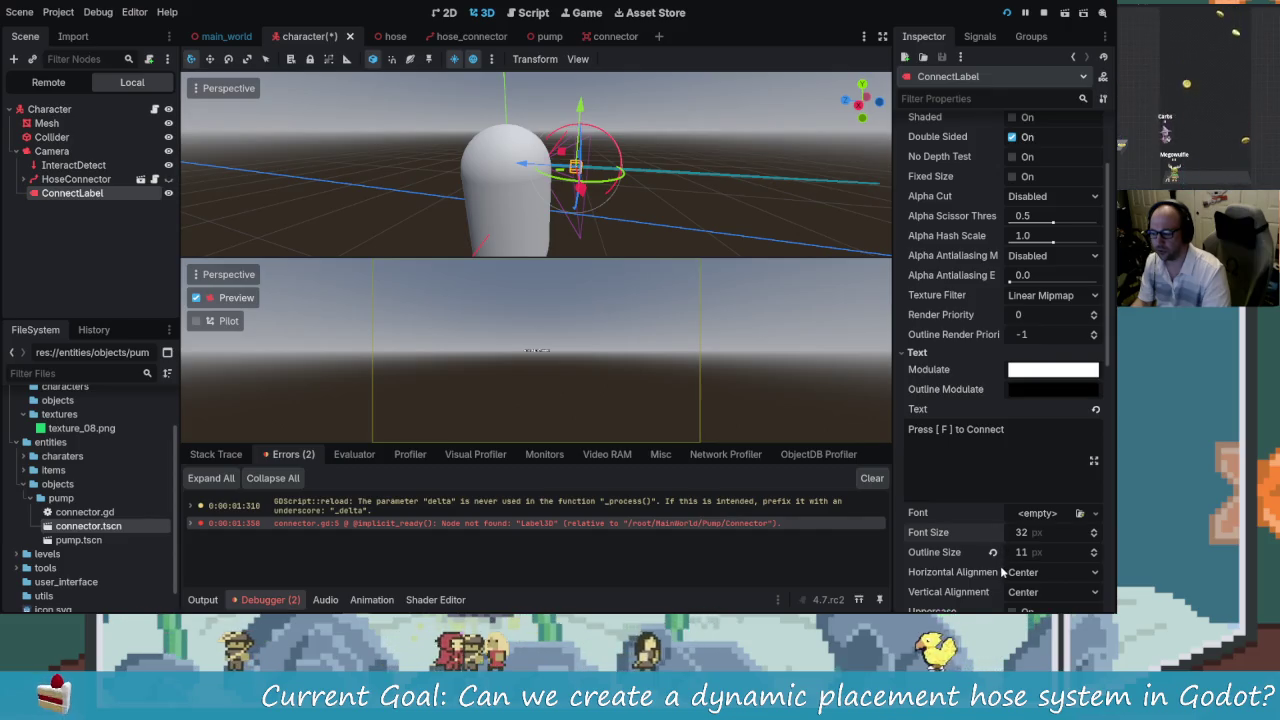
scroll(966, 282, "up", 2)
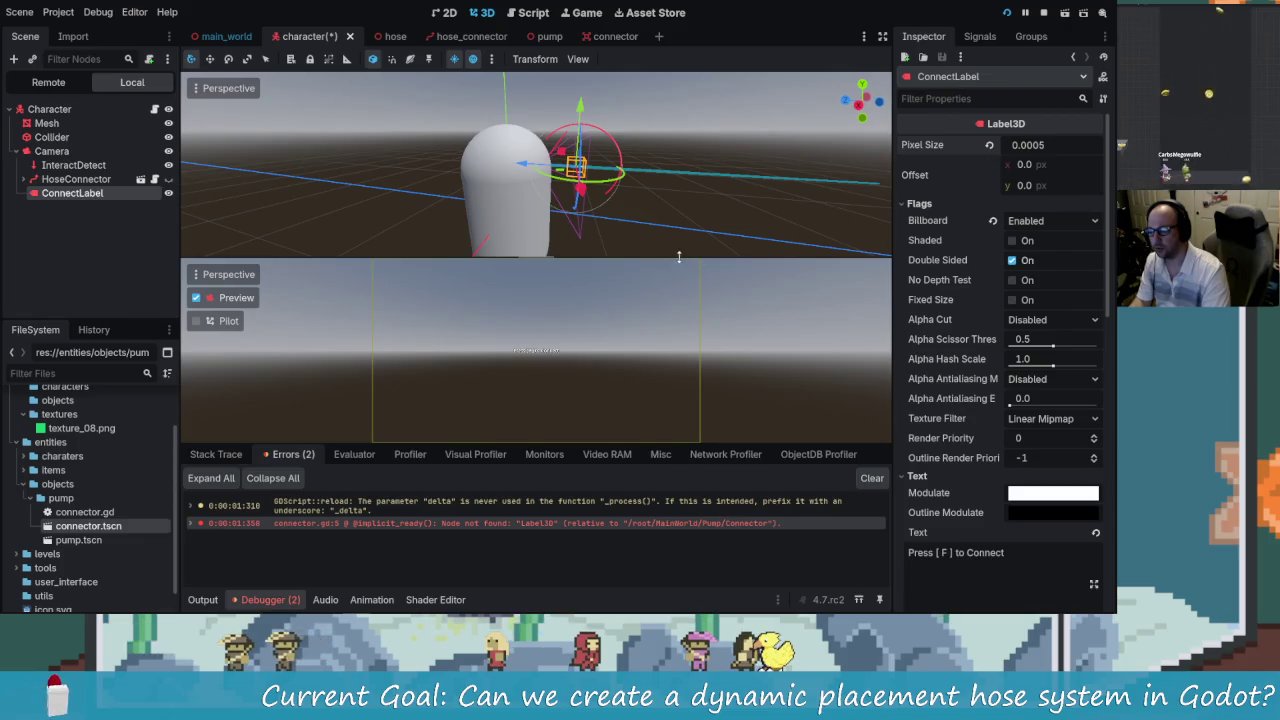
left_click_drag(526, 163, 499, 169)
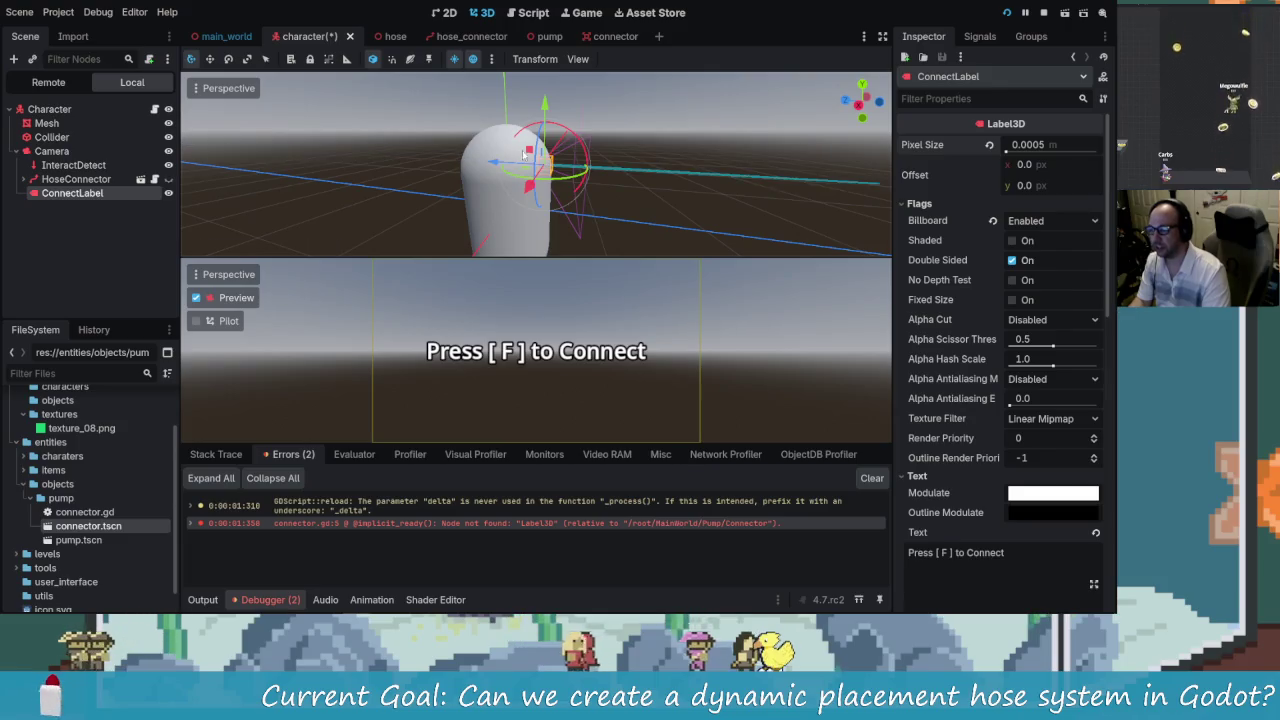
key("ctrl+s")
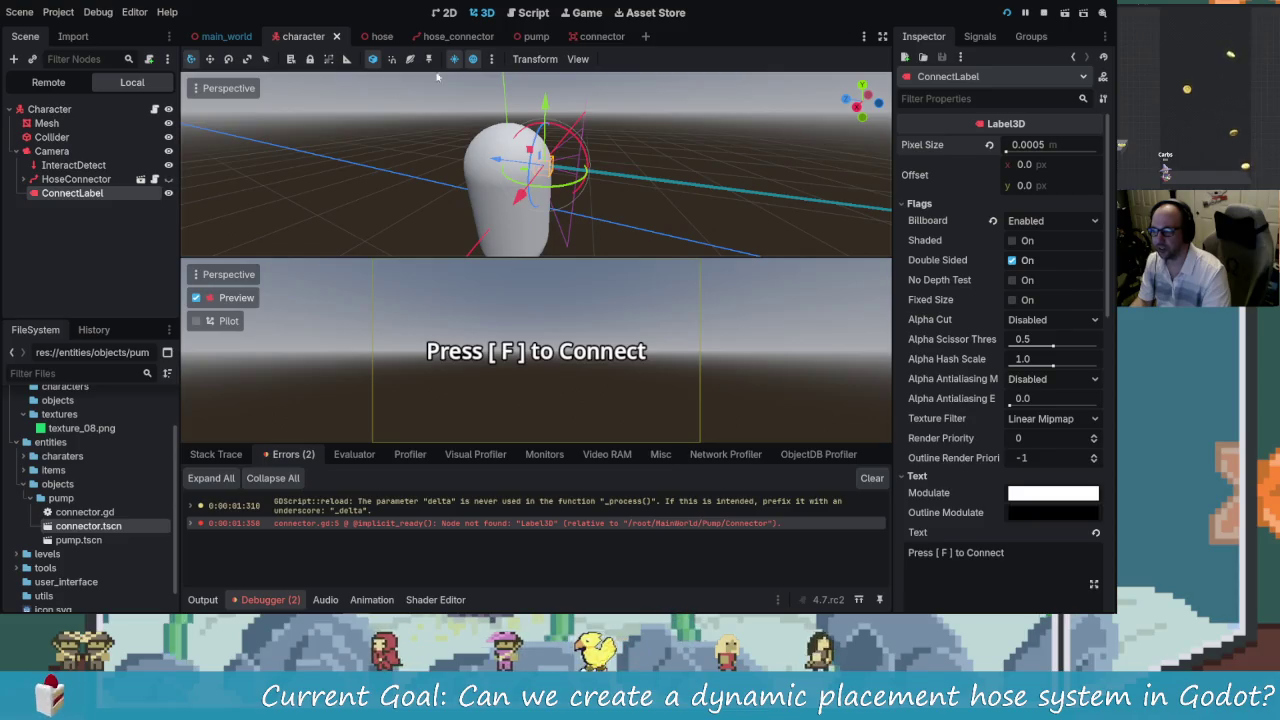
left_click(168, 194)
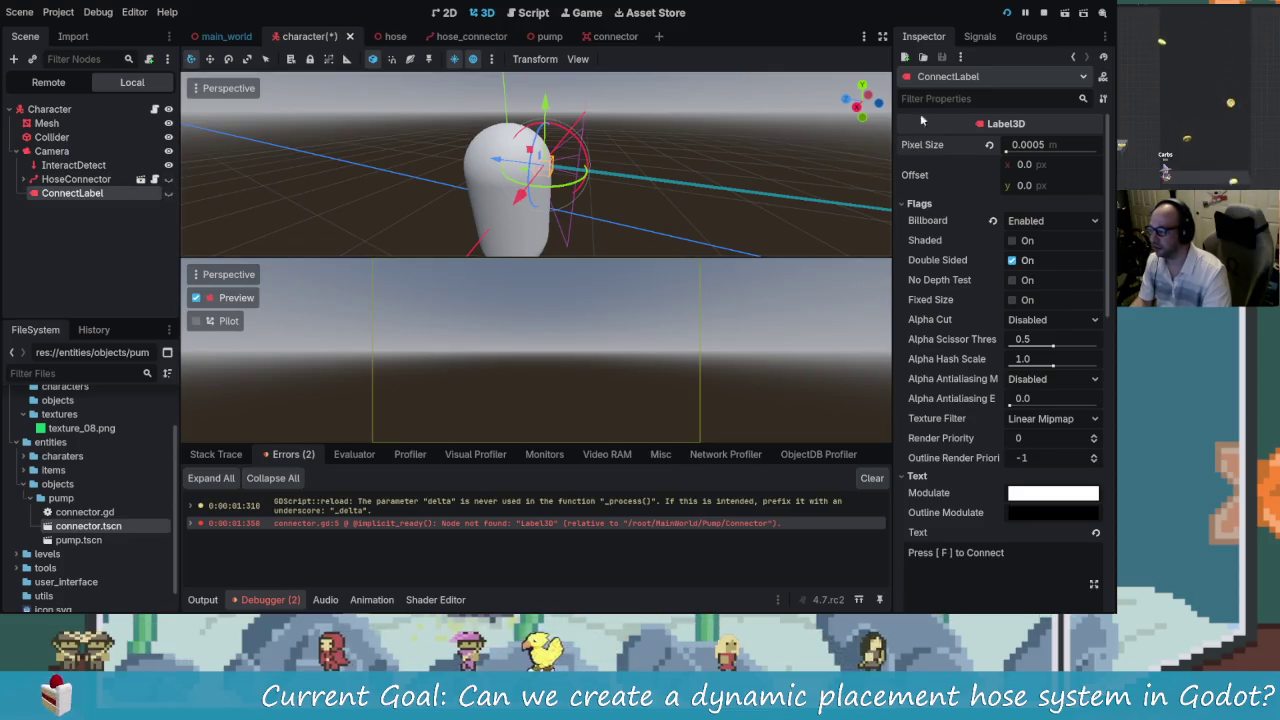
- Test-run the game, then make ConnectLabel visible again, push it slightly back, and save
left_click(1042, 13)
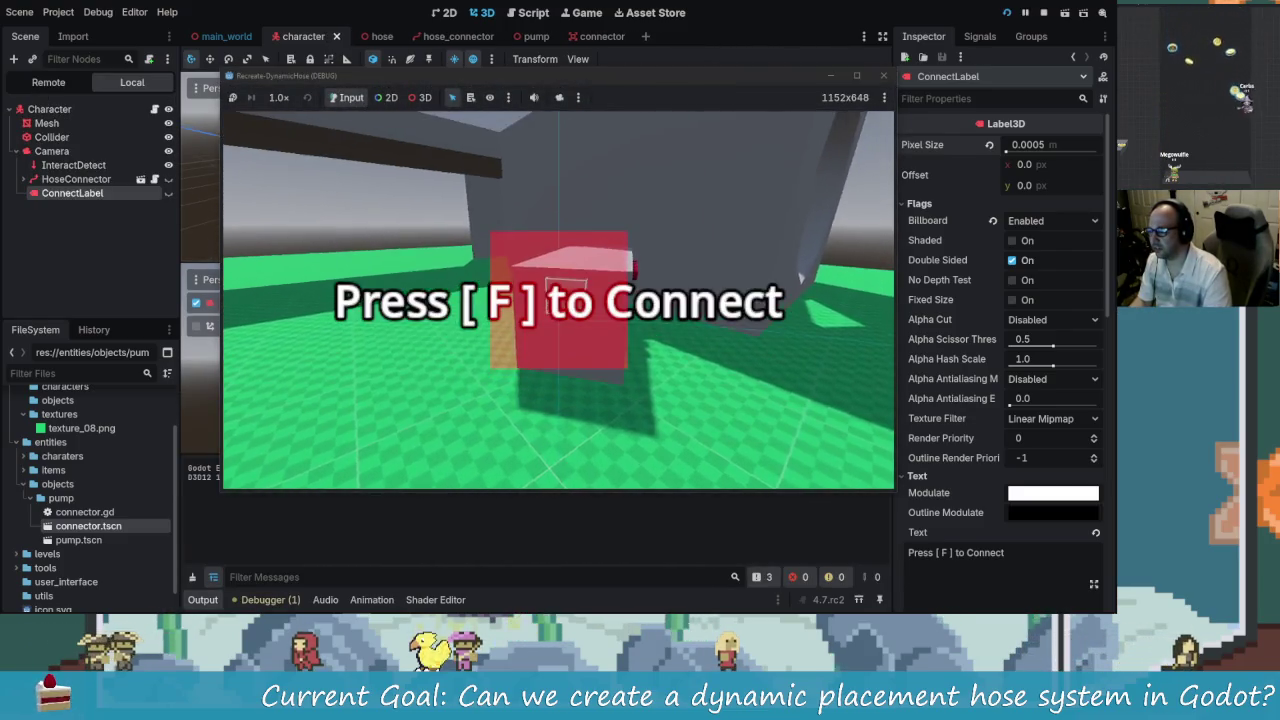
key("F8")
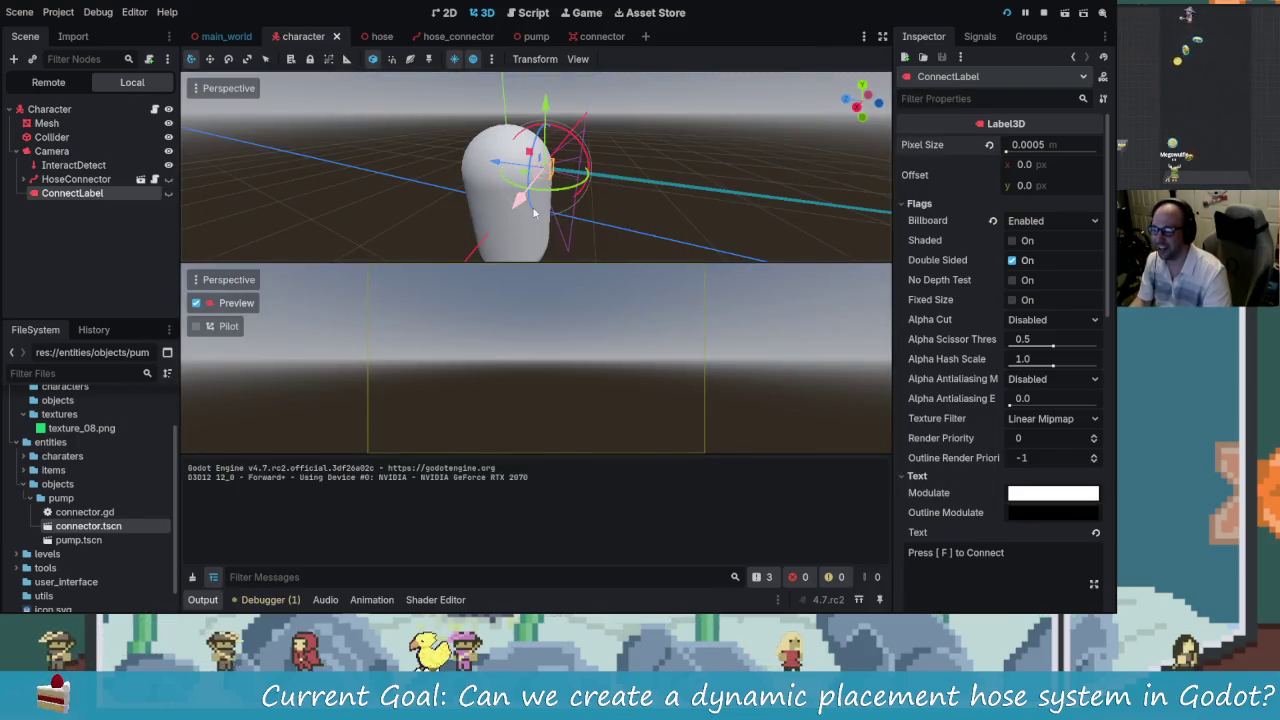
left_click(168, 193)
left_click_drag(494, 167, 500, 168)
key("ctrl+s")
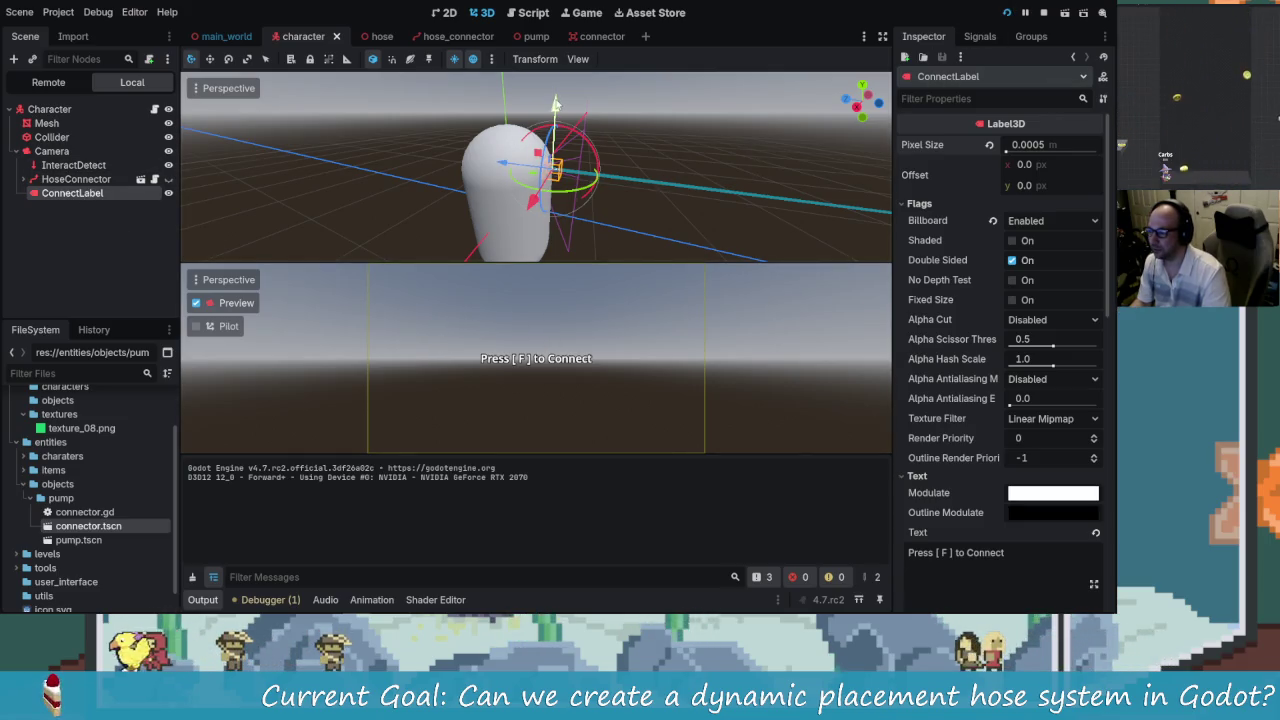
- Raise the label slightly and re-run the game to check the prompt at the connector box
left_click_drag(557, 104, 562, 103)
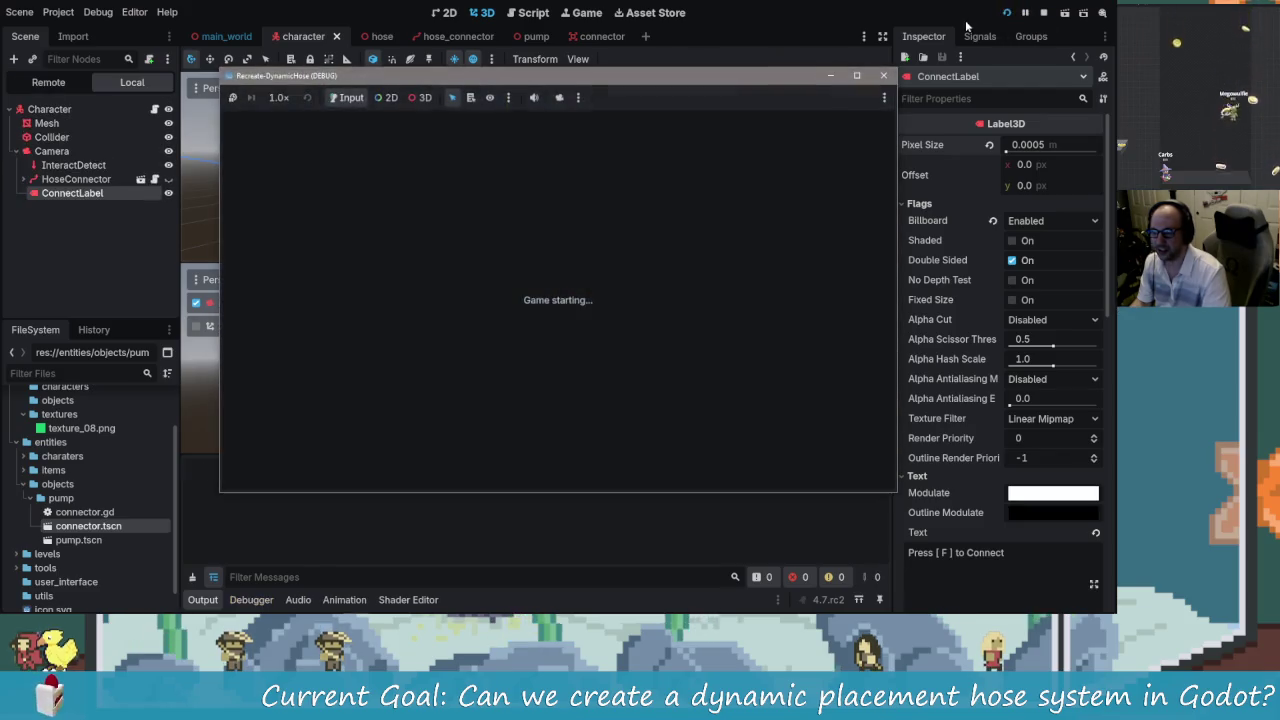
key("w")
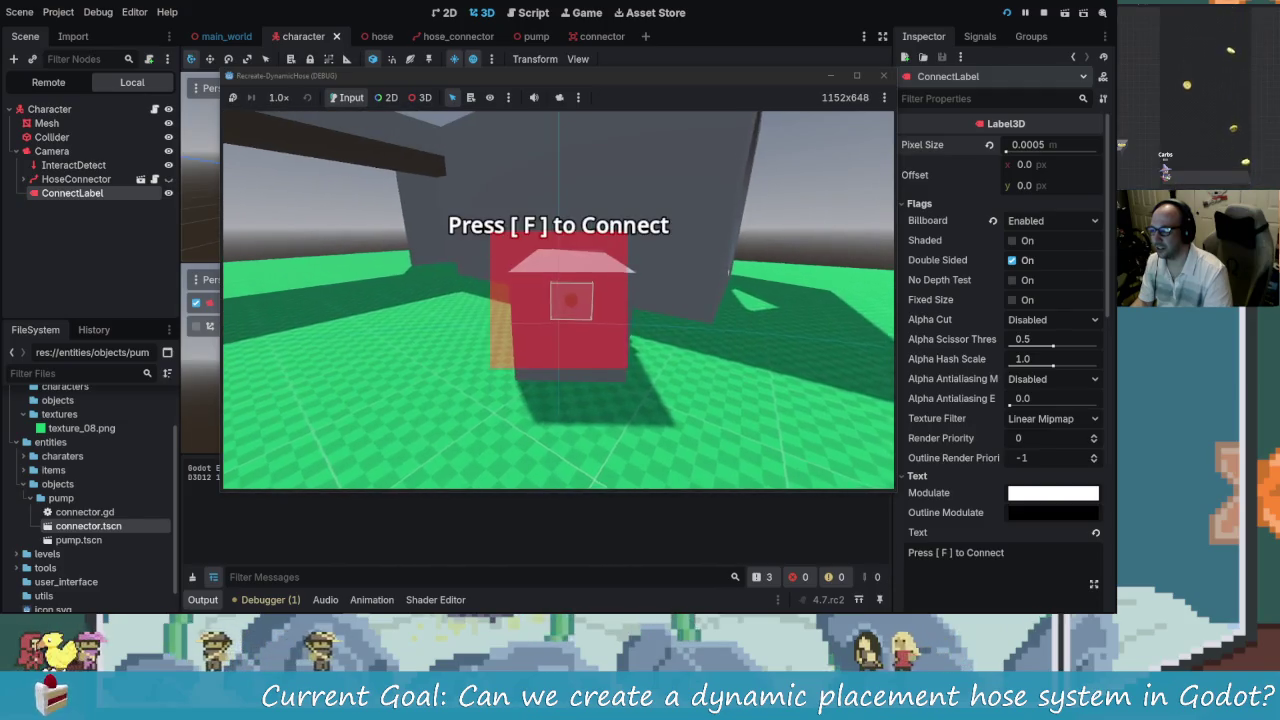
key("s")
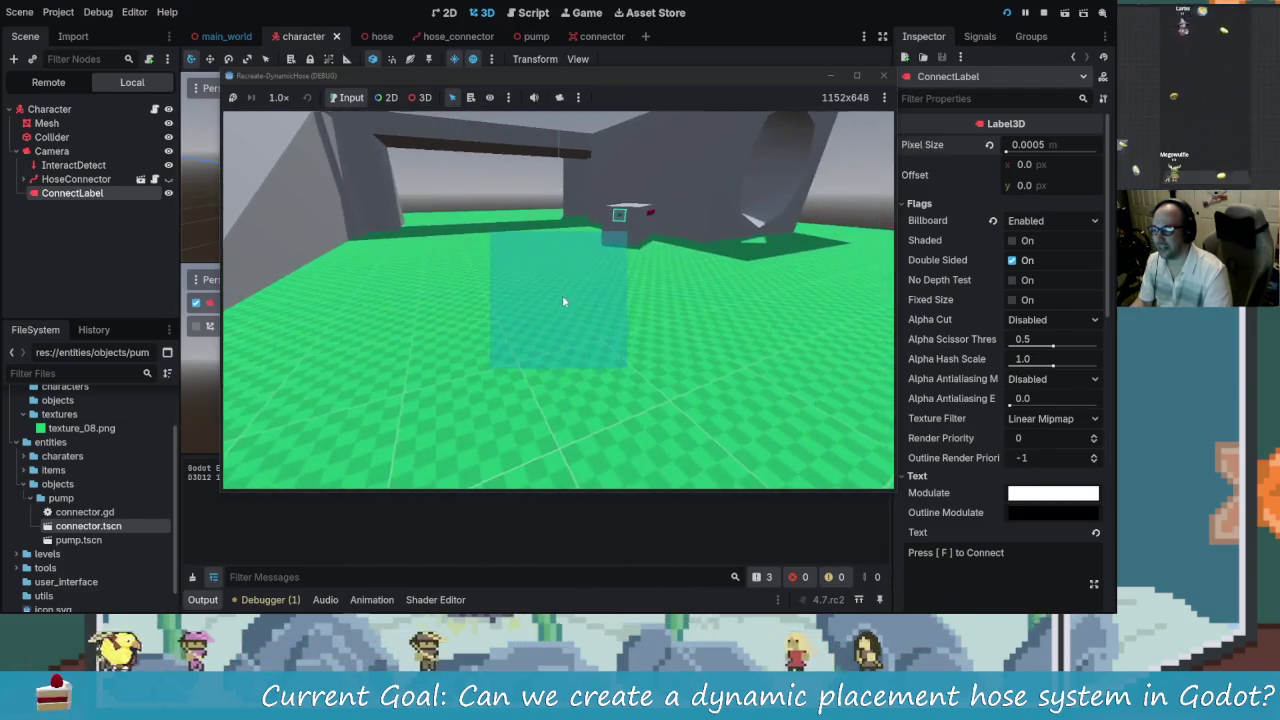
left_click(883, 77)
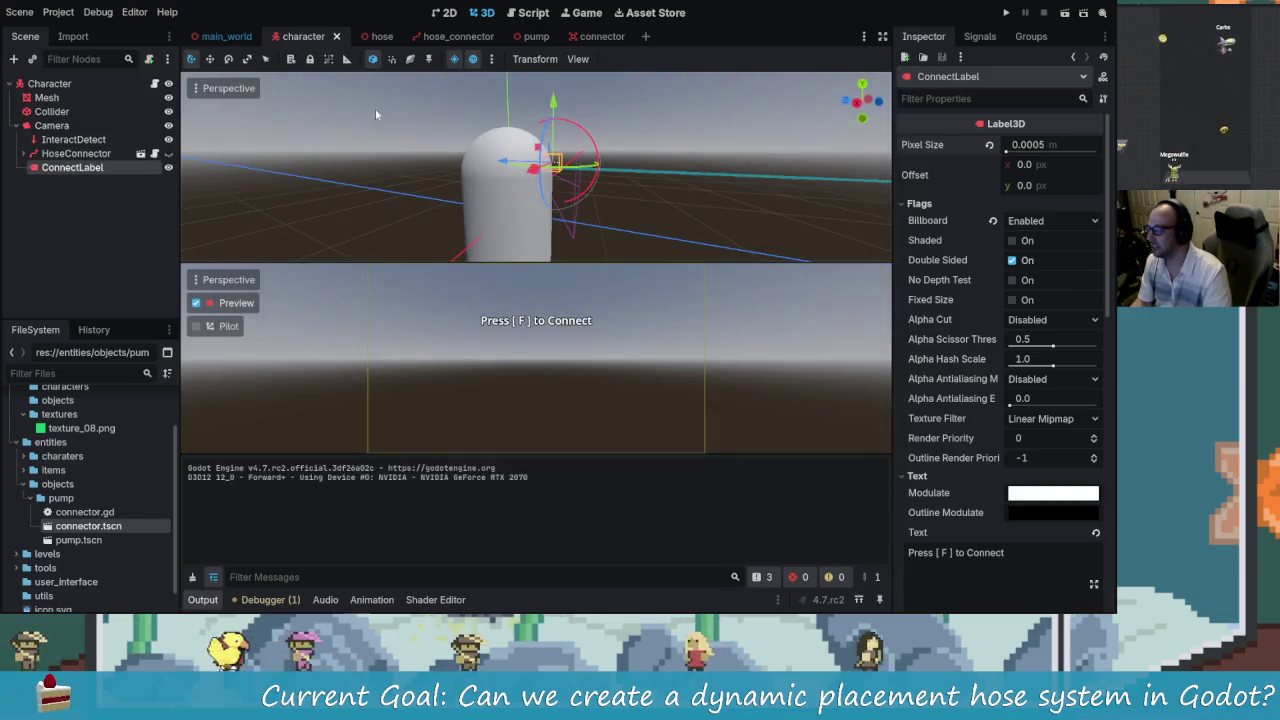
left_click(128, 12)
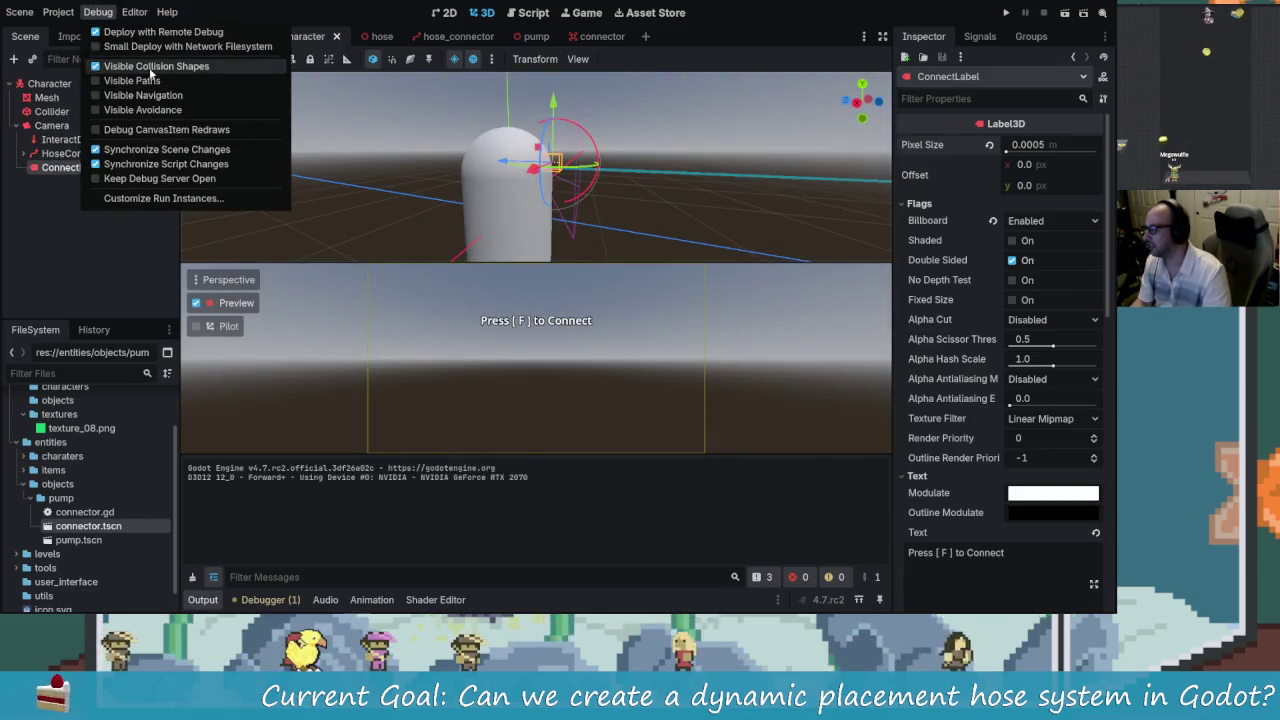
left_click(161, 231)
key("F5")
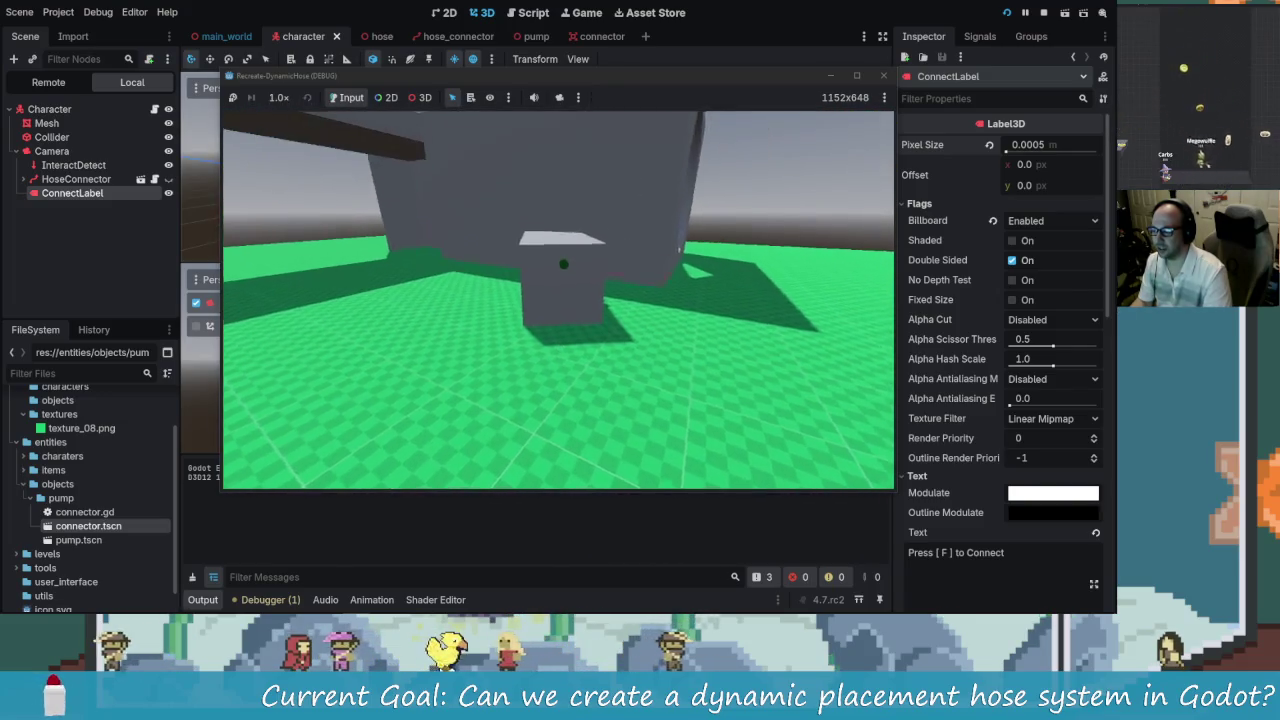
left_click(884, 76)
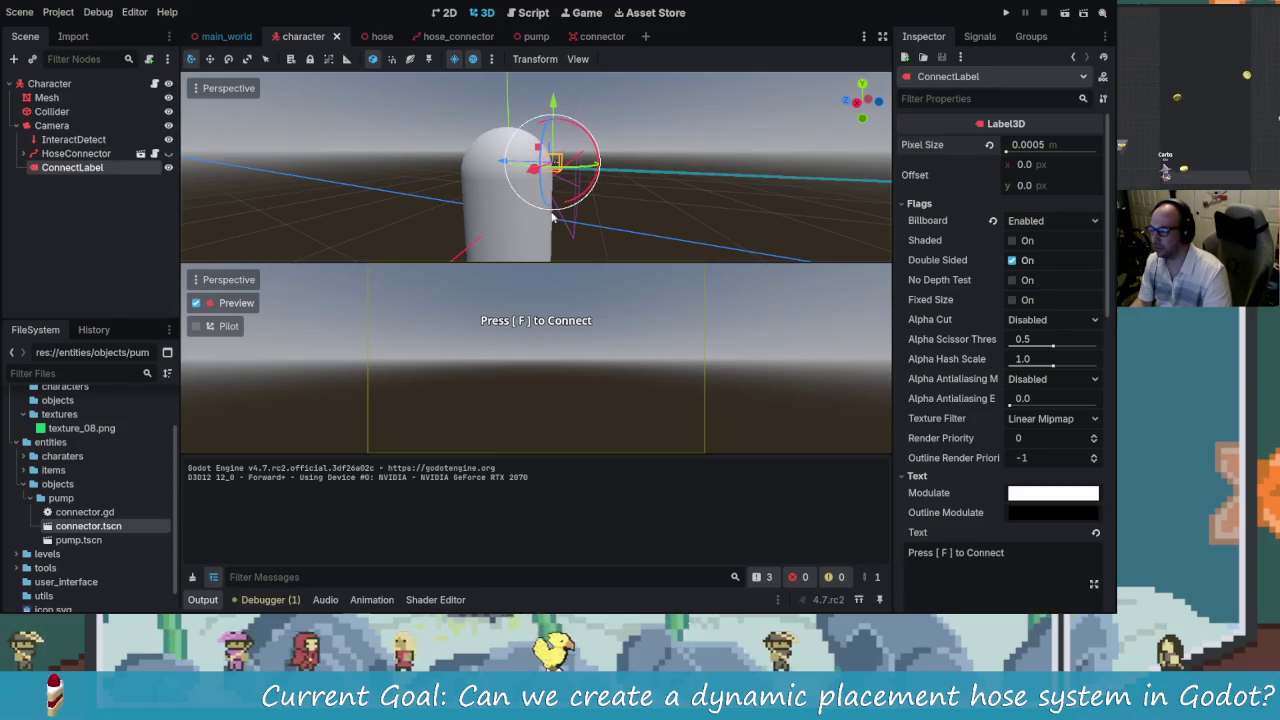
left_click(176, 229)
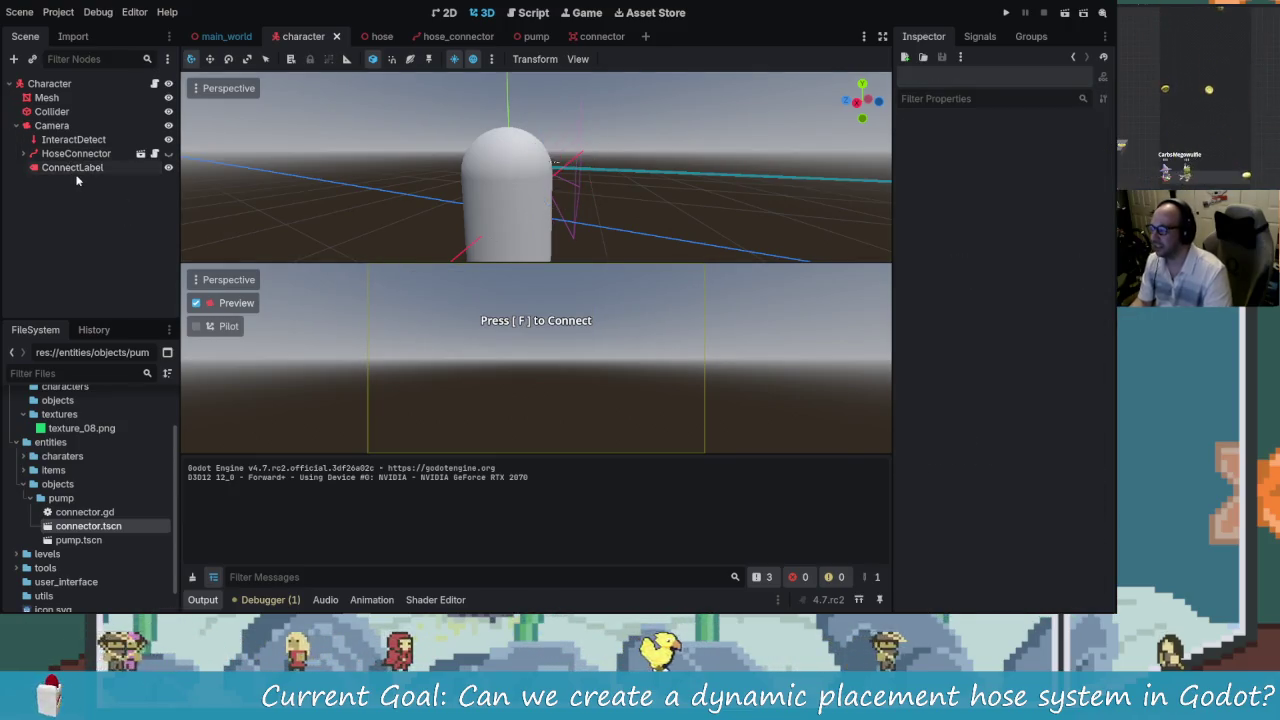
- Duplicate ConnectLabel and rename the copy Crosshair
left_click(77, 169)
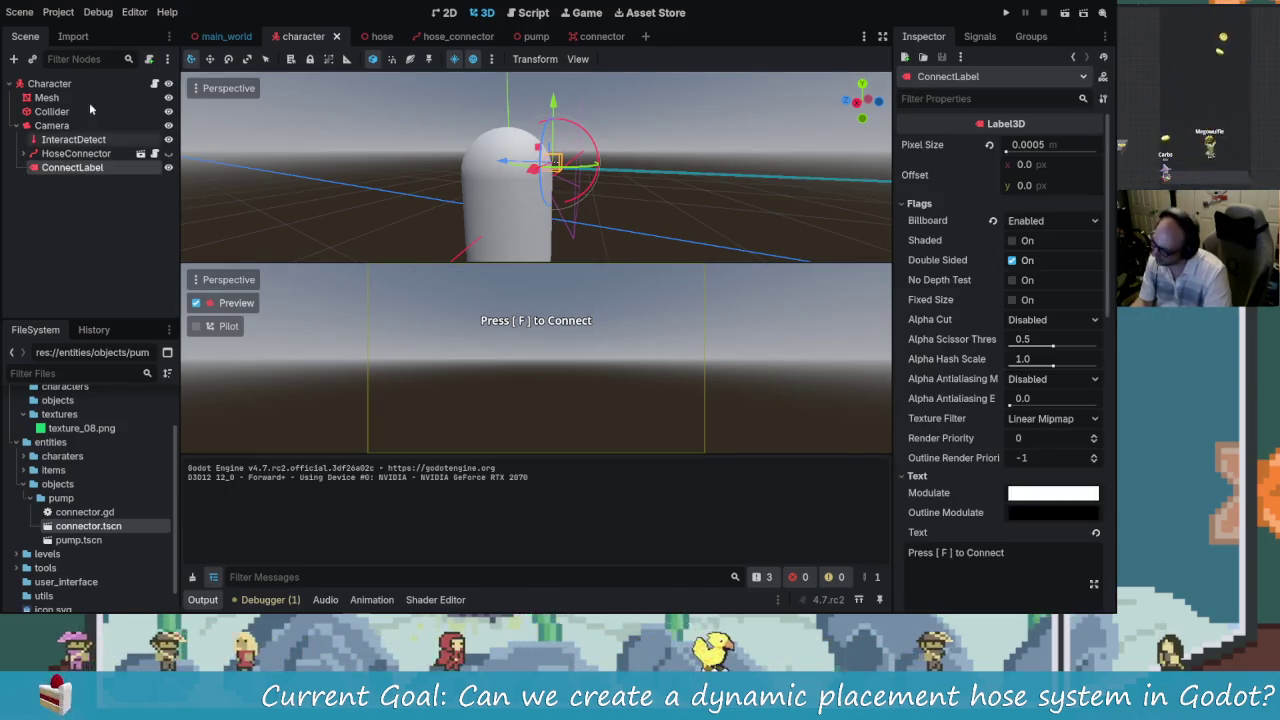
key("ctrl+d")
left_click(110, 201)
double_click(119, 181)
type("Crossha")
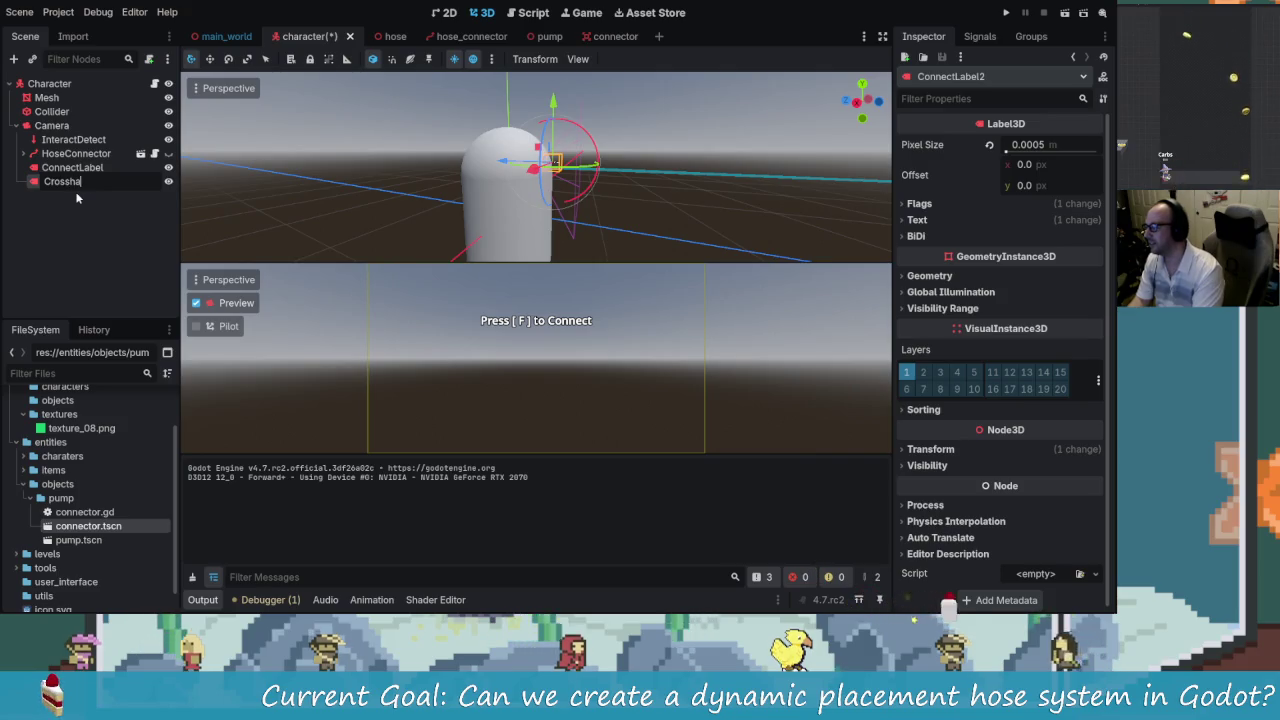
type("ir")
key("Return")
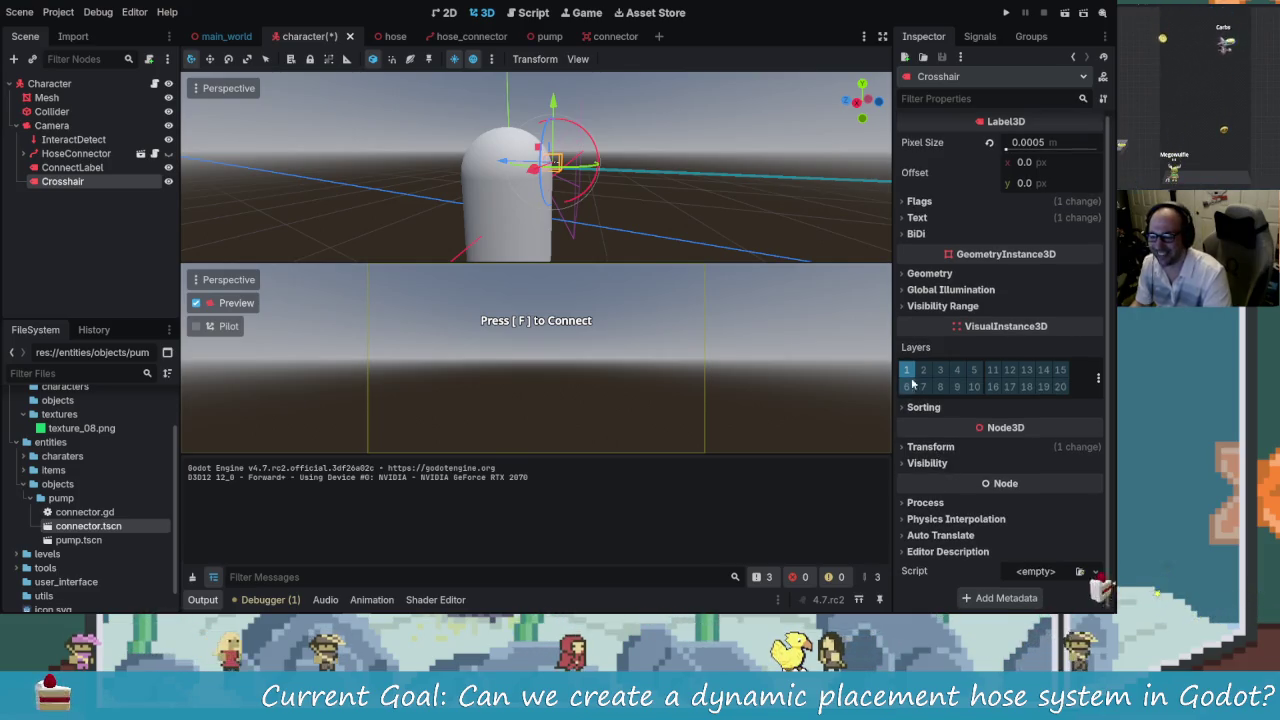
- Clear the Crosshair label's copied prompt text
left_click(921, 202)
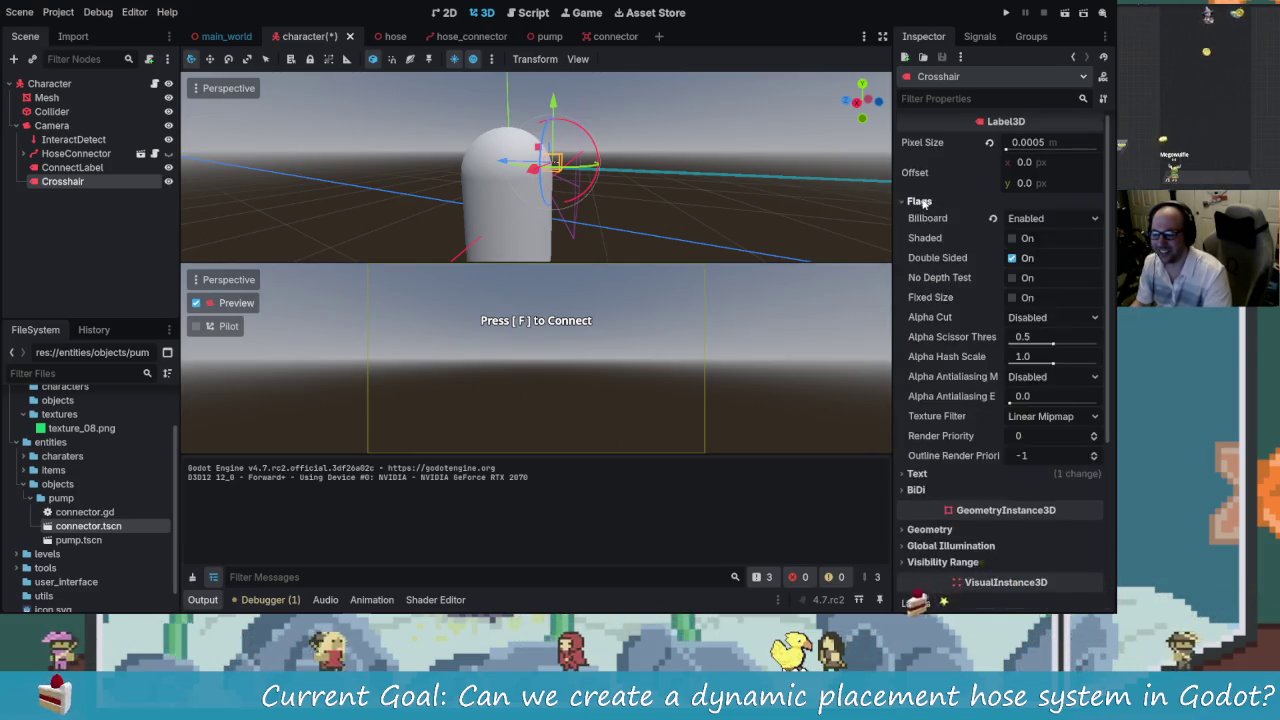
left_click(920, 202)
left_click(917, 217)
key("ctrl+a")
key("BackSpace")
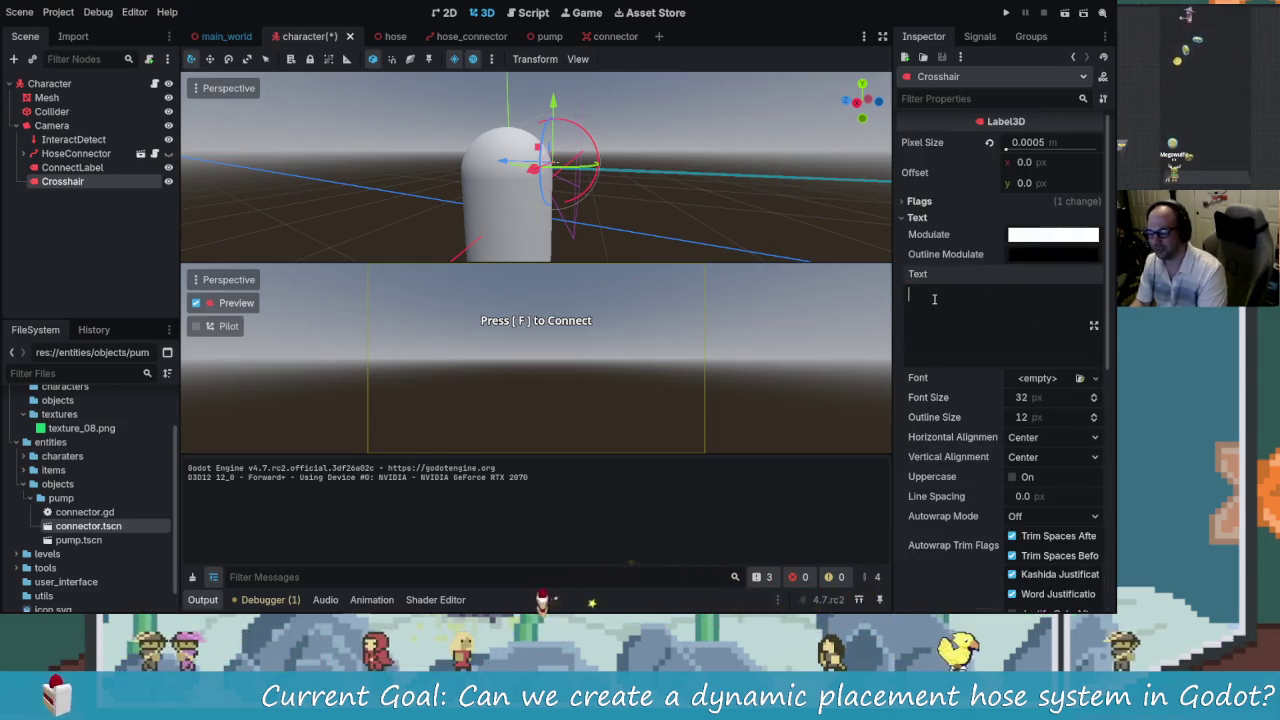
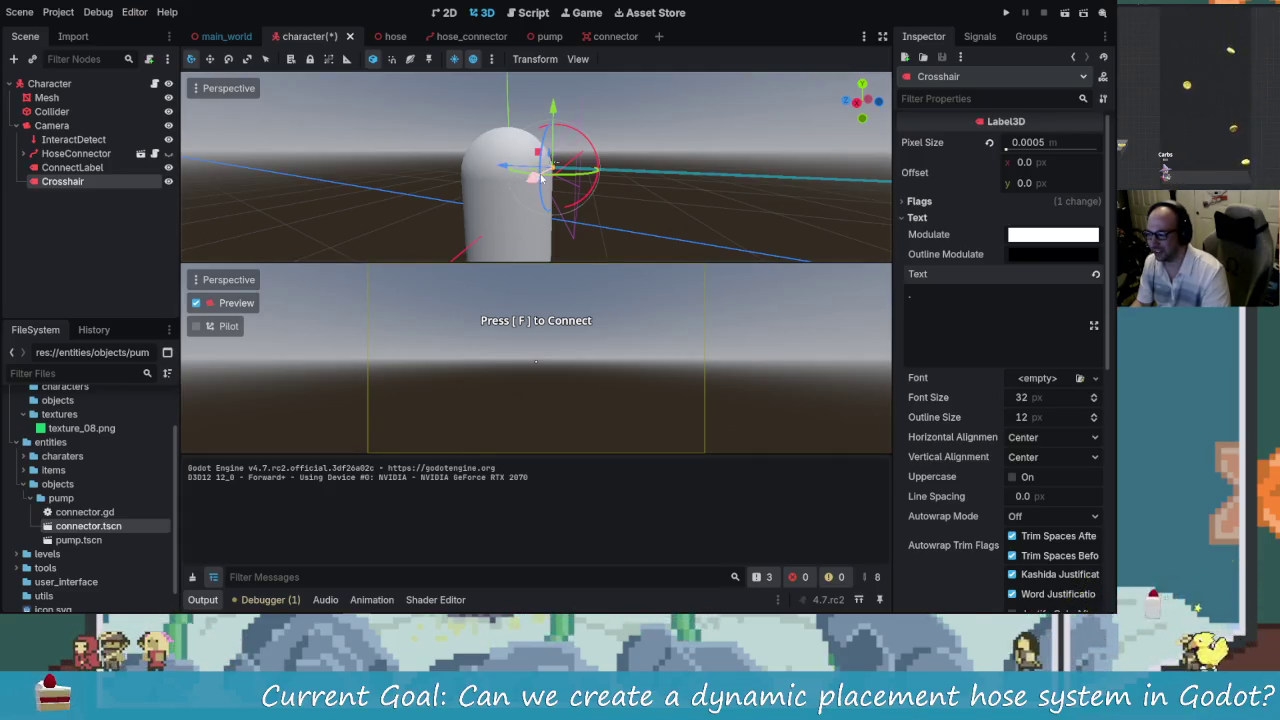
- Raise the Crosshair label slightly along Y, then save and run the game
key("g")
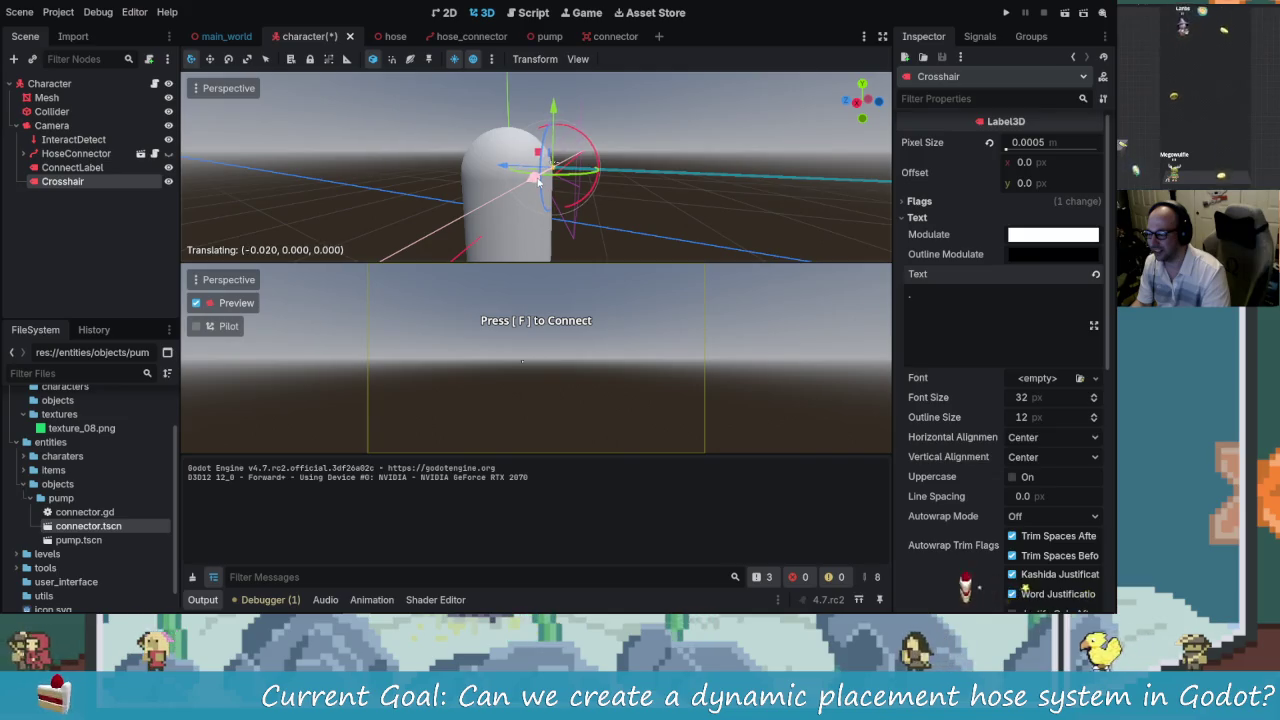
left_click(538, 181)
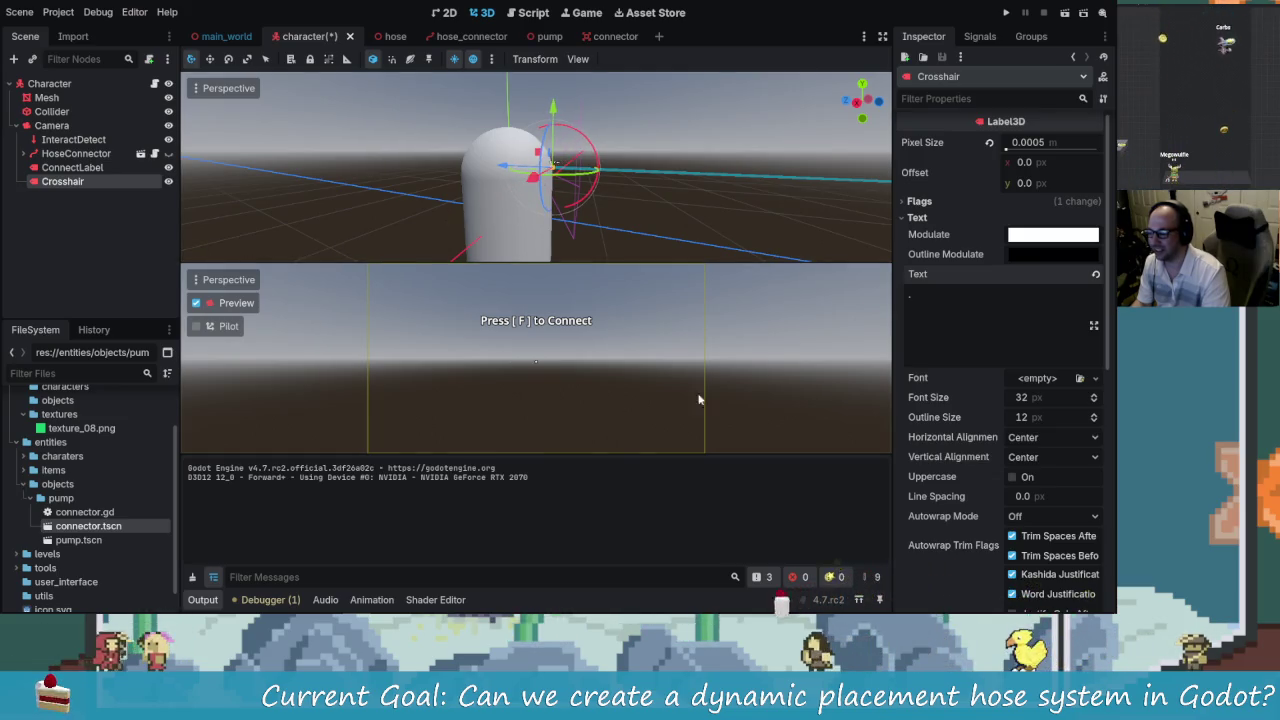
left_click_drag(555, 113, 555, 111)
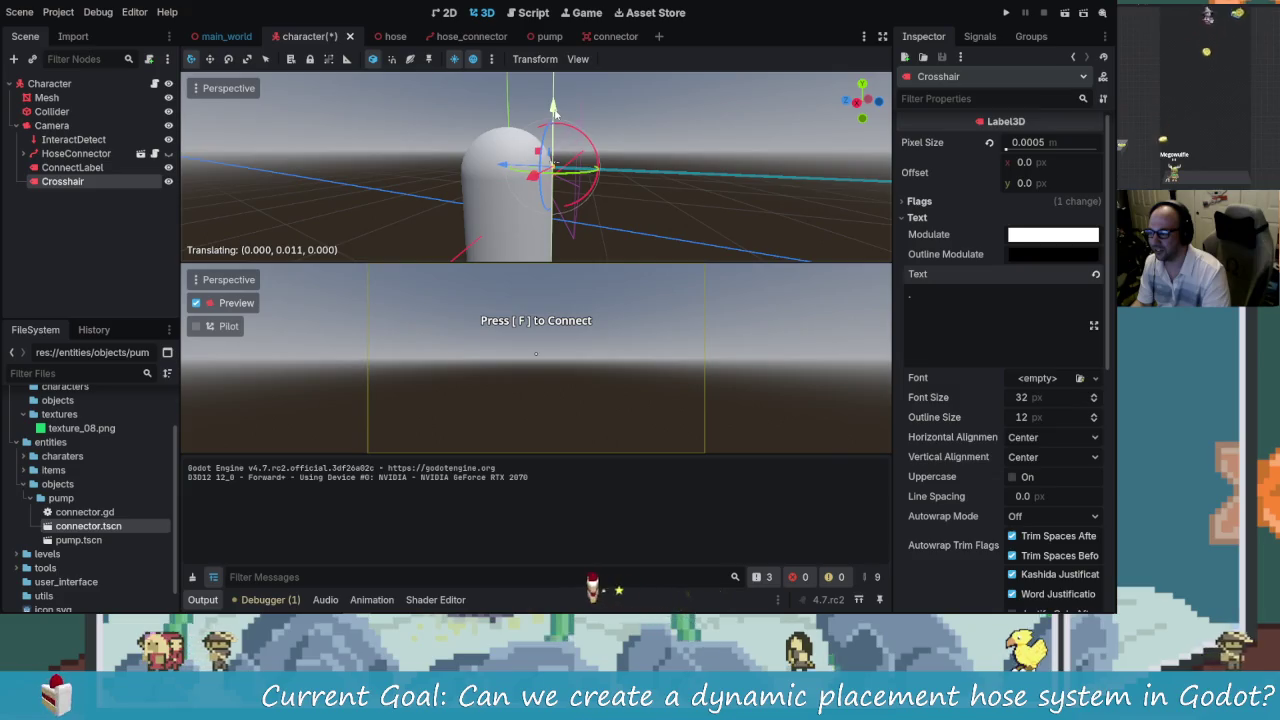
key("F5")
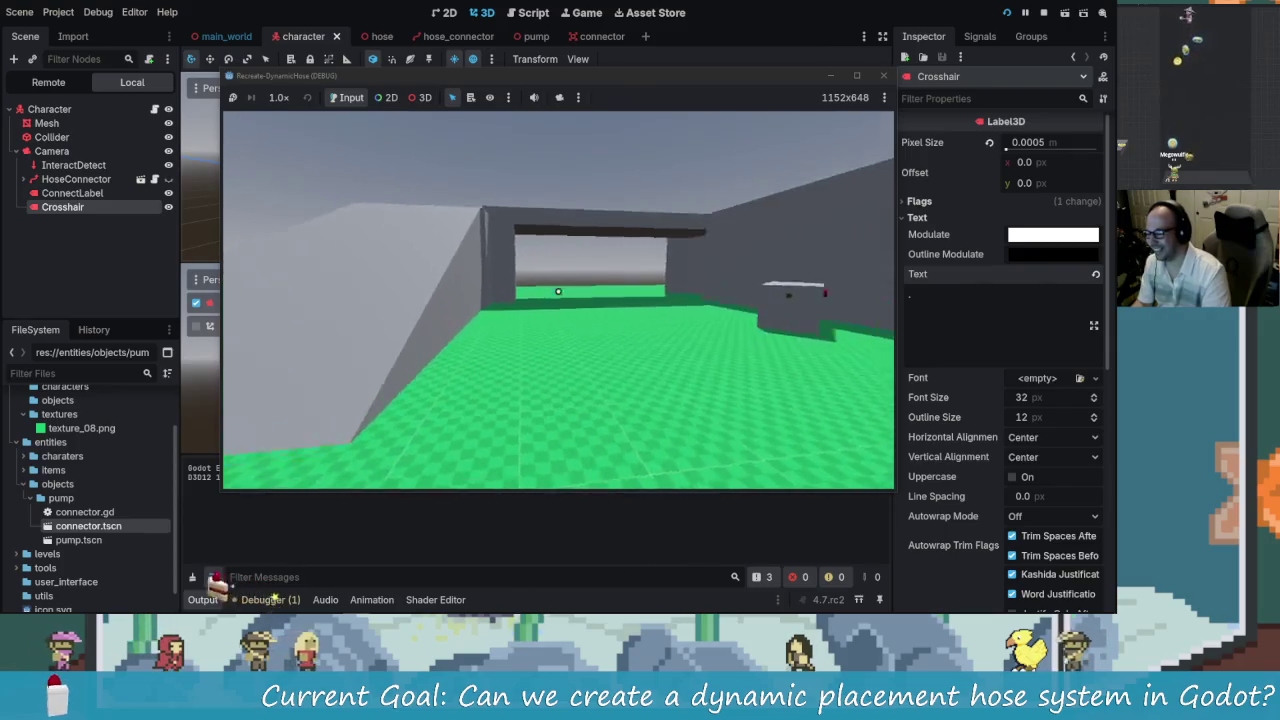
- After a test walk, set the Crosshair font size to 15 and run again
key("w")
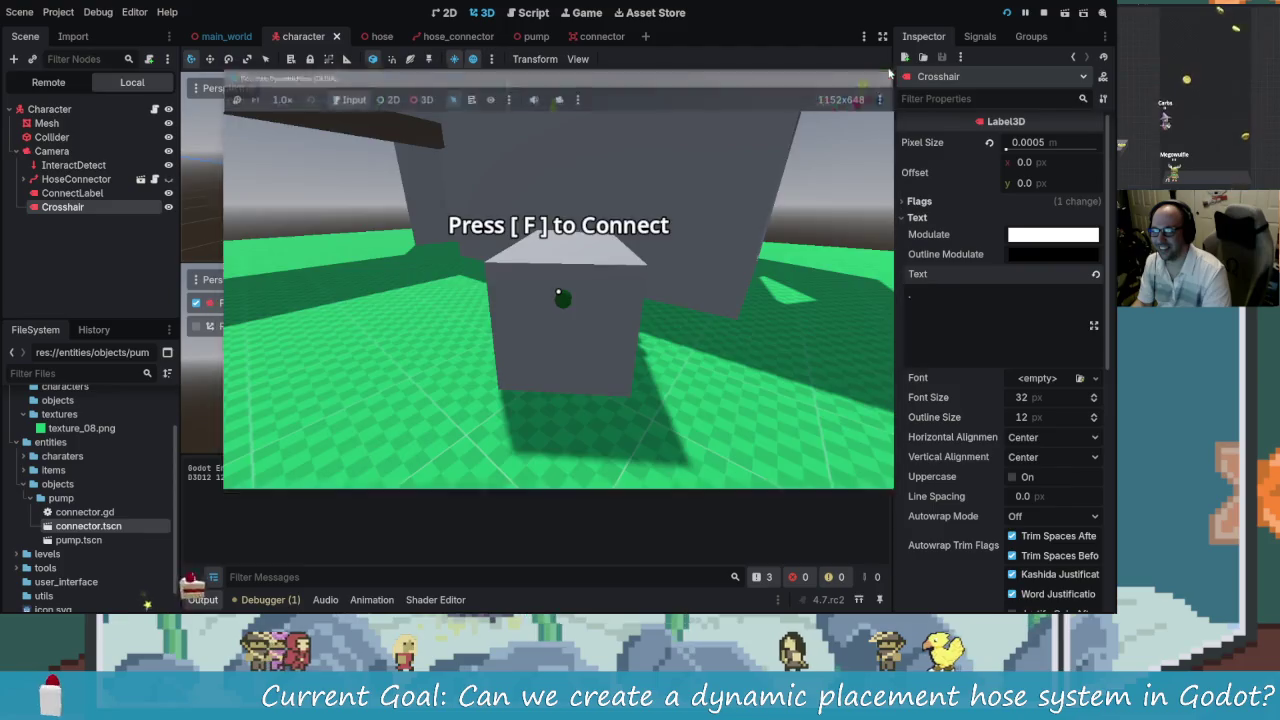
key("F8")
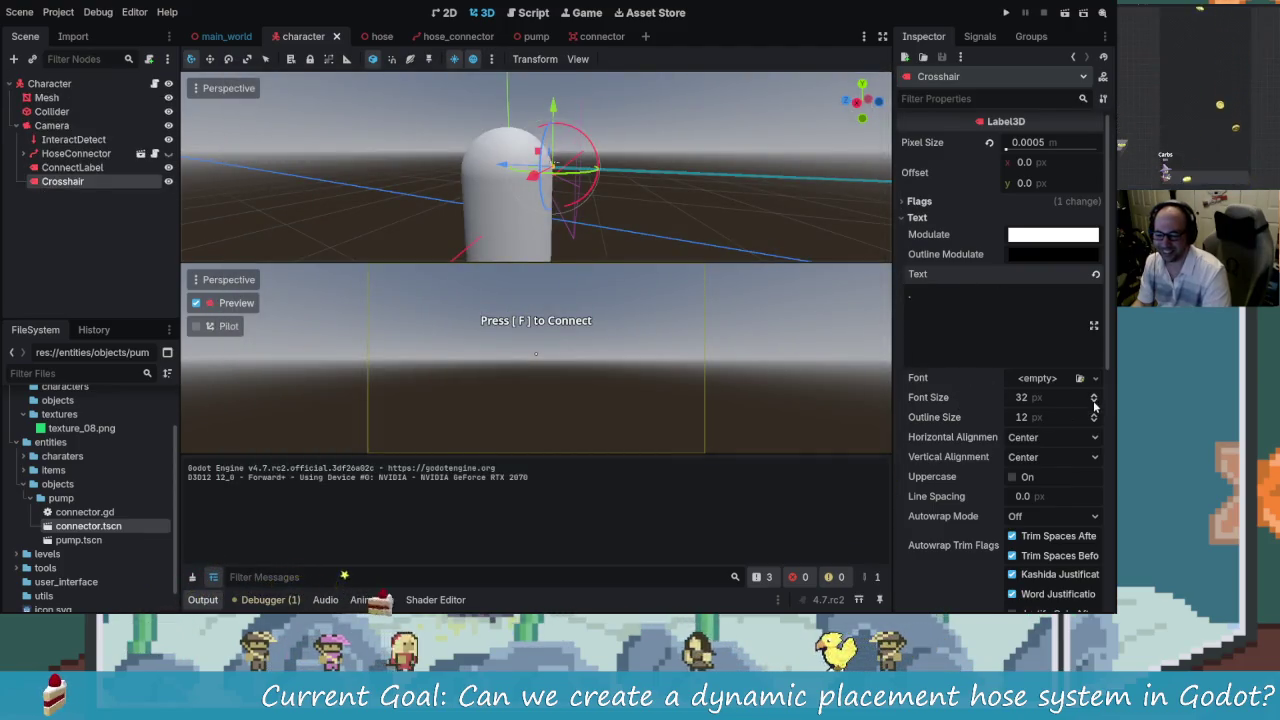
left_click_drag(1094, 401, 1094, 404)
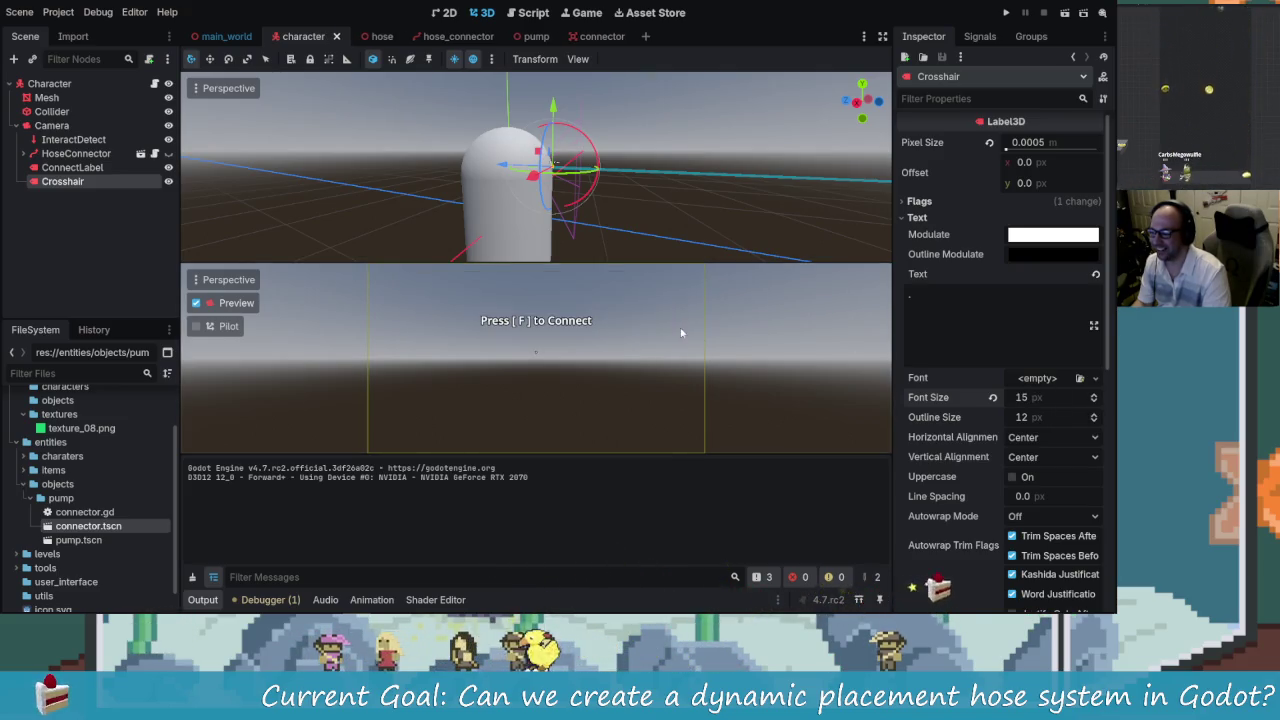
key("F5")
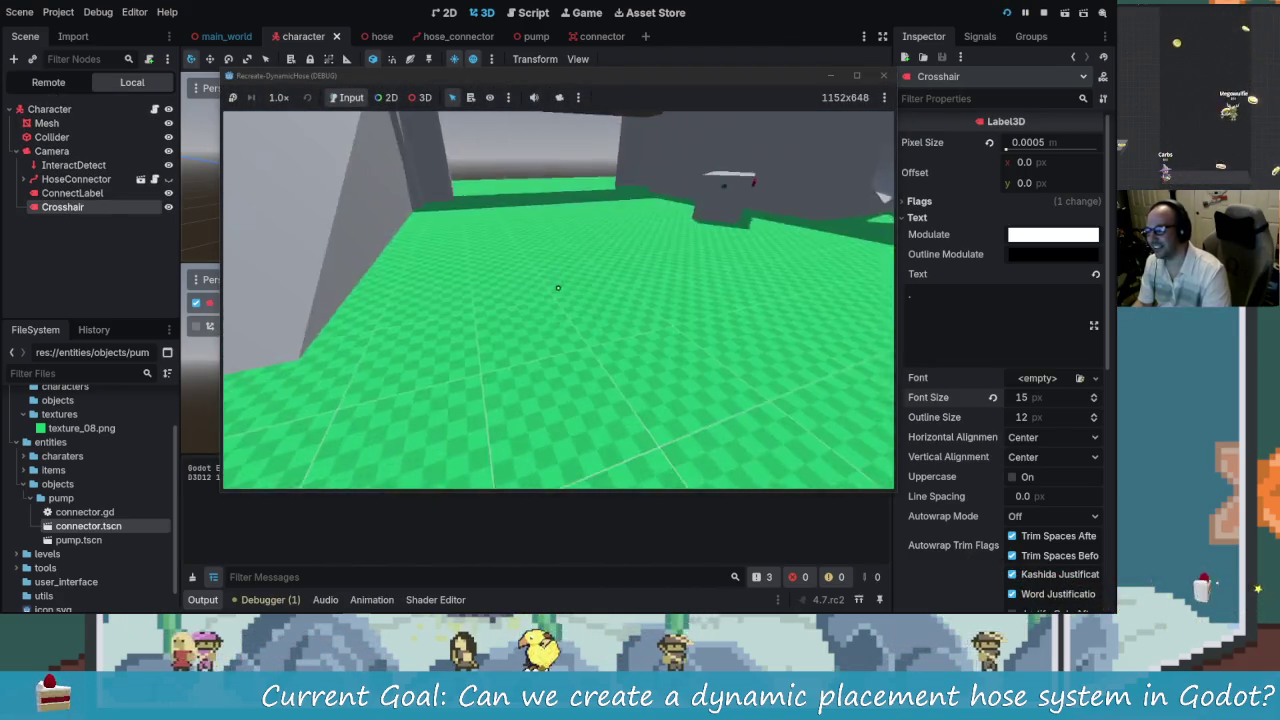
- Connect the hose at the pump and walk away, laying it across the floor
key("w")
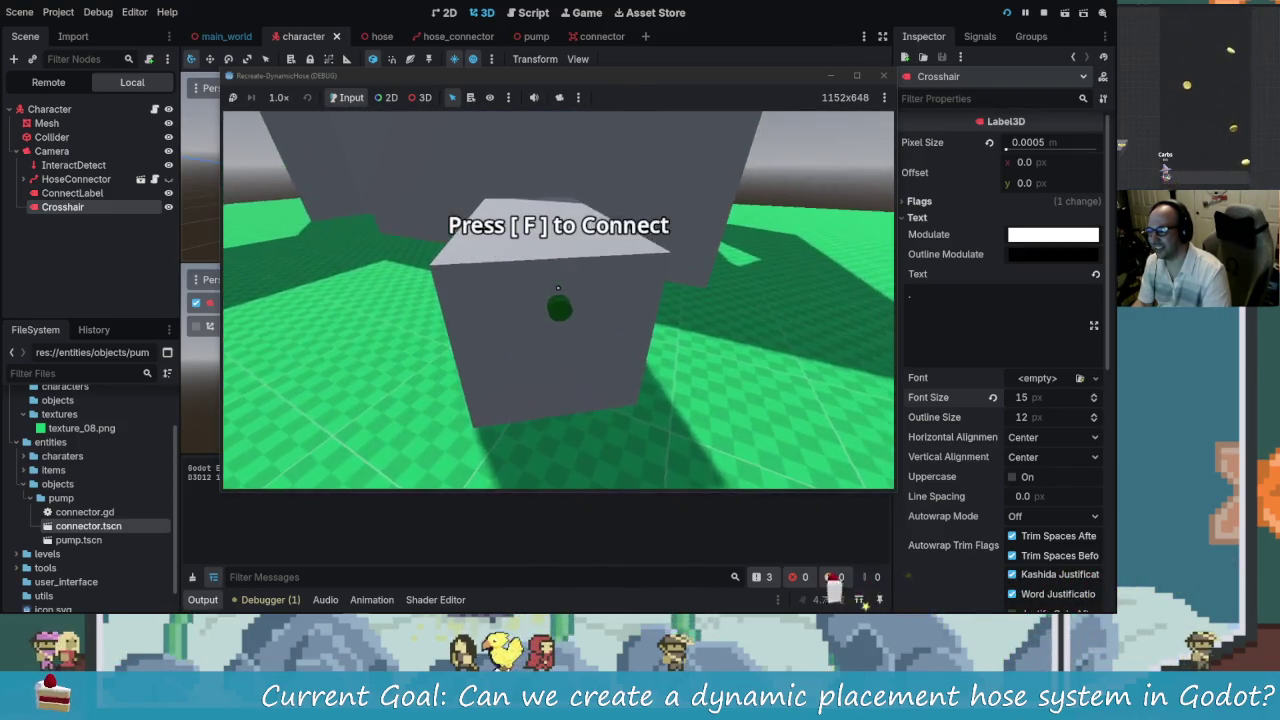
key("f")
key("w")
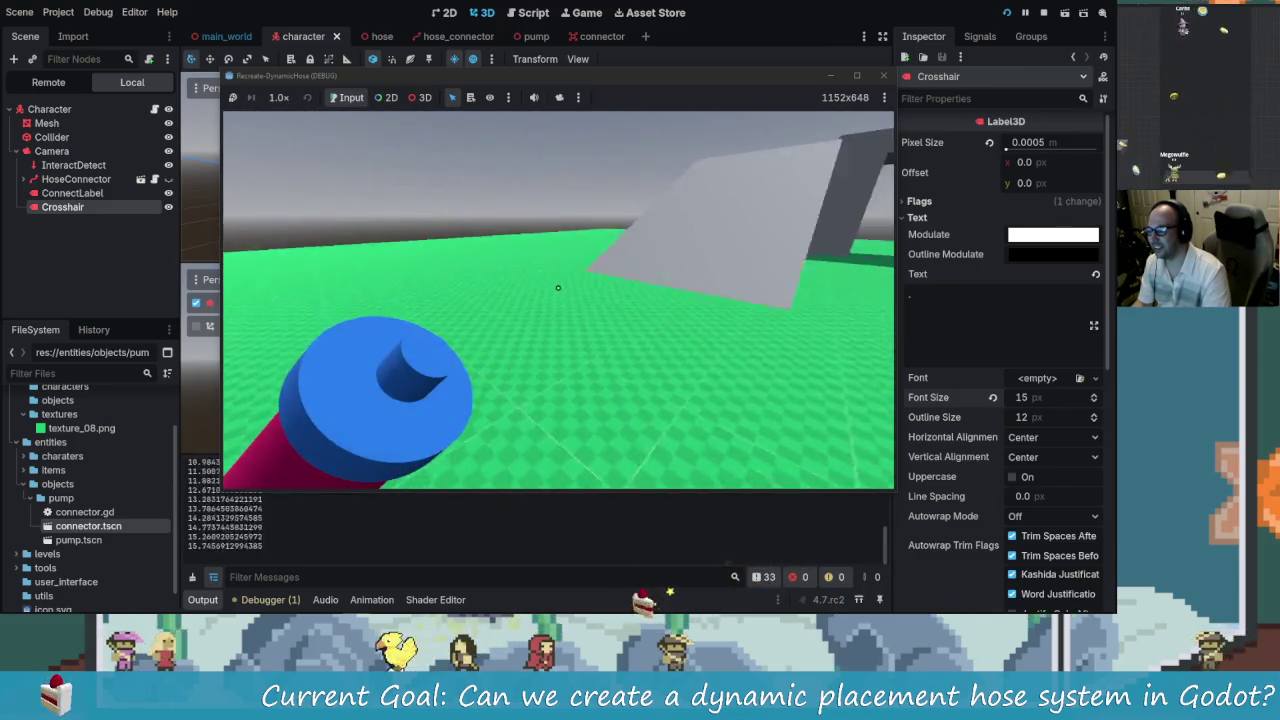
key("w")
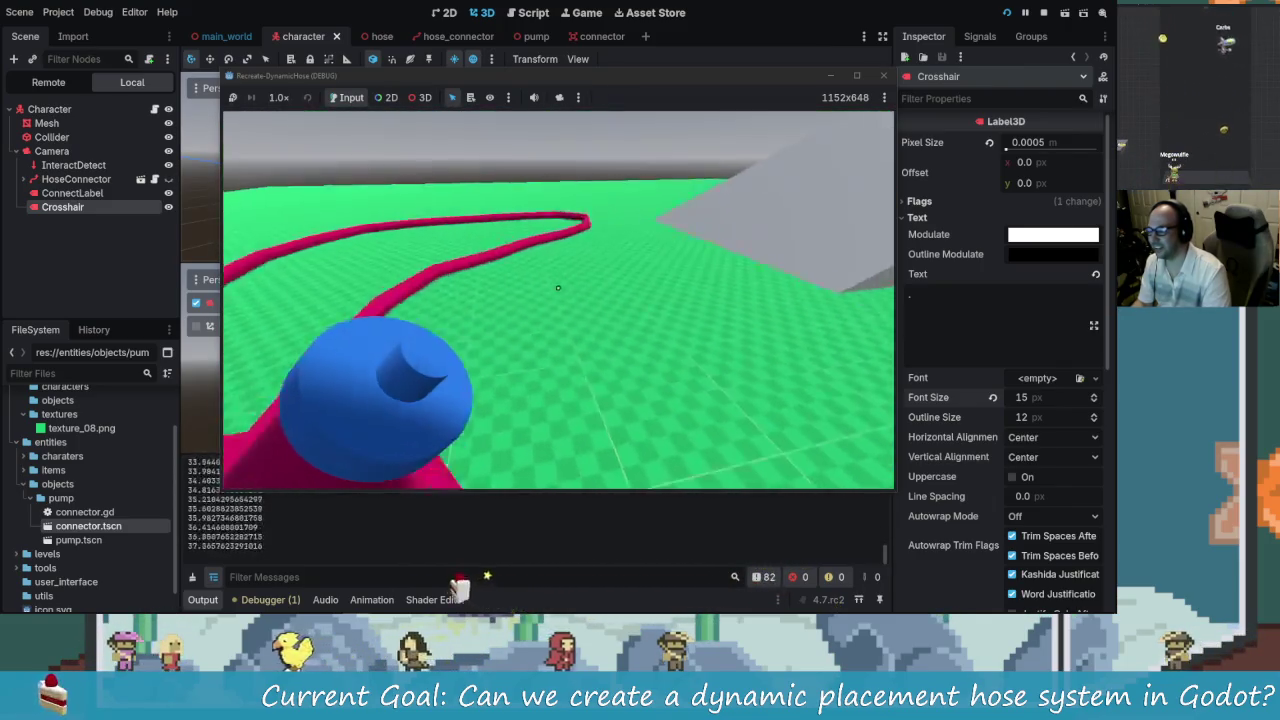
key("w")
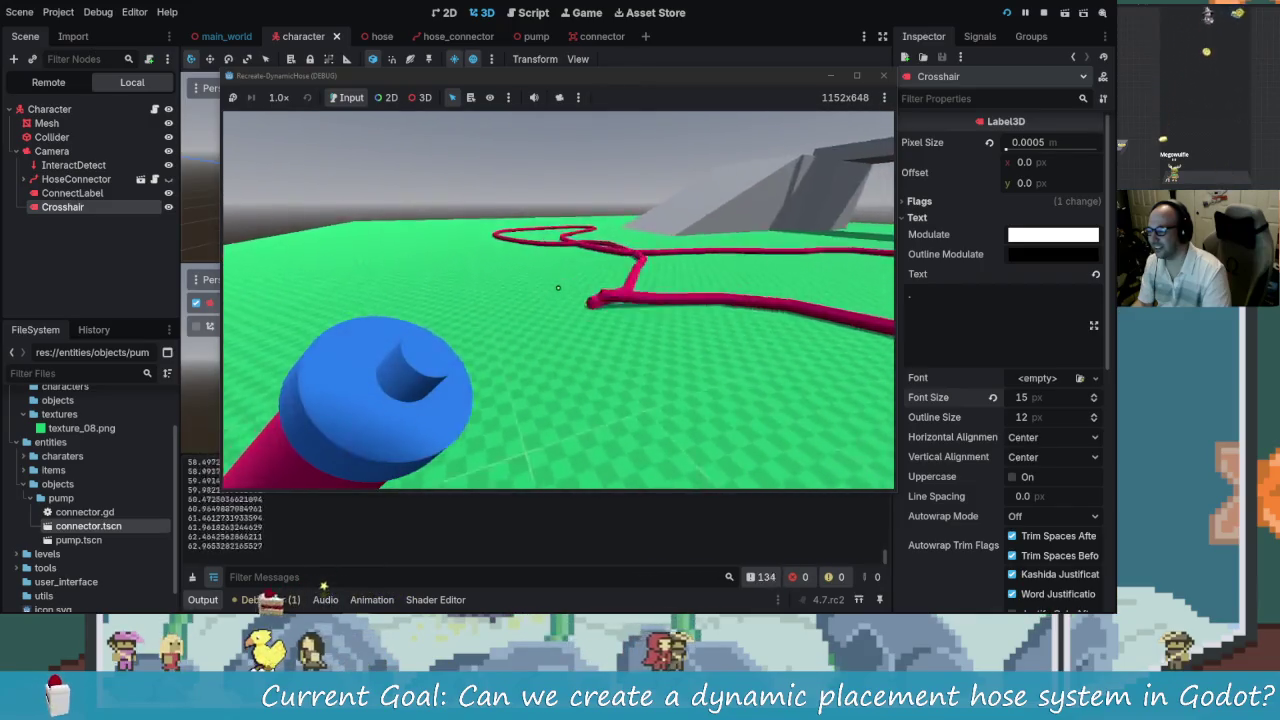
- Look over the laid hose, stop the game, and open connector.gd
key("w")
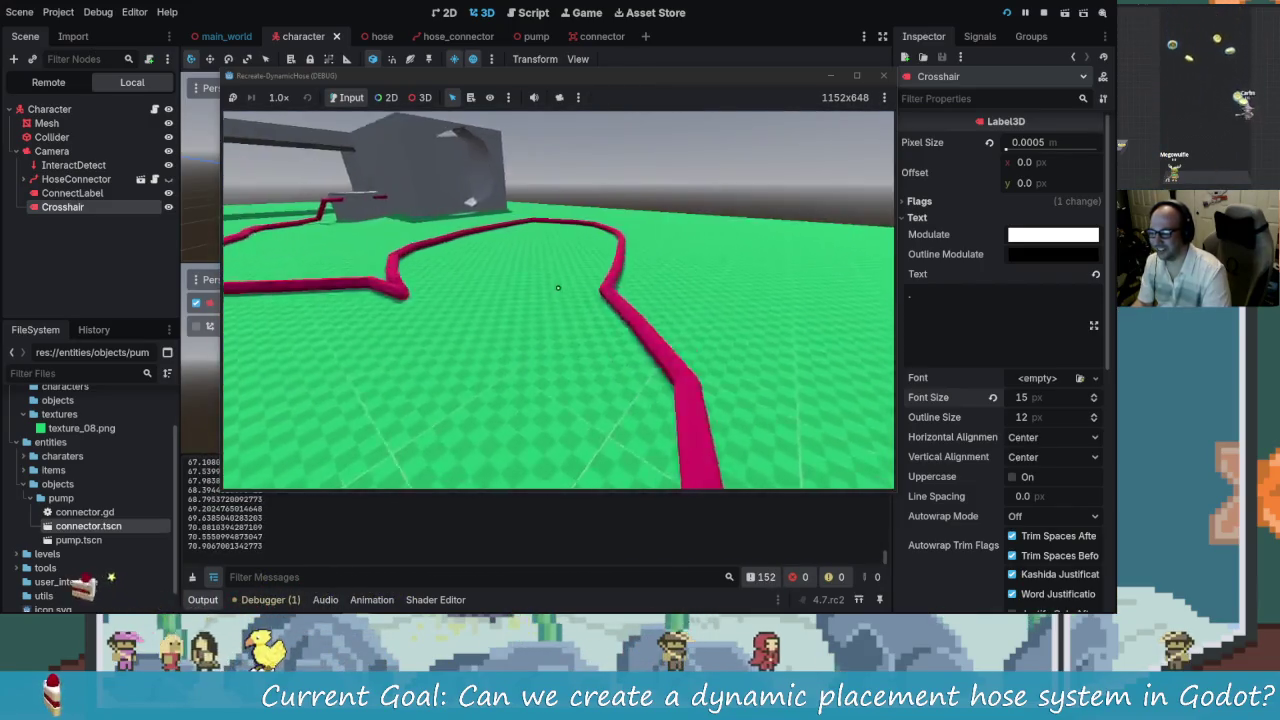
key("F8")
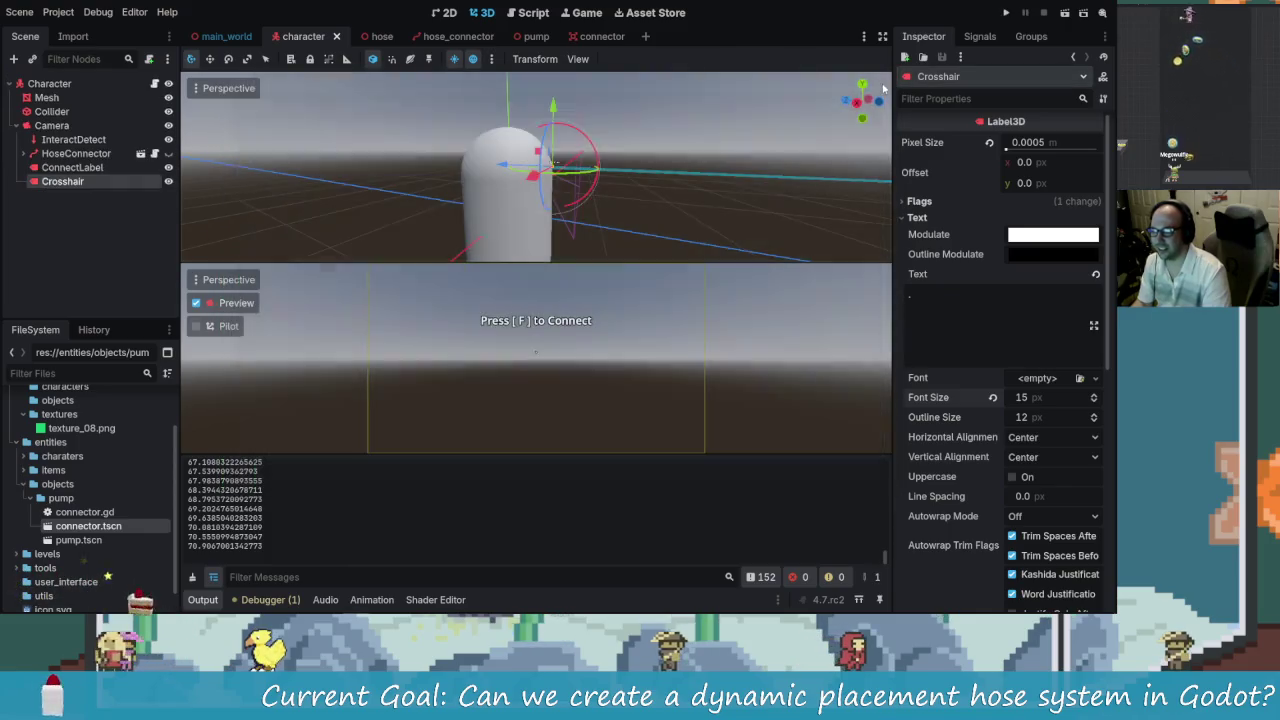
left_click(533, 12)
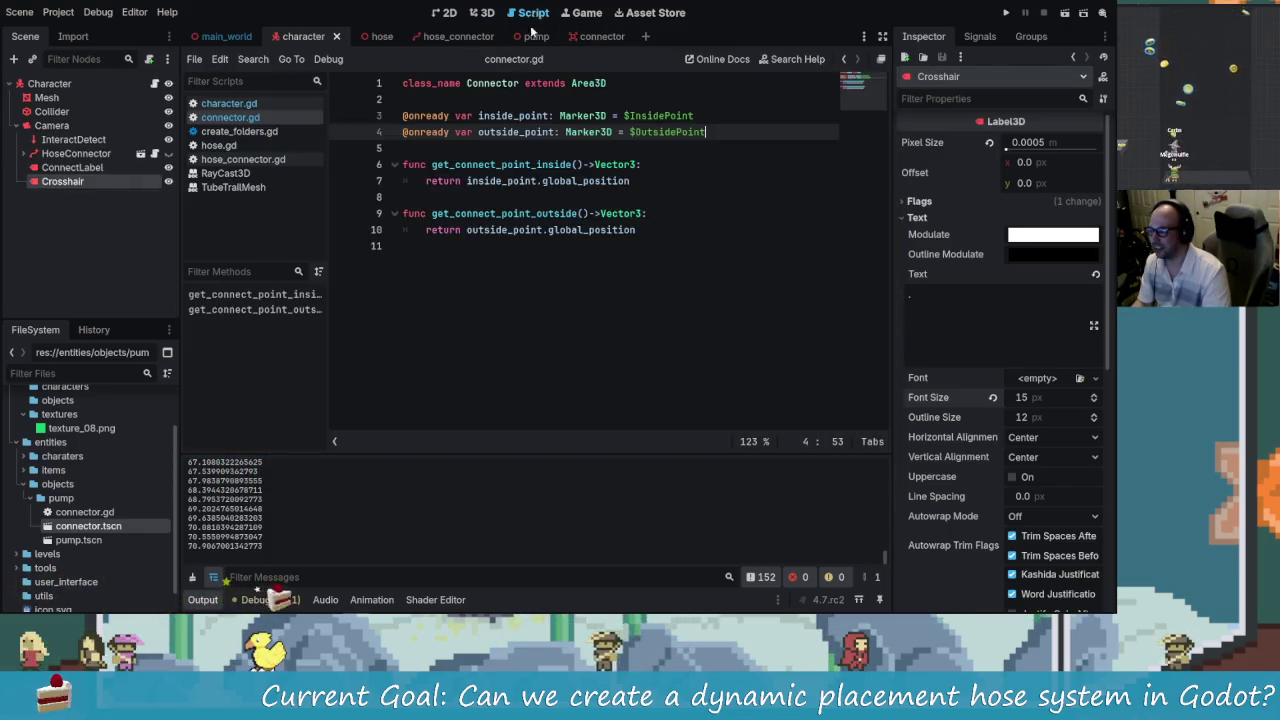
- Open hose_connector.gd, then hose.gd with its Hose scene, and run the game
left_click(458, 40)
left_click(366, 36)
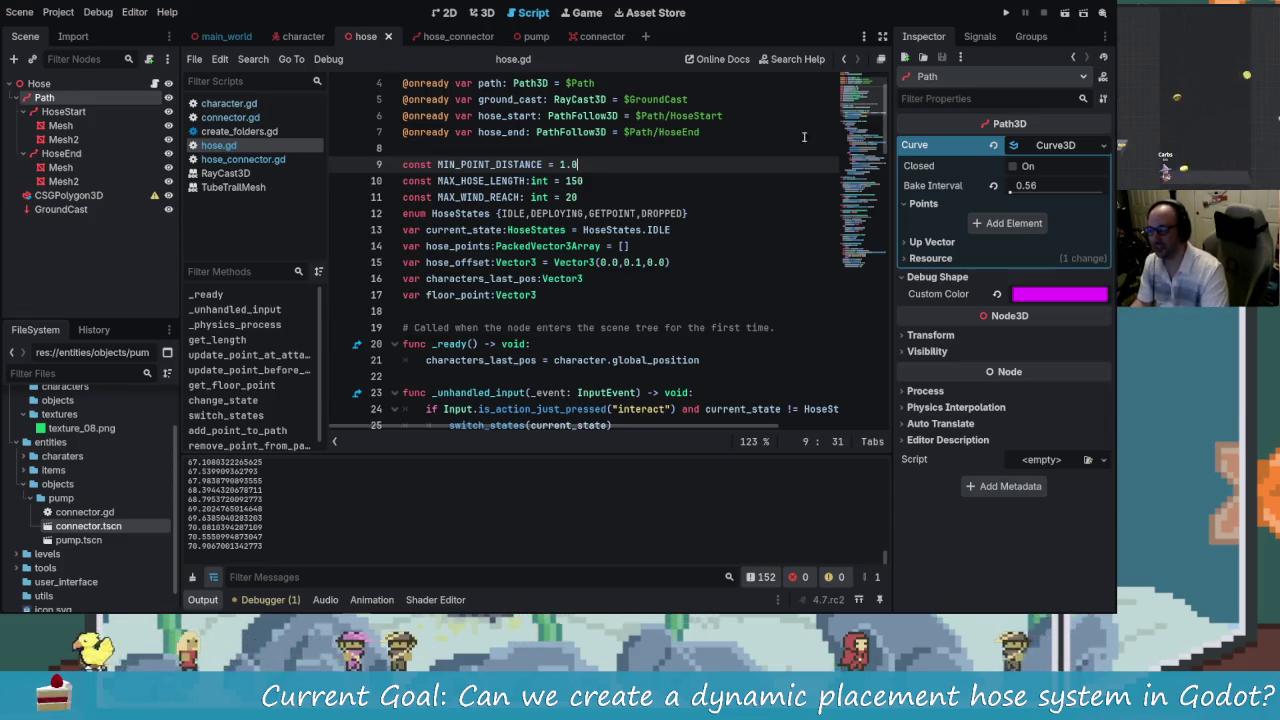
key("F5")
- Grab the hose end at the grey connector box and pull it across the floor
key("w")
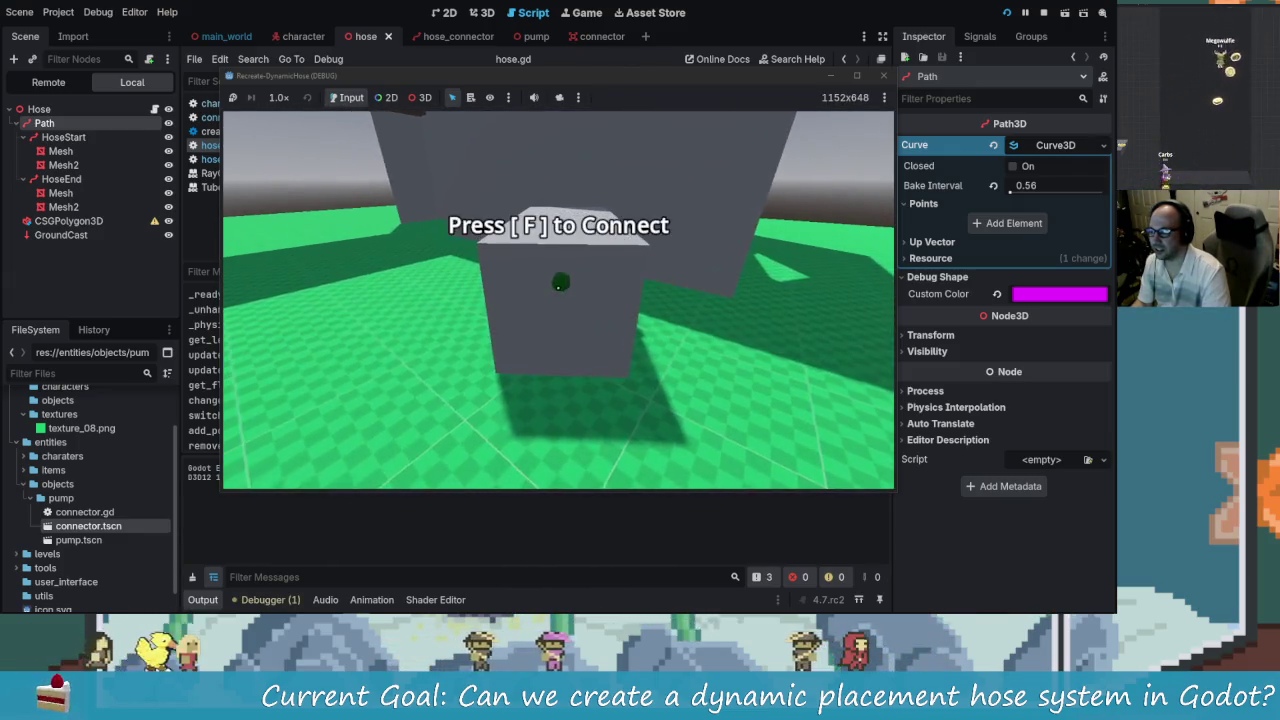
key("f")
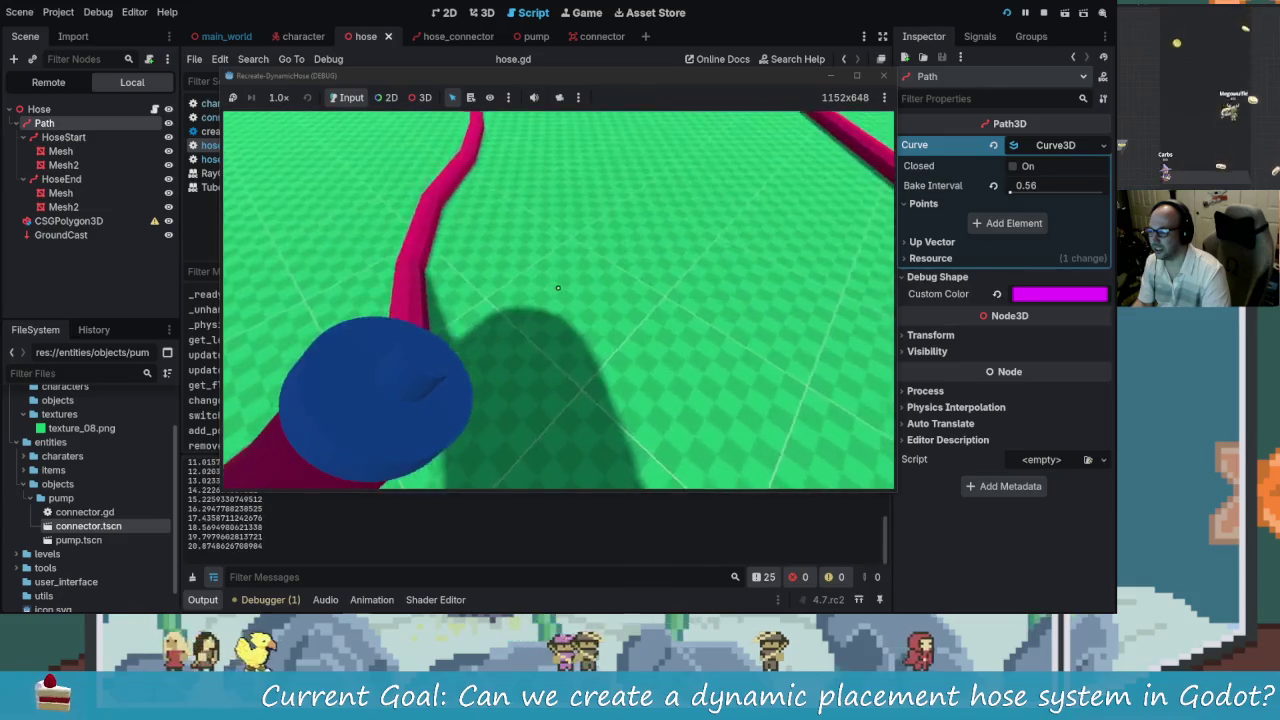
key("w")
key("w")
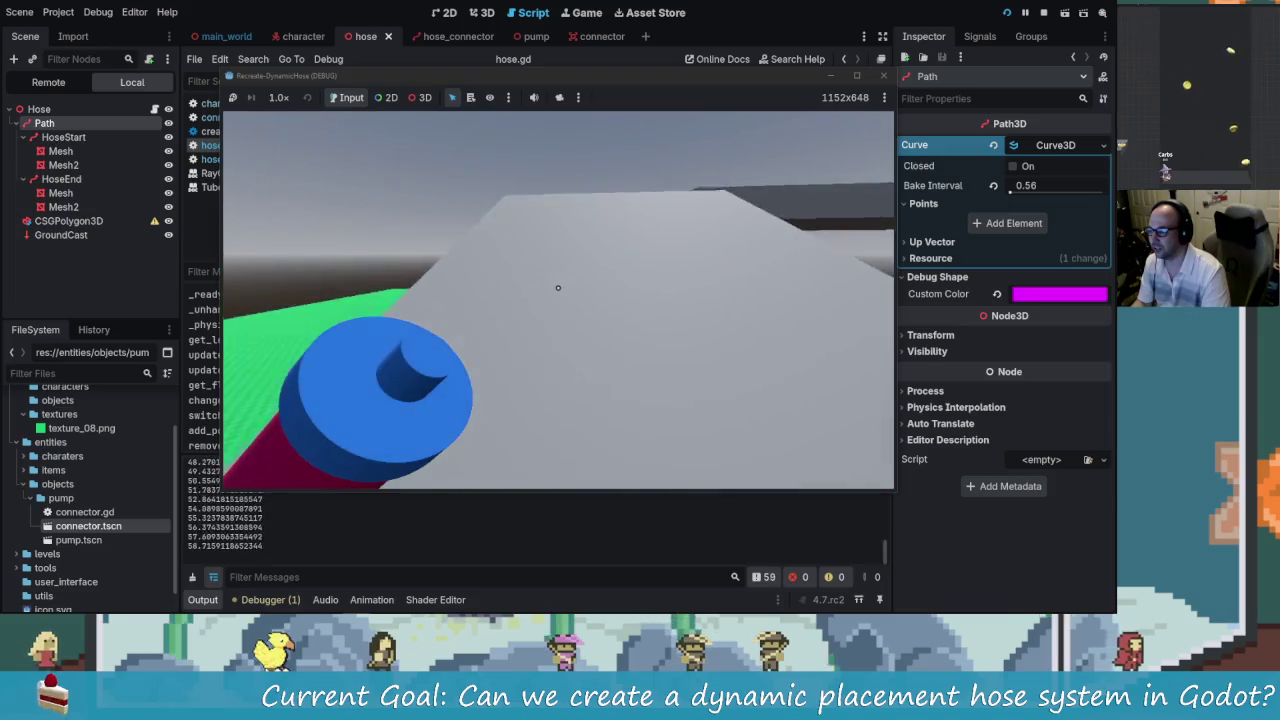
key("w")
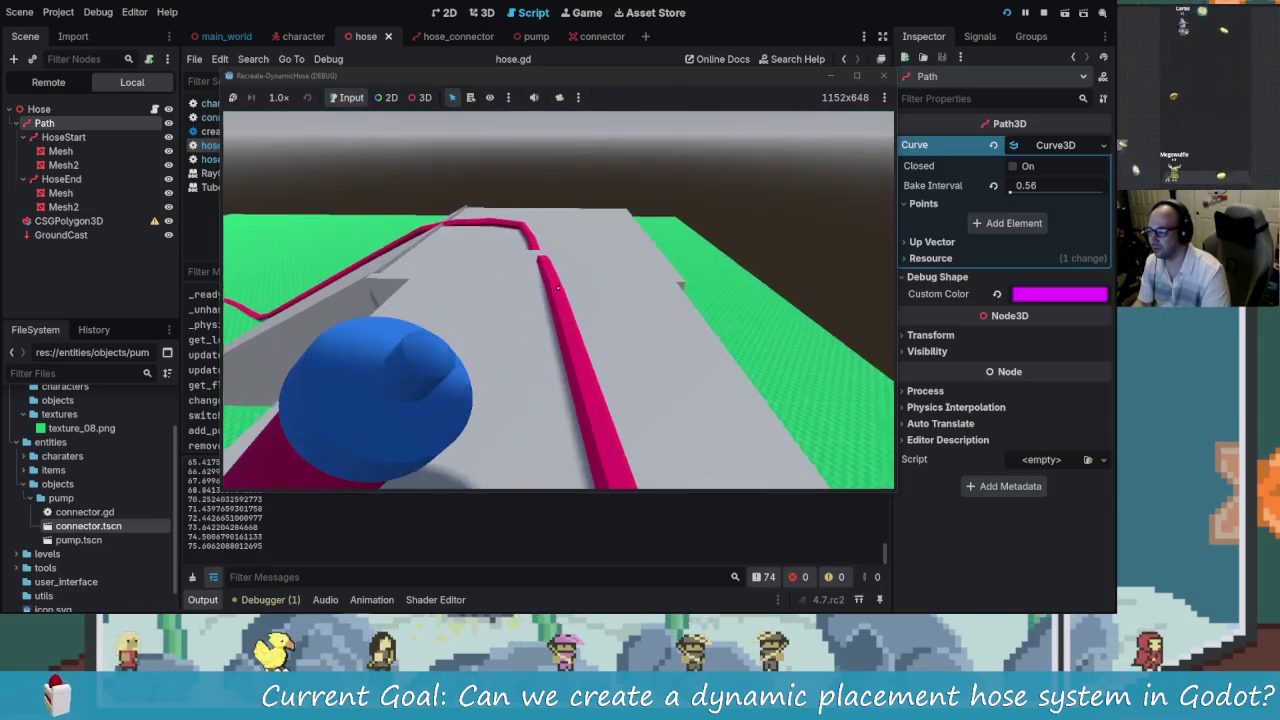
key("w")
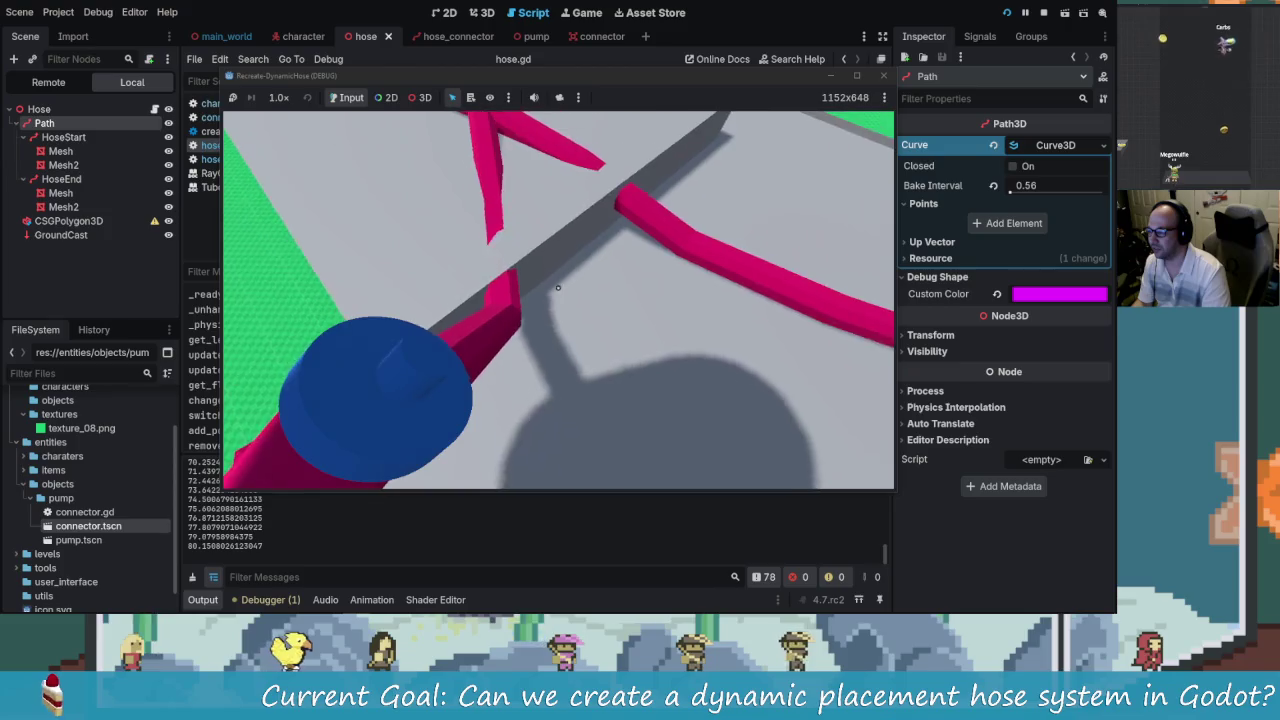
key("w")
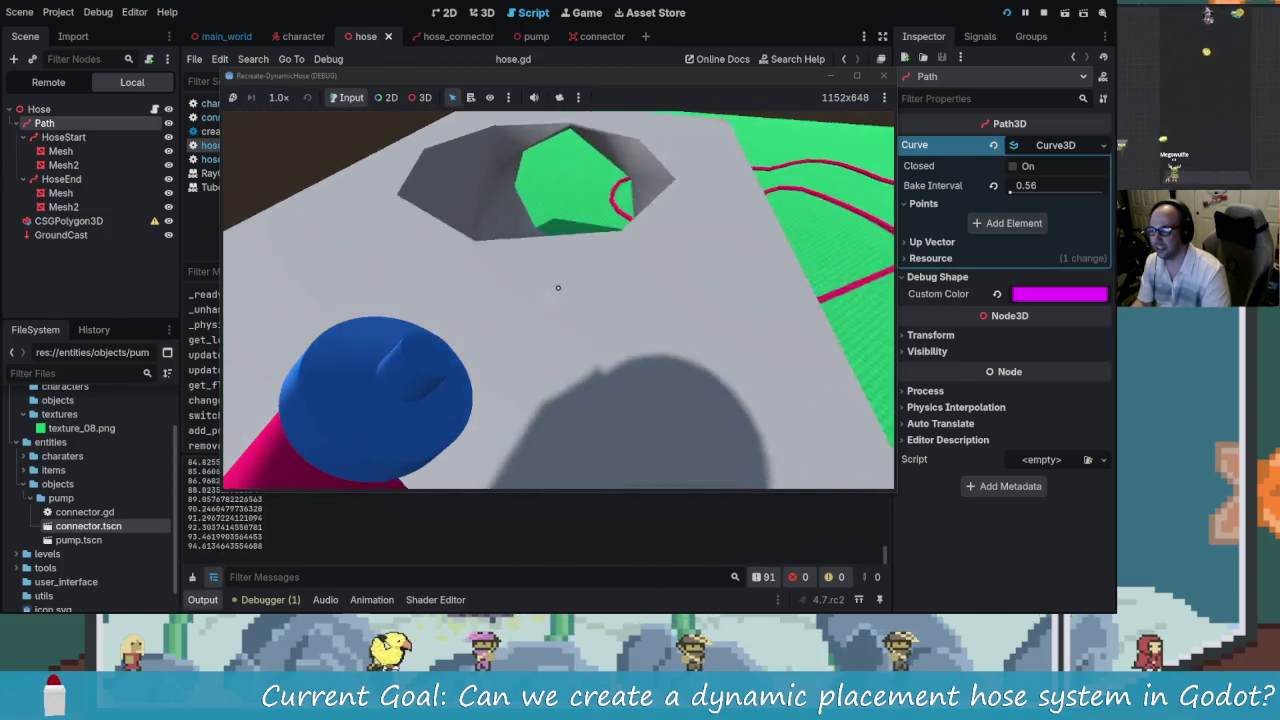
- Walk past the pump, over the ramp and platform, along the hose, then stop
key("w")
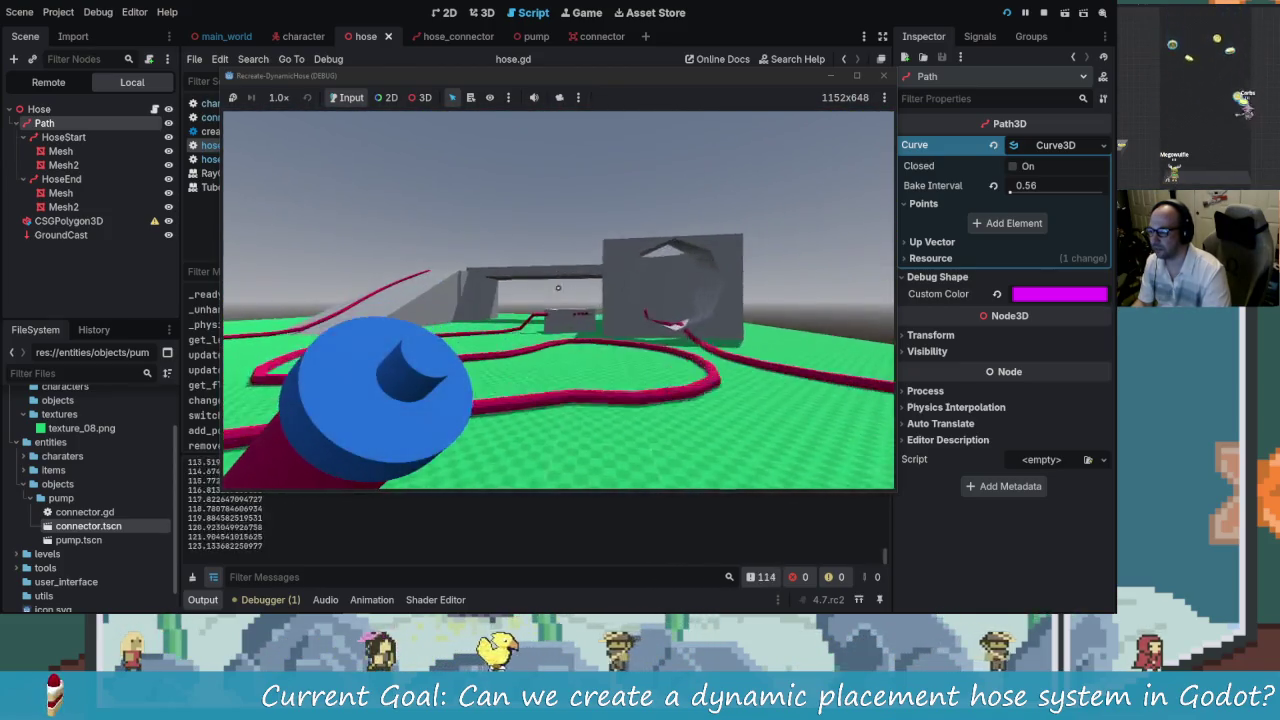
key("w")
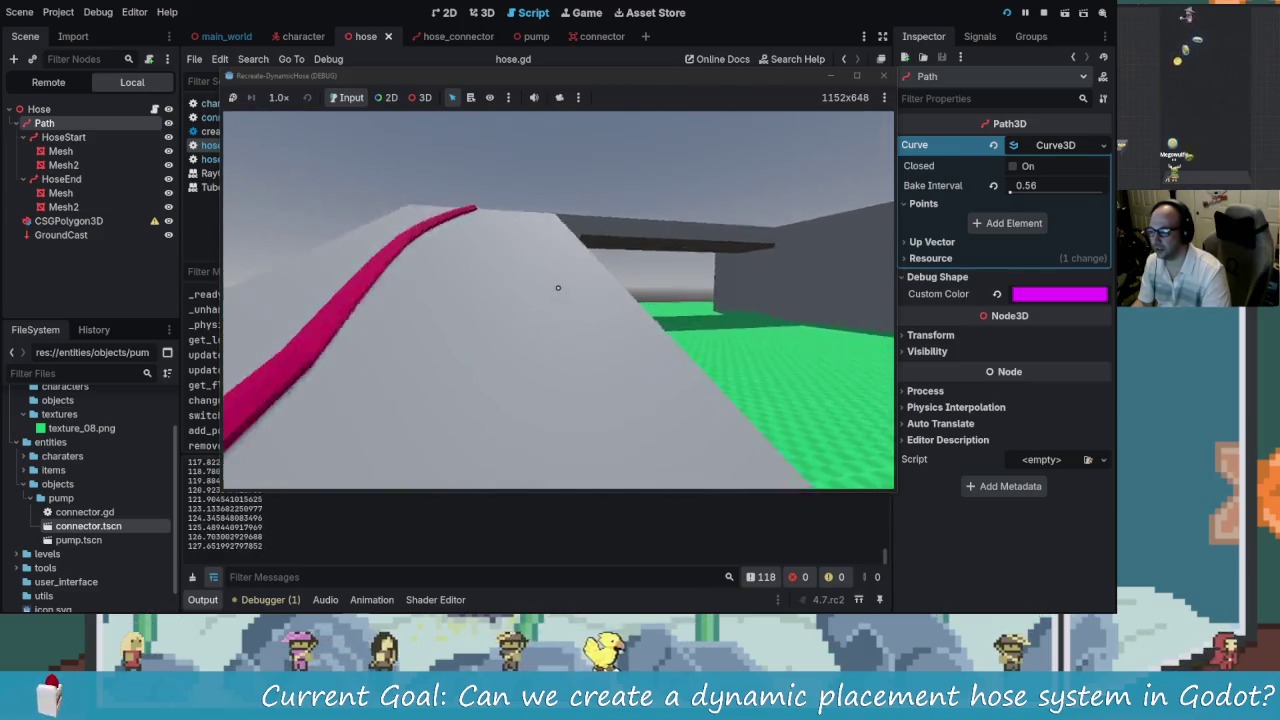
key("w")
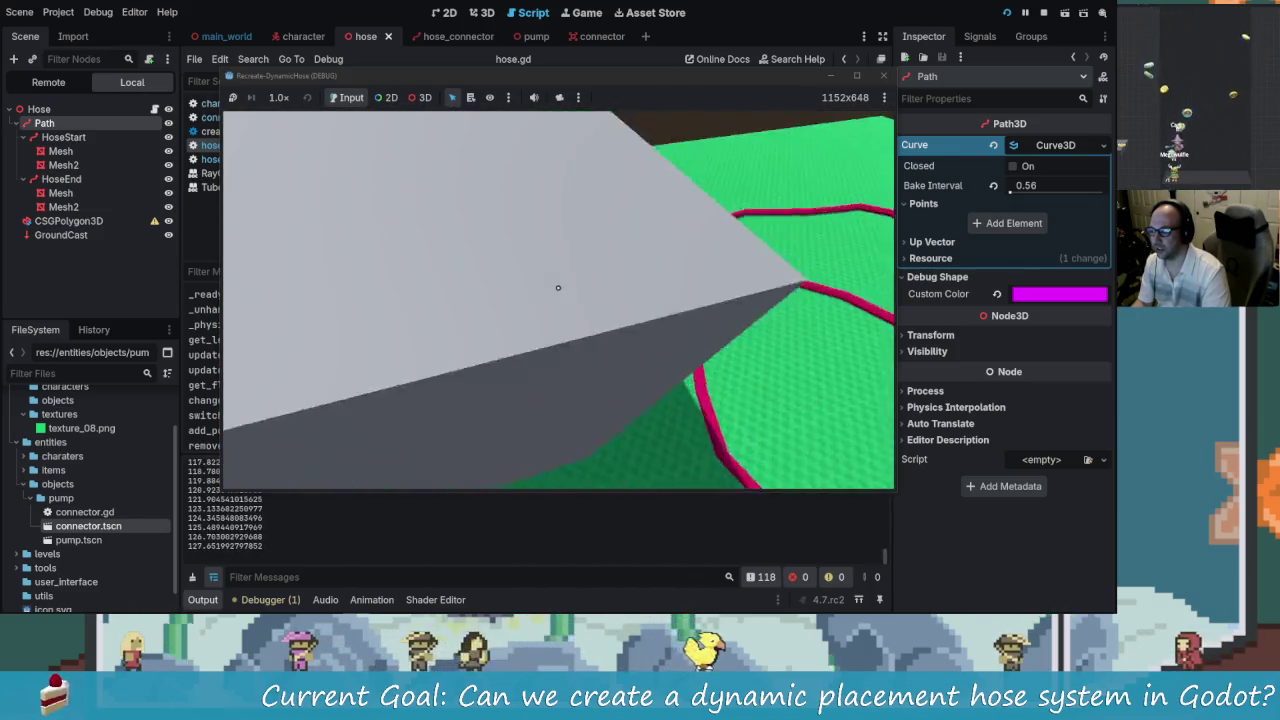
key("w")
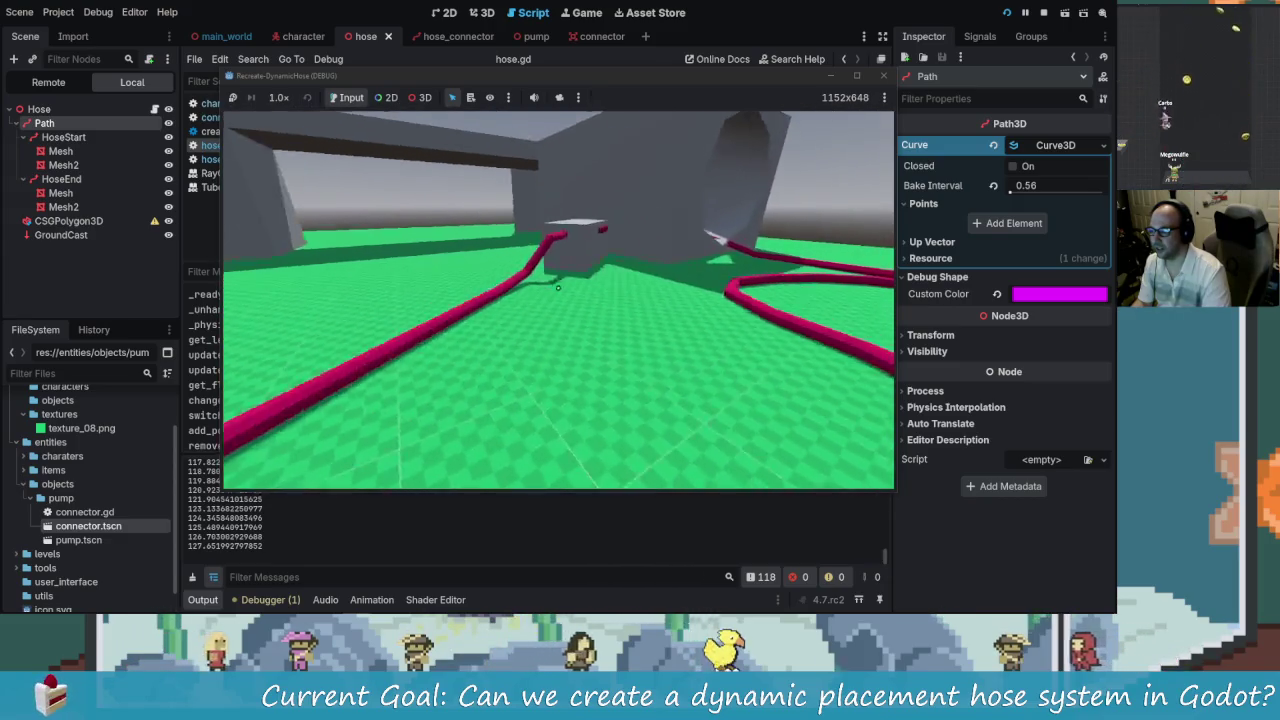
key("w")
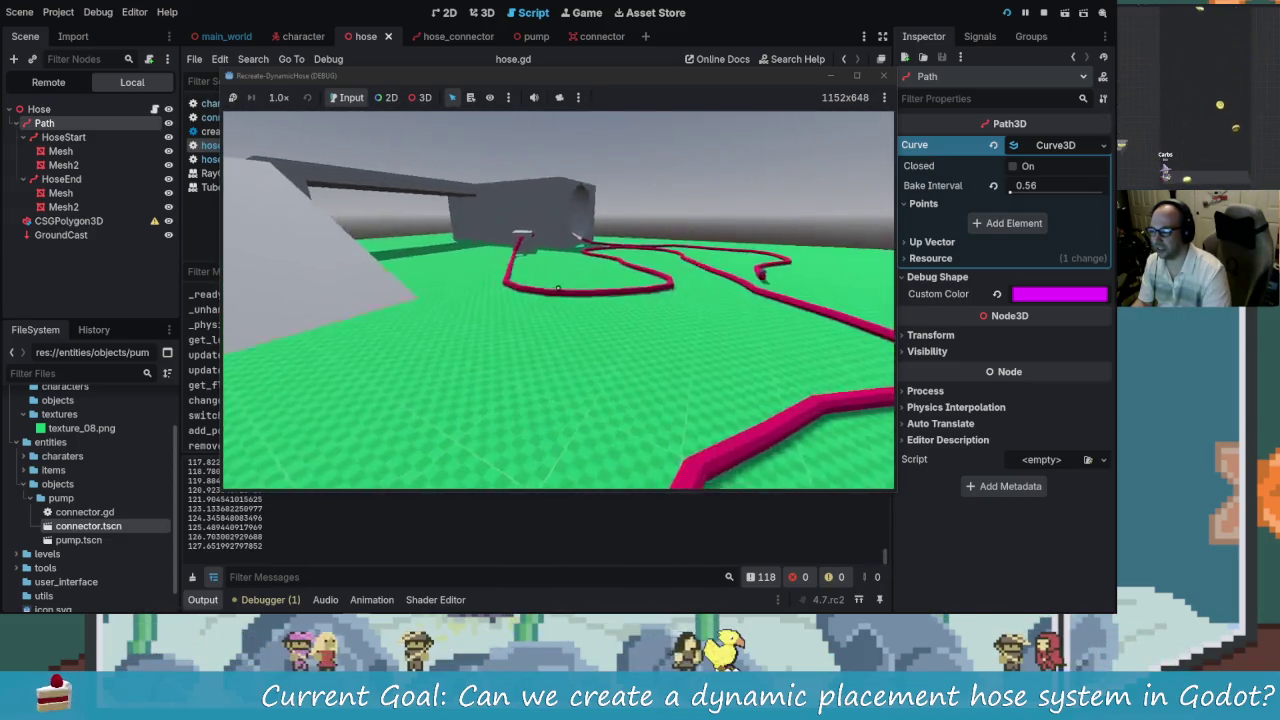
left_click(883, 75)
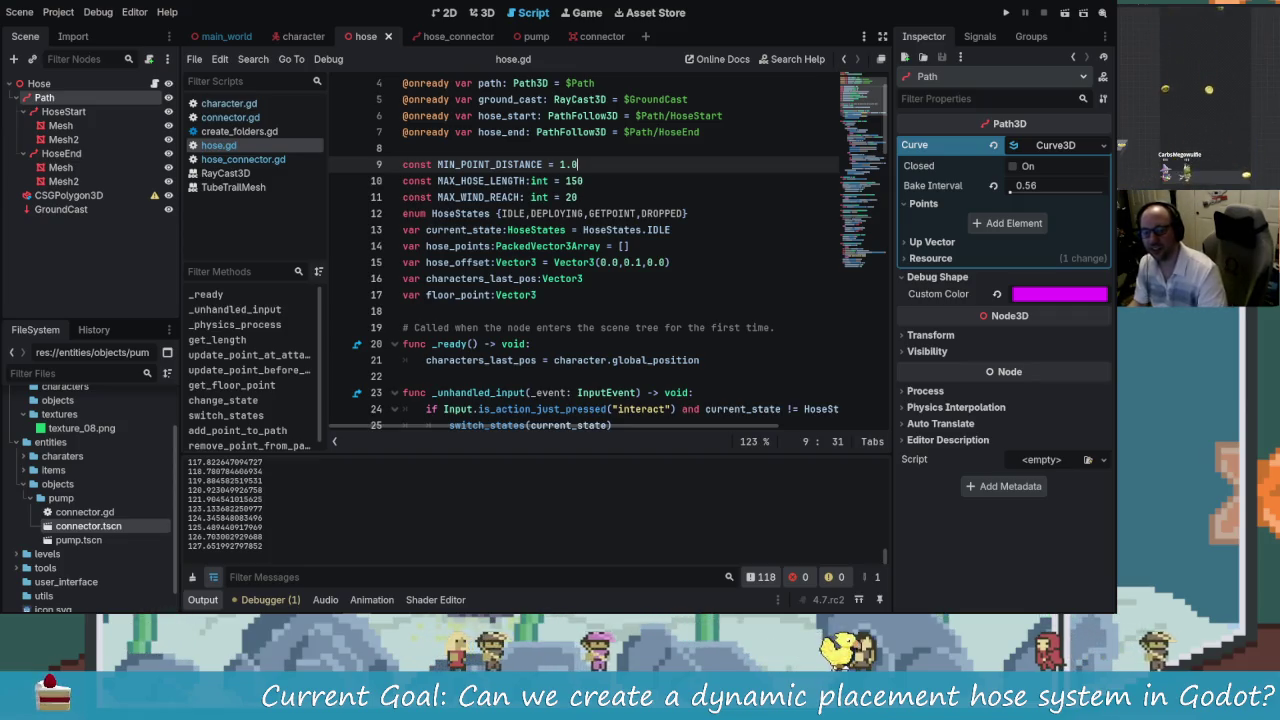
- Run the project, inspect a mesh with the free 3D camera, then return input
left_click(1007, 13)
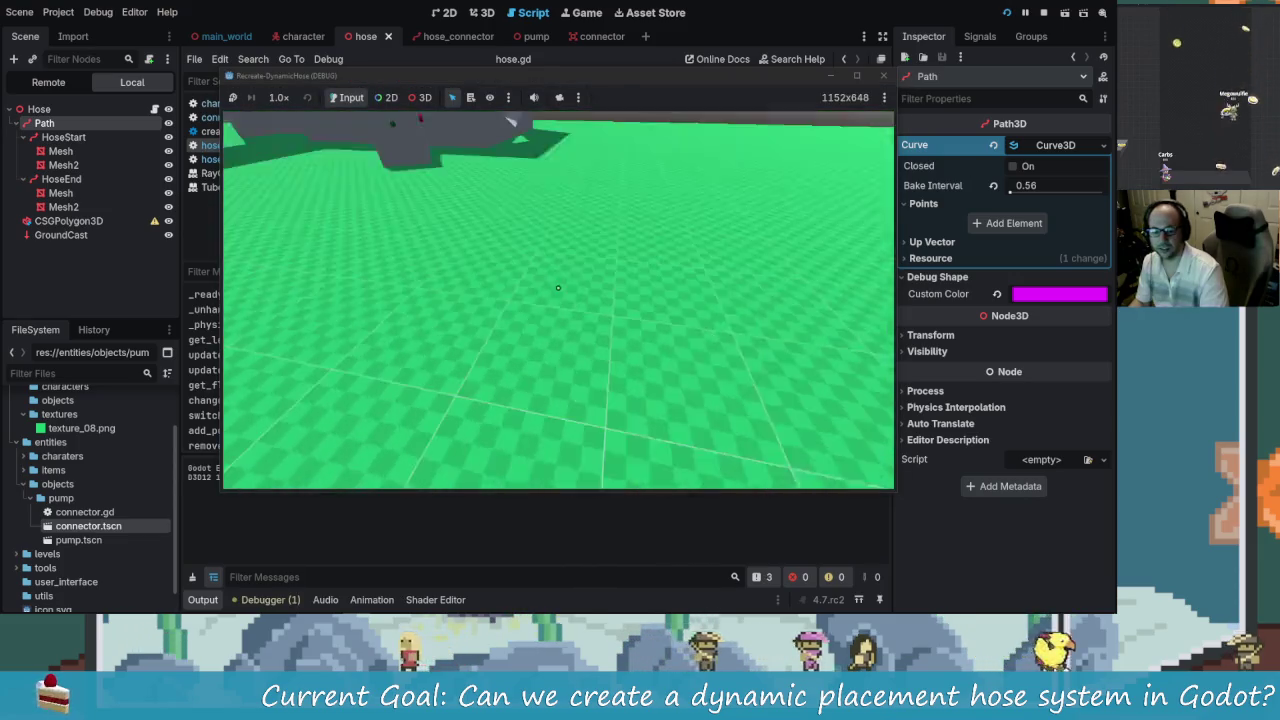
left_click(427, 100)
left_click(549, 245)
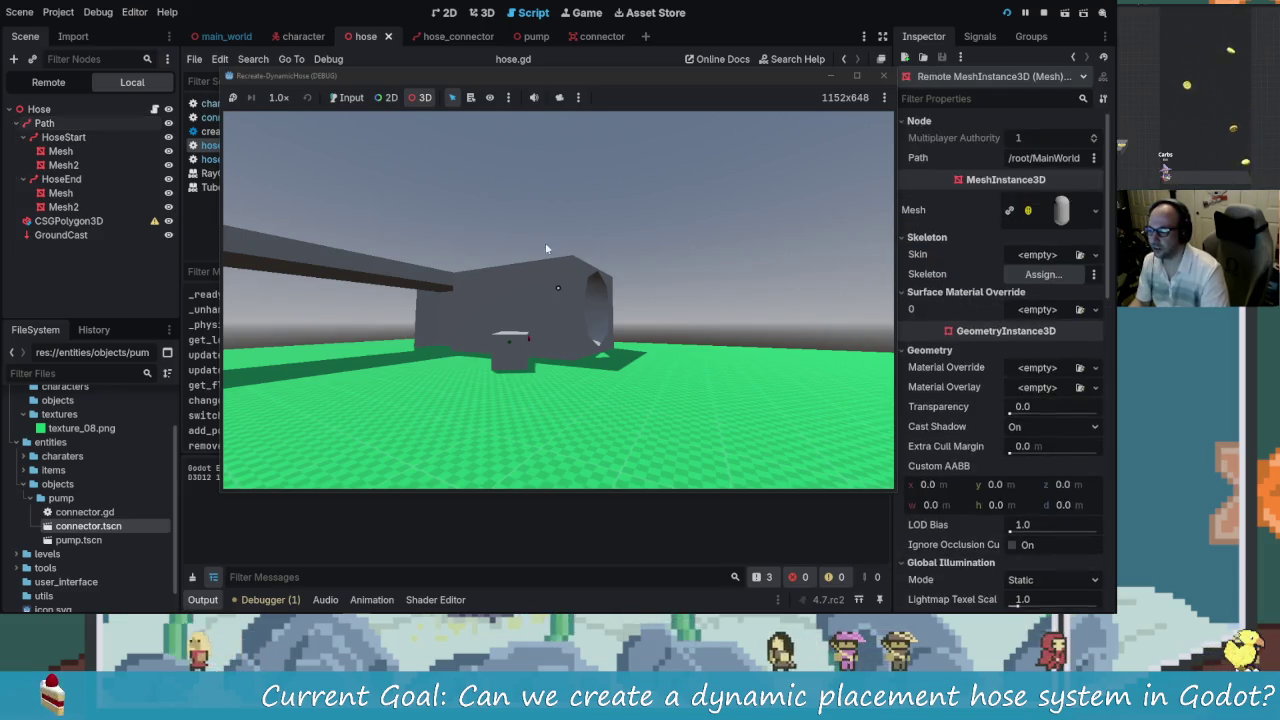
left_click(347, 97)
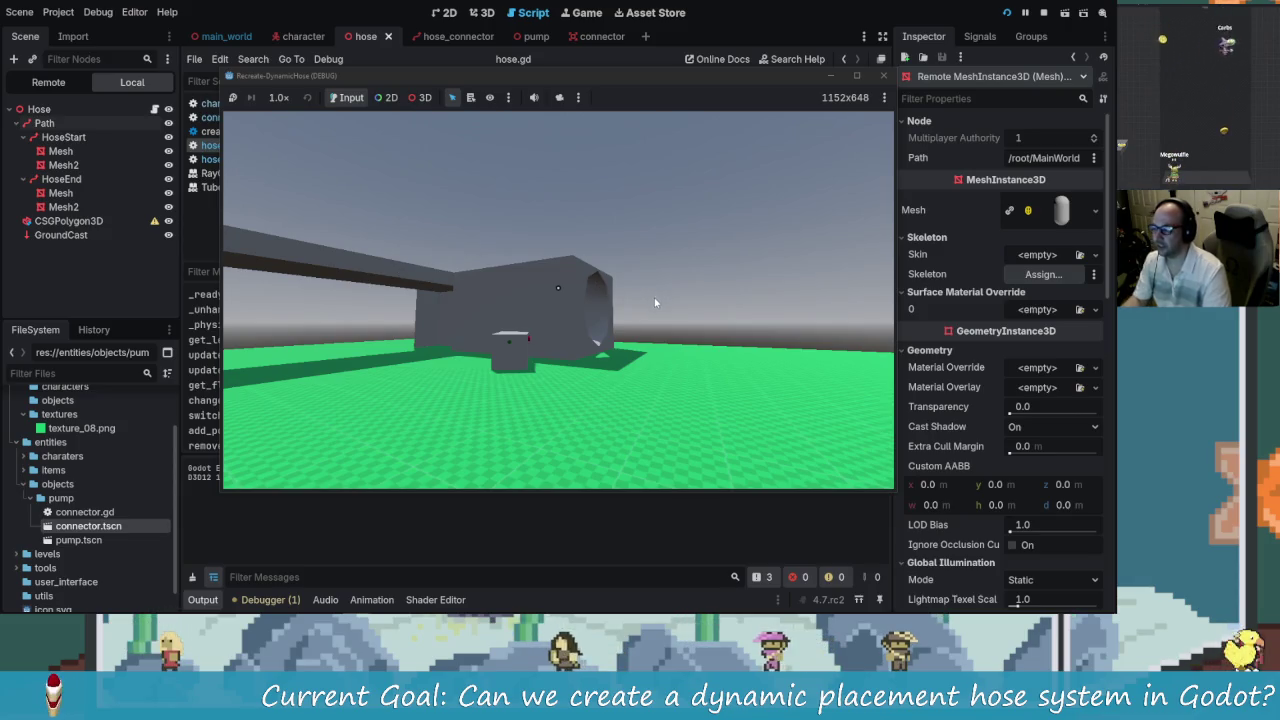
key("w")
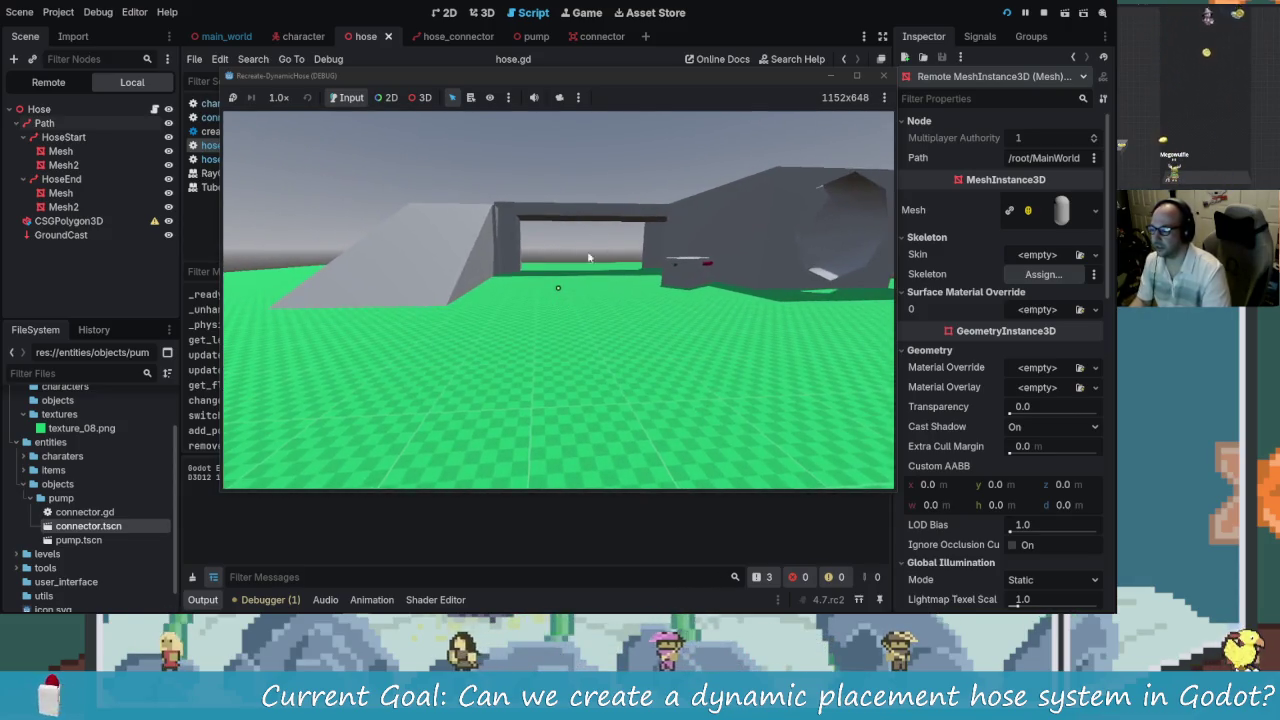
left_click(424, 97)
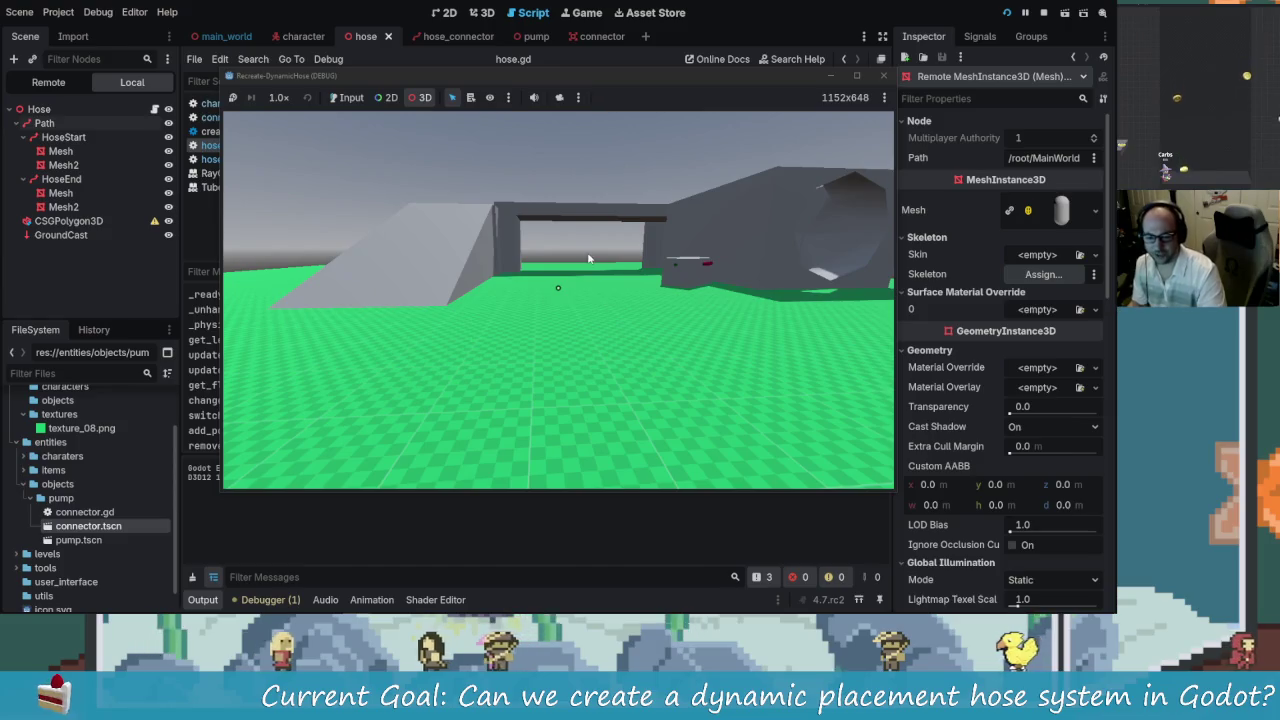
left_click(365, 119)
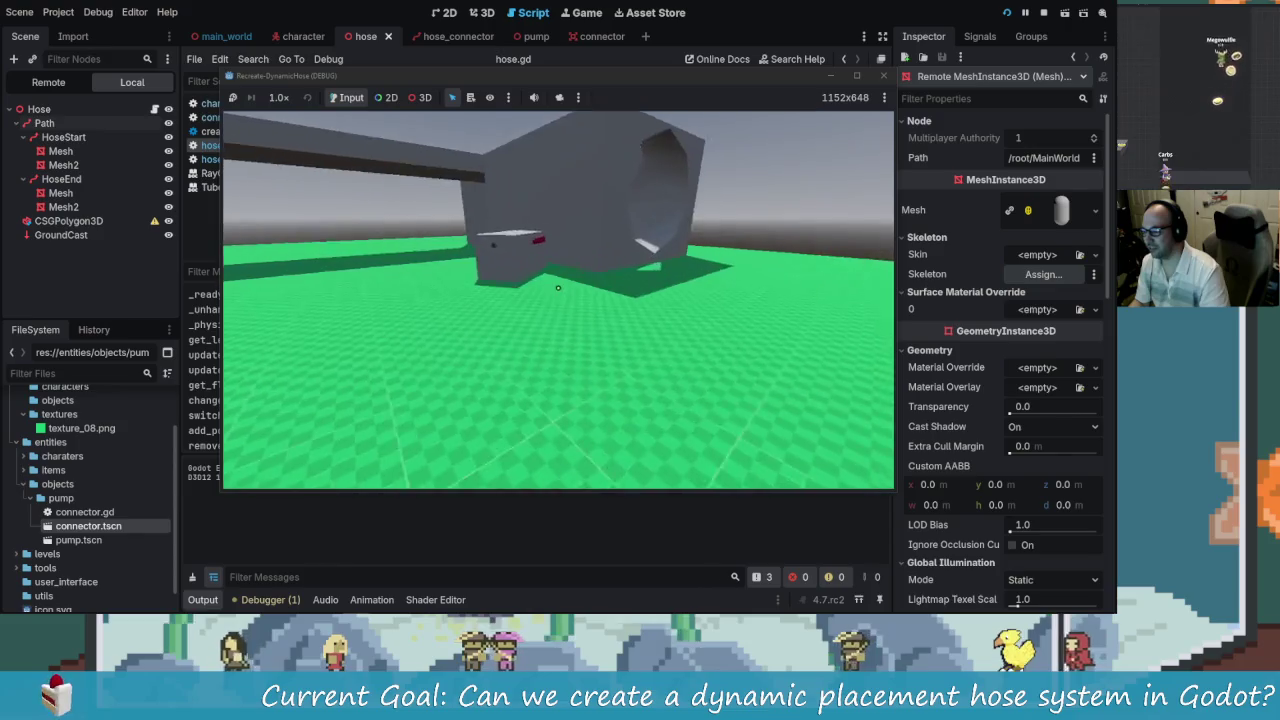
- Approach and re-approach the grey connector box to trigger the connect prompt
key("w")
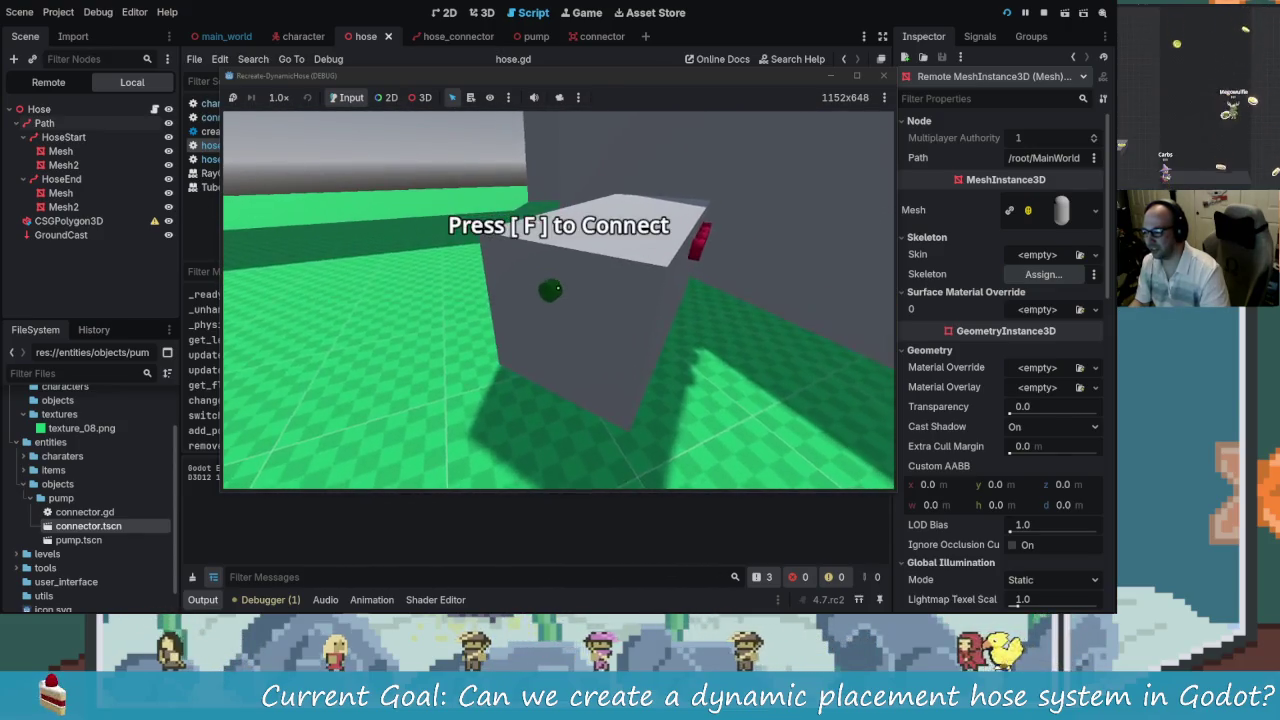
key("s")
key("w")
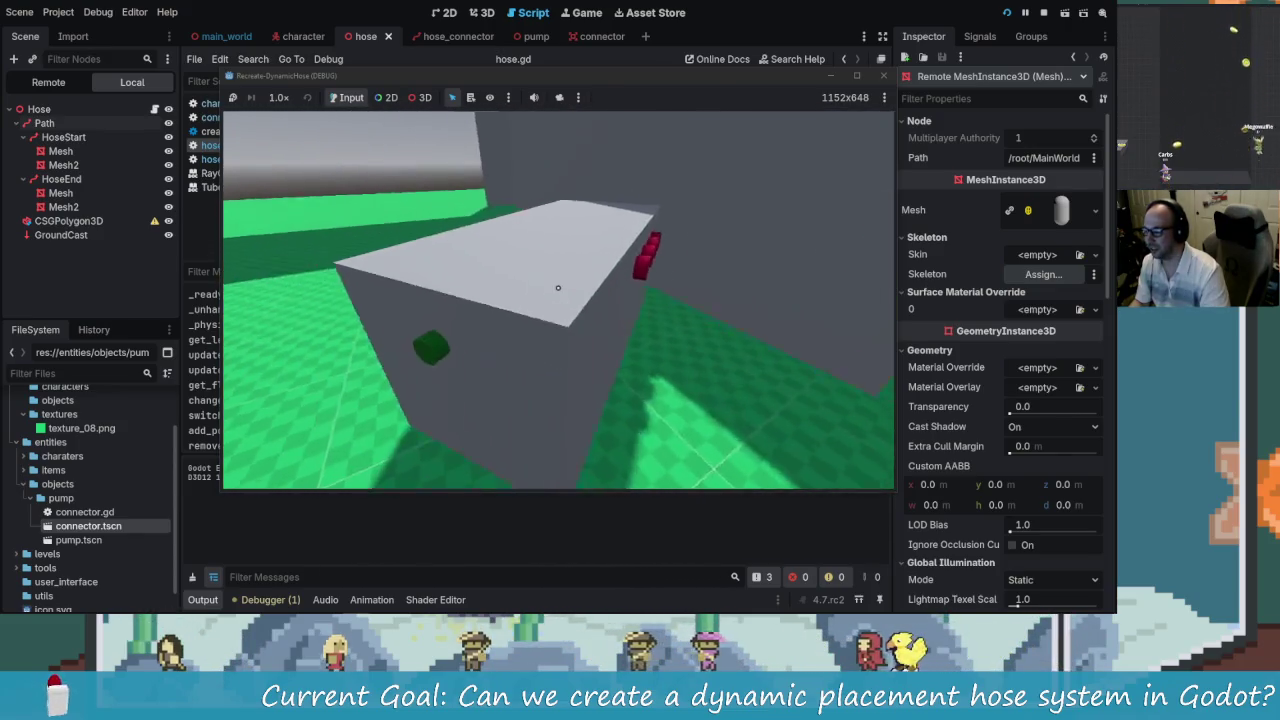
key("w")
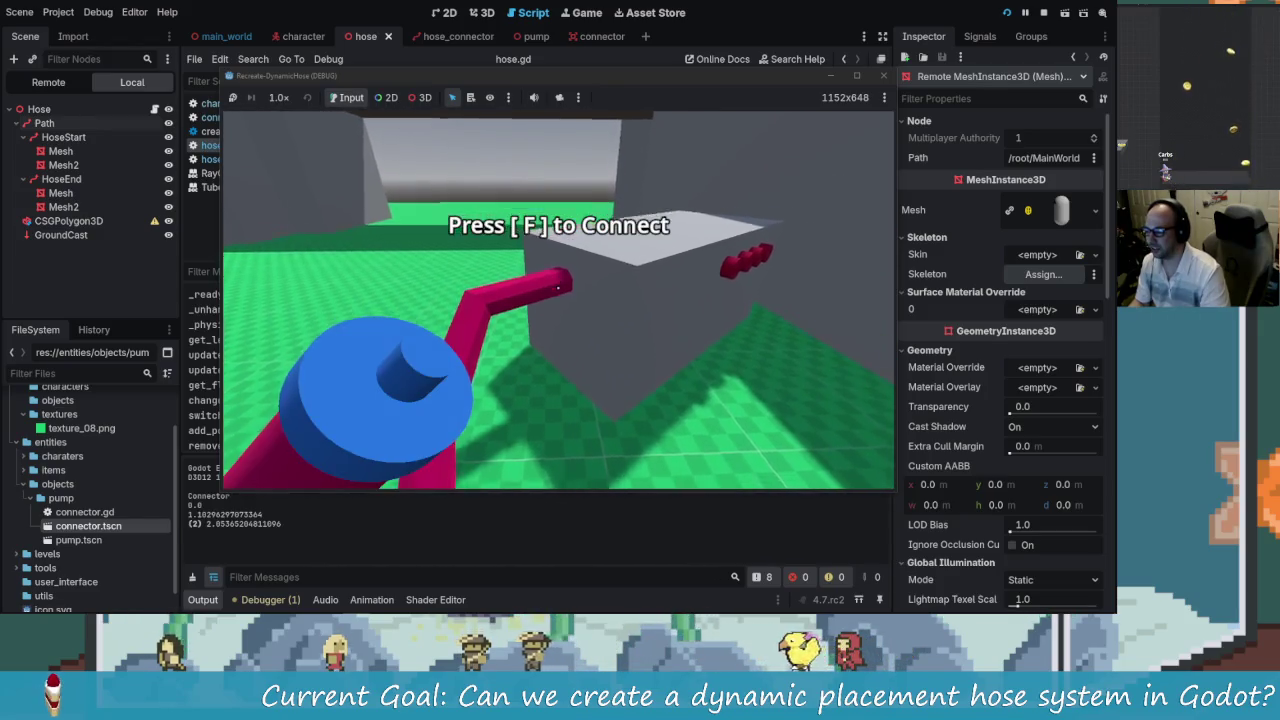
key("s")
key("w")
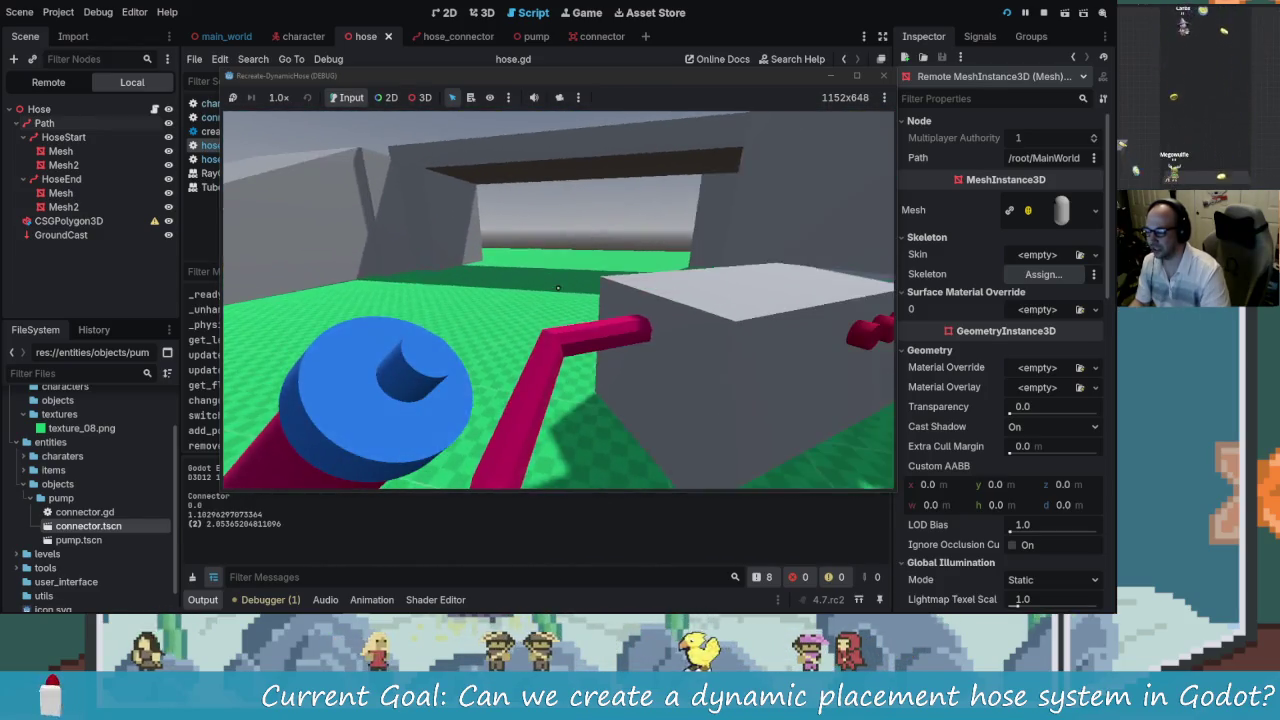
mouse_move(558, 288)
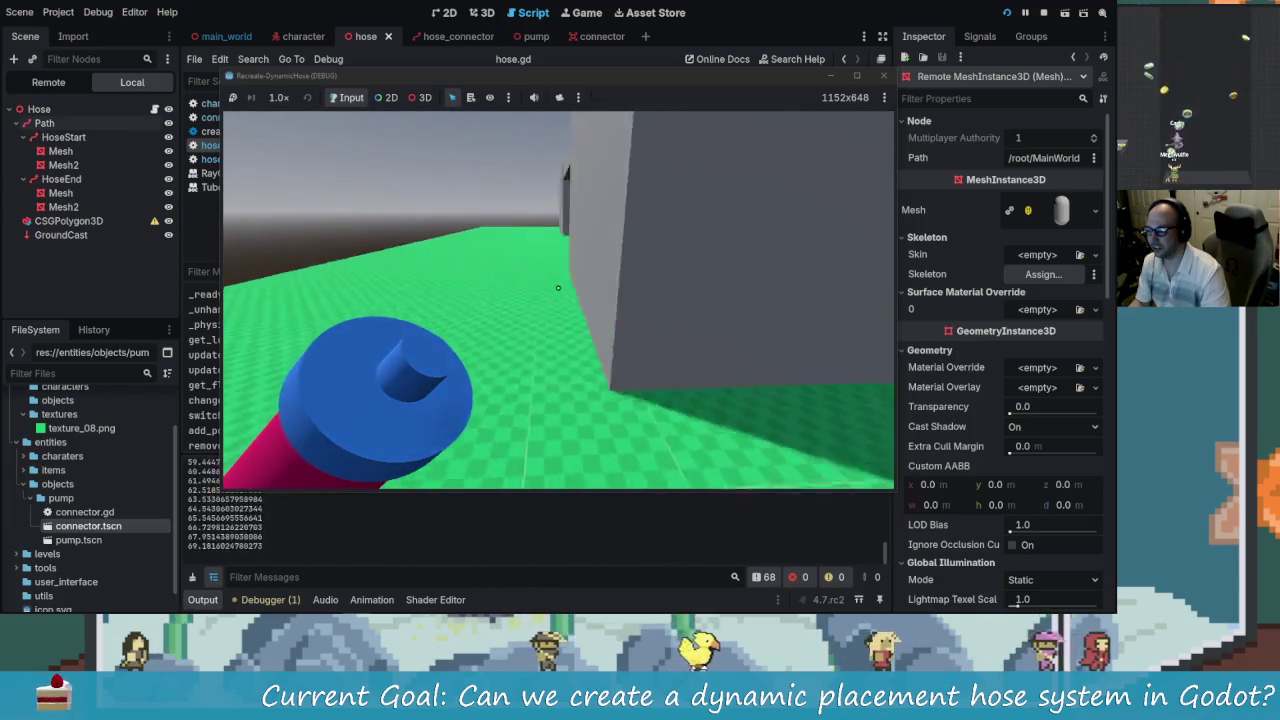
- Walk the hose end to the connector box and try connecting it with F
key("w")
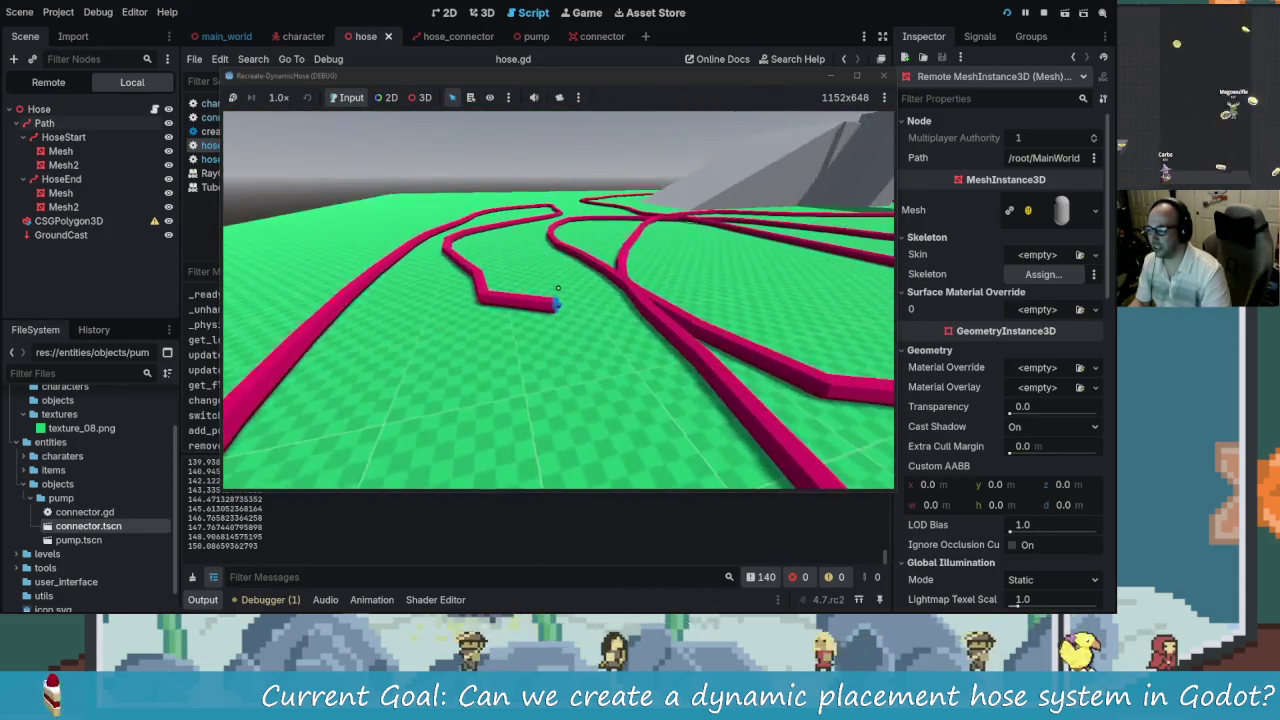
key("w")
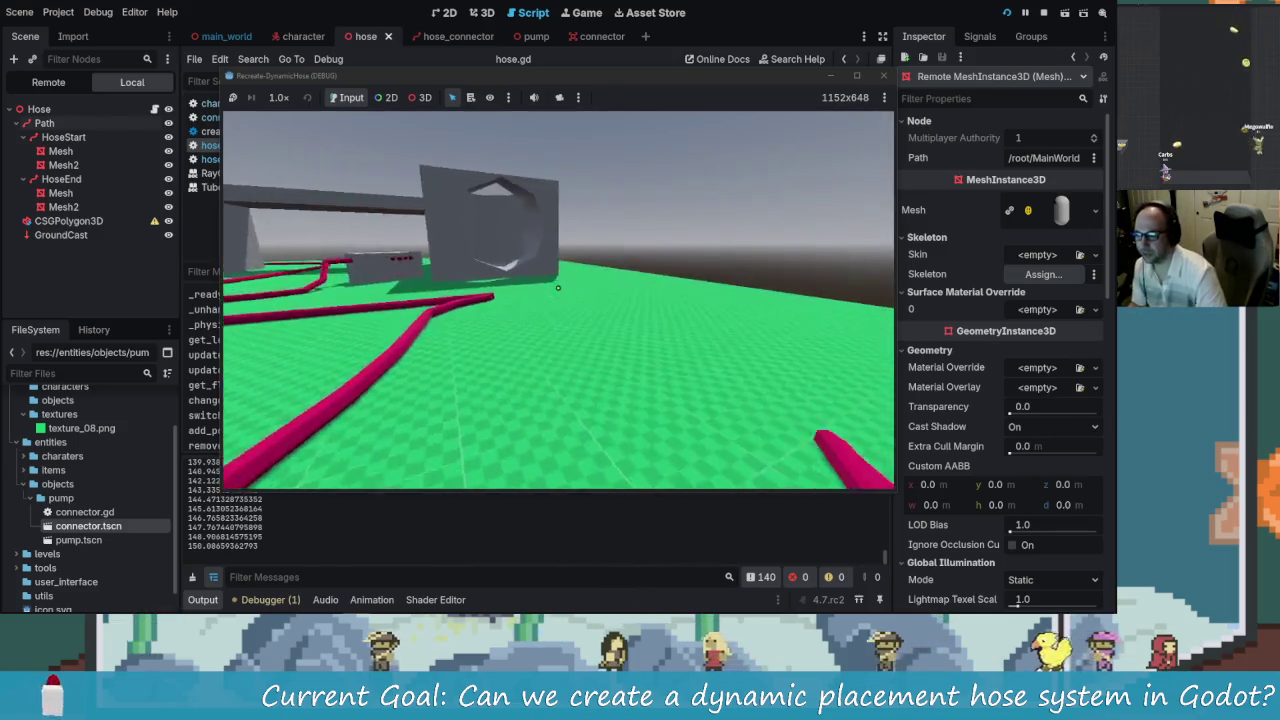
key("w")
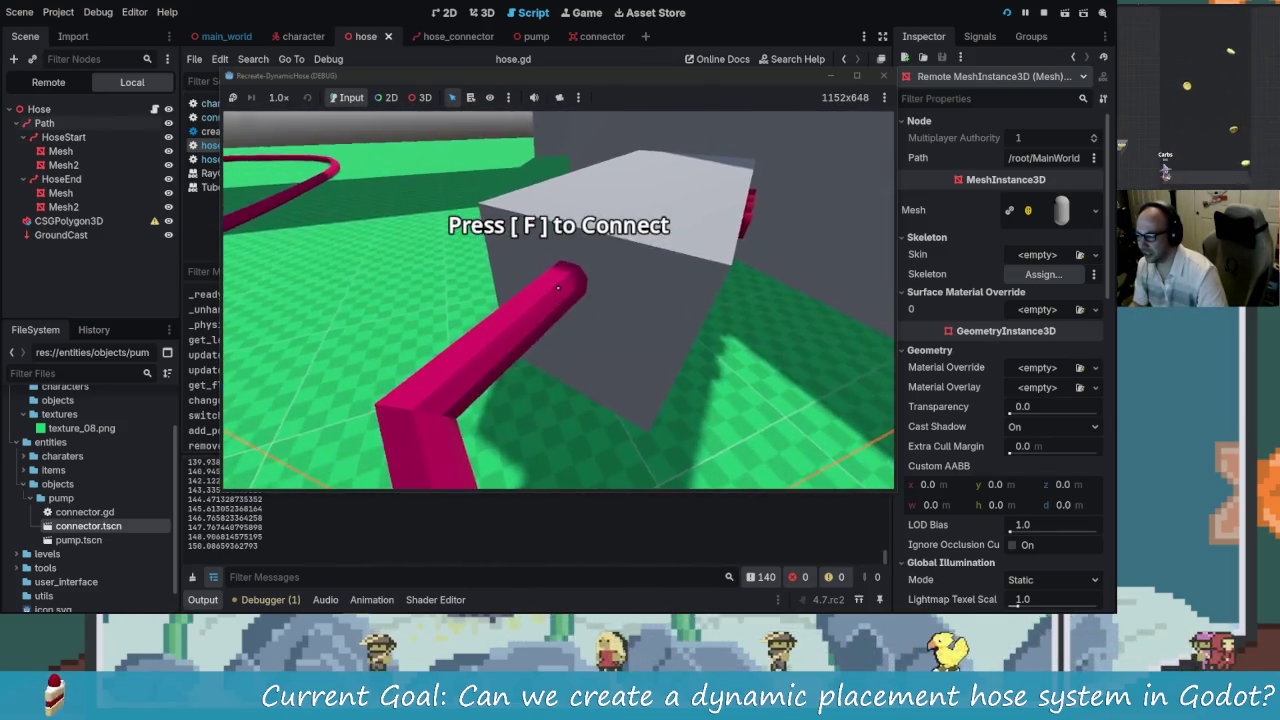
key("f")
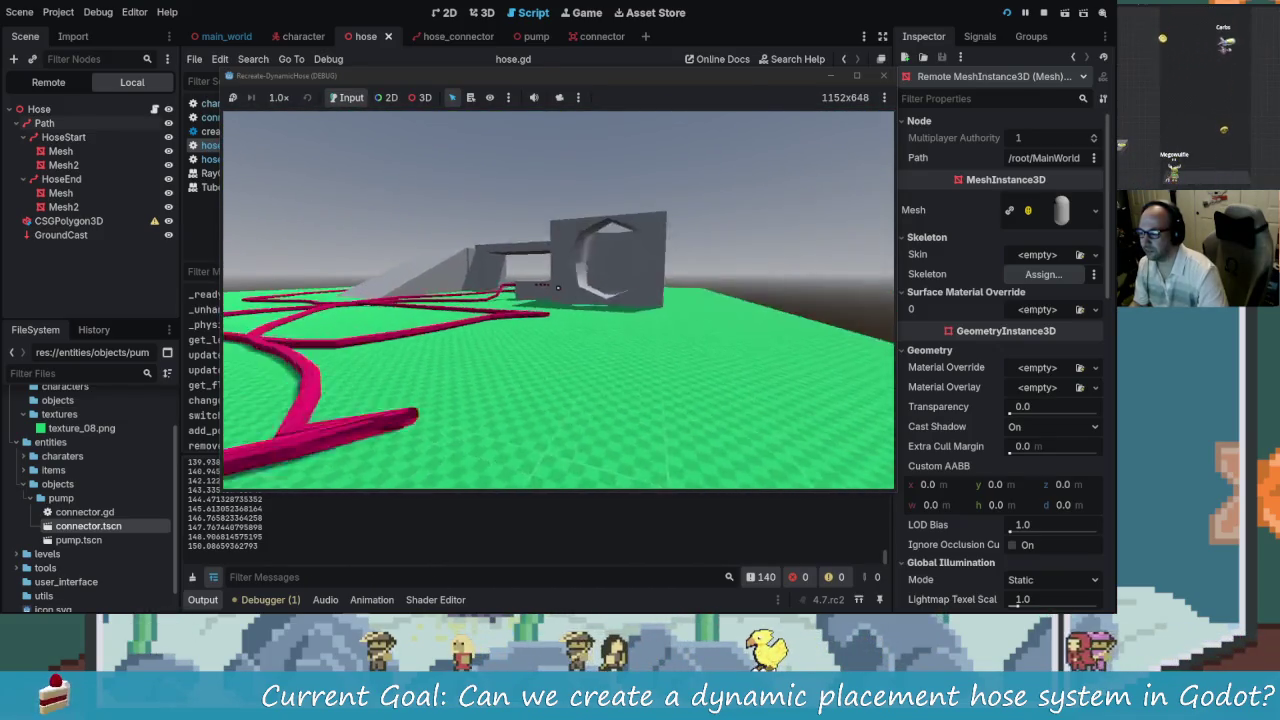
key("w")
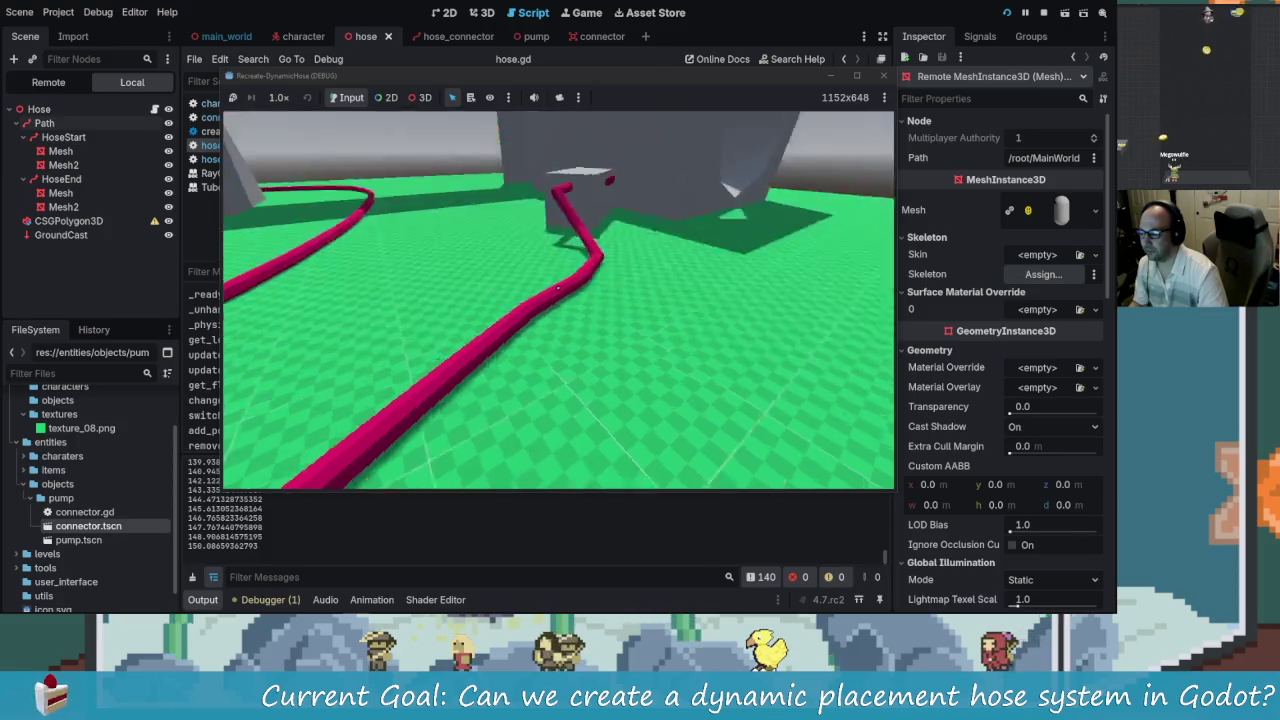
- Carry the hose across the hose field to the grey block and connect it with E
key("w")
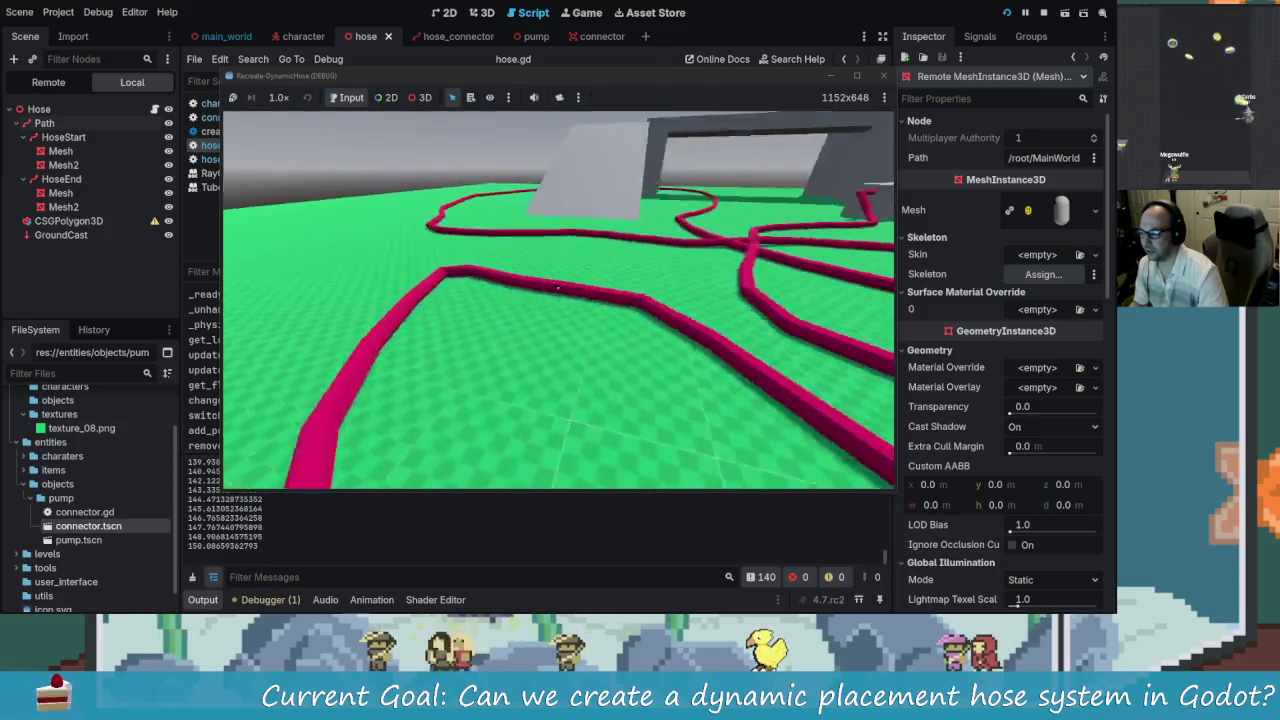
key("w")
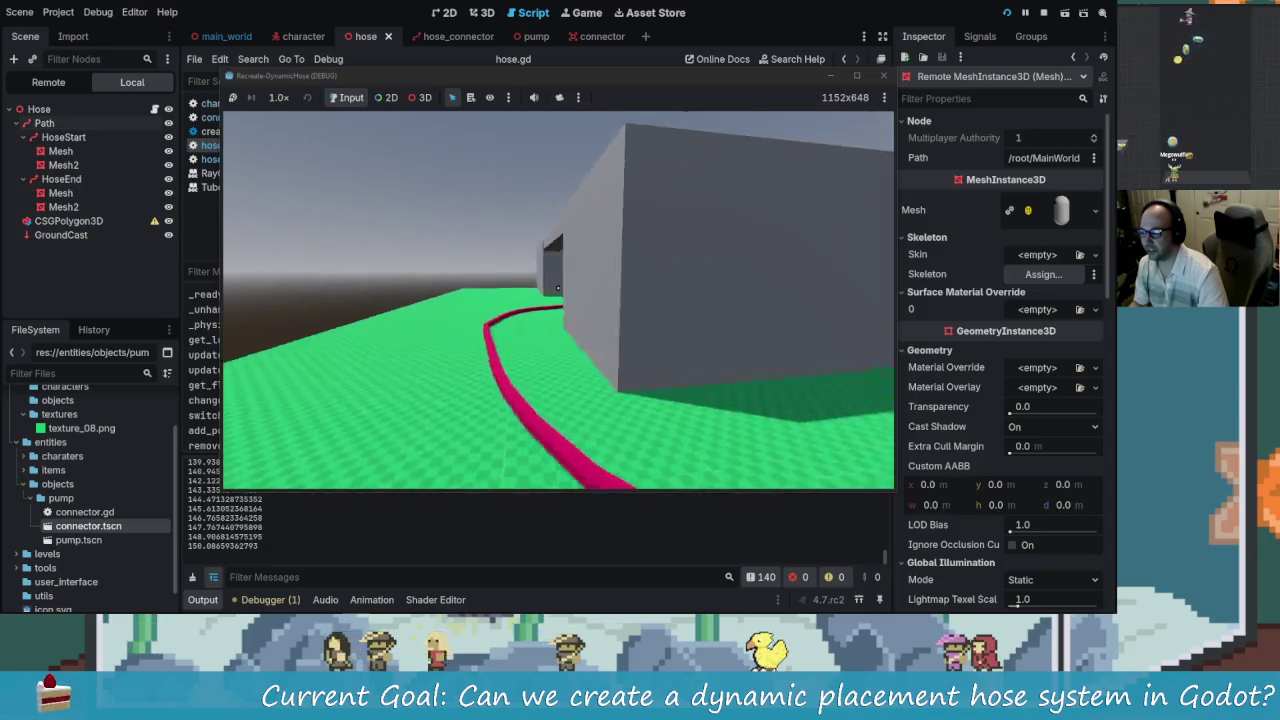
key("w")
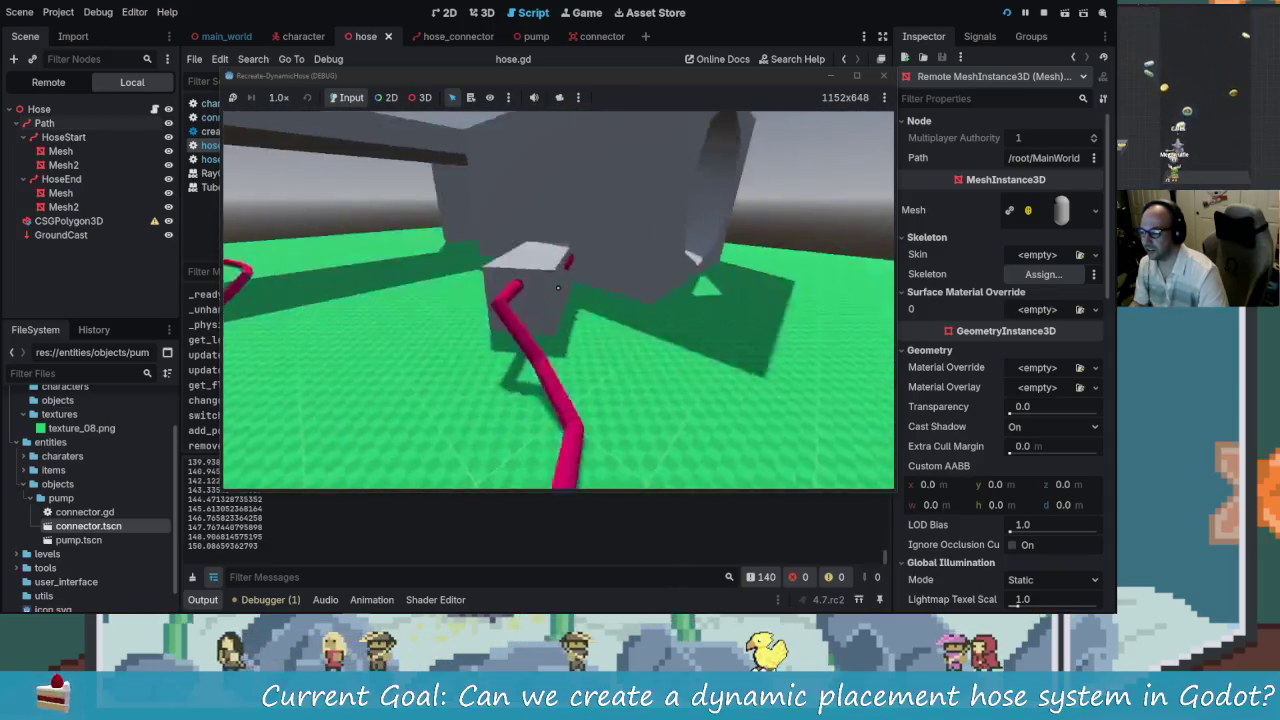
key("w")
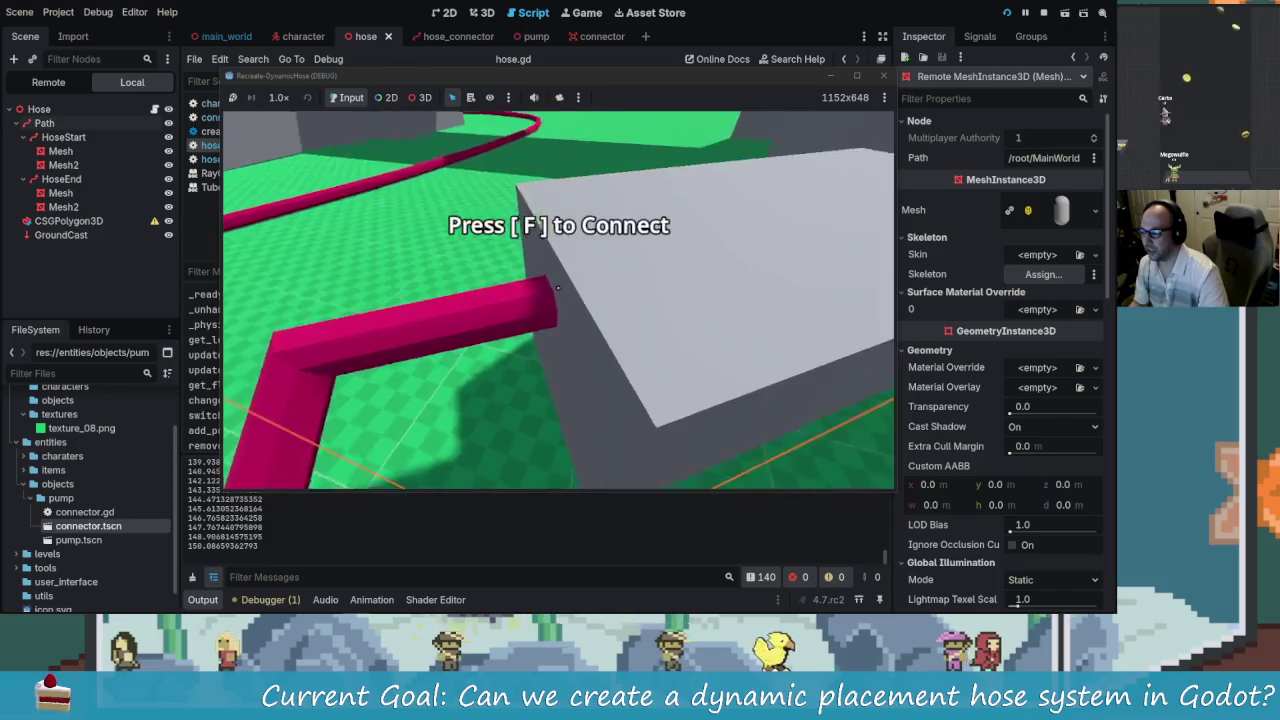
key("w")
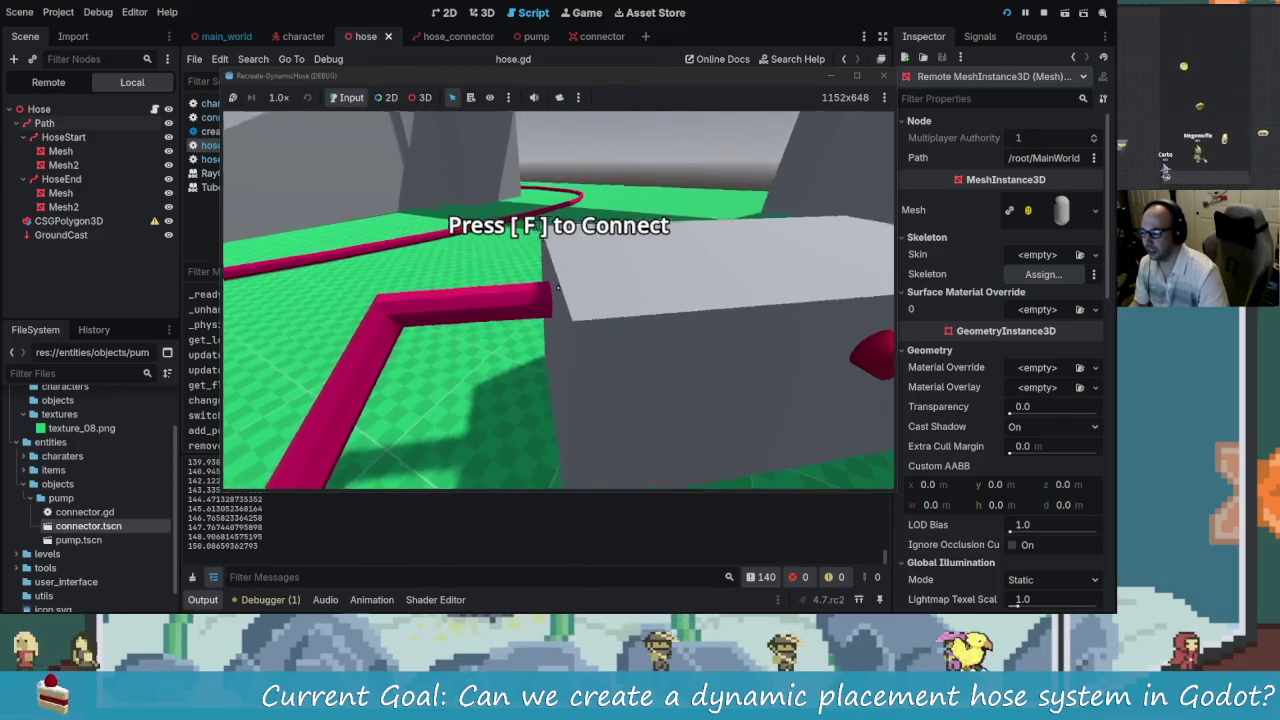
key("e")
- Back away from the grey block and stop the running game
key("s")
key("Escape")
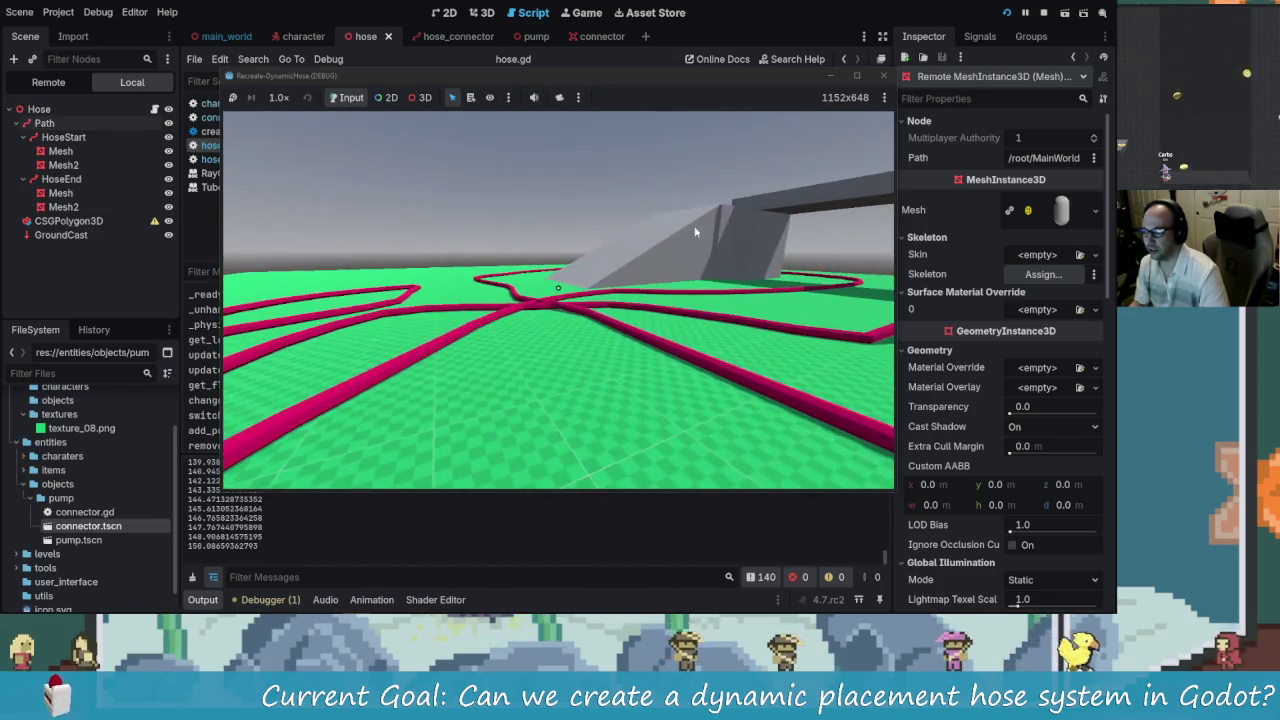
left_click(881, 77)
- Relaunch the game, connect the hose at the block with F, and walk away
key("F5")
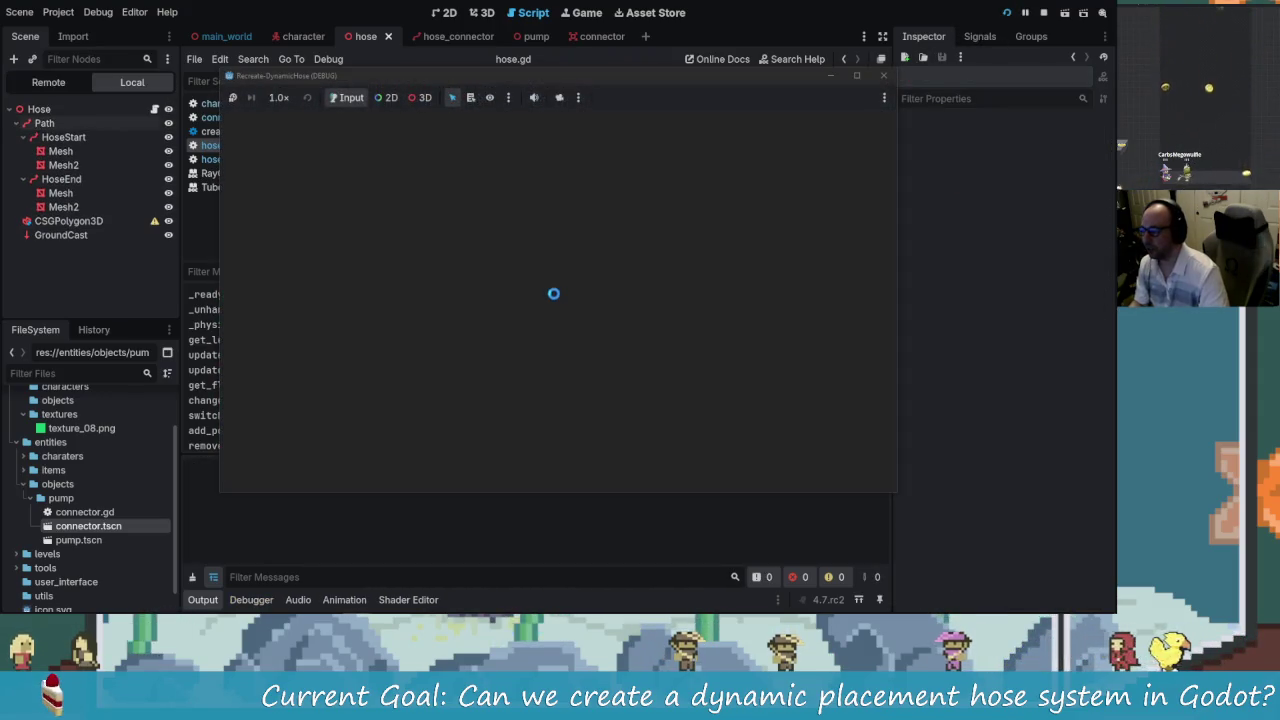
key("w")
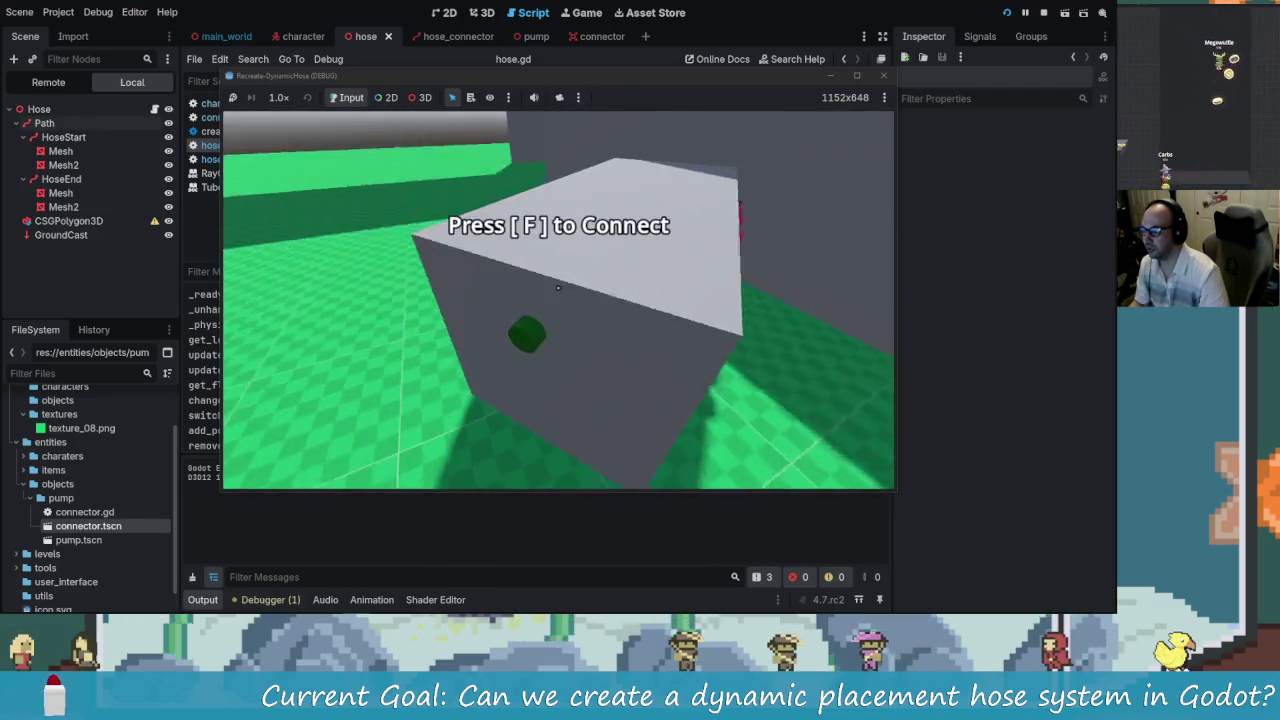
key("f")
key("s")
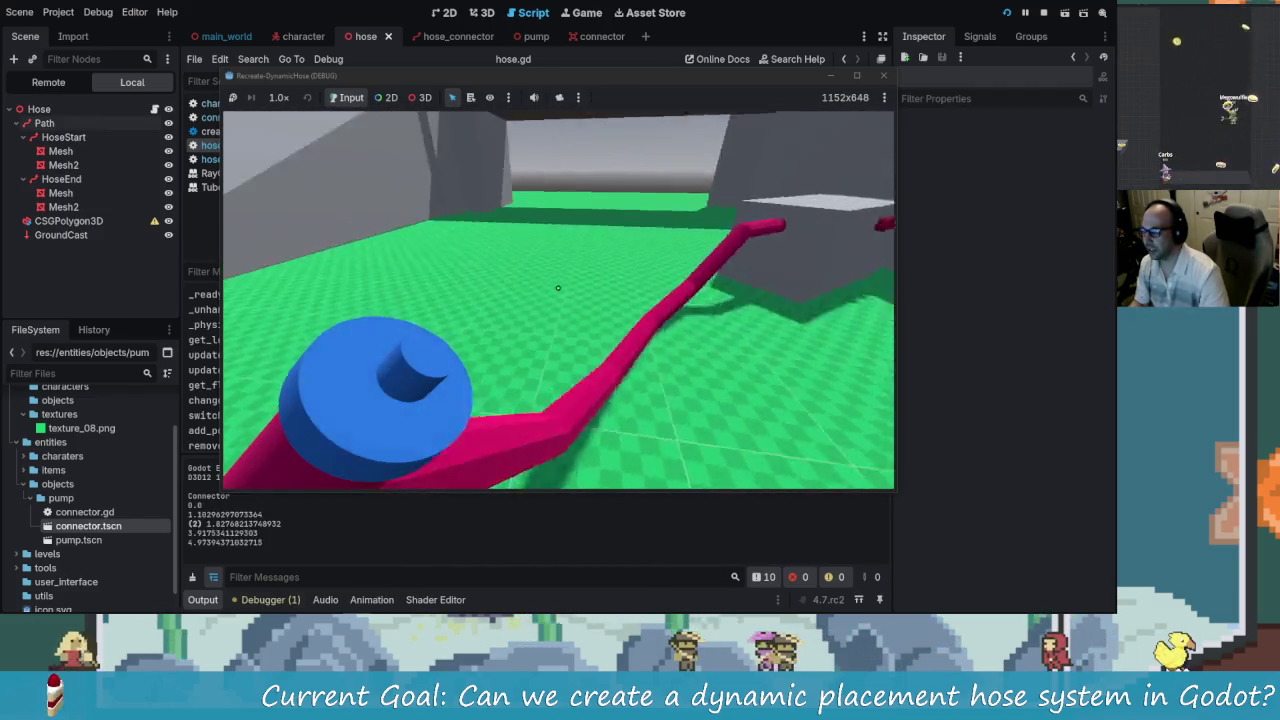
key("s")
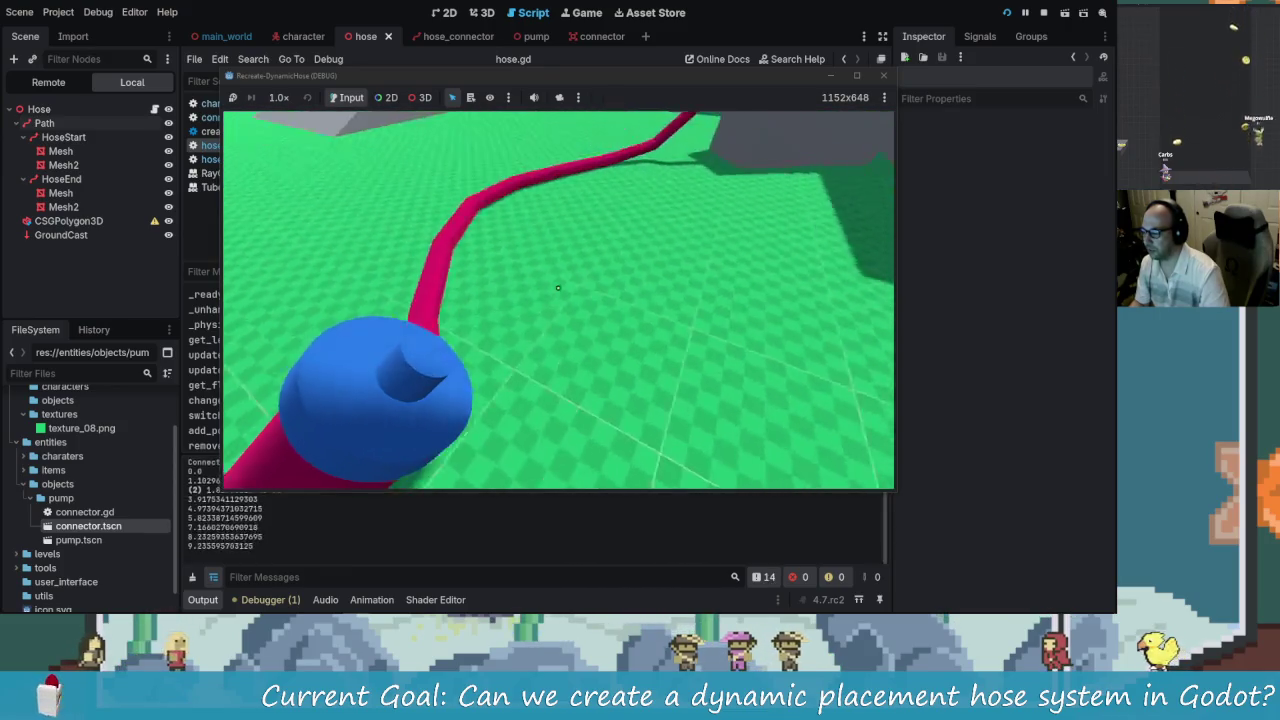
- Extend the trailing hose further and turn toward the large grey block
key("s")
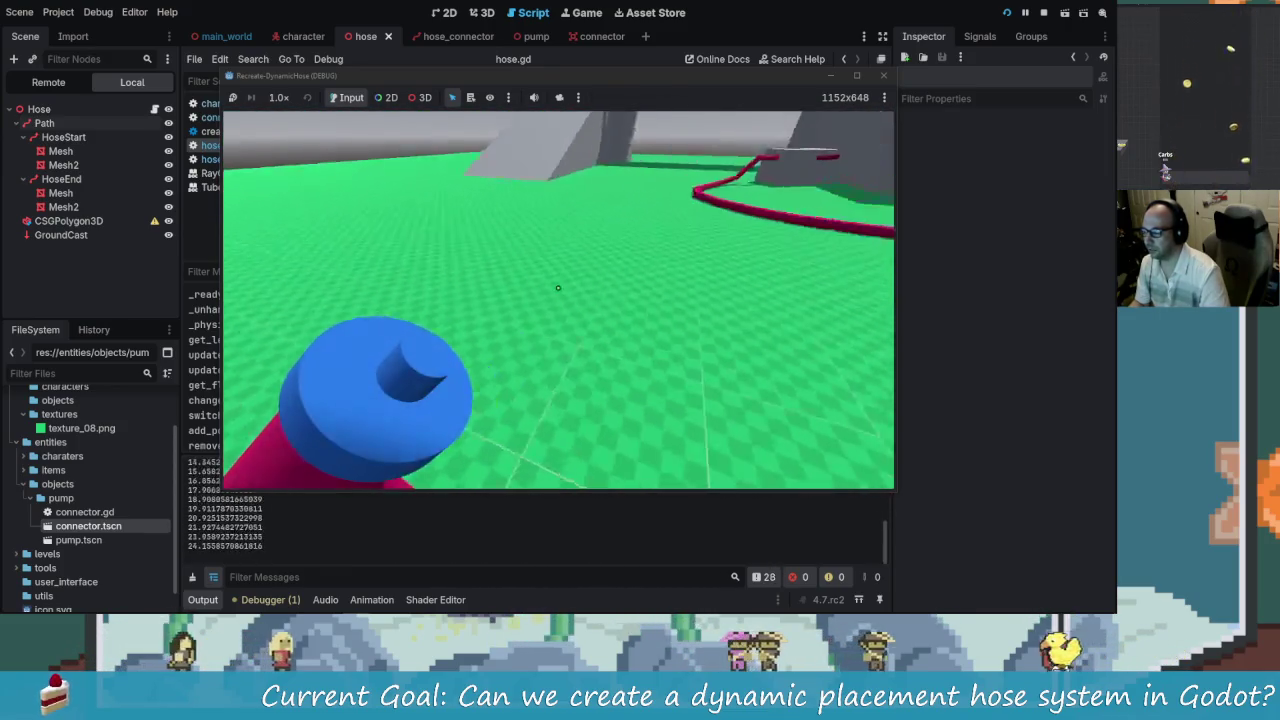
key("s")
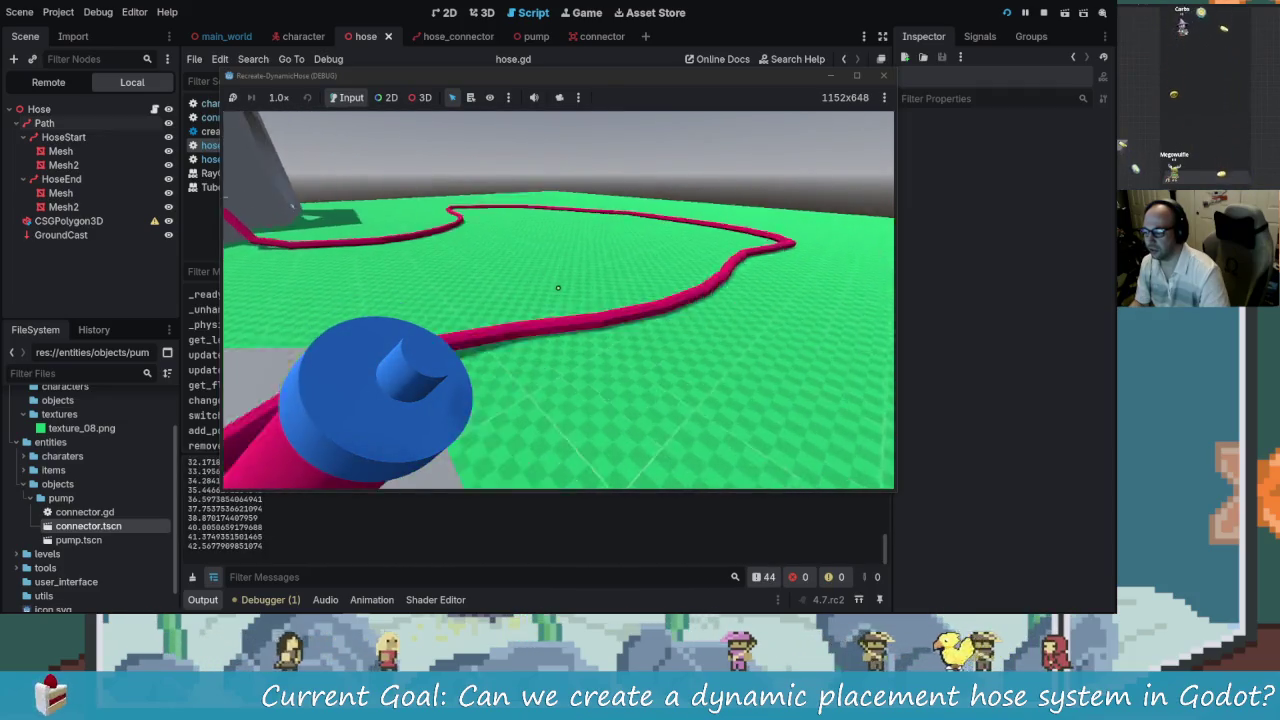
key("s")
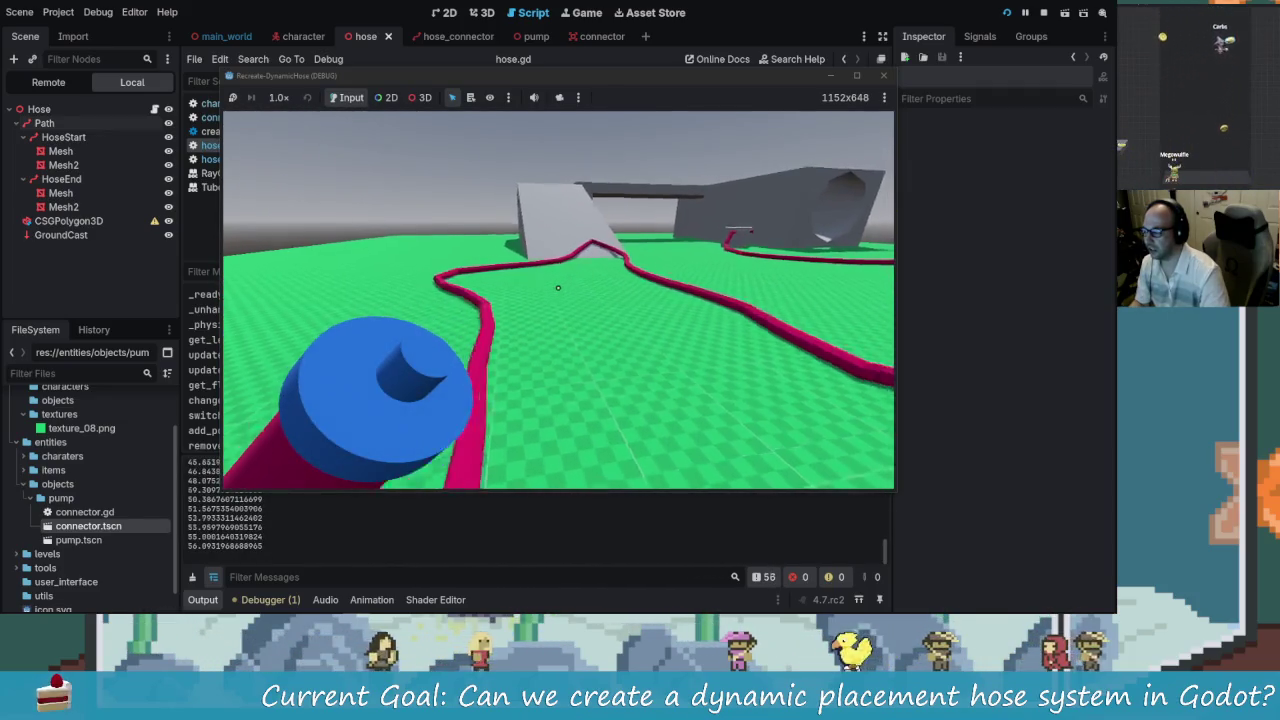
key("s")
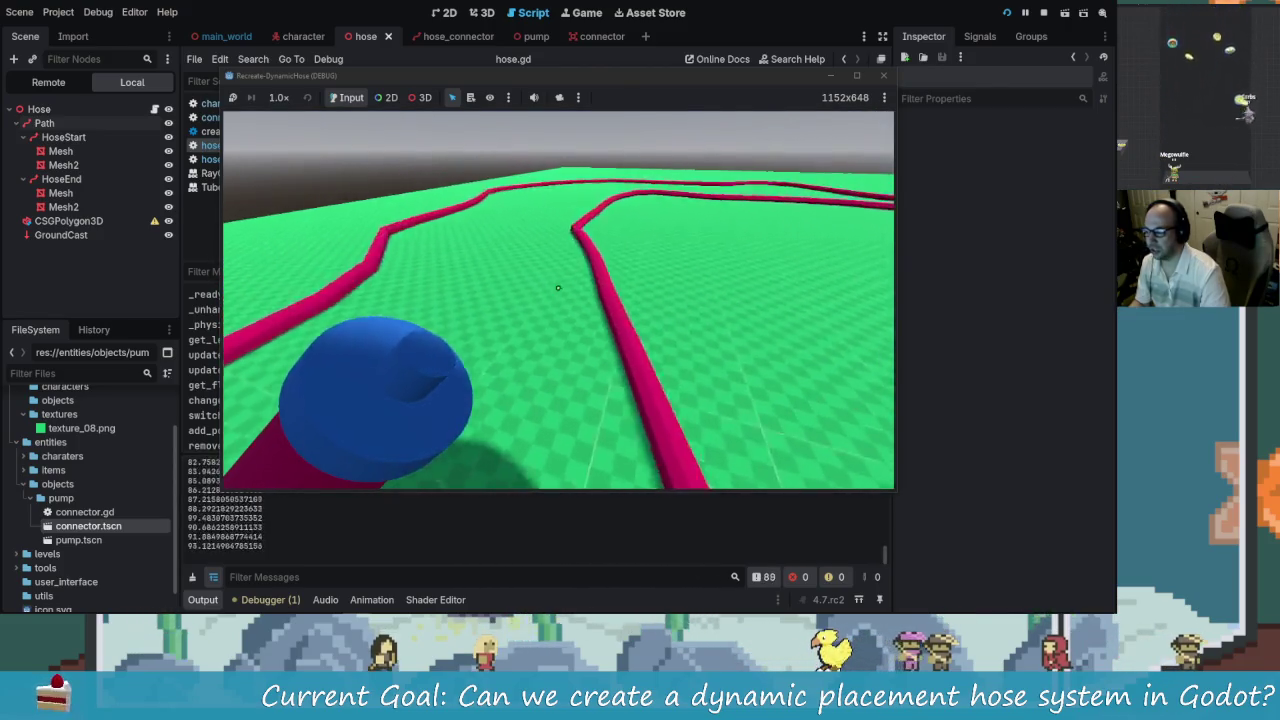
key("s")
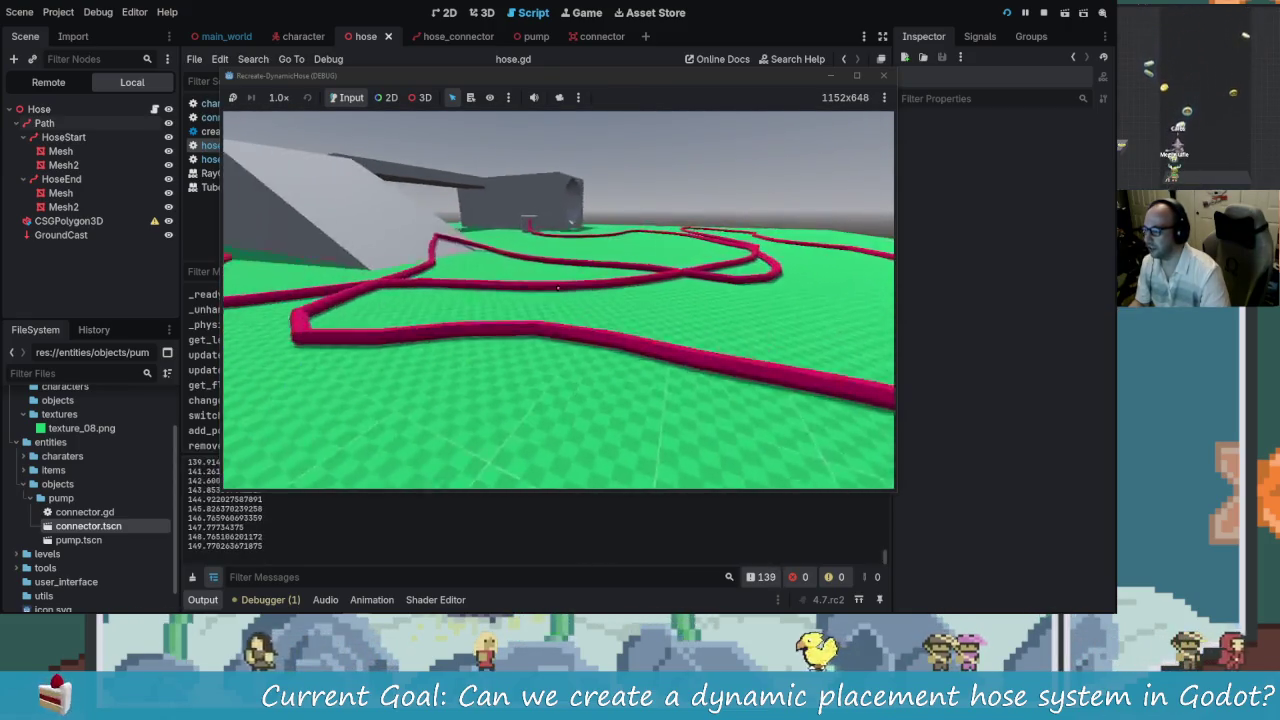
- Walk to the grey block and back, surveying the looping hose trail
key("w")
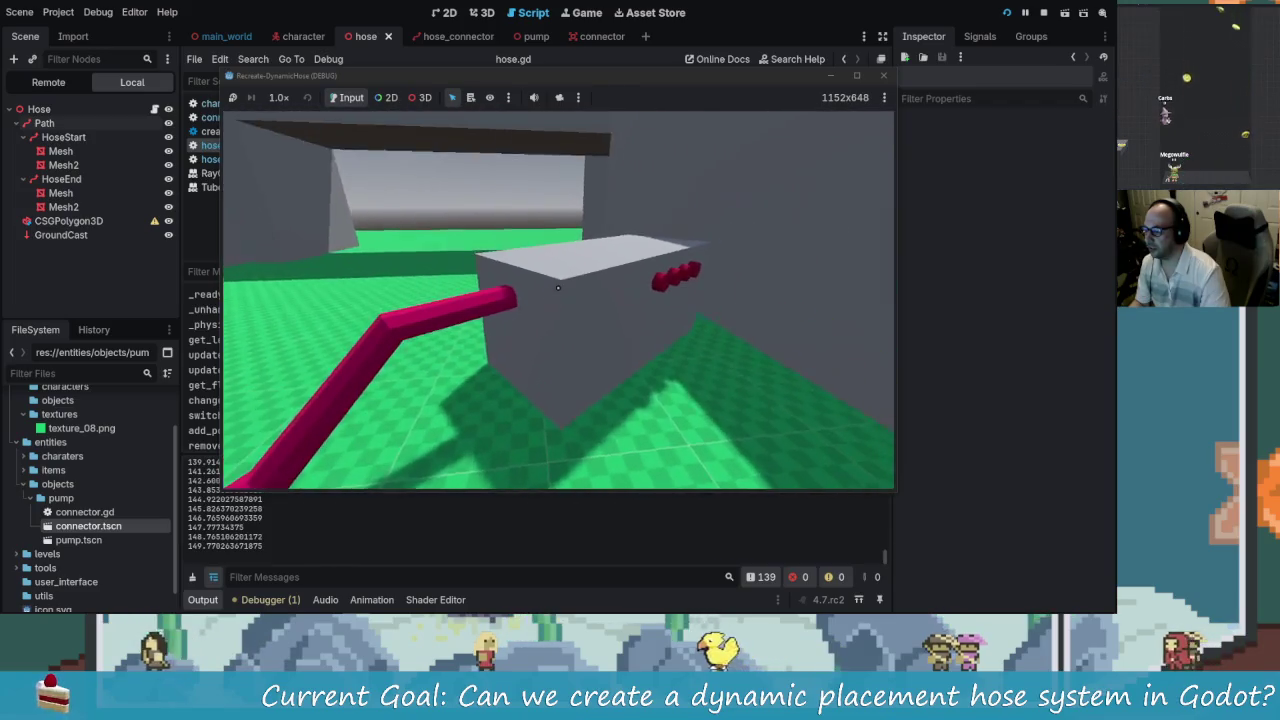
key("s")
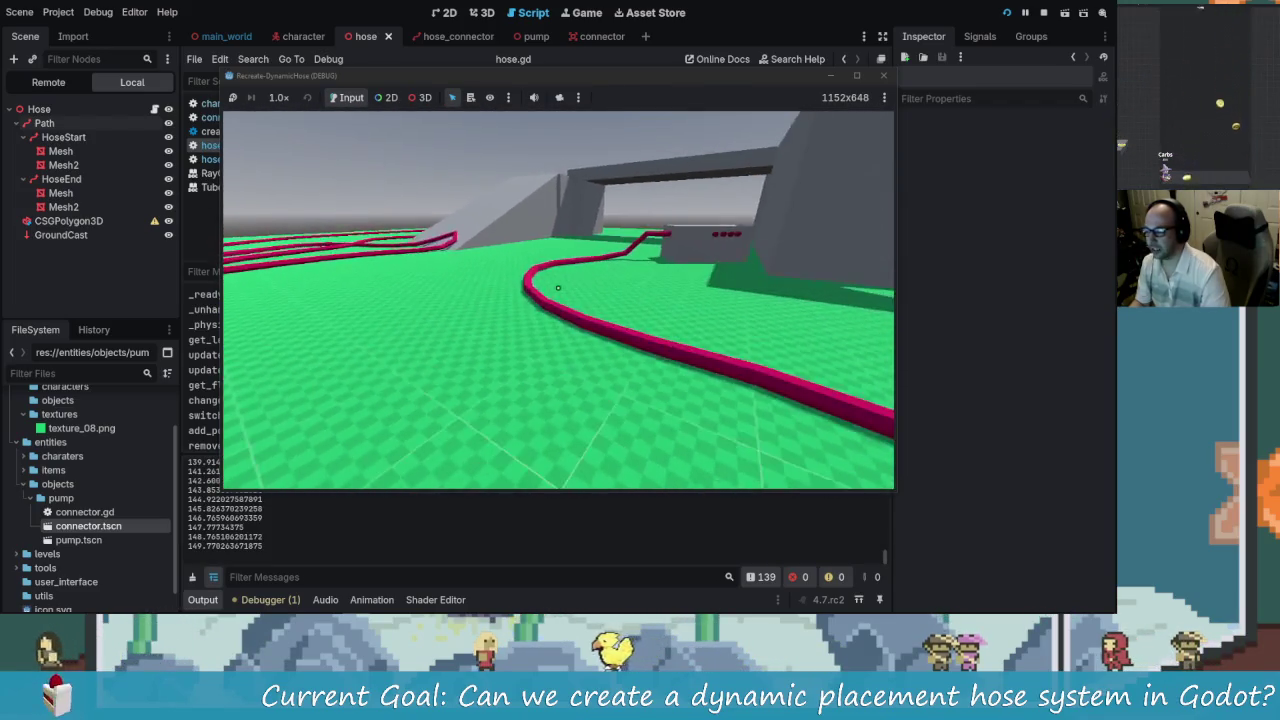
key("w")
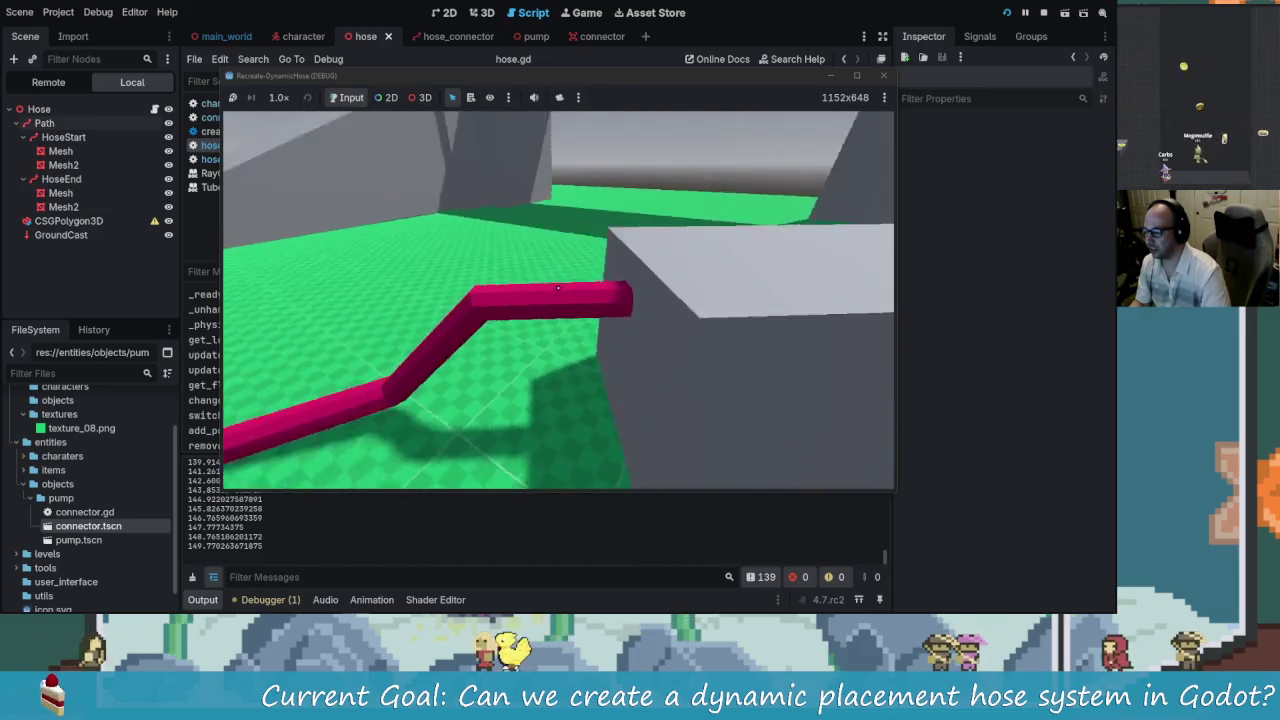
key("s")
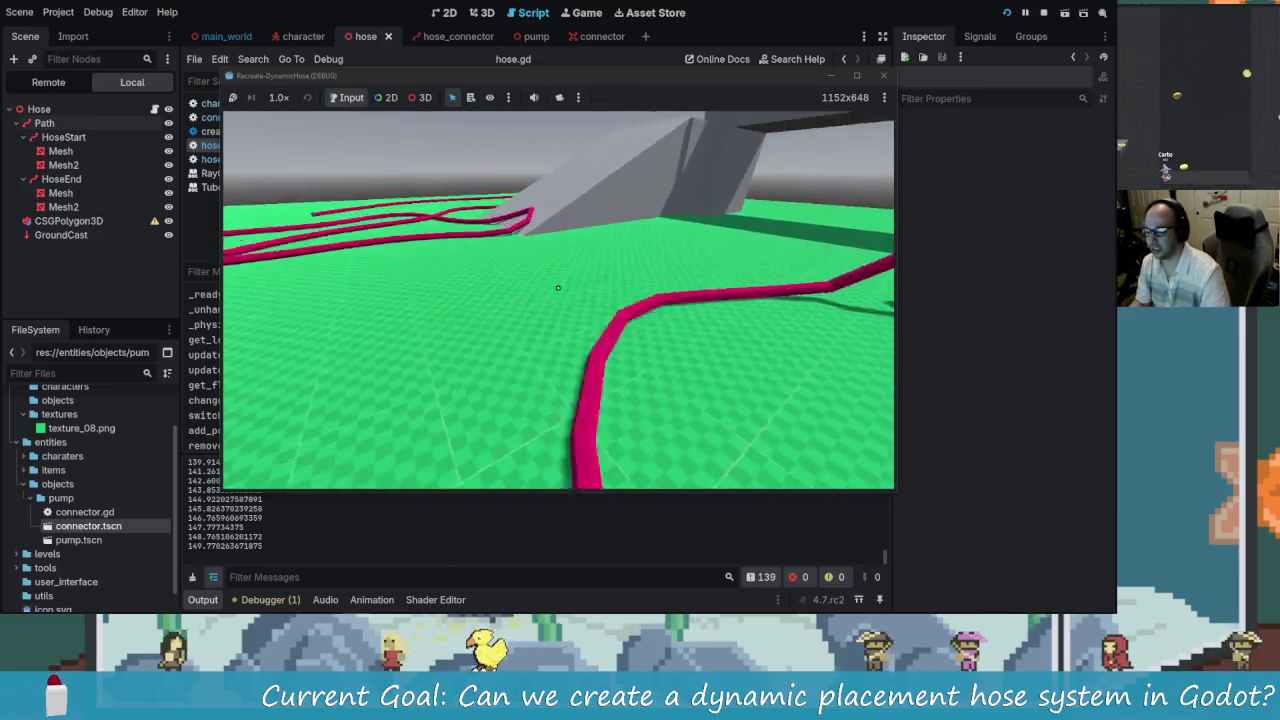
key("w")
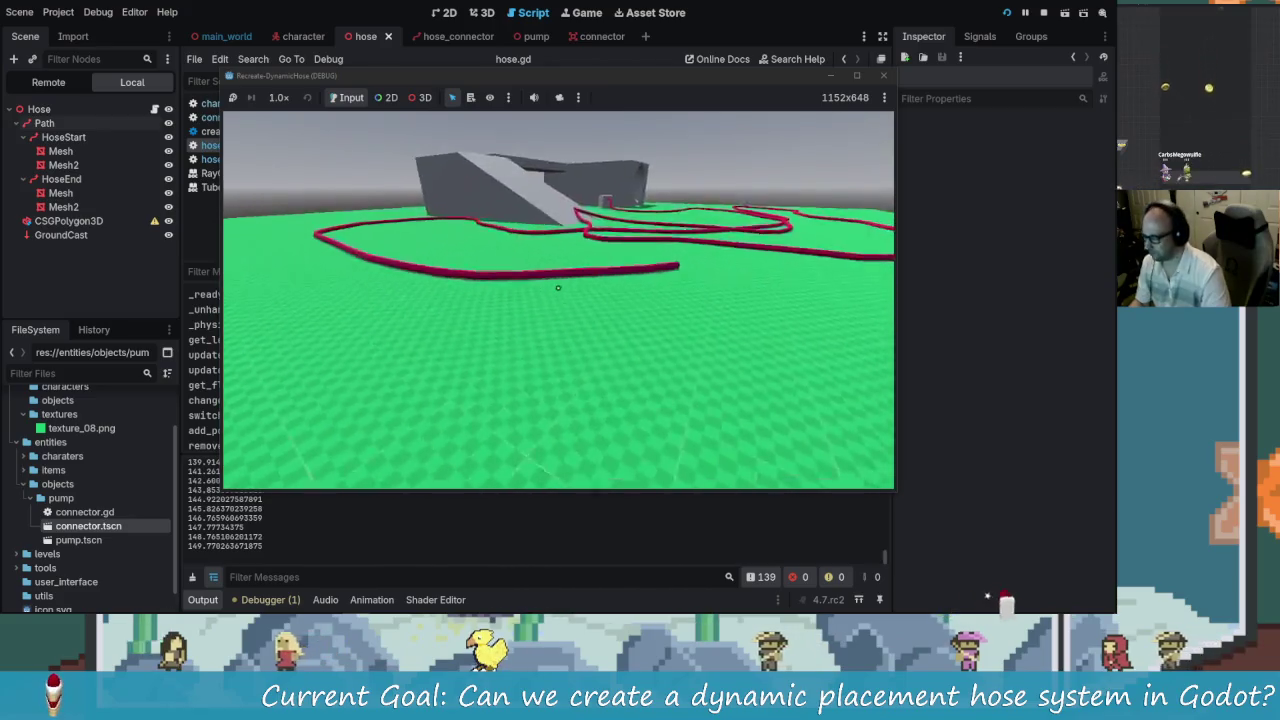
key("w")
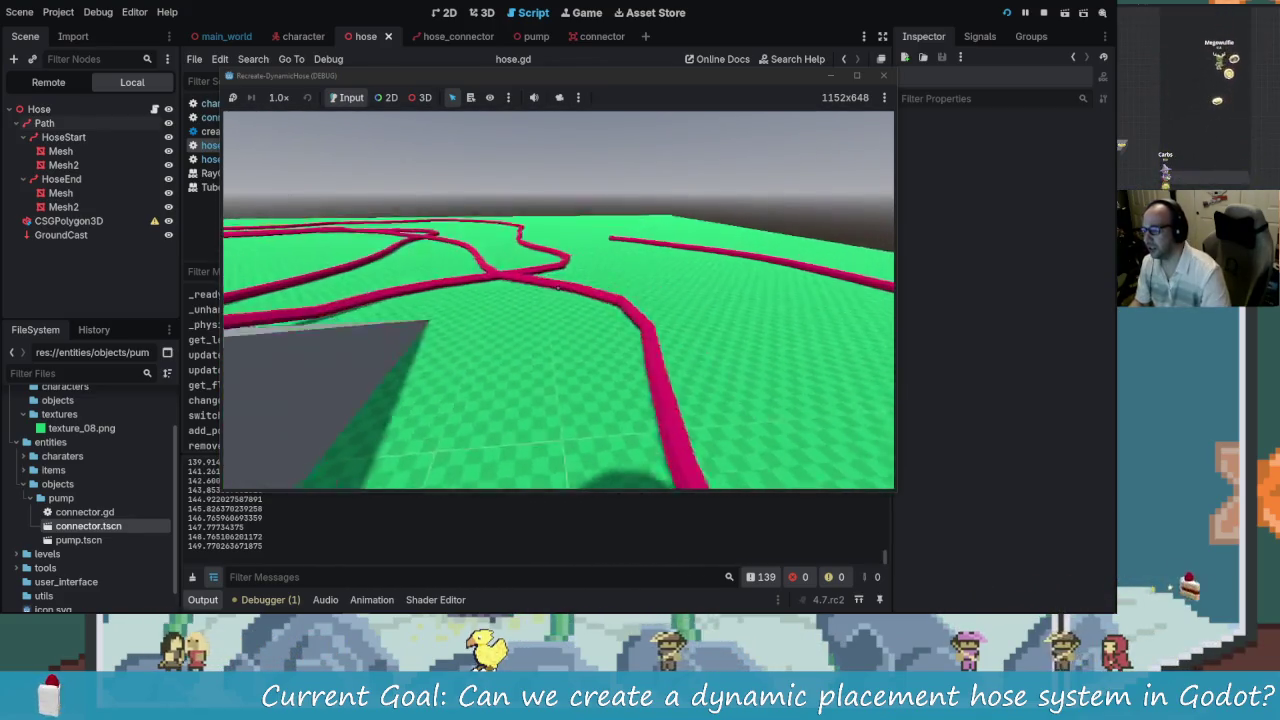
key("s")
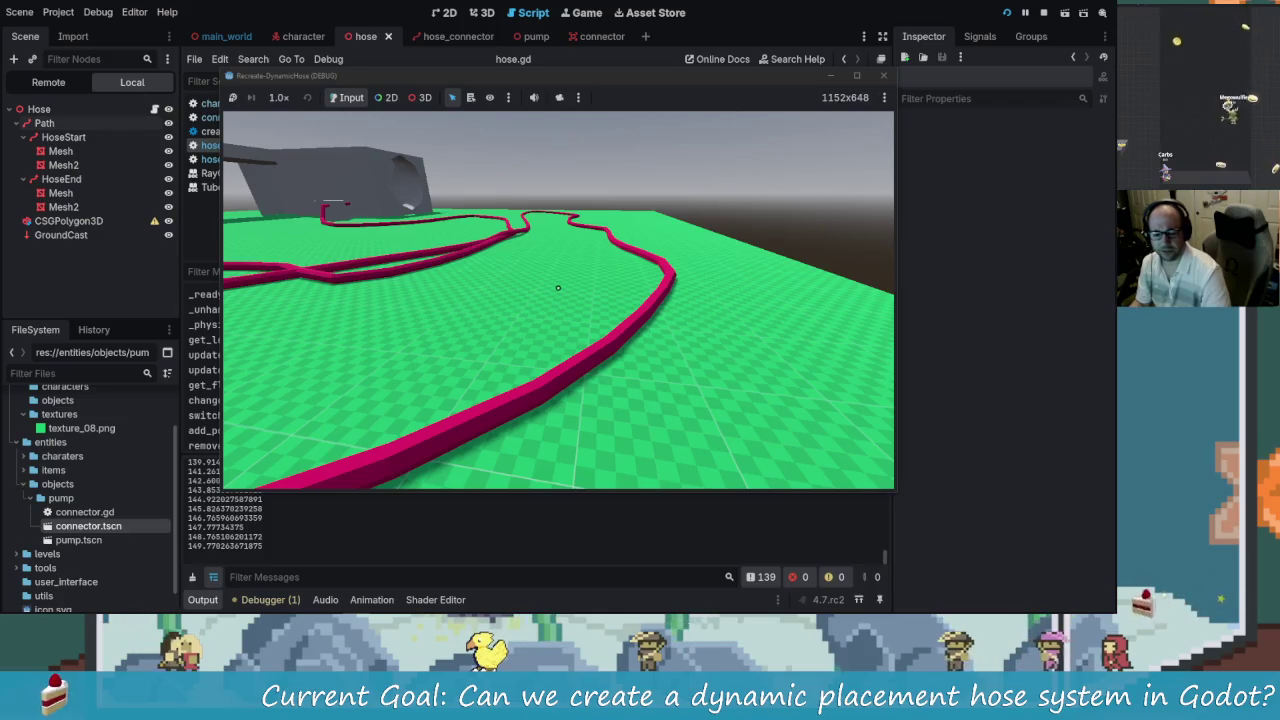
- Bring the blue hose tip to the grey block and check it reaches the block
key("w")
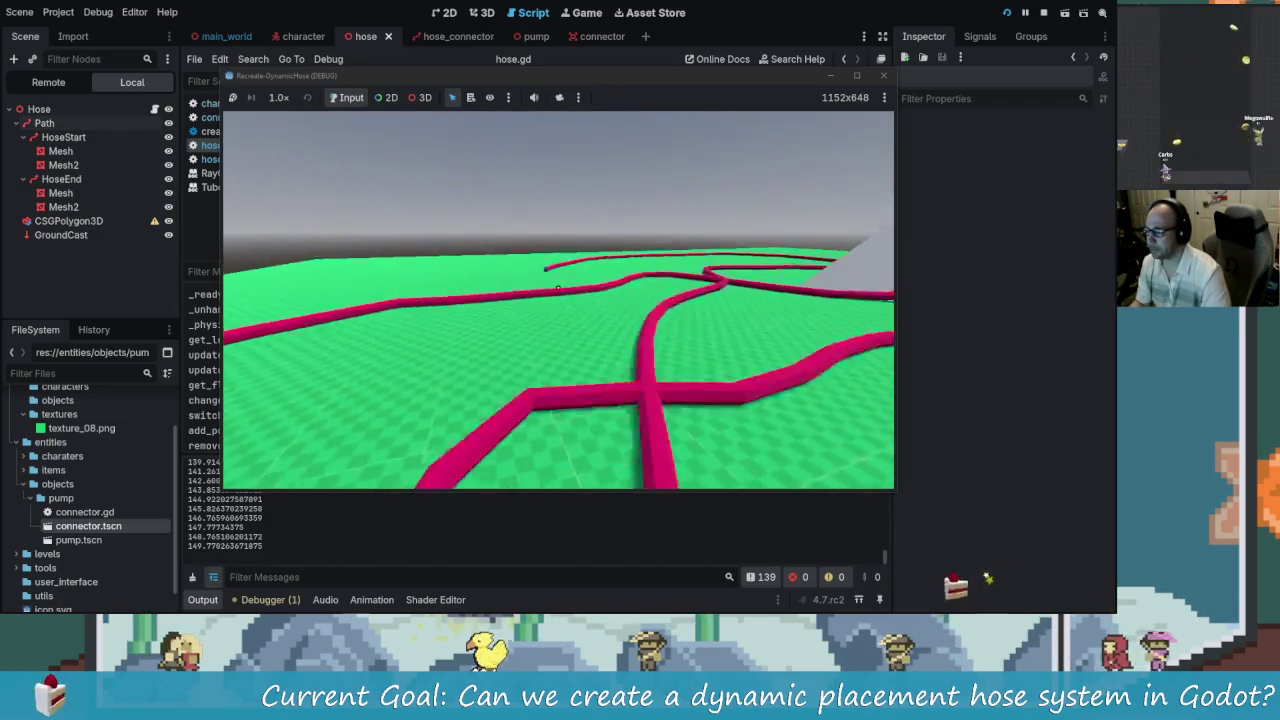
key("w")
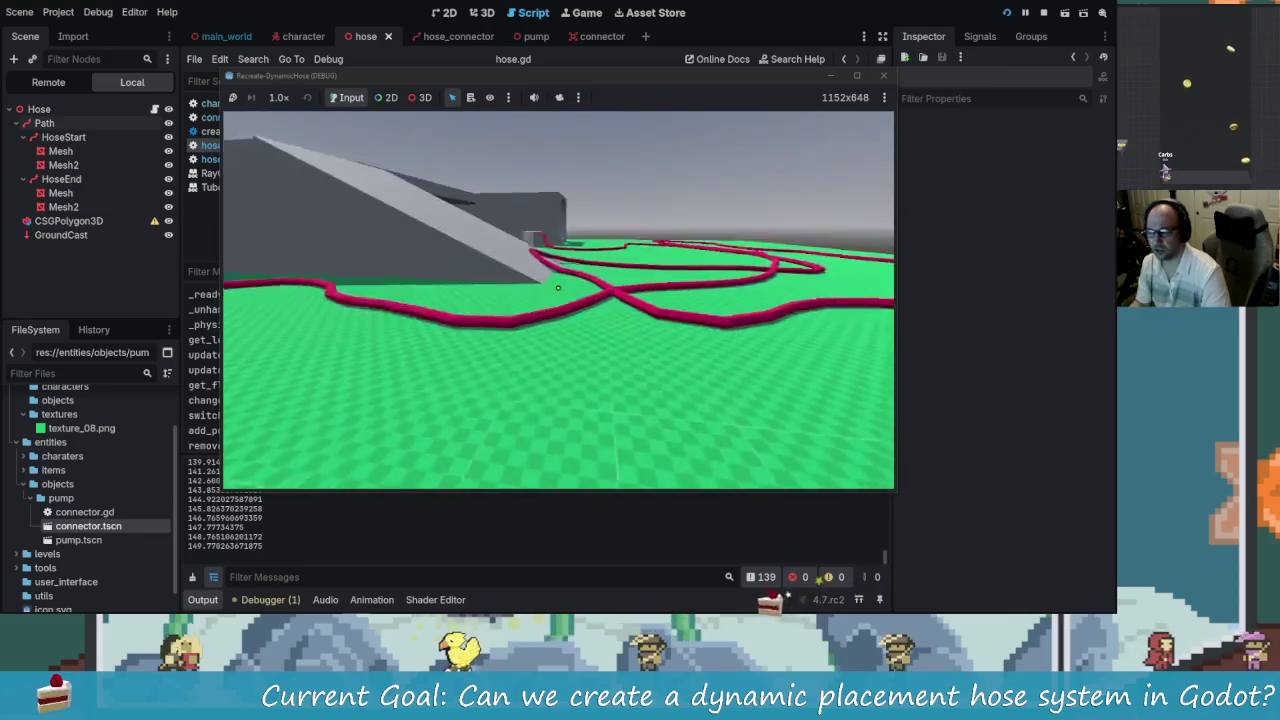
key("s")
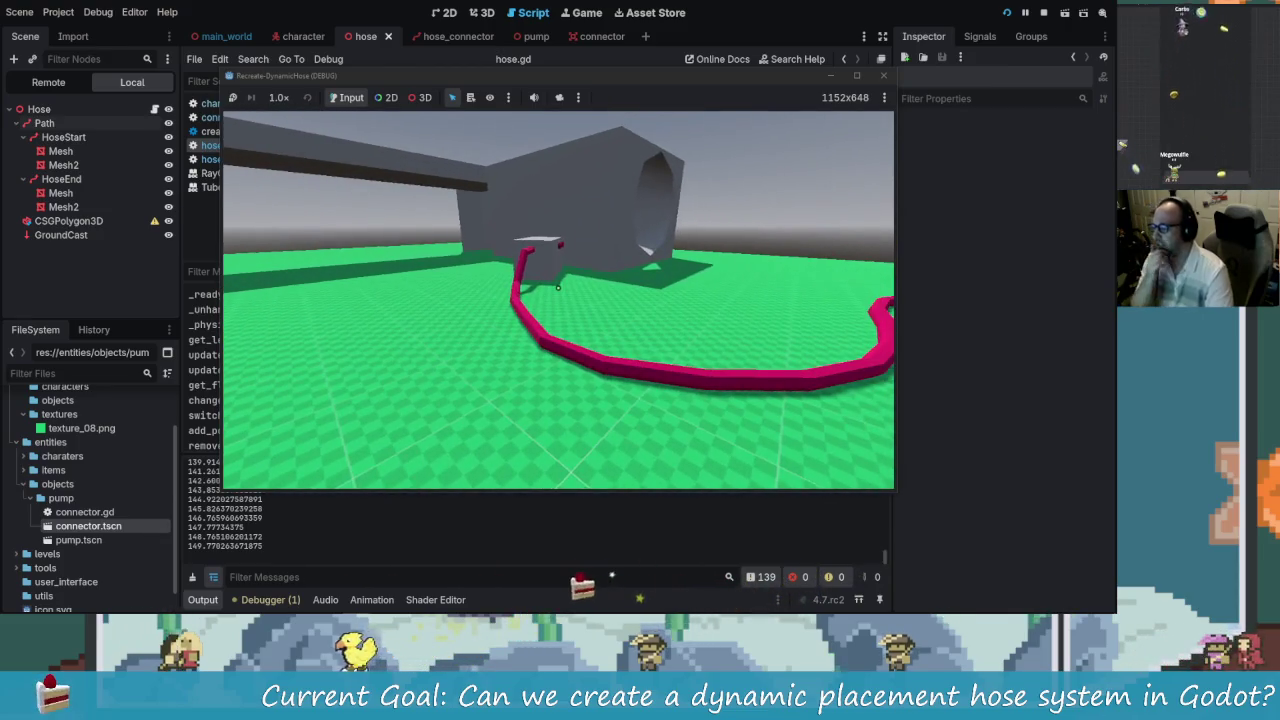
key("s")
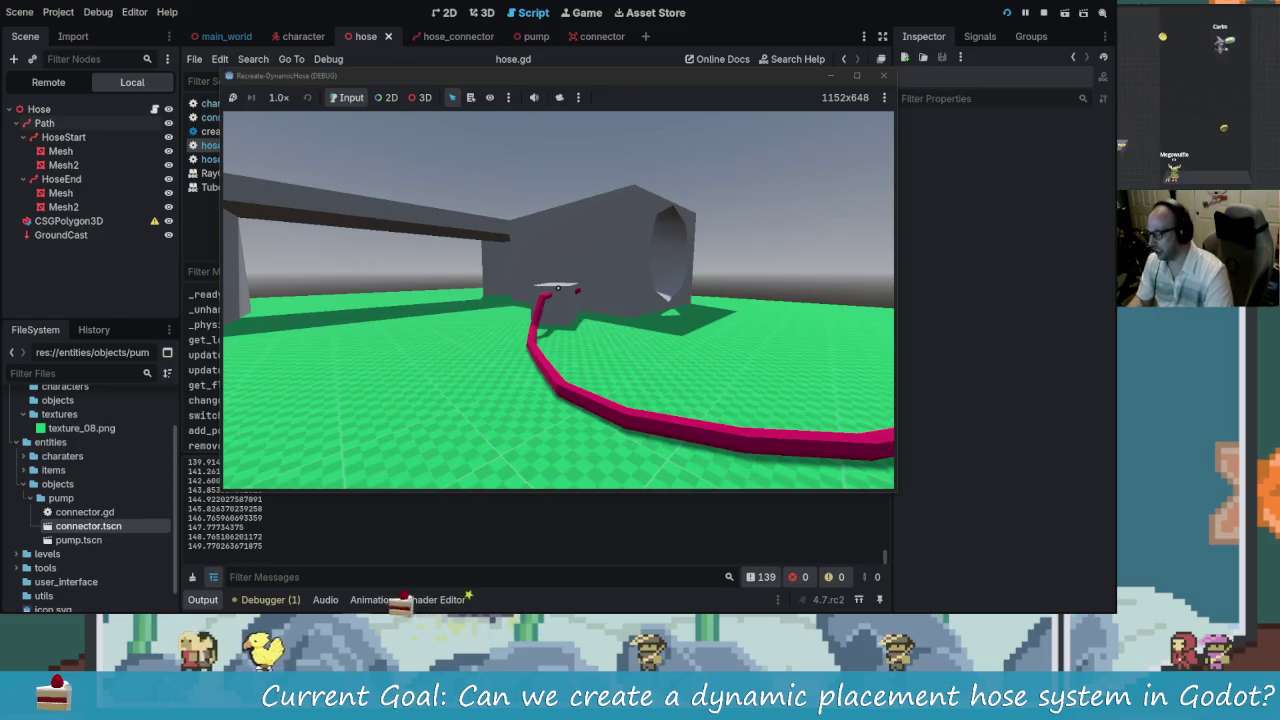
key("w")
key("s")
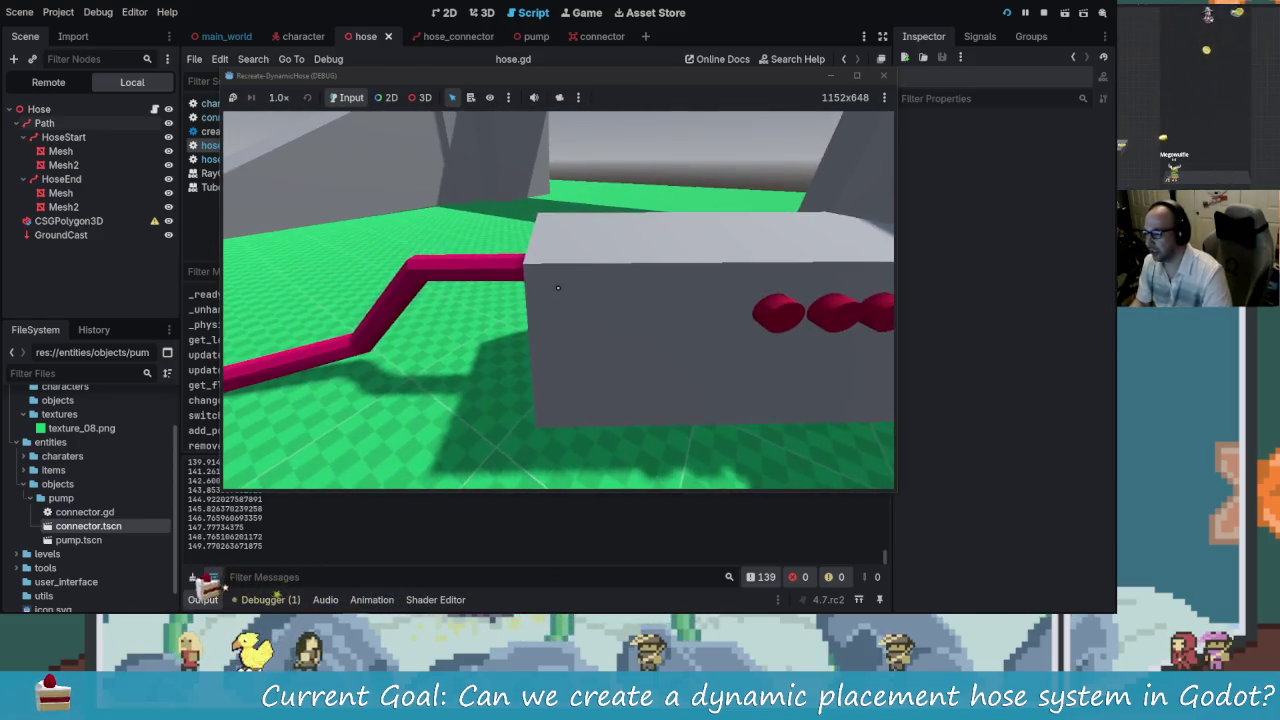
key("a")
key("a")
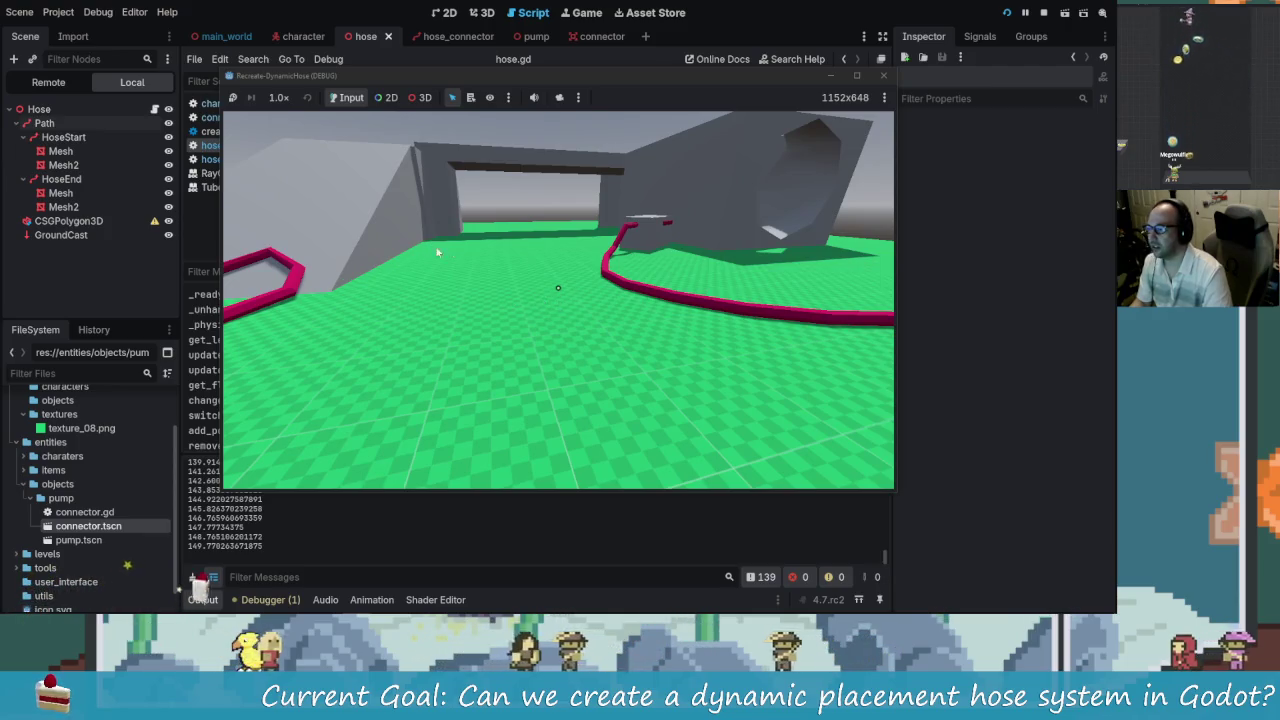
left_click(533, 225)
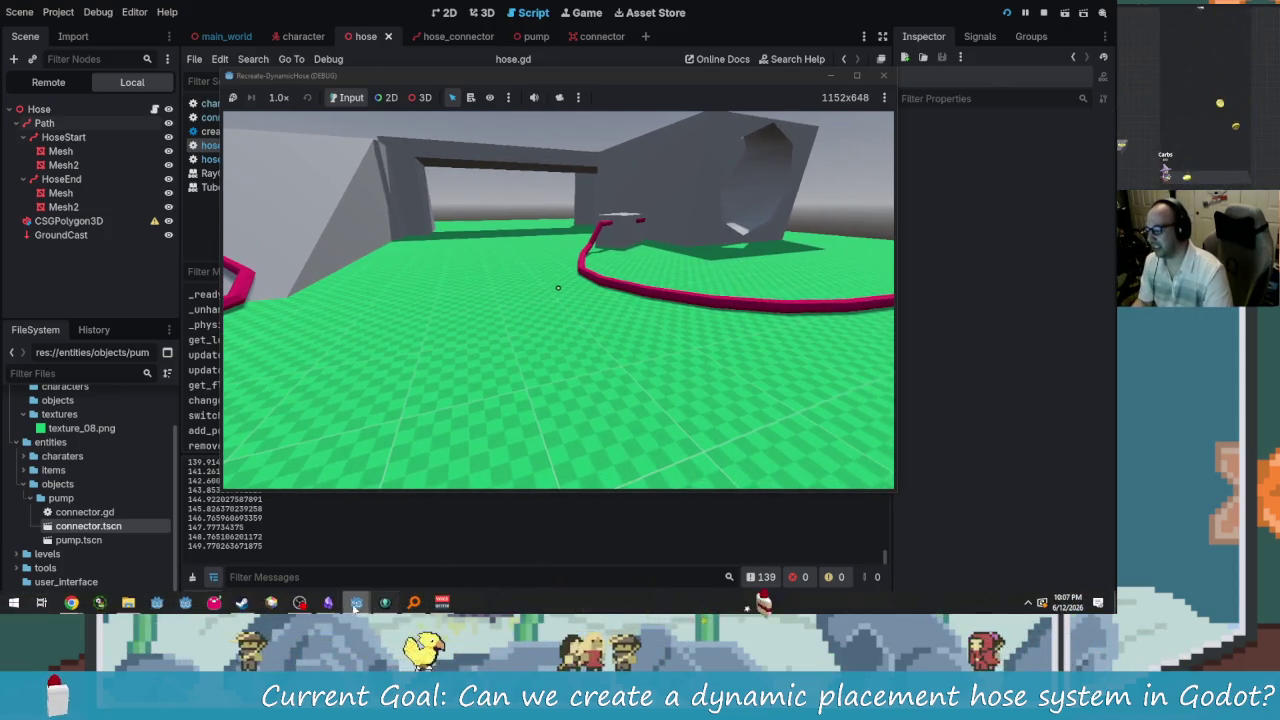
- Review the hose checklist in Obsidian, resize its window, then return to the game
left_click(329, 603)
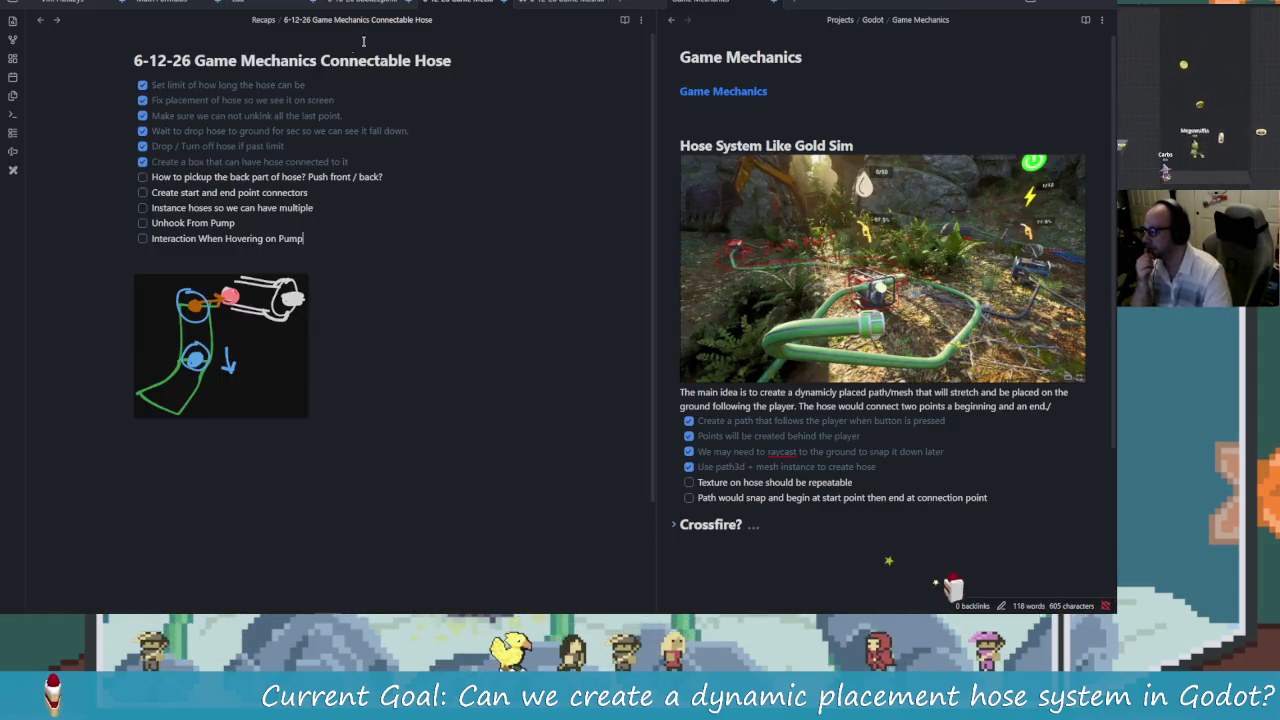
mouse_move(681, 24)
left_mouse_down()
mouse_move(848, 24)
mouse_move(617, 24)
left_mouse_up()
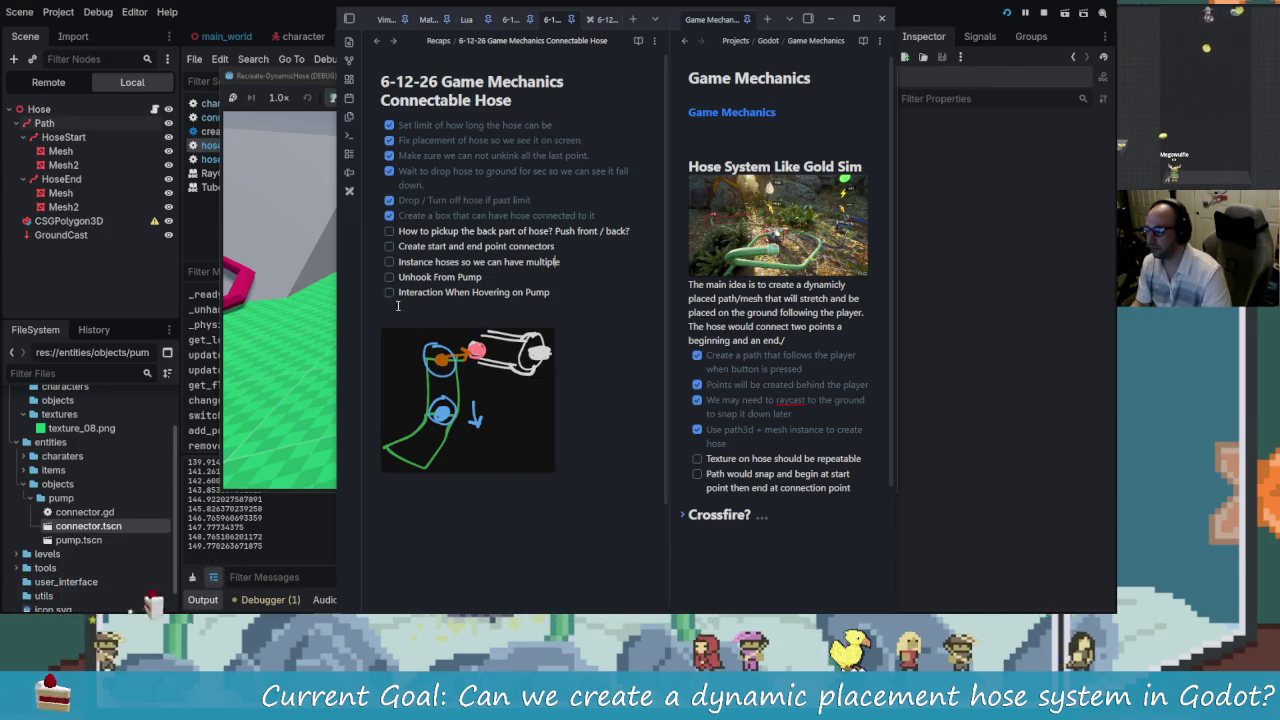
key("alt+Tab")
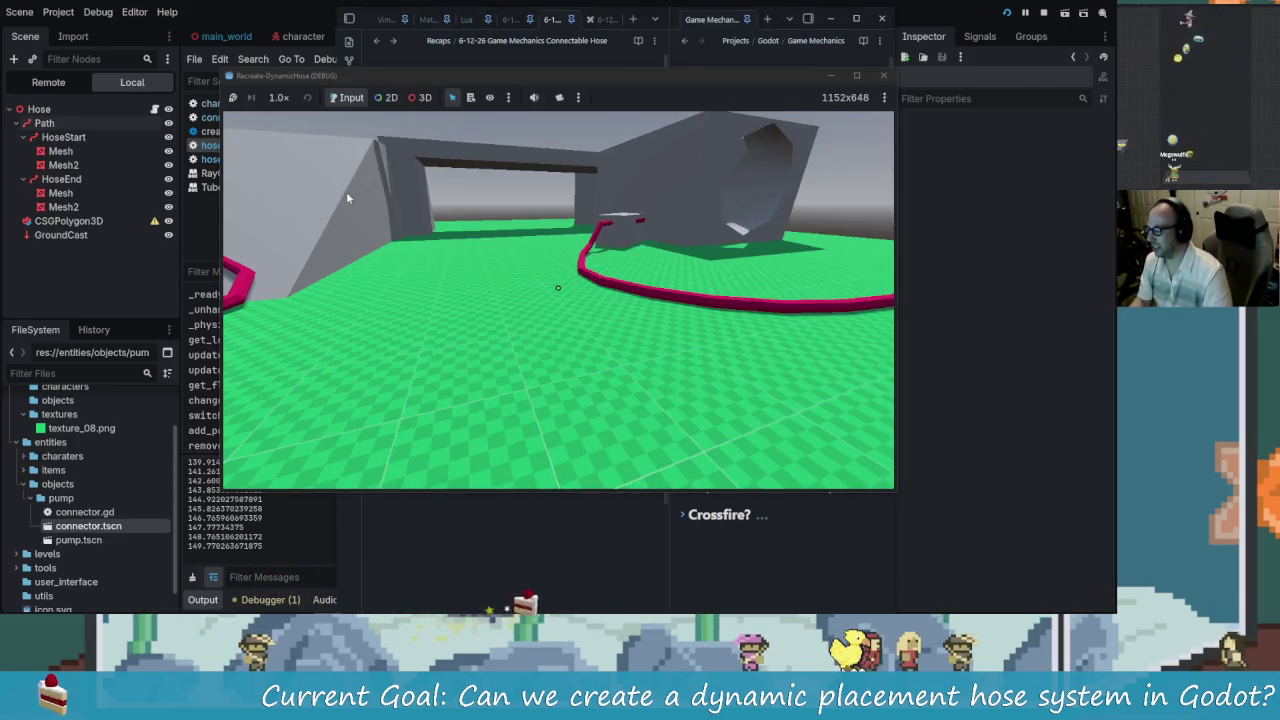
- Walk up to the grey block and circle it, checking the connector pegs
key("w")
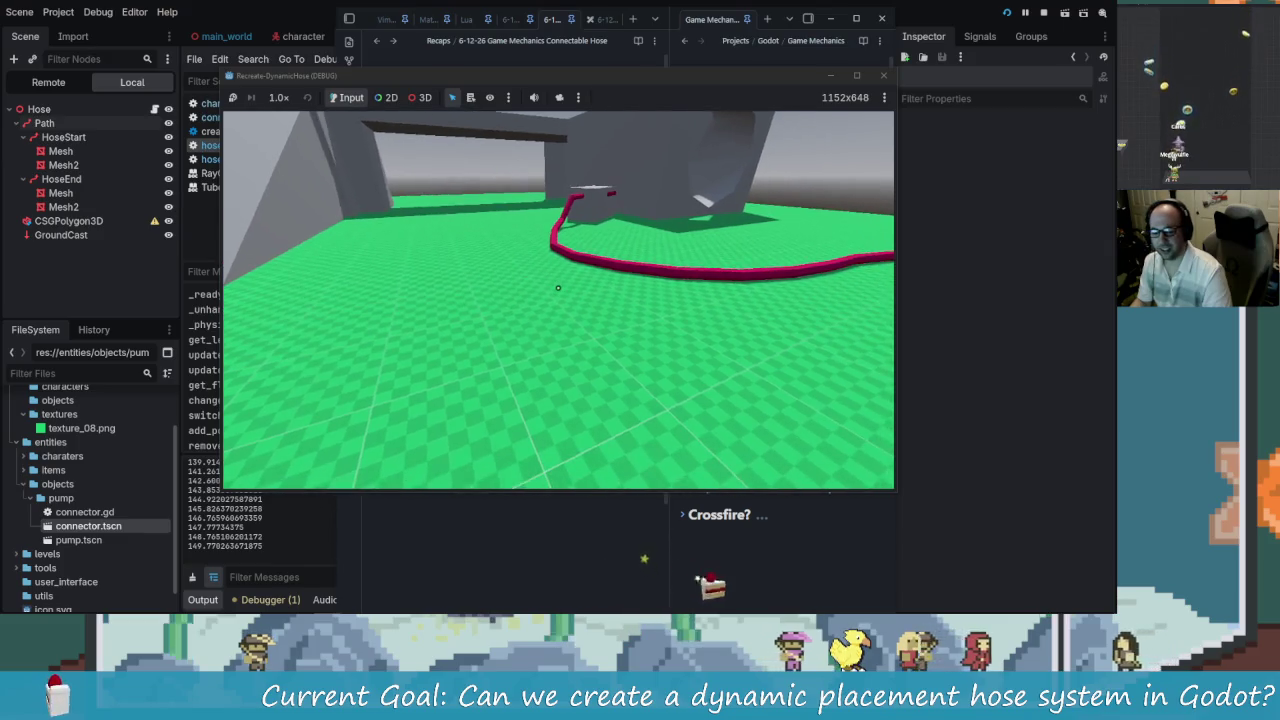
key("w")
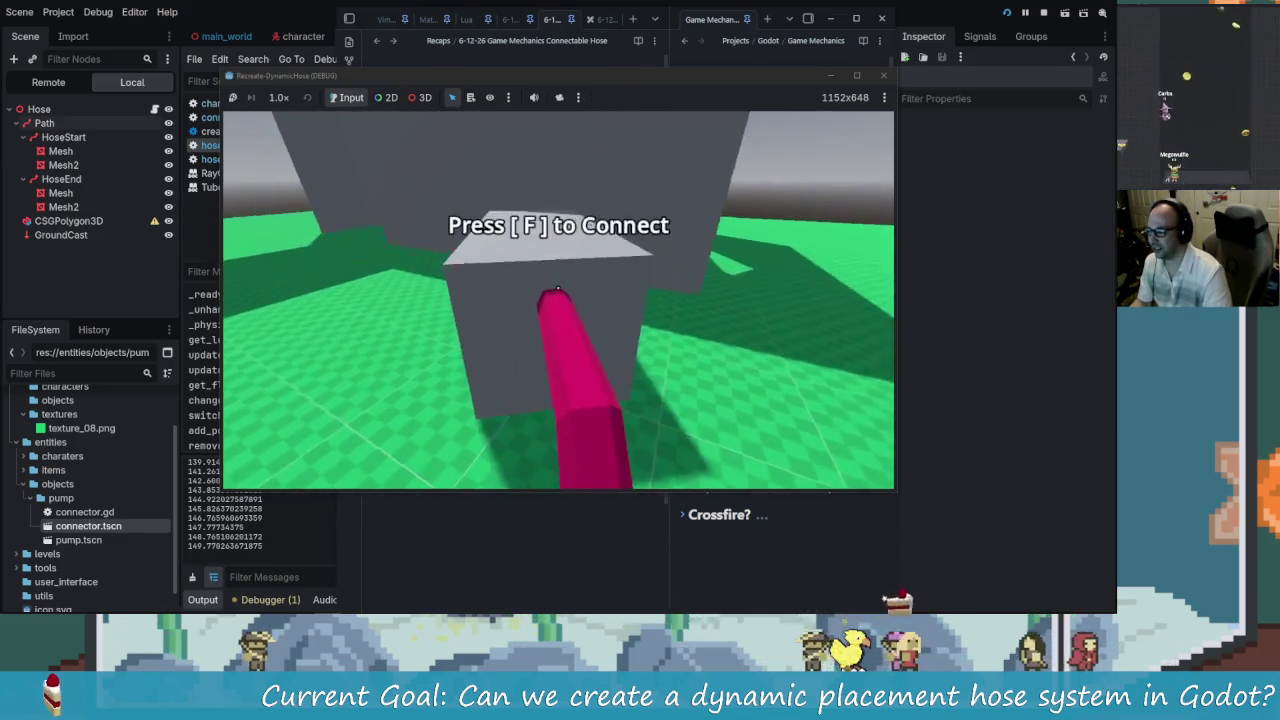
key("a")
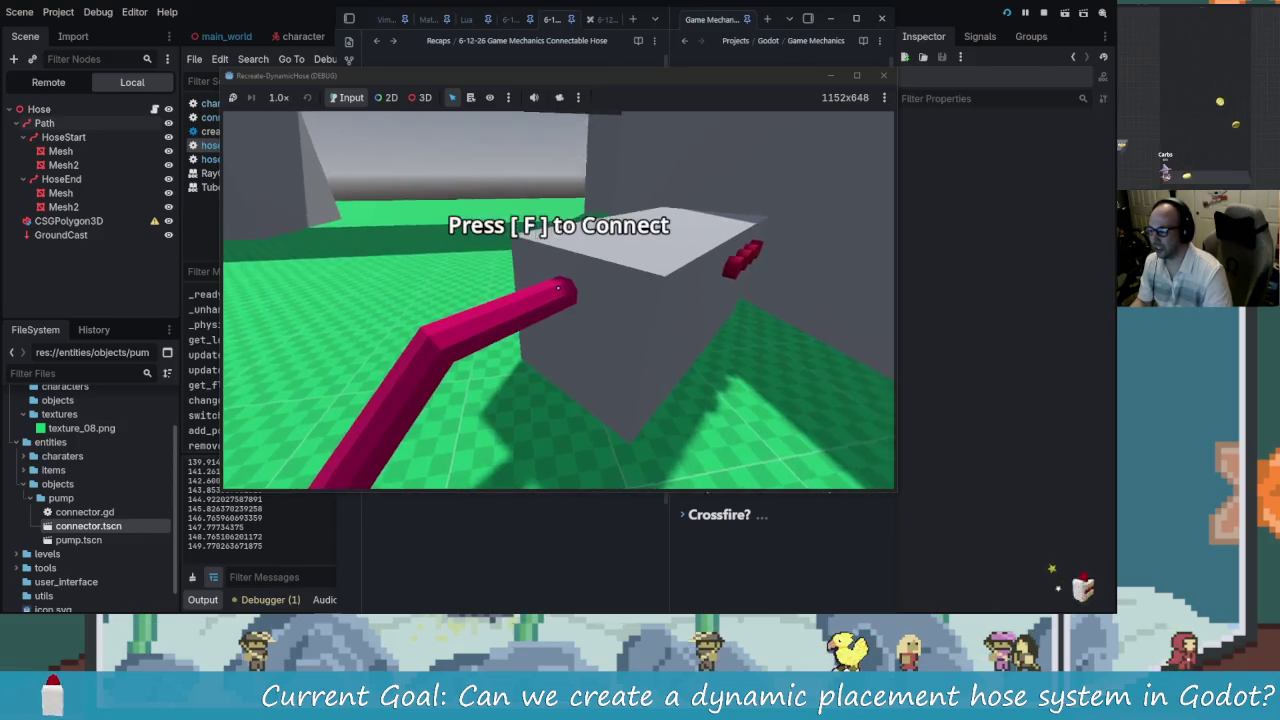
key("a")
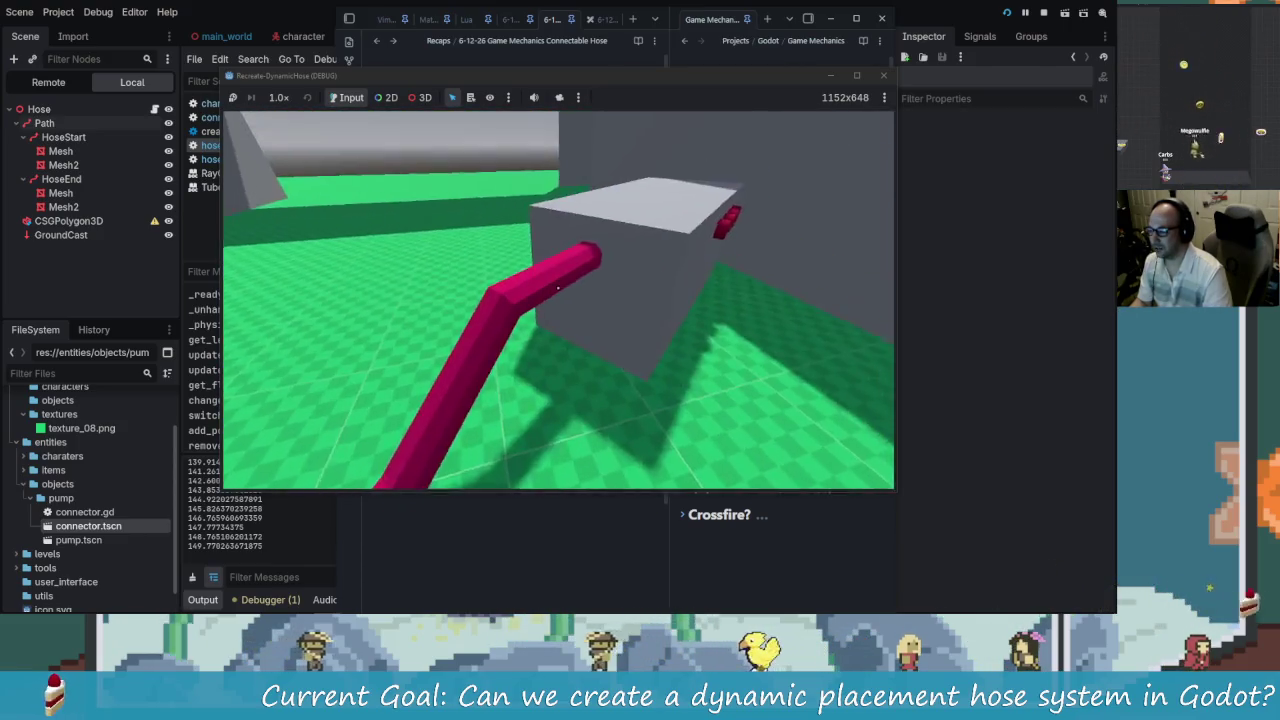
key("f")
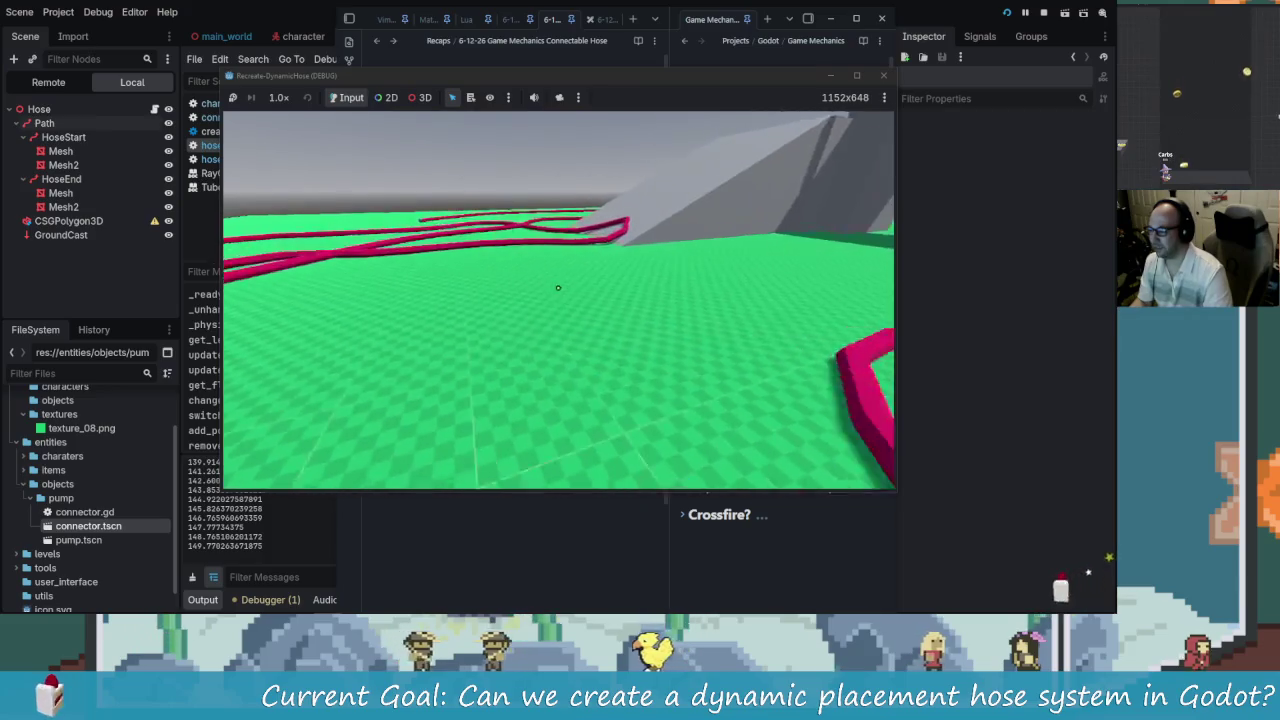
- Close the running game and relaunch it with F5
key("Escape")
left_click(883, 76)
key("F5")
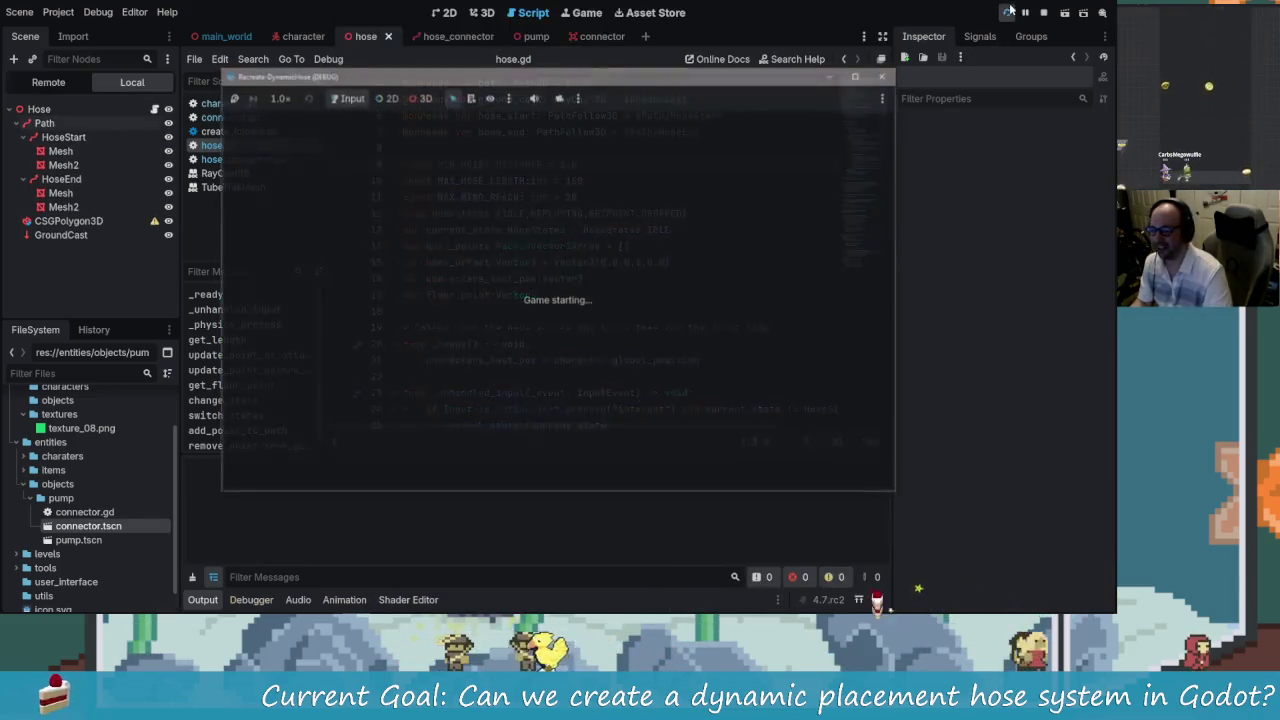
- Grab the hose at the grey block with F and back away dragging it
key("w")
key("a")
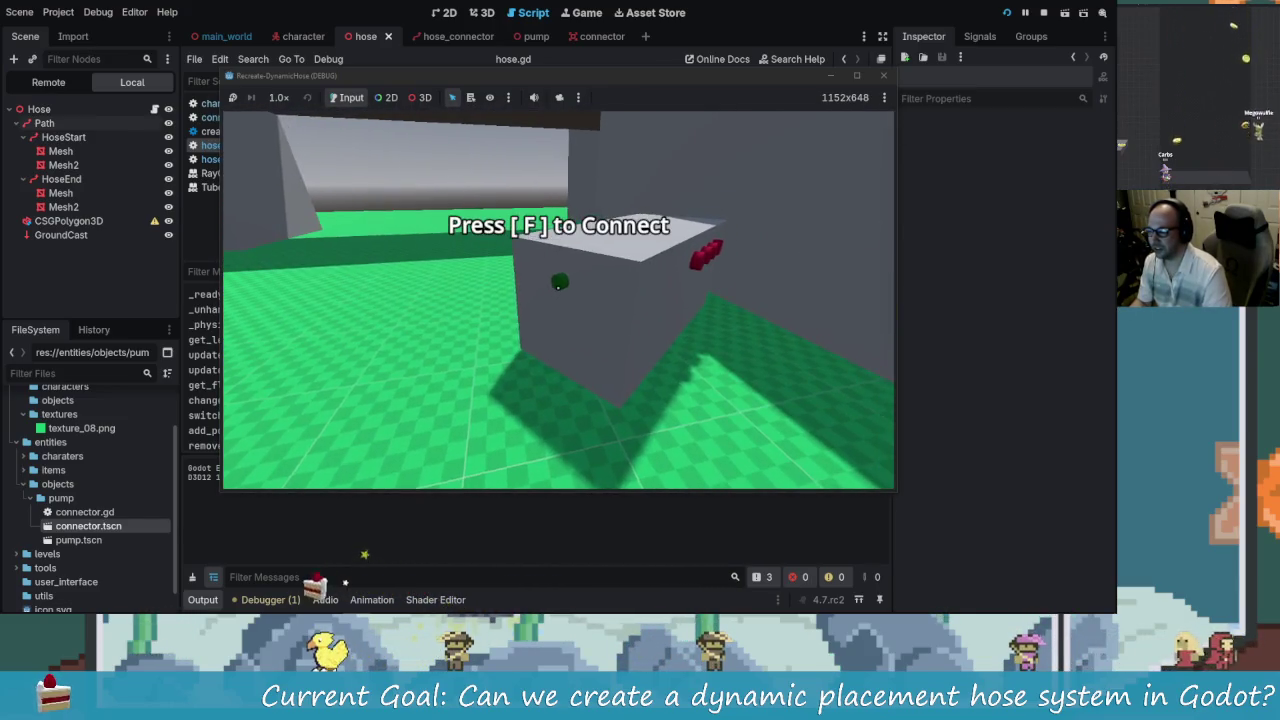
key("f")
key("s")
key("s")
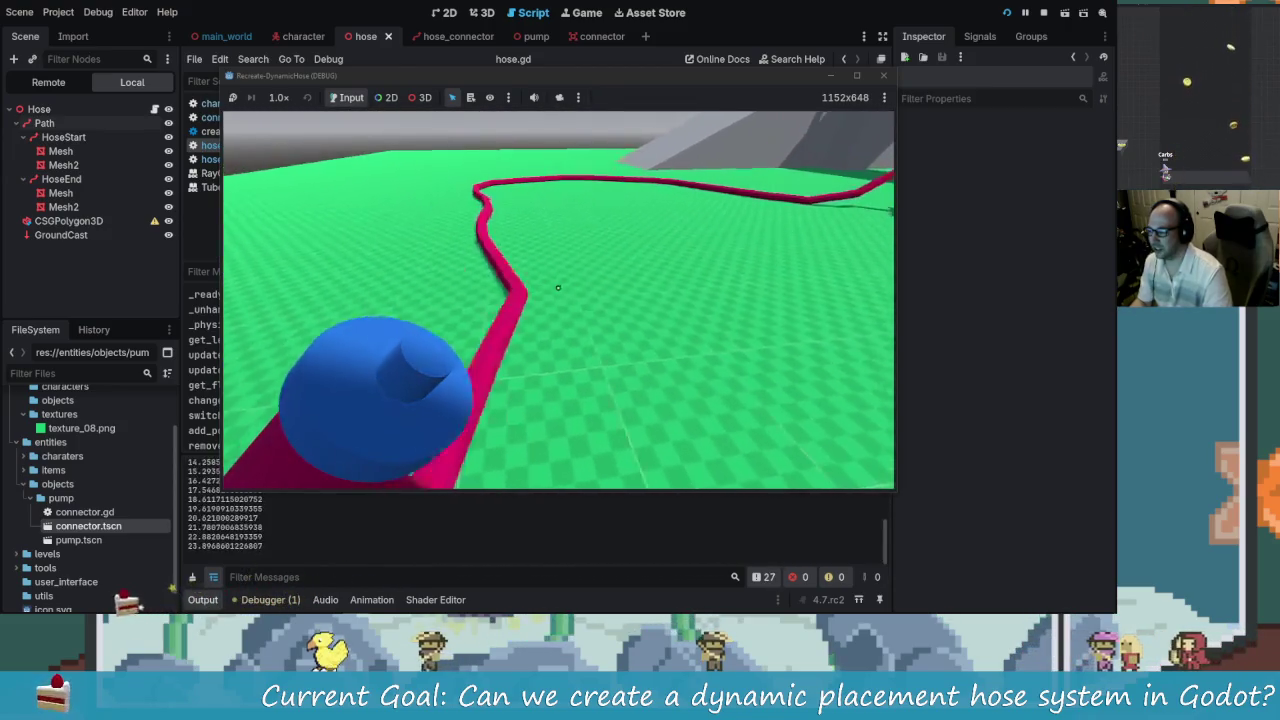
key("d")
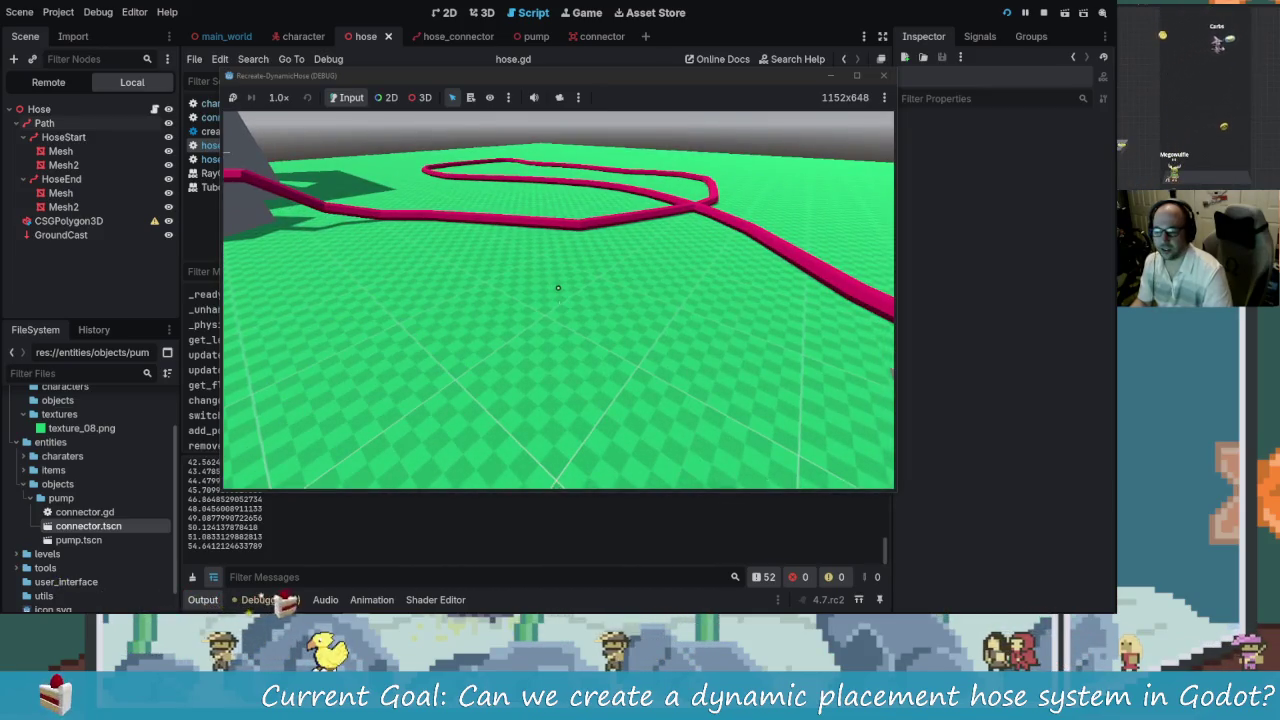
key("a")
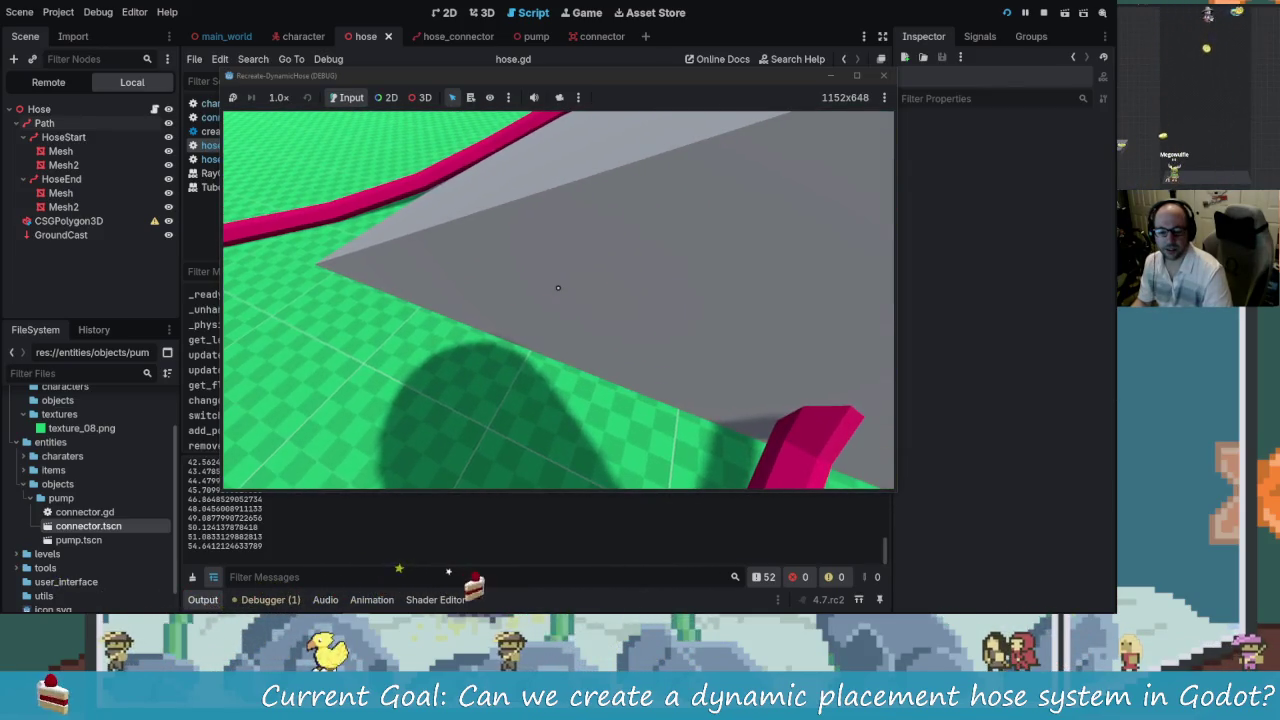
- Walk across the green field and up the grey ramp, laying the hose
key("w")
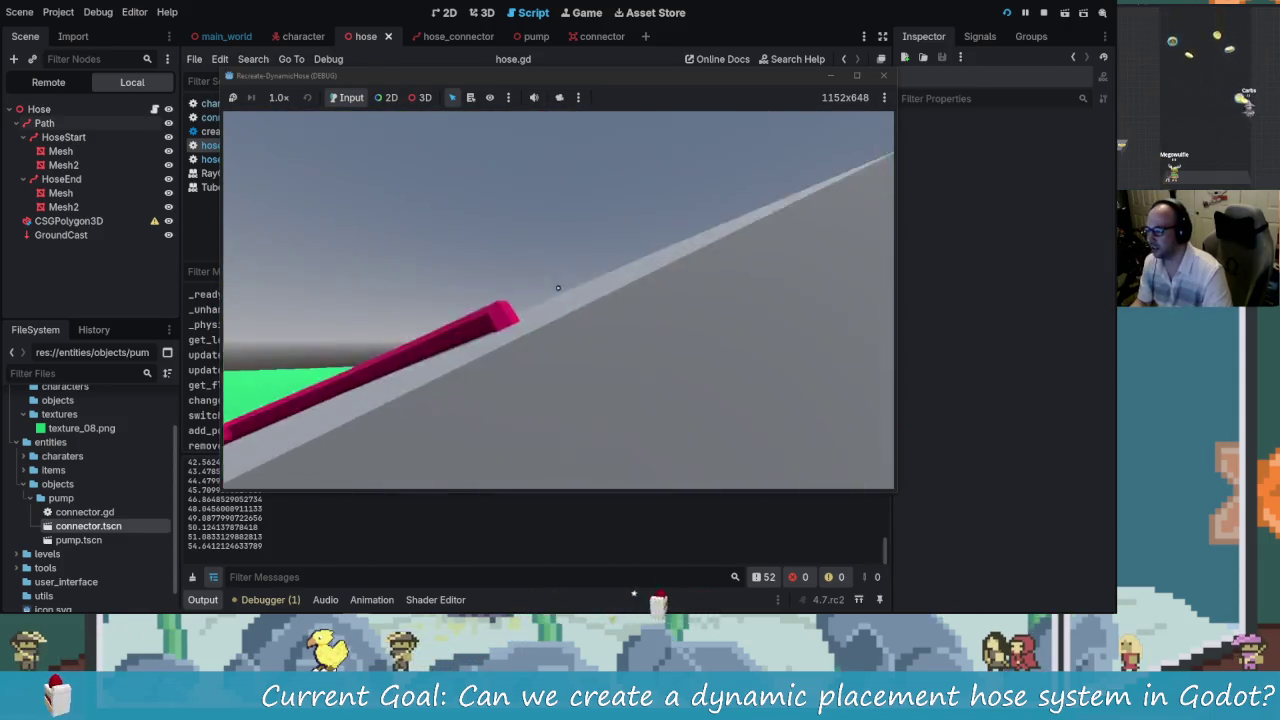
key("a")
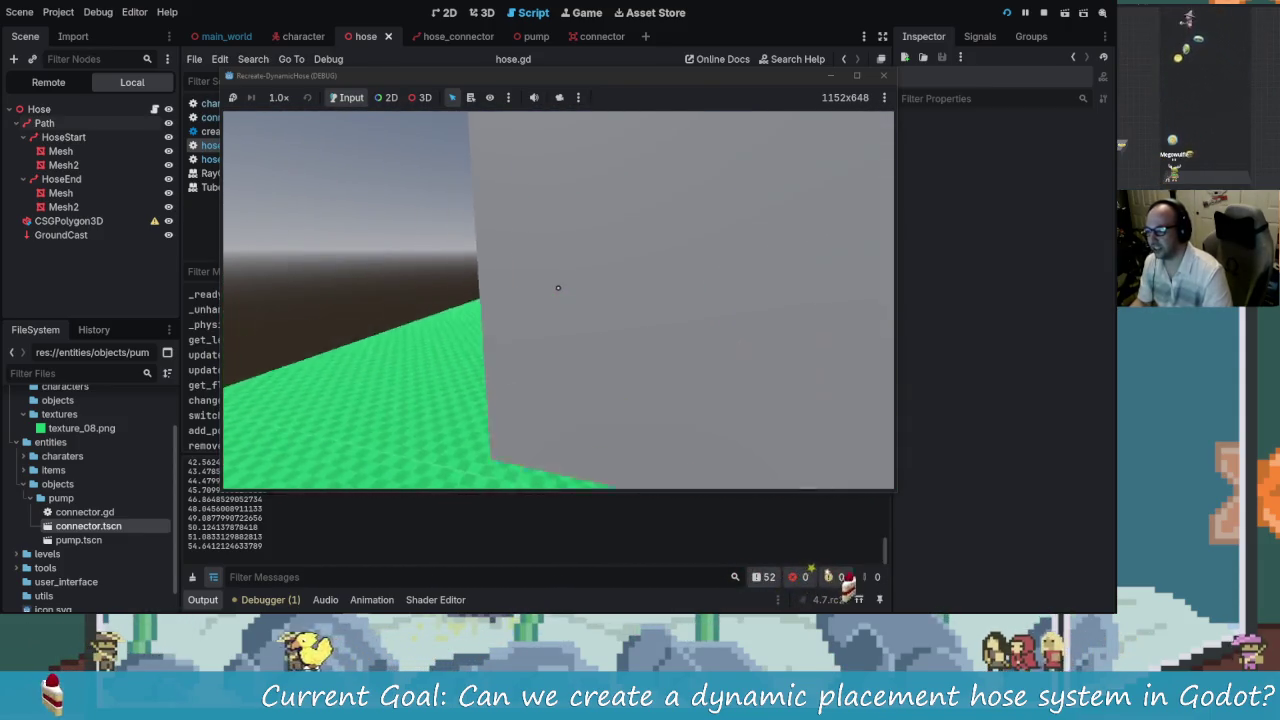
key("a")
key("w")
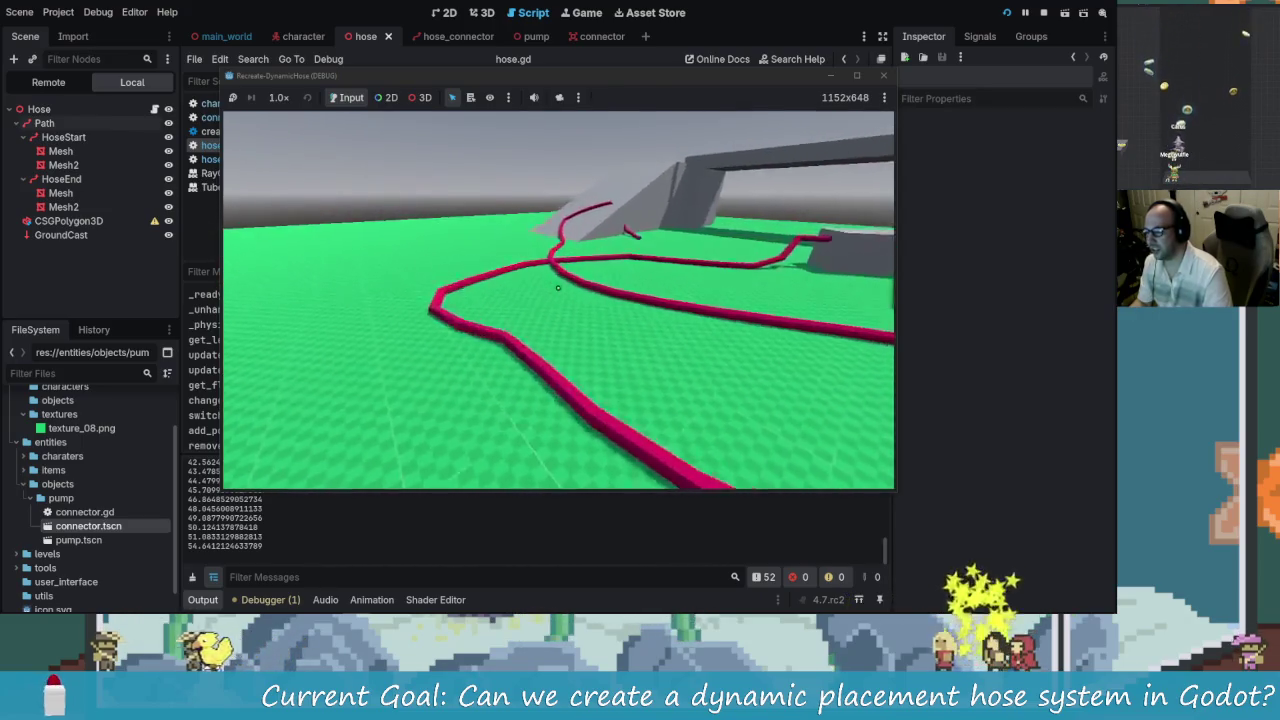
key("w")
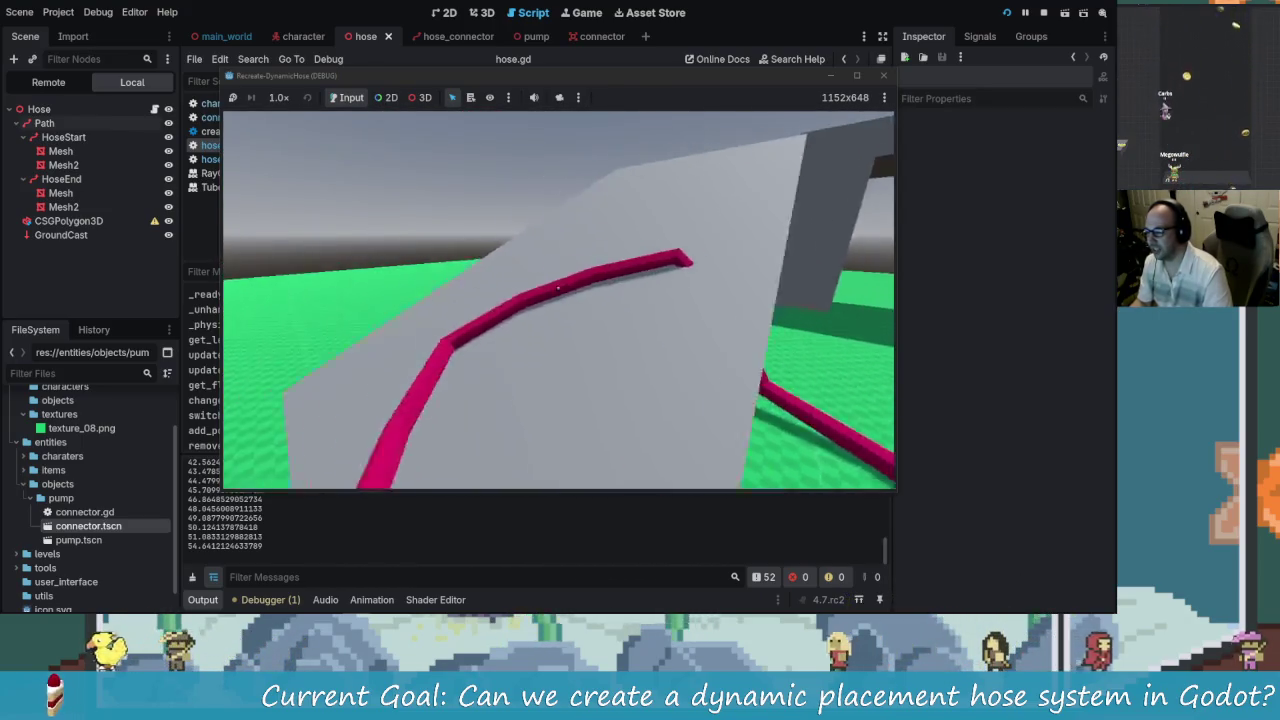
key("a")
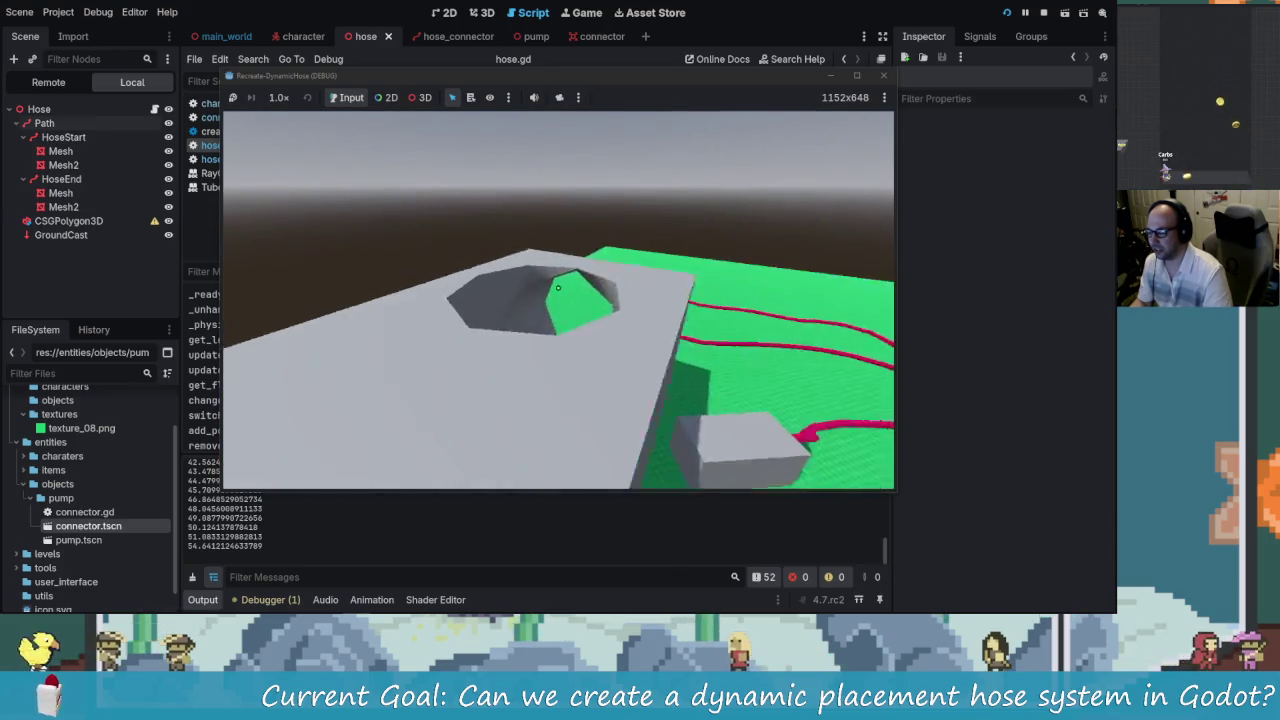
- Circle the grey box trailing the hose, then leave the game for hose.gd
key("a")
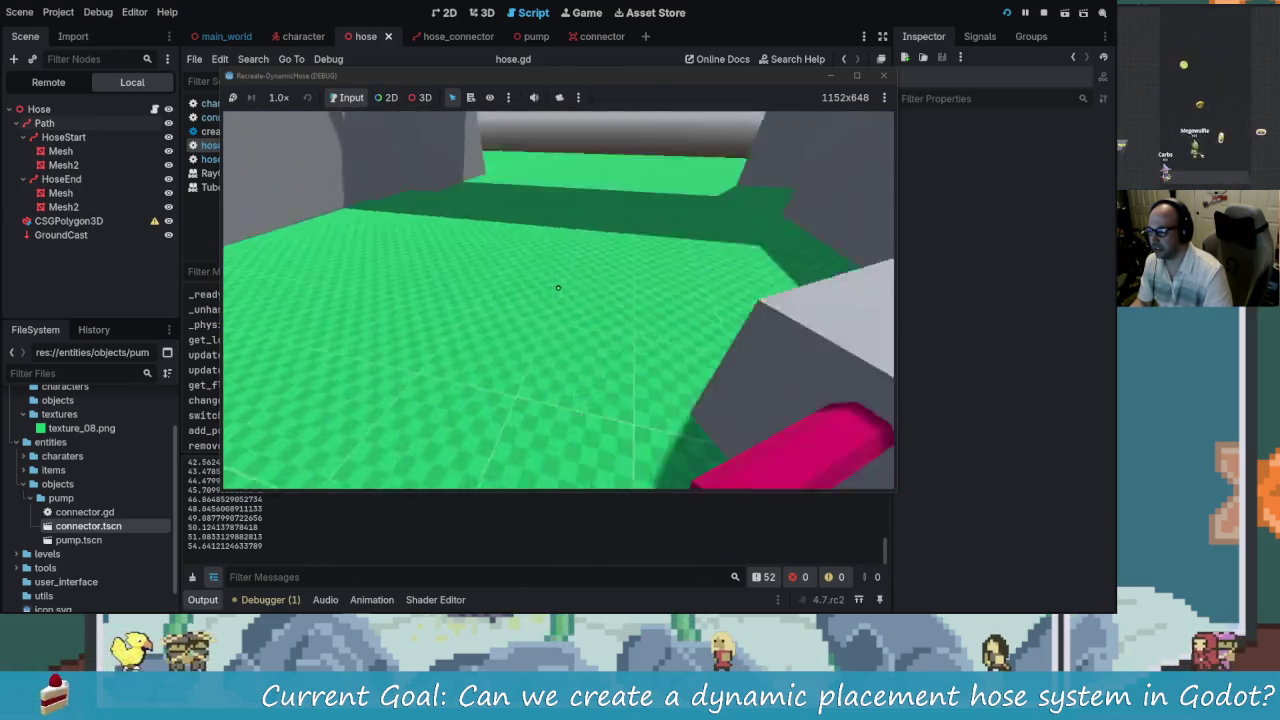
key("s")
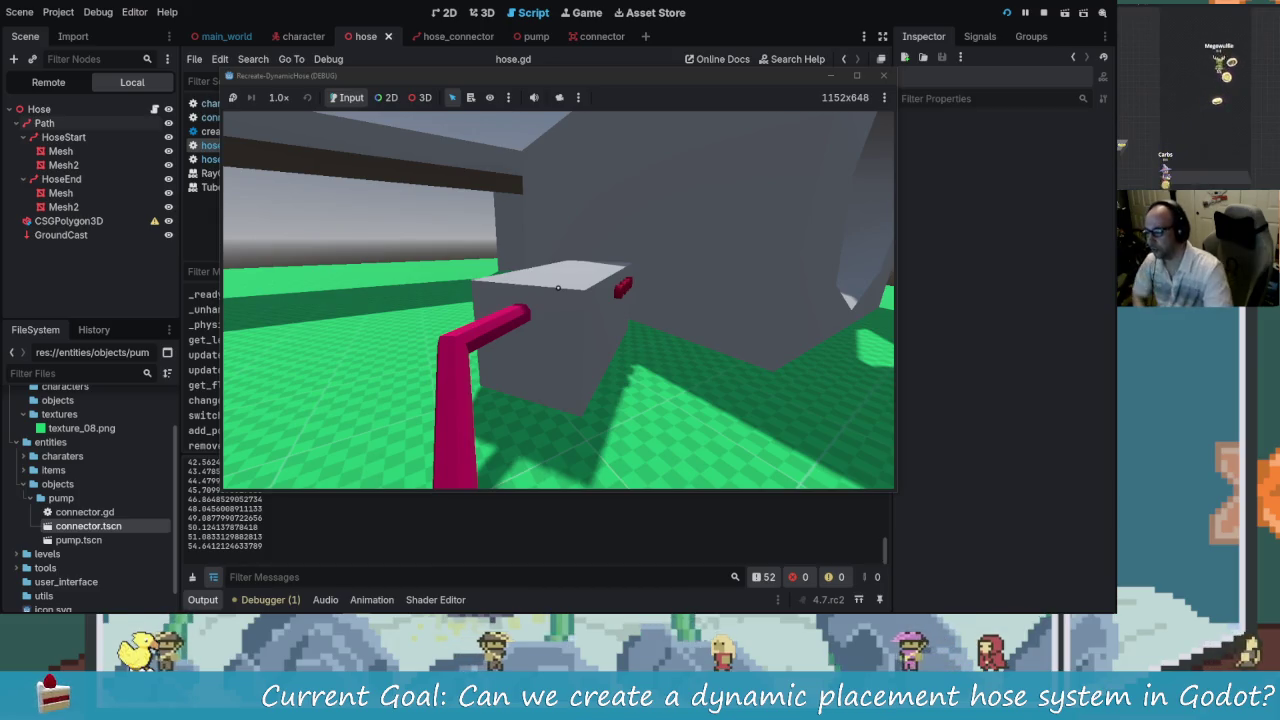
key("s")
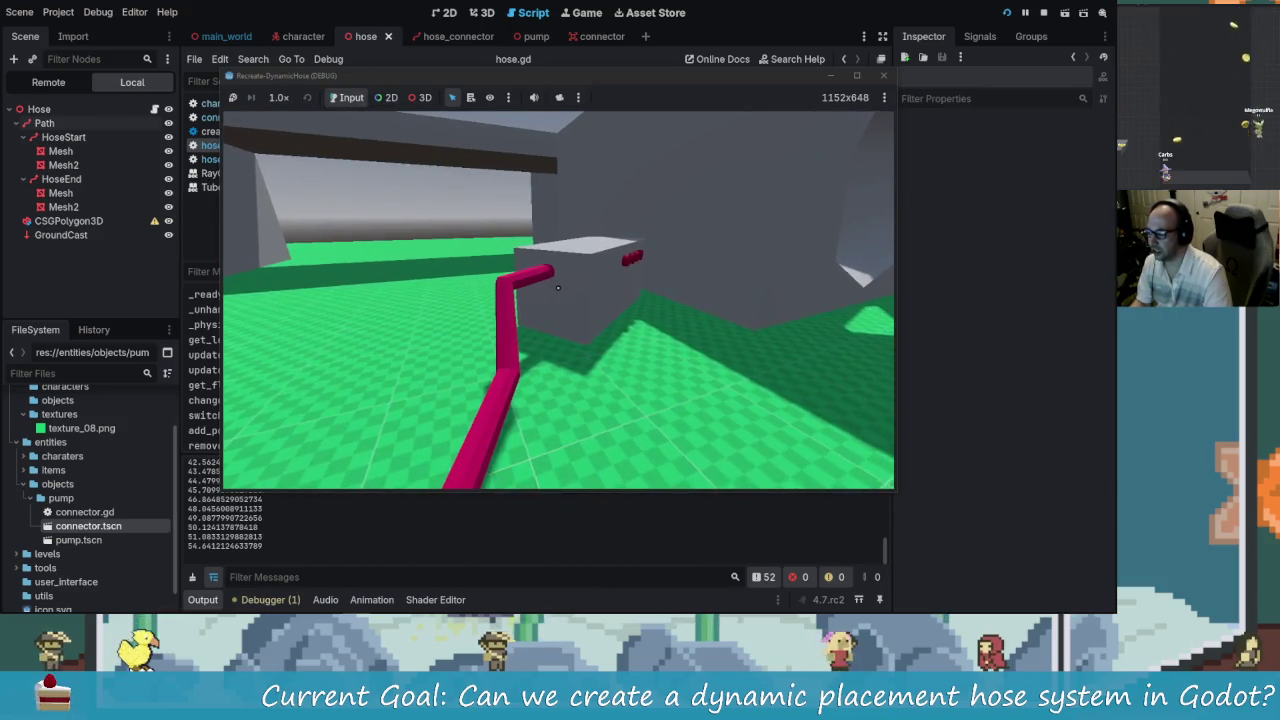
key("alt+Tab")
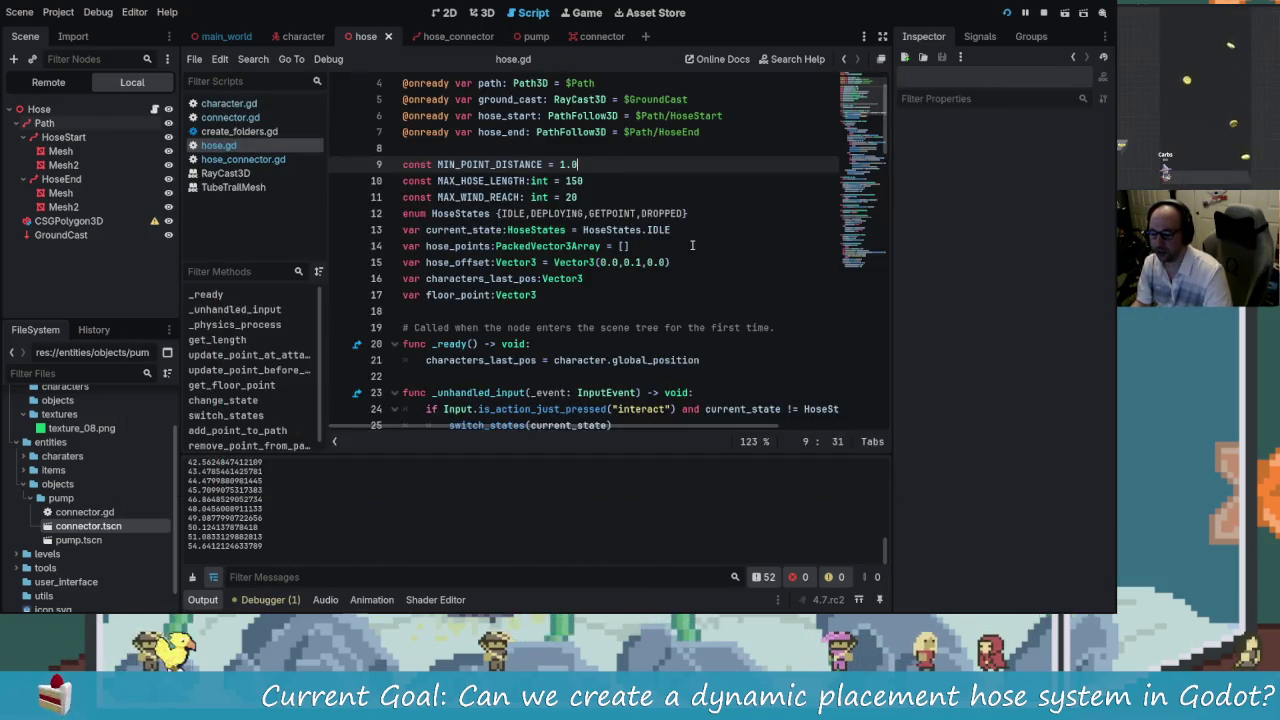
left_click(694, 246)
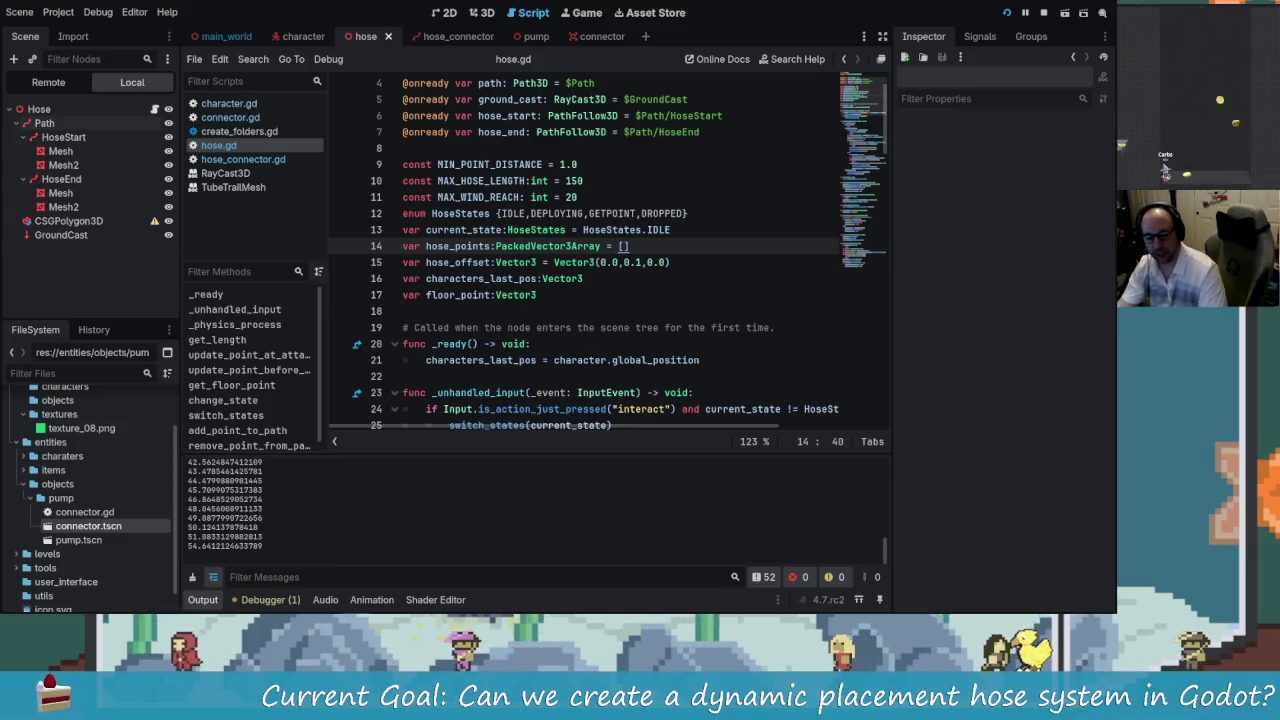
scroll(516, 254, "up", 1)
scroll(530, 250, "down", 1)
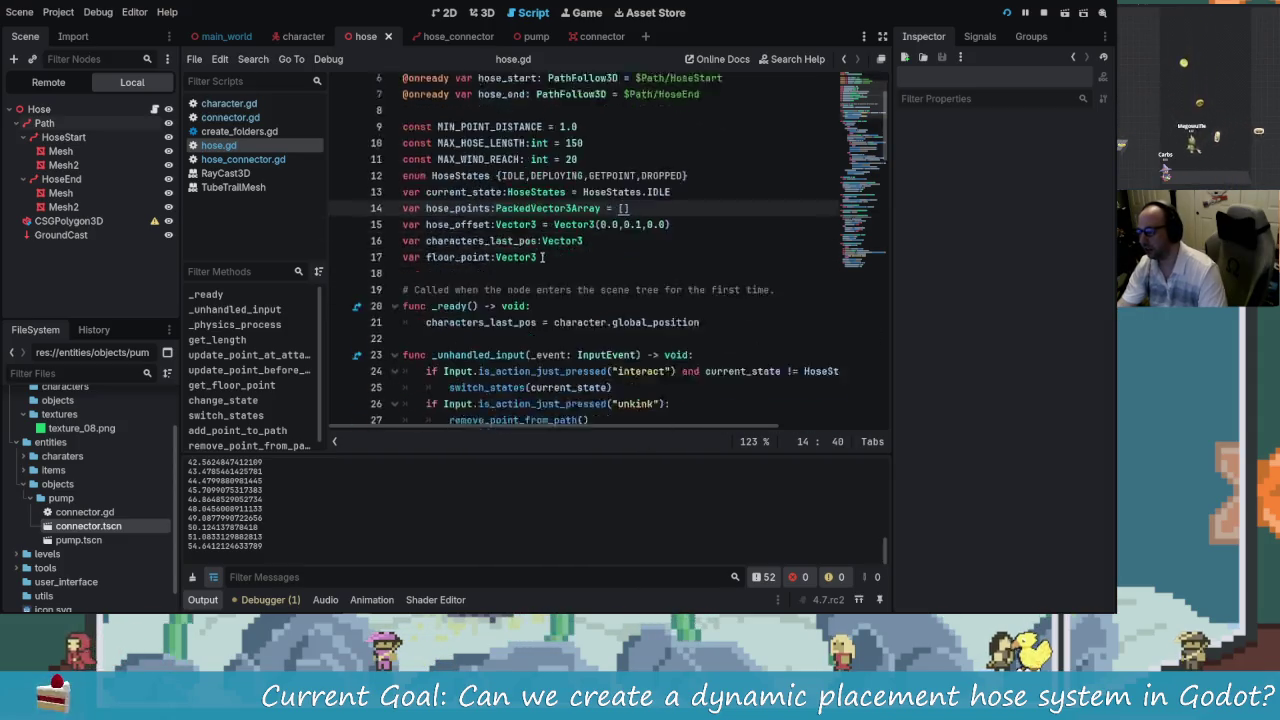
scroll(547, 246, "up", 1)
scroll(560, 290, "down", 2)
scroll(580, 330, "up", 2)
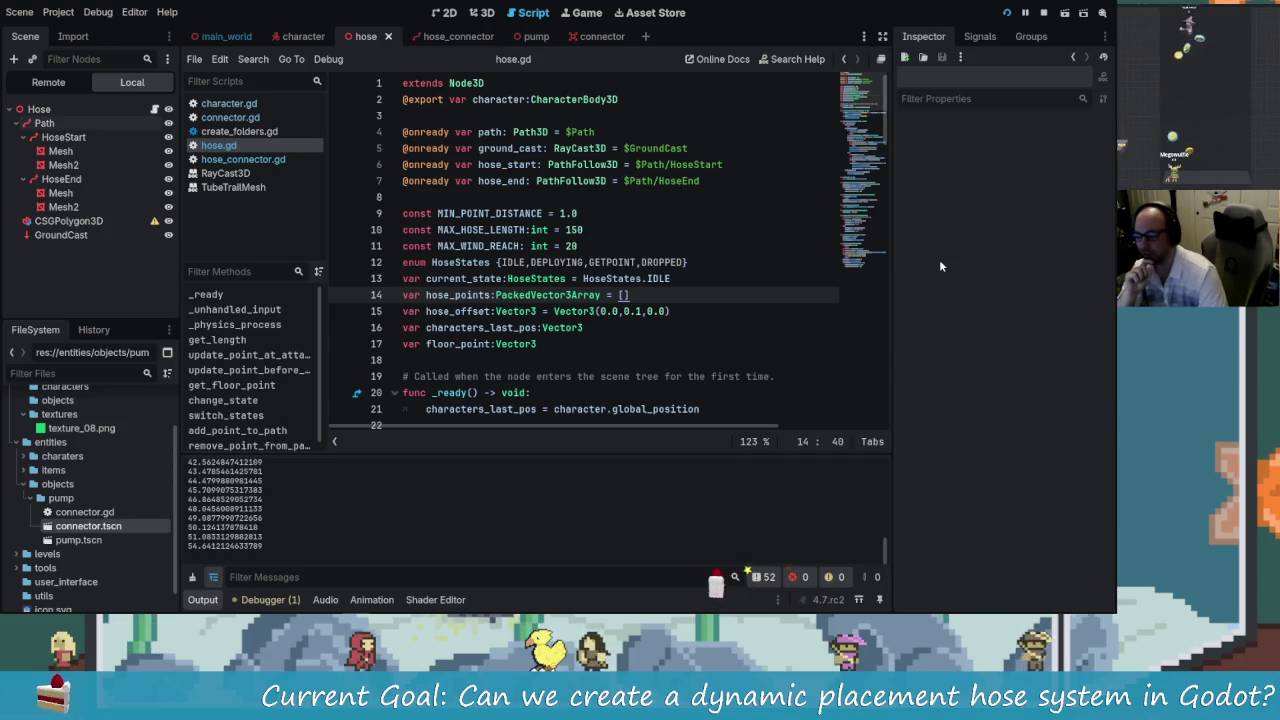
left_click(780, 278)
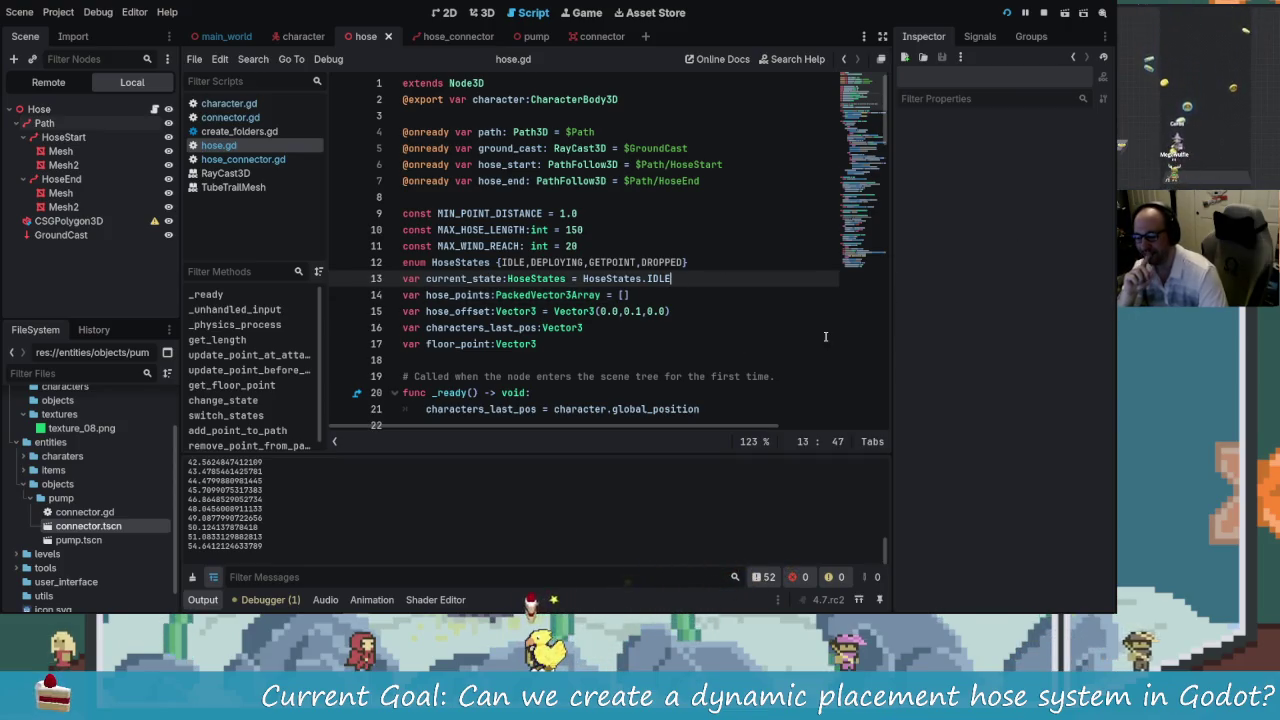